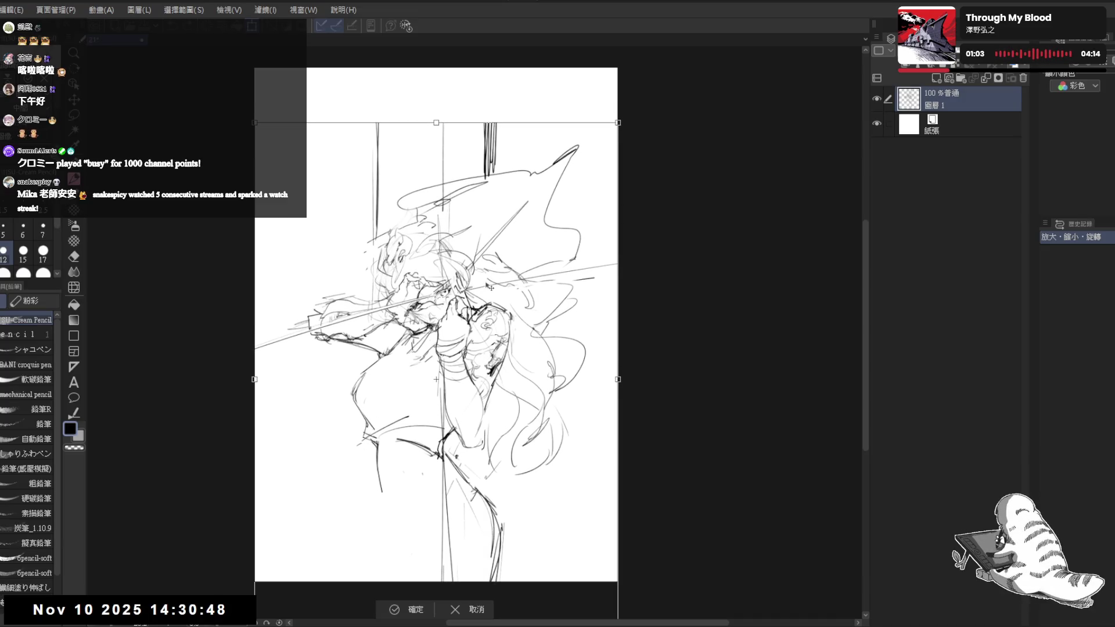
Commit the enlarged, raised sketch transform and mirror the canvas view horizontally.
{"action": "left_click", "coordinate": [422, 612]}
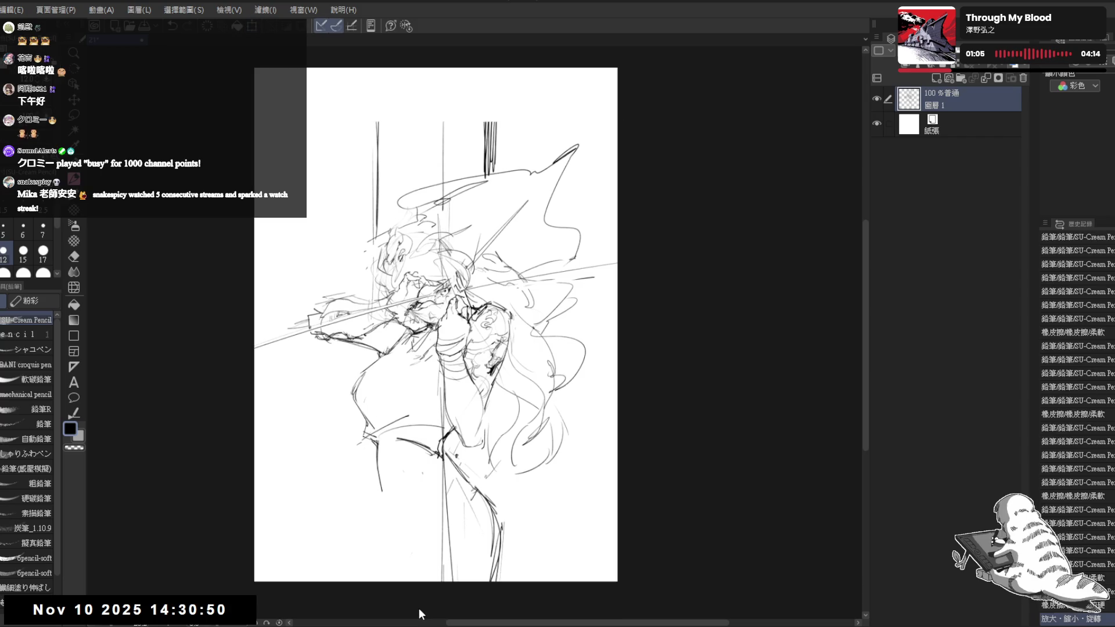
{"action": "key", "text": "h"}
{"action": "key", "text": "h"}
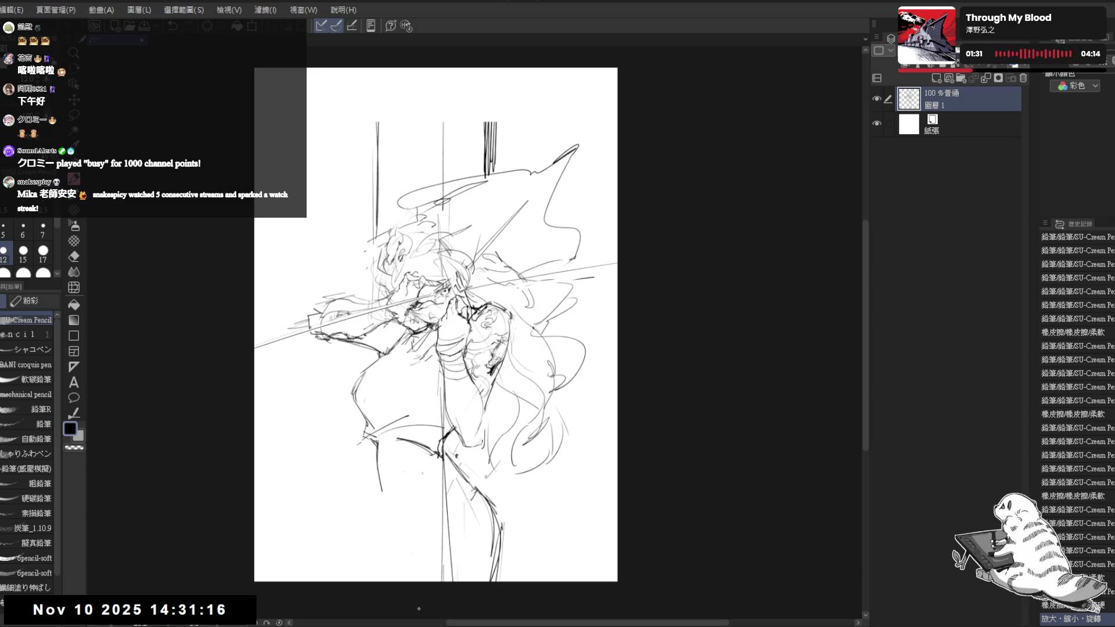
Erase stray lines on the figure's lower body and redraw one line in pencil.
{"action": "left_click_drag", "start_coordinate": [512, 227], "coordinate": [495, 205]}
{"action": "scroll", "coordinate": [431, 325], "scroll_direction": "up", "scroll_amount": 2}
{"action": "key", "text": "e"}
{"action": "mouse_move", "coordinate": [381, 410]}
{"action": "left_mouse_down"}
{"action": "mouse_move", "coordinate": [348, 398]}
{"action": "mouse_move", "coordinate": [273, 460]}
{"action": "left_mouse_up"}
{"action": "key", "text": "p"}
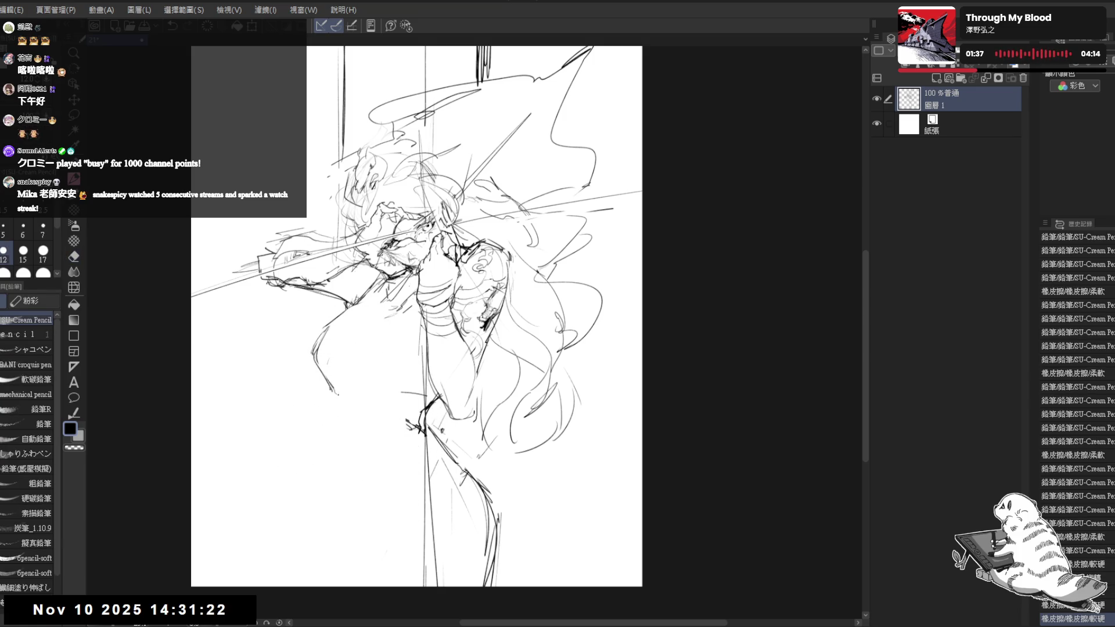
{"action": "left_click_drag", "start_coordinate": [337, 398], "coordinate": [348, 428]}
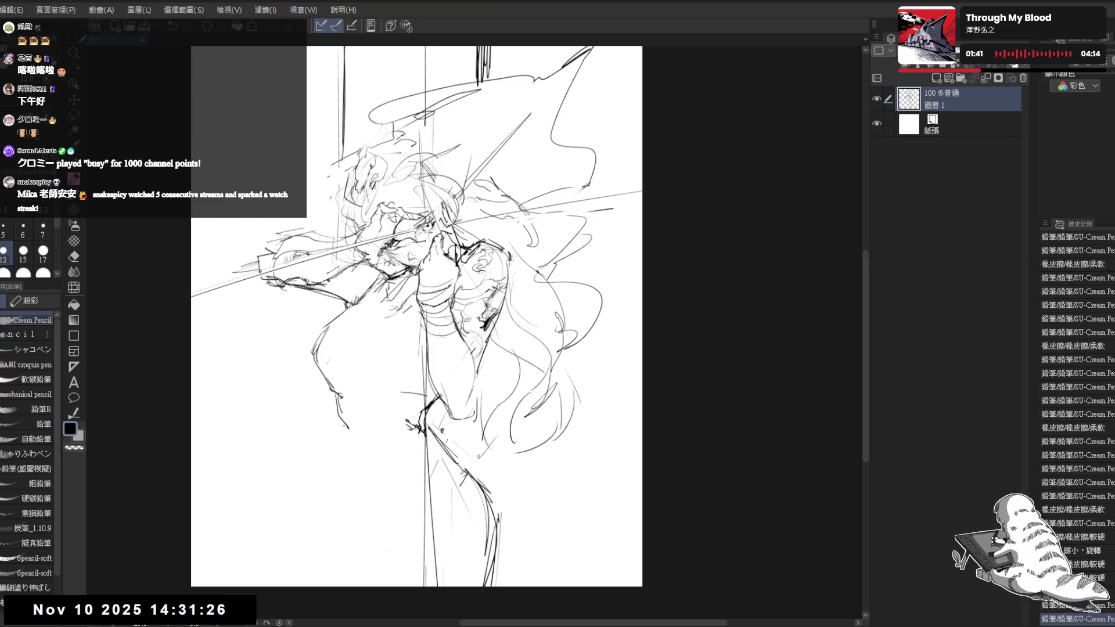
Erase the strokes around the lower legs and redraw the legs in pencil.
{"action": "left_click_drag", "start_coordinate": [401, 387], "coordinate": [388, 392]}
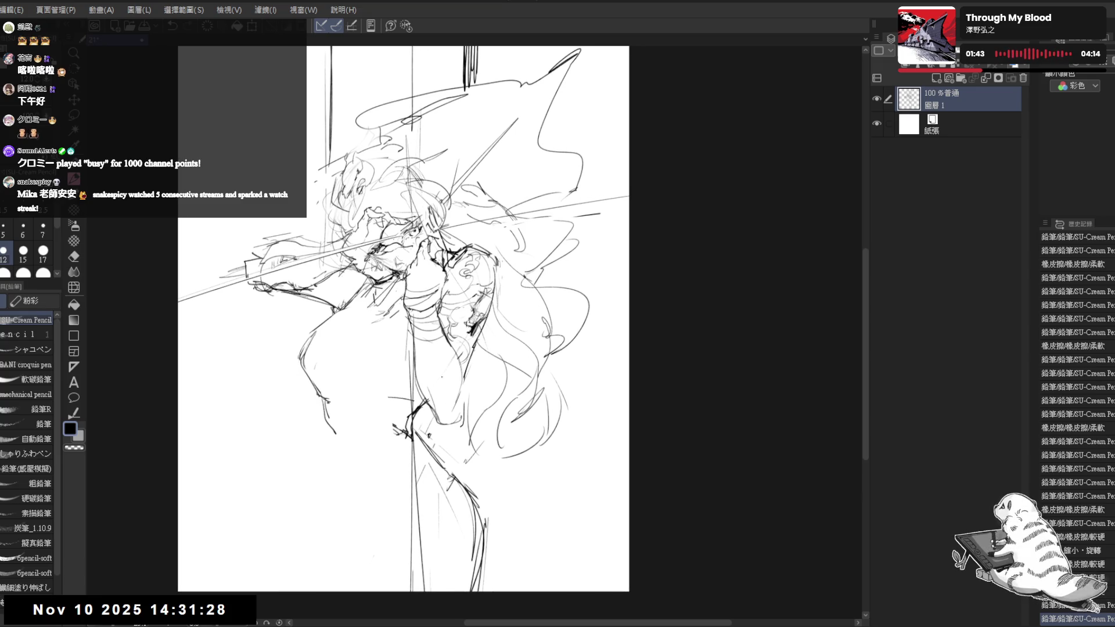
{"action": "key", "text": "e"}
{"action": "mouse_move", "coordinate": [473, 472]}
{"action": "left_mouse_down"}
{"action": "mouse_move", "coordinate": [451, 490]}
{"action": "mouse_move", "coordinate": [458, 476]}
{"action": "mouse_move", "coordinate": [470, 583]}
{"action": "left_mouse_up"}
{"action": "key", "text": "p"}
{"action": "left_click_drag", "start_coordinate": [503, 84], "coordinate": [507, 185]}
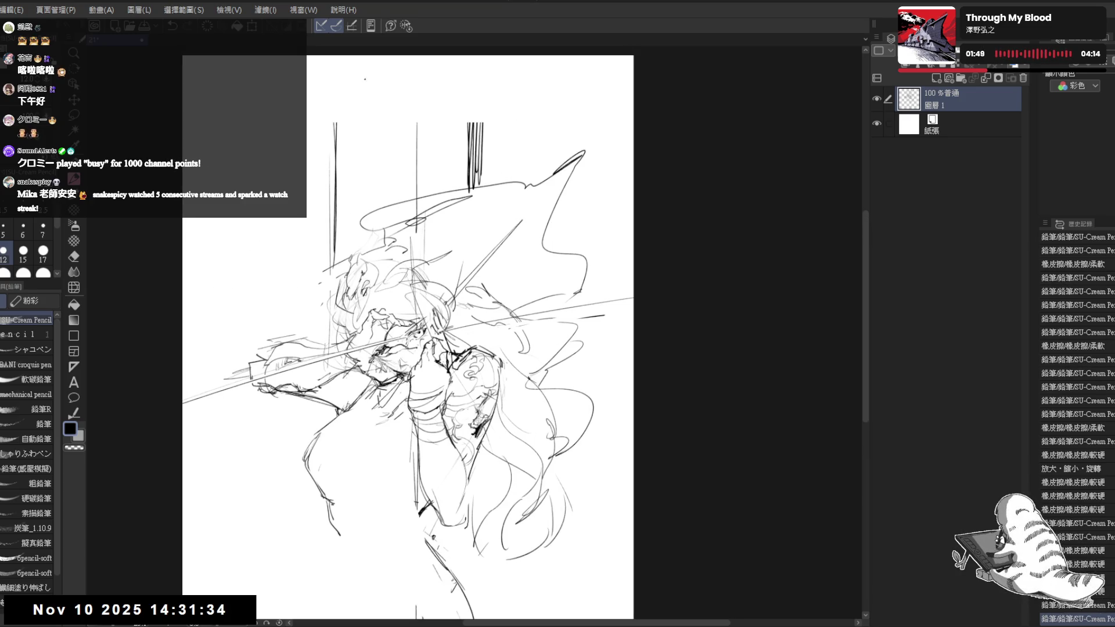
Rework the vertical lines above the figure, redrawing some and erasing the short strokes.
{"action": "mouse_move", "coordinate": [334, 53]}
{"action": "left_mouse_down"}
{"action": "mouse_move", "coordinate": [336, 253]}
{"action": "mouse_move", "coordinate": [335, 227]}
{"action": "left_mouse_up"}
{"action": "key", "text": "ctrl+z"}
{"action": "left_click_drag", "start_coordinate": [417, 130], "coordinate": [419, 142]}
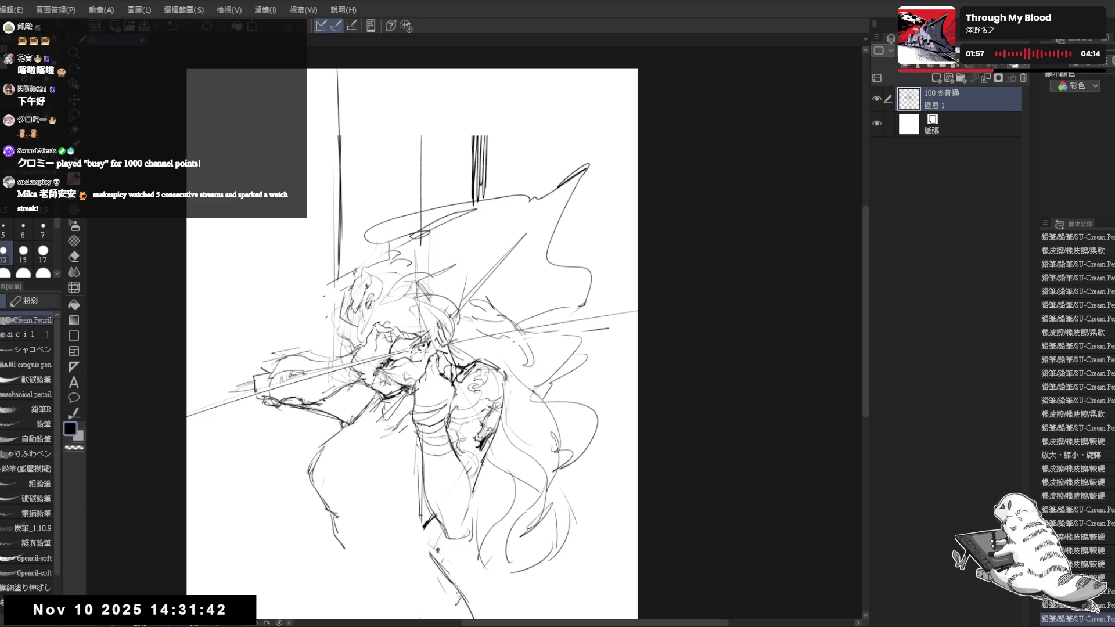
{"action": "left_click_drag", "start_coordinate": [406, 348], "coordinate": [388, 375]}
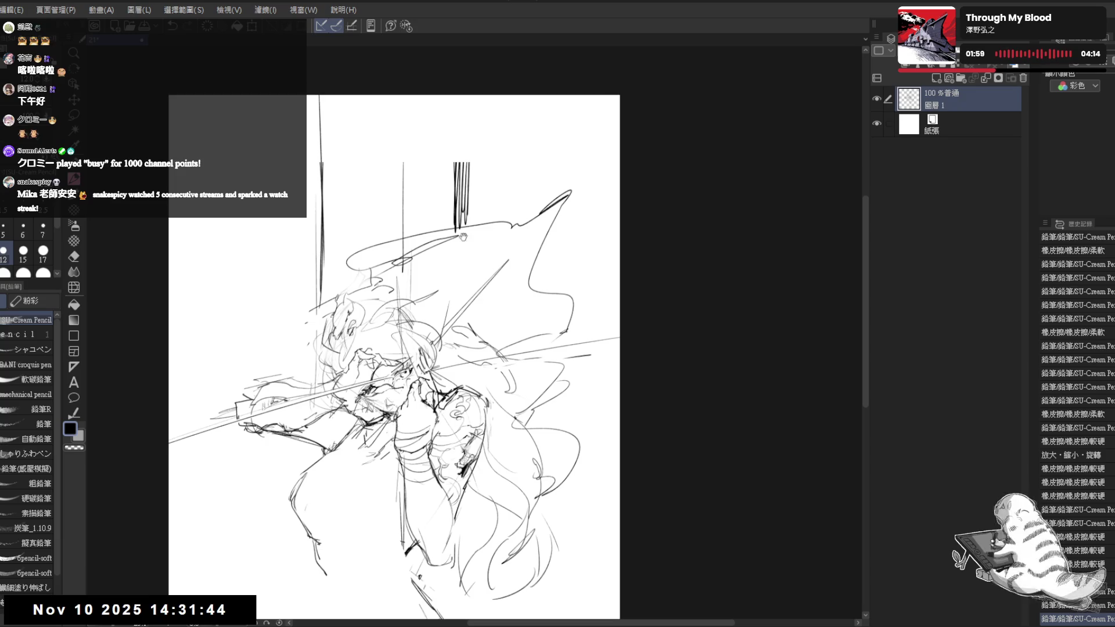
{"action": "key", "text": "e"}
{"action": "mouse_move", "coordinate": [462, 221]}
{"action": "left_mouse_down"}
{"action": "mouse_move", "coordinate": [423, 133]}
{"action": "mouse_move", "coordinate": [465, 96]}
{"action": "mouse_move", "coordinate": [469, 116]}
{"action": "left_mouse_up"}
{"action": "key", "text": "p"}
{"action": "left_click_drag", "start_coordinate": [324, 96], "coordinate": [319, 190]}
With a much smaller eraser, remove a small mark near the shoulder.
{"action": "key", "text": "ctrl+minus"}
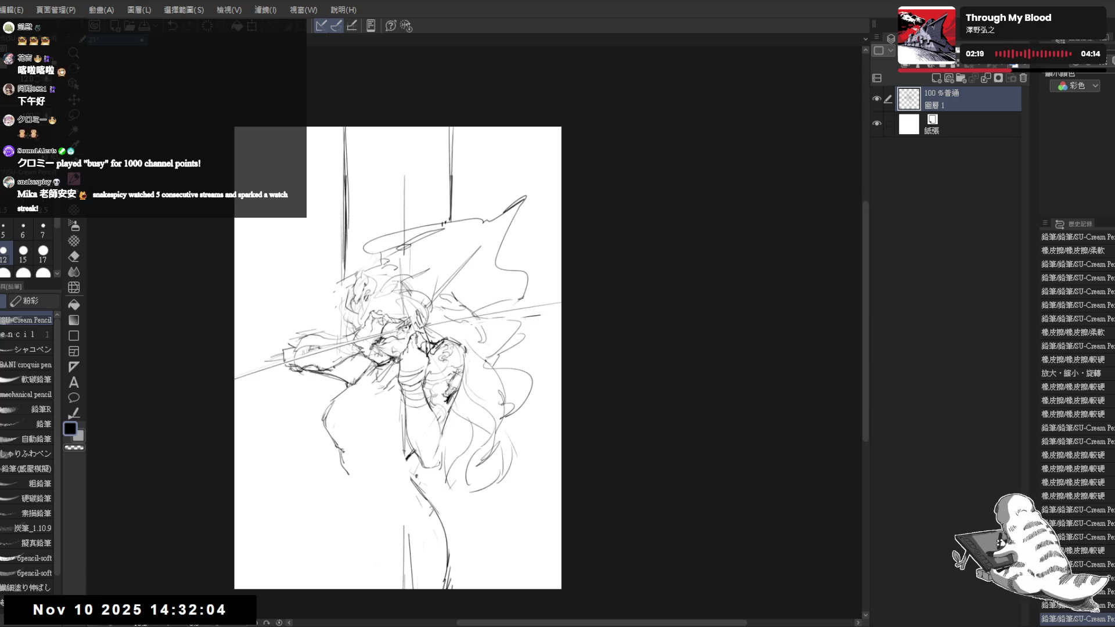
{"action": "scroll", "coordinate": [378, 340], "scroll_direction": "up", "scroll_amount": 1}
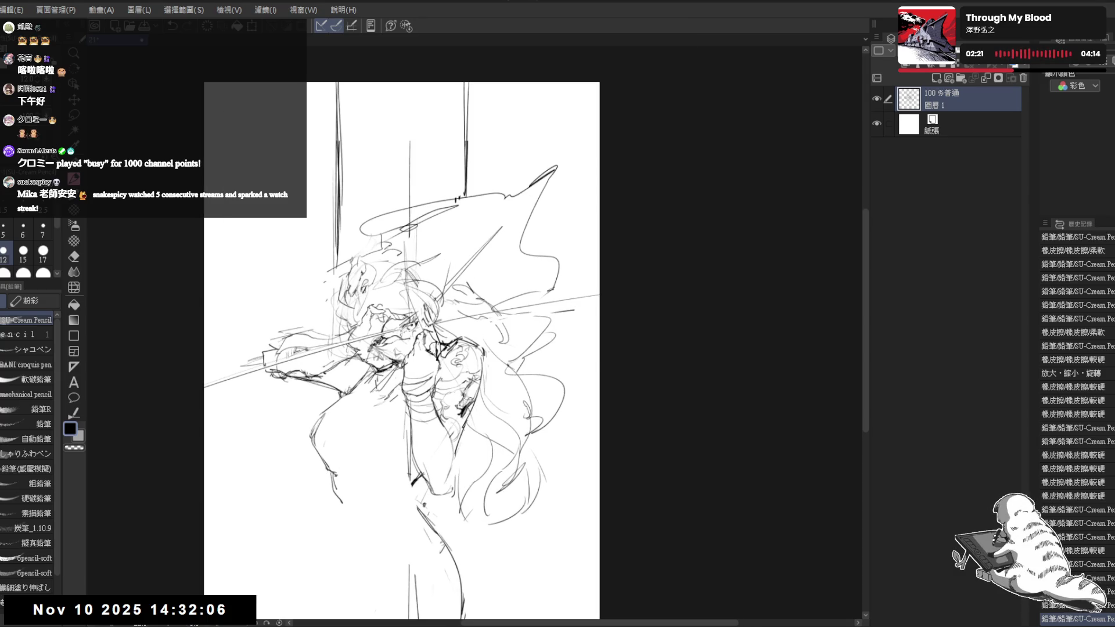
{"action": "scroll", "coordinate": [431, 323], "scroll_direction": "up", "scroll_amount": 3}
{"action": "left_click_drag", "start_coordinate": [484, 261], "coordinate": [465, 278]}
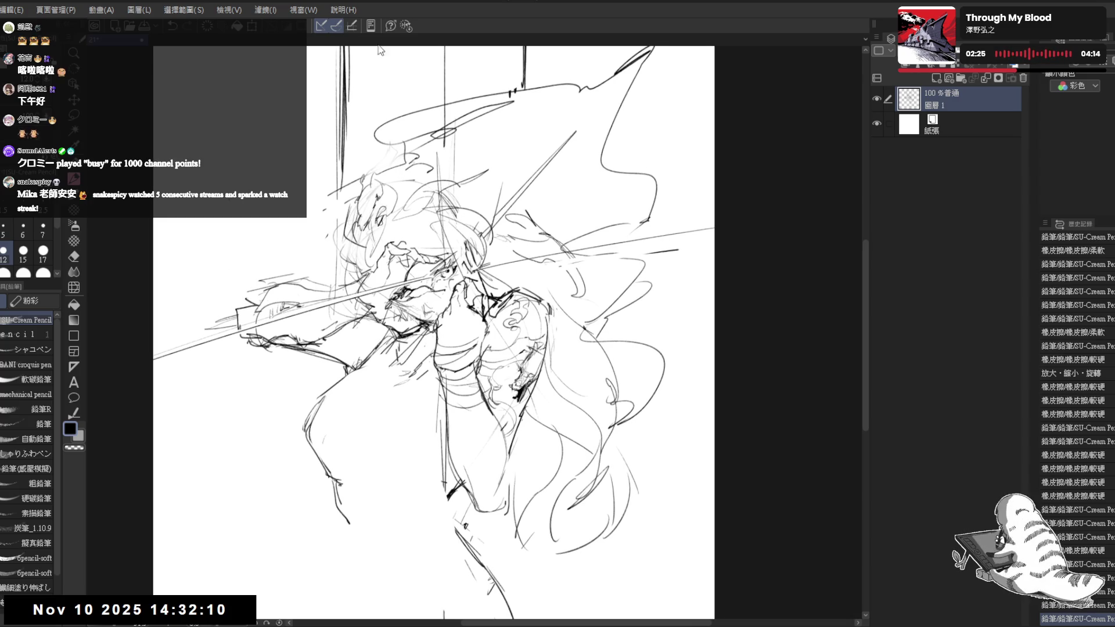
{"action": "left_click_drag", "start_coordinate": [319, 201], "coordinate": [326, 215]}
{"action": "key", "text": "e"}
{"action": "key", "text": "bracketleft"}
{"action": "key", "text": "bracketleft"}
{"action": "key", "text": "bracketleft"}
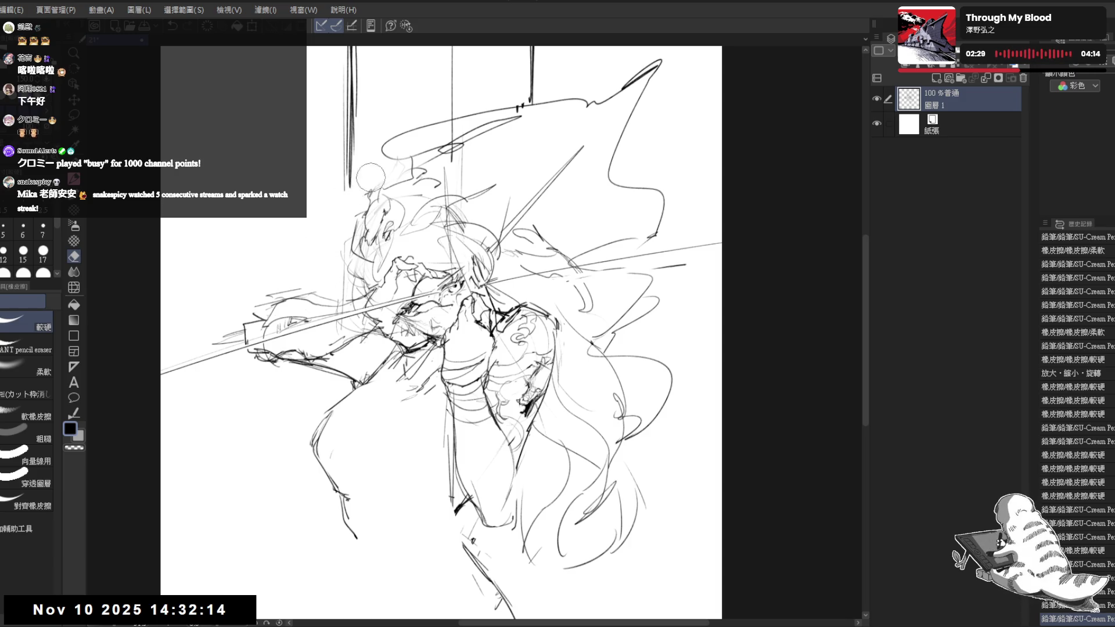
{"action": "left_click_drag", "start_coordinate": [371, 174], "coordinate": [358, 198]}
Soft-erase a short stretch of lines on a tilted view, then zoom out on the page.
{"action": "key", "text": "minus"}
{"action": "key", "text": "minus"}
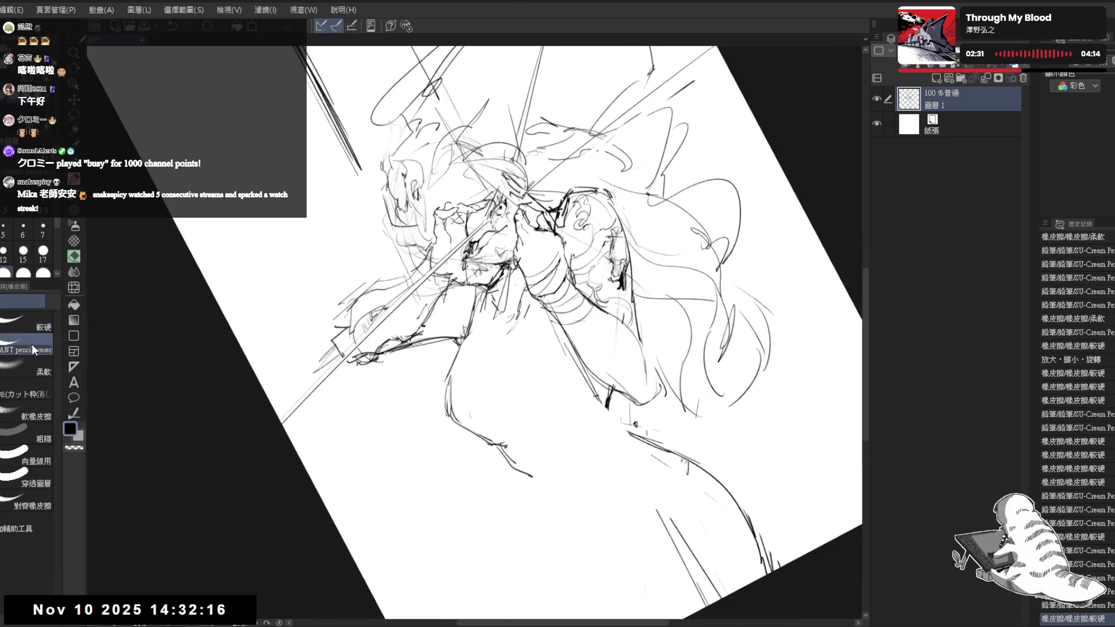
{"action": "left_click", "coordinate": [29, 367]}
{"action": "mouse_move", "coordinate": [338, 299]}
{"action": "left_mouse_down"}
{"action": "mouse_move", "coordinate": [325, 325]}
{"action": "mouse_move", "coordinate": [348, 278]}
{"action": "left_mouse_up"}
{"action": "key", "text": "asciicircum"}
{"action": "key", "text": "asciicircum"}
{"action": "key", "text": "ctrl+minus"}
{"action": "key", "text": "ctrl+minus"}
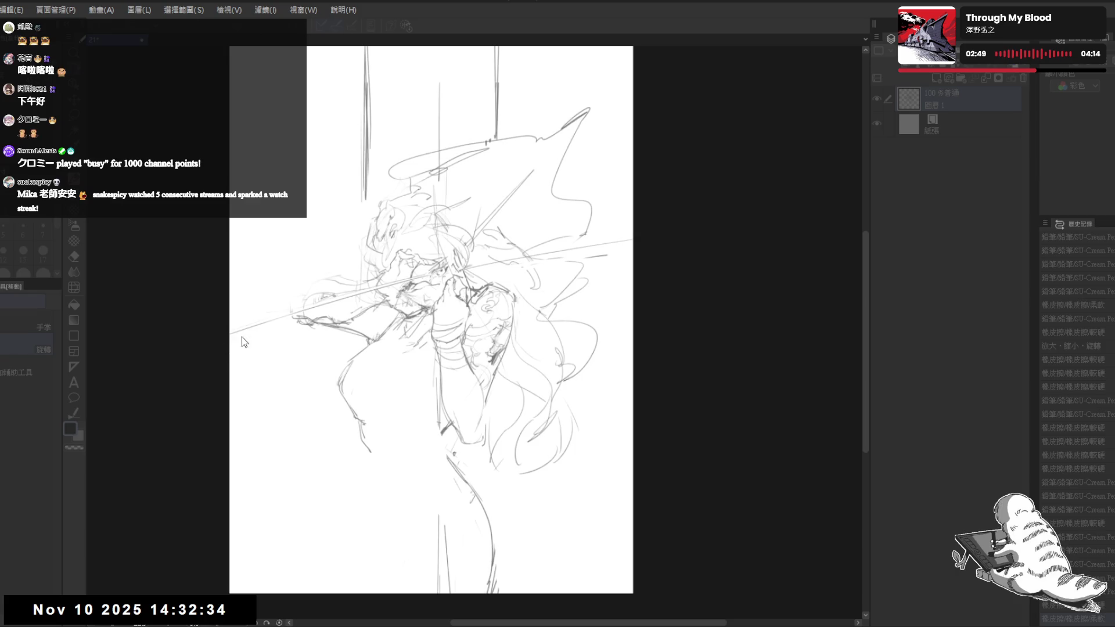
Apply Brightness/Contrast and soft-erase the legs and lower body down to faint grey lines.
{"action": "key", "text": "Return"}
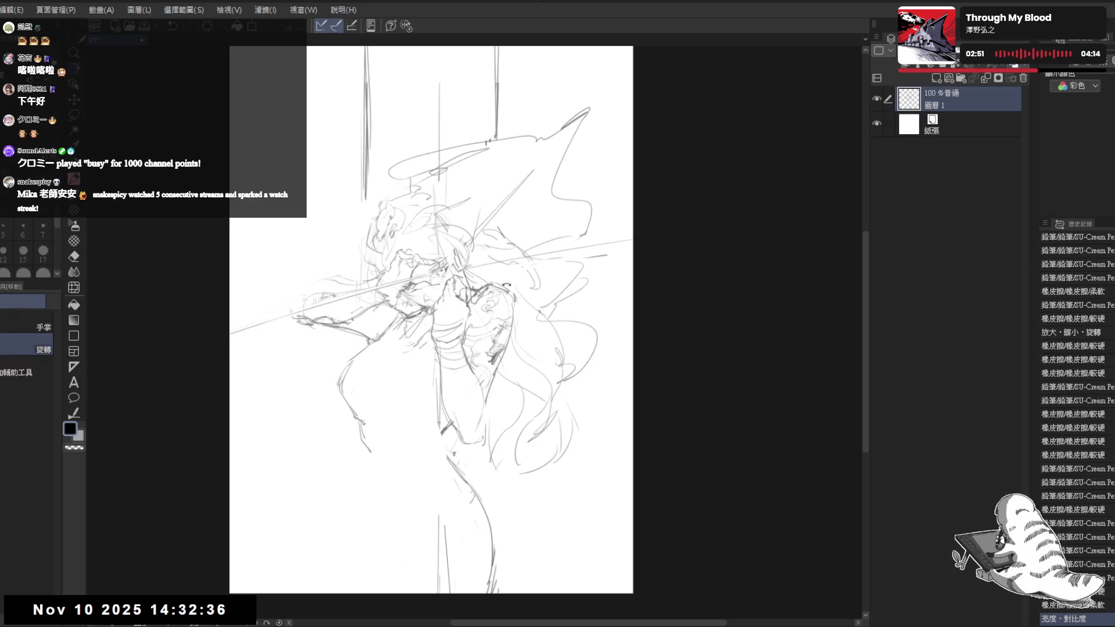
{"action": "key", "text": "e"}
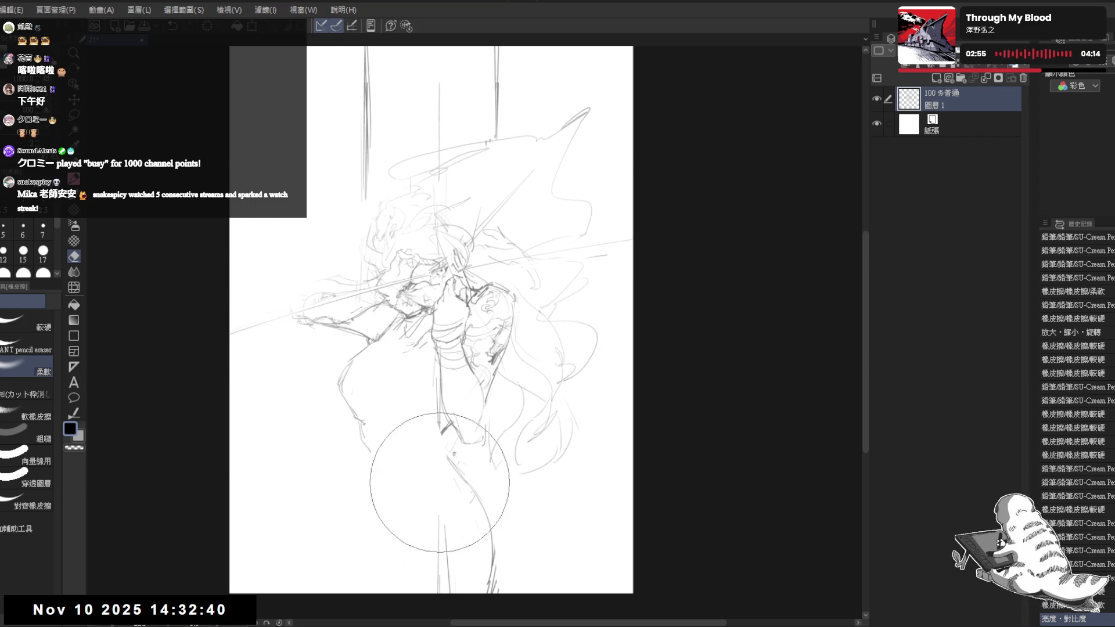
{"action": "left_click_drag", "start_coordinate": [511, 430], "coordinate": [525, 441]}
{"action": "mouse_move", "coordinate": [536, 143]}
{"action": "left_mouse_down"}
{"action": "mouse_move", "coordinate": [473, 199]}
{"action": "mouse_move", "coordinate": [510, 50]}
{"action": "mouse_move", "coordinate": [249, 262]}
{"action": "mouse_move", "coordinate": [394, 240]}
{"action": "mouse_move", "coordinate": [435, 62]}
{"action": "left_mouse_up"}
{"action": "left_click_drag", "start_coordinate": [410, 319], "coordinate": [399, 296]}
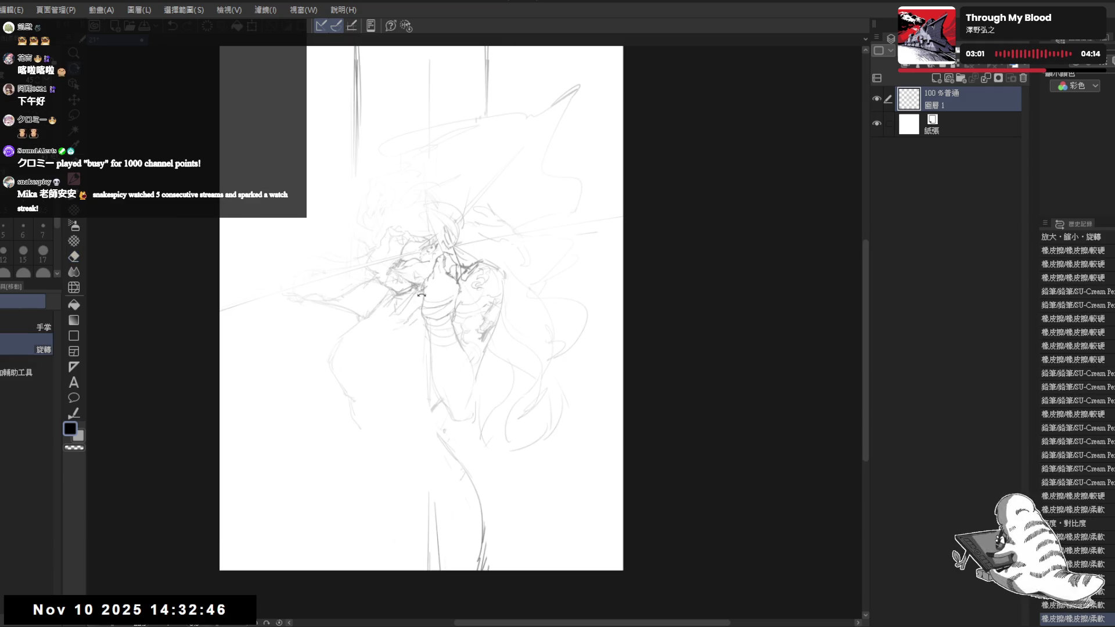
{"action": "scroll", "coordinate": [399, 295], "scroll_direction": "up", "scroll_amount": 5}
Sketch dark strokes around the eye with the pencil at size 7, undoing the last two.
{"action": "left_click", "coordinate": [79, 322]}
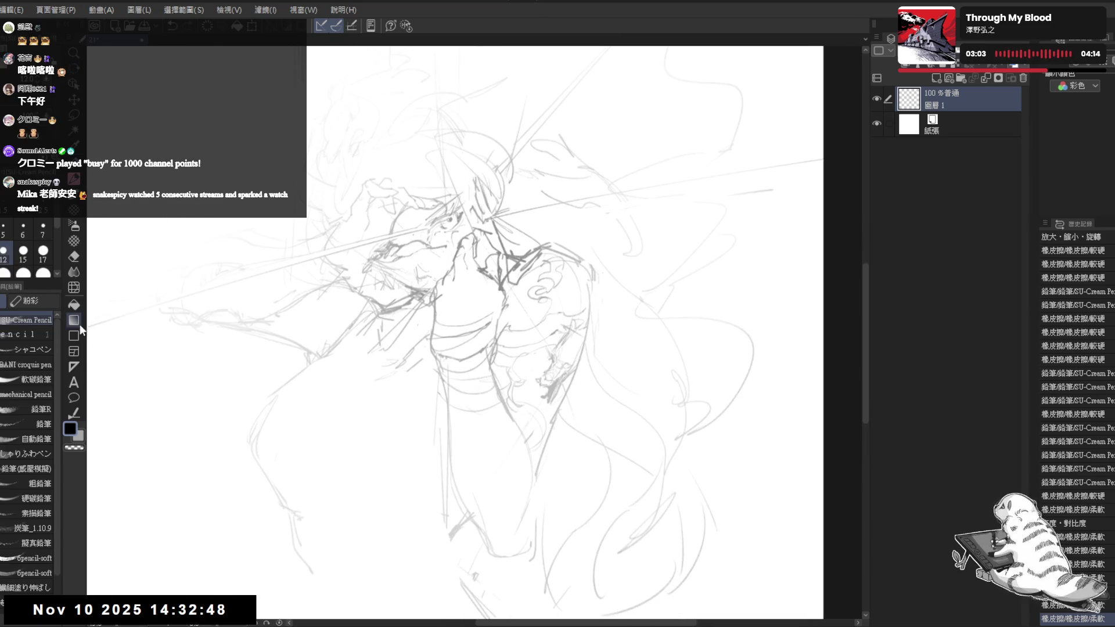
{"action": "scroll", "coordinate": [455, 332], "scroll_direction": "up", "scroll_amount": 4}
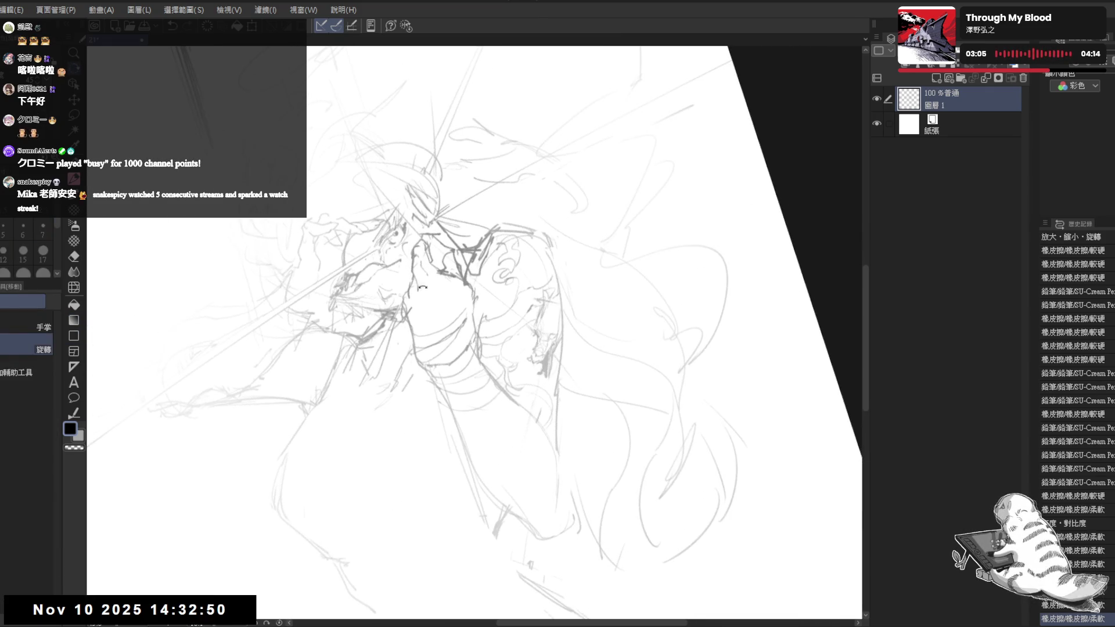
{"action": "left_click", "coordinate": [42, 231]}
{"action": "left_click_drag", "start_coordinate": [372, 249], "coordinate": [380, 258]}
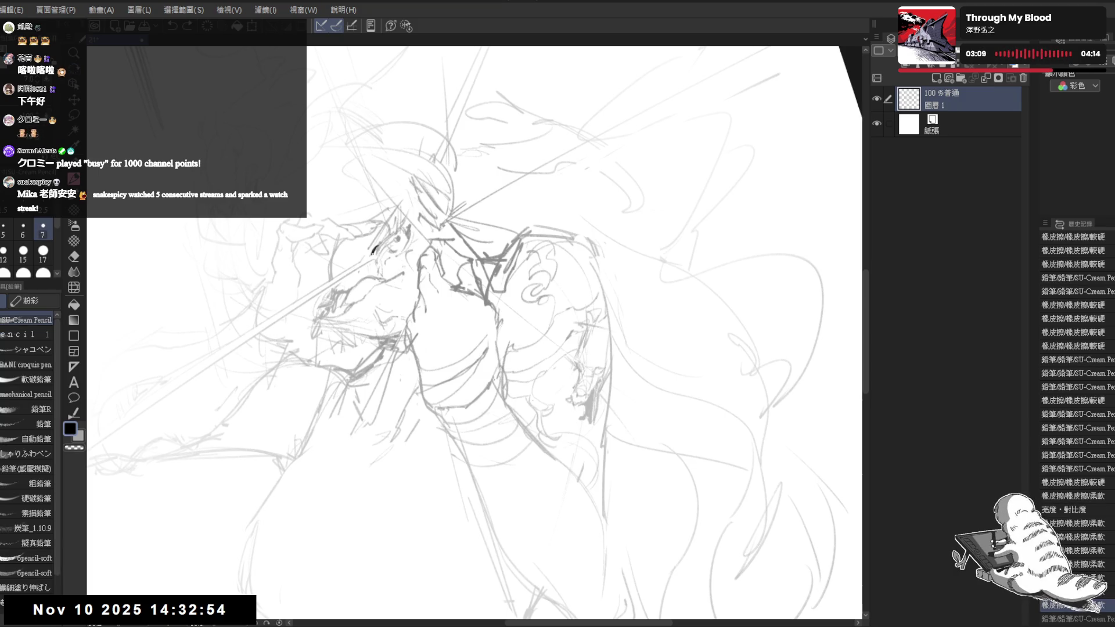
{"action": "mouse_move", "coordinate": [371, 247]}
{"action": "left_mouse_down"}
{"action": "mouse_move", "coordinate": [377, 256]}
{"action": "mouse_move", "coordinate": [400, 232]}
{"action": "left_mouse_up"}
{"action": "left_click_drag", "start_coordinate": [398, 223], "coordinate": [404, 228]}
{"action": "key", "text": "ctrl+z"}
{"action": "key", "text": "ctrl+z"}
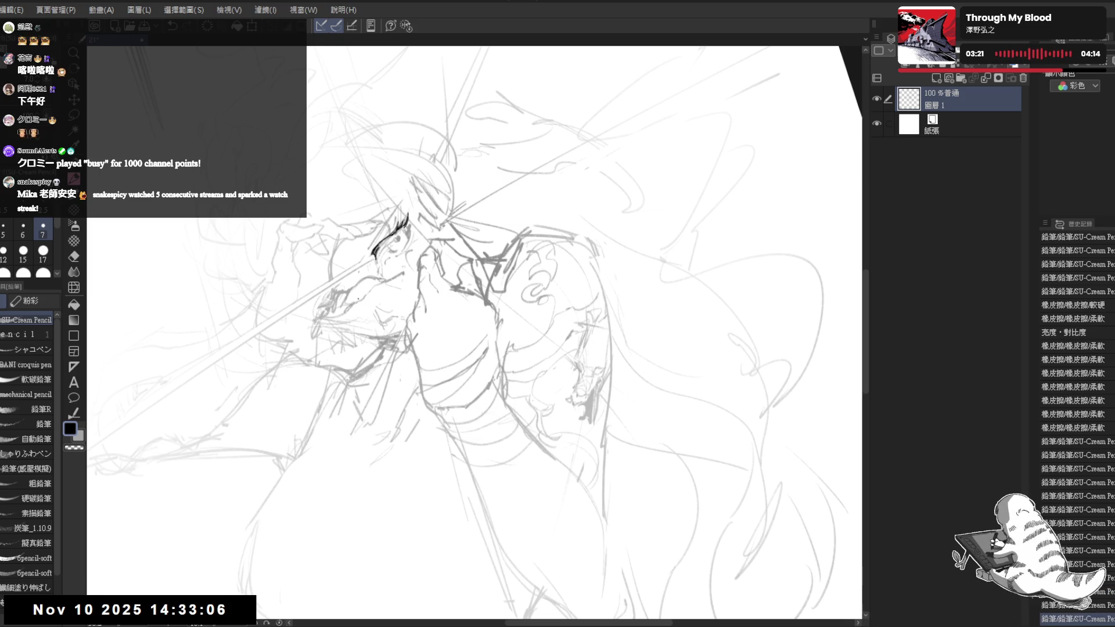
Switch to a pencil-textured eraser, add eye touches, and mirror and rotate the view about 30 degrees.
{"action": "key", "text": "e"}
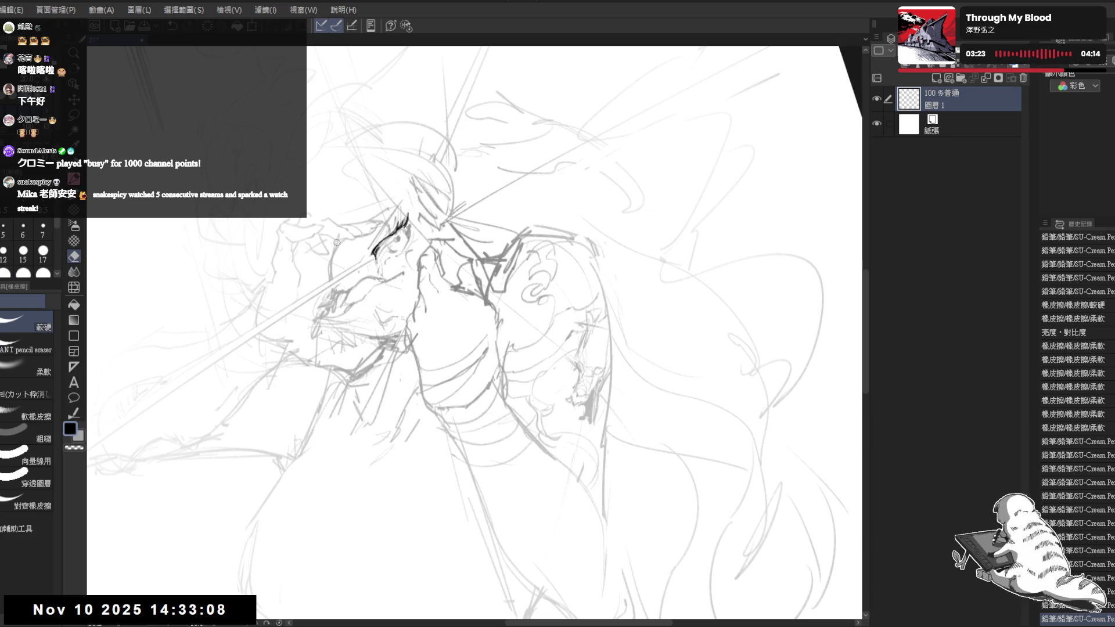
{"action": "key", "text": "e"}
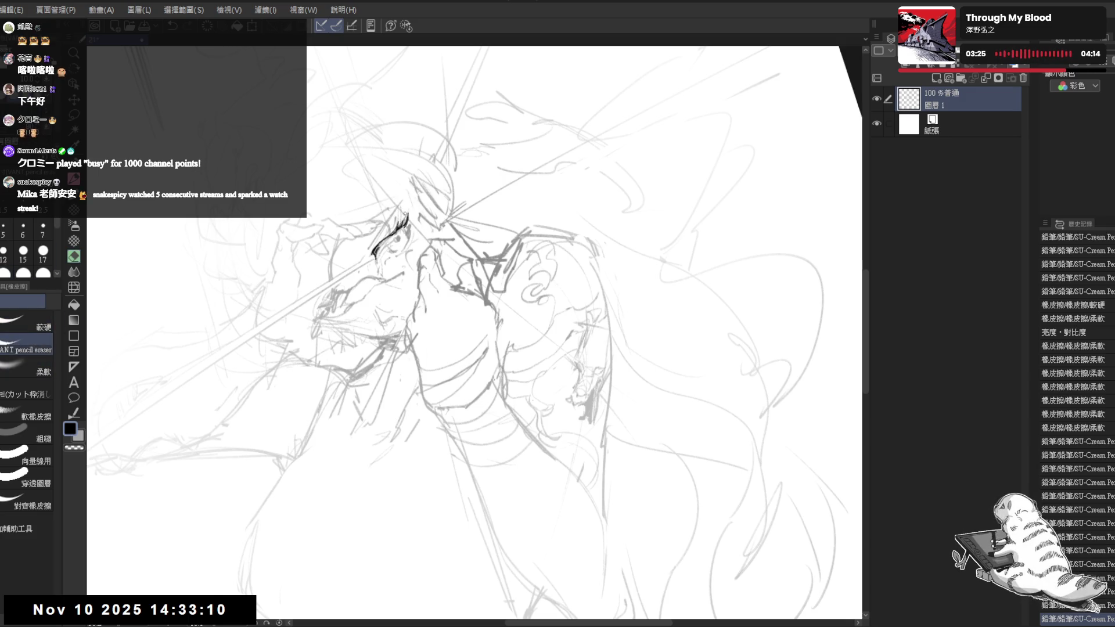
{"action": "key", "text": "p"}
{"action": "left_click_drag", "start_coordinate": [93, 203], "coordinate": [102, 212]}
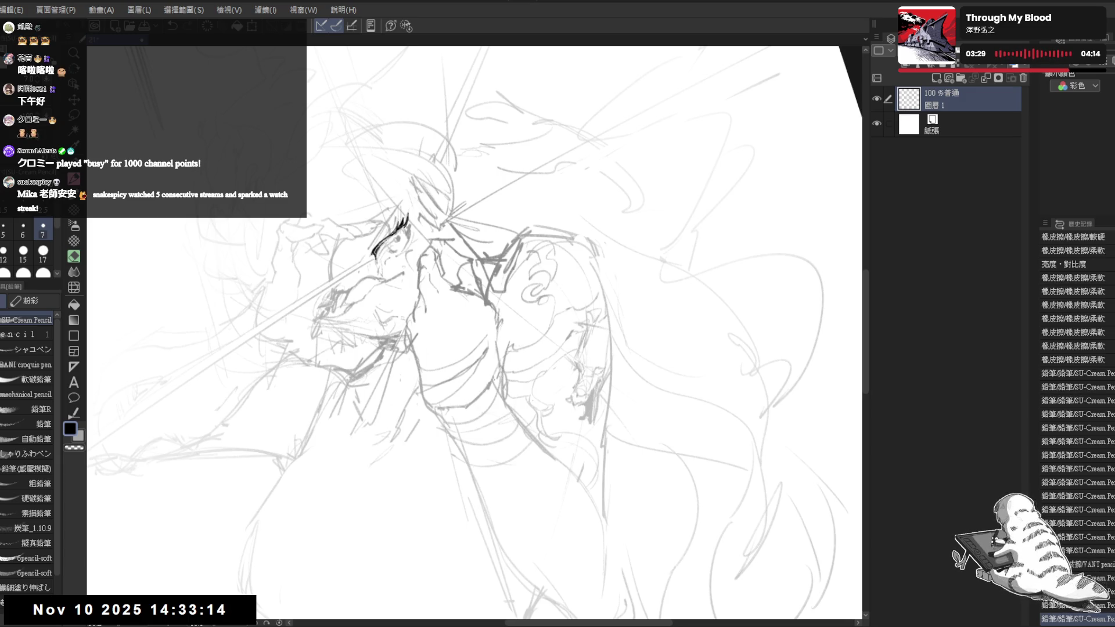
{"action": "mouse_move", "coordinate": [389, 238]}
{"action": "left_mouse_down"}
{"action": "mouse_move", "coordinate": [381, 248]}
{"action": "mouse_move", "coordinate": [387, 240]}
{"action": "left_mouse_up"}
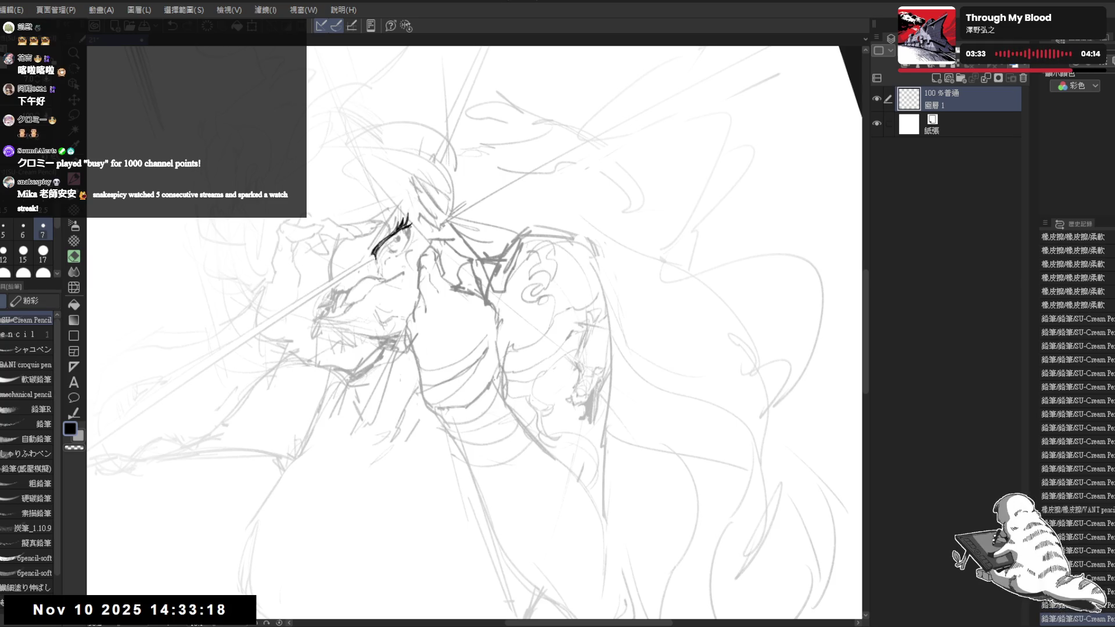
{"action": "key", "text": "h"}
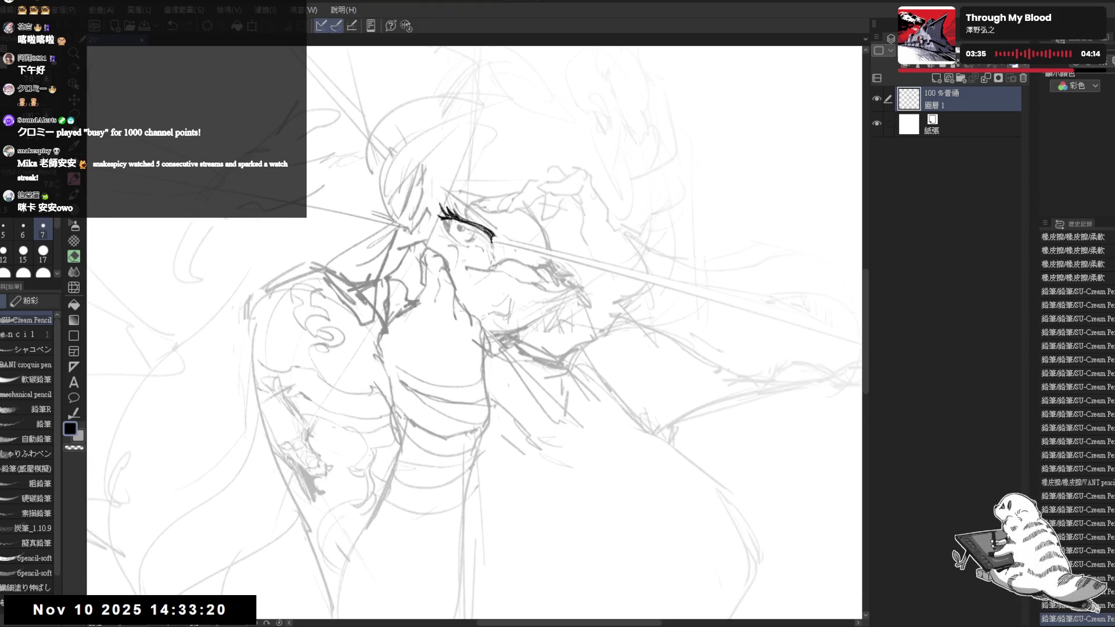
{"action": "key", "text": "r"}
{"action": "left_click_drag", "start_coordinate": [493, 482], "coordinate": [558, 436]}
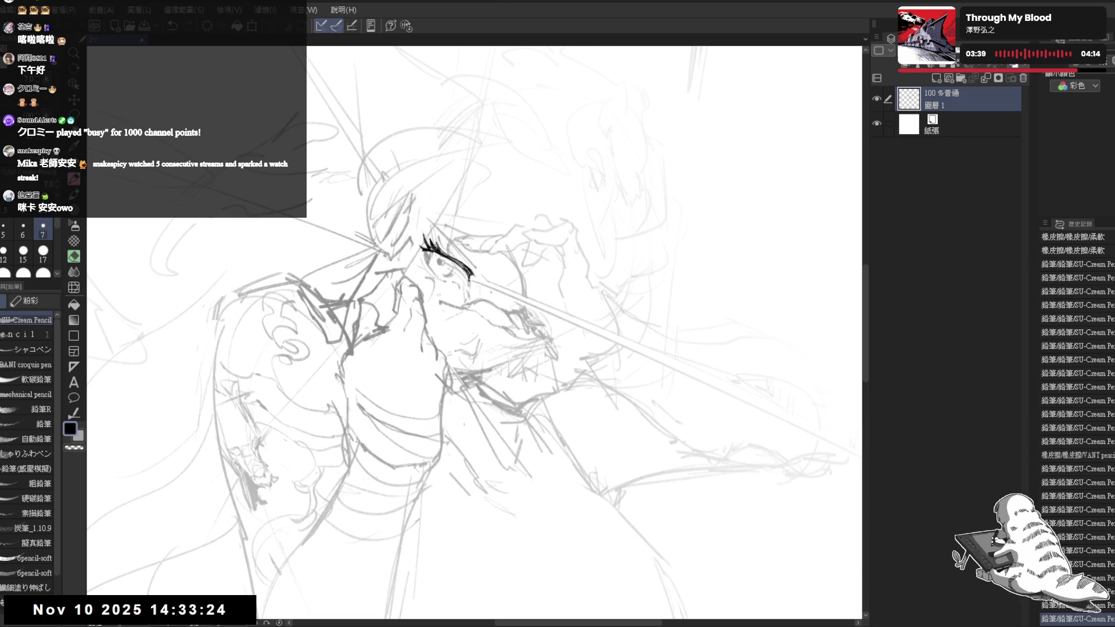
Refine the eye with small erasing and inking touches, undoing one stroke.
{"action": "key", "text": "e"}
{"action": "left_click_drag", "start_coordinate": [430, 239], "coordinate": [432, 243]}
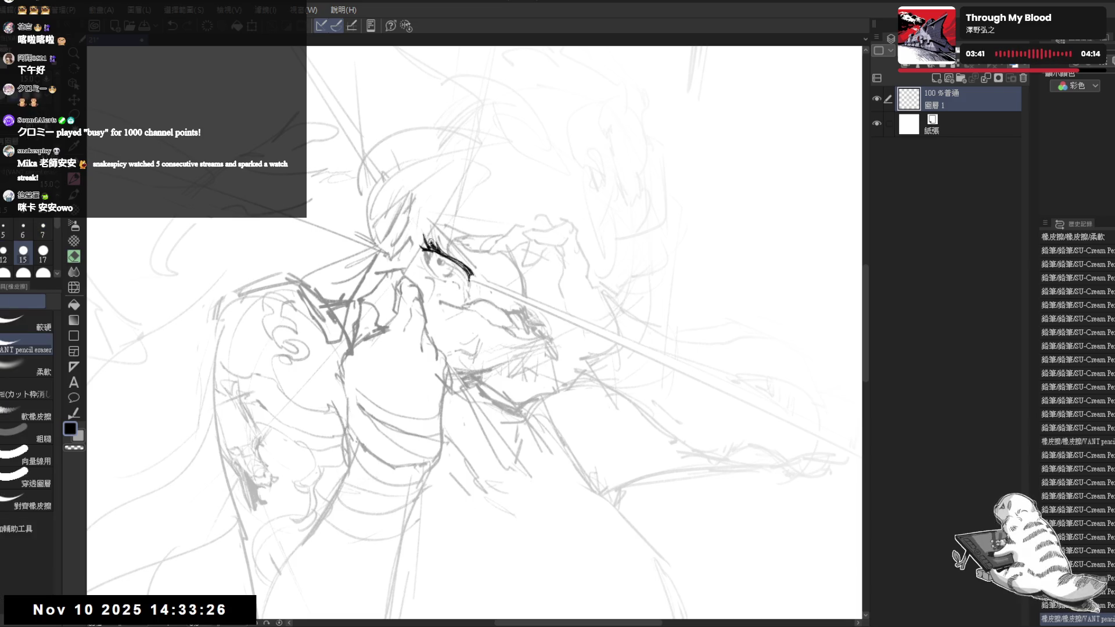
{"action": "mouse_move", "coordinate": [430, 240]}
{"action": "left_mouse_down"}
{"action": "mouse_move", "coordinate": [495, 278]}
{"action": "mouse_move", "coordinate": [465, 275]}
{"action": "mouse_move", "coordinate": [417, 312]}
{"action": "mouse_move", "coordinate": [473, 272]}
{"action": "mouse_move", "coordinate": [474, 288]}
{"action": "left_mouse_up"}
{"action": "key", "text": "p"}
{"action": "key", "text": "e"}
{"action": "key", "text": "p"}
{"action": "key", "text": "ctrl+z"}
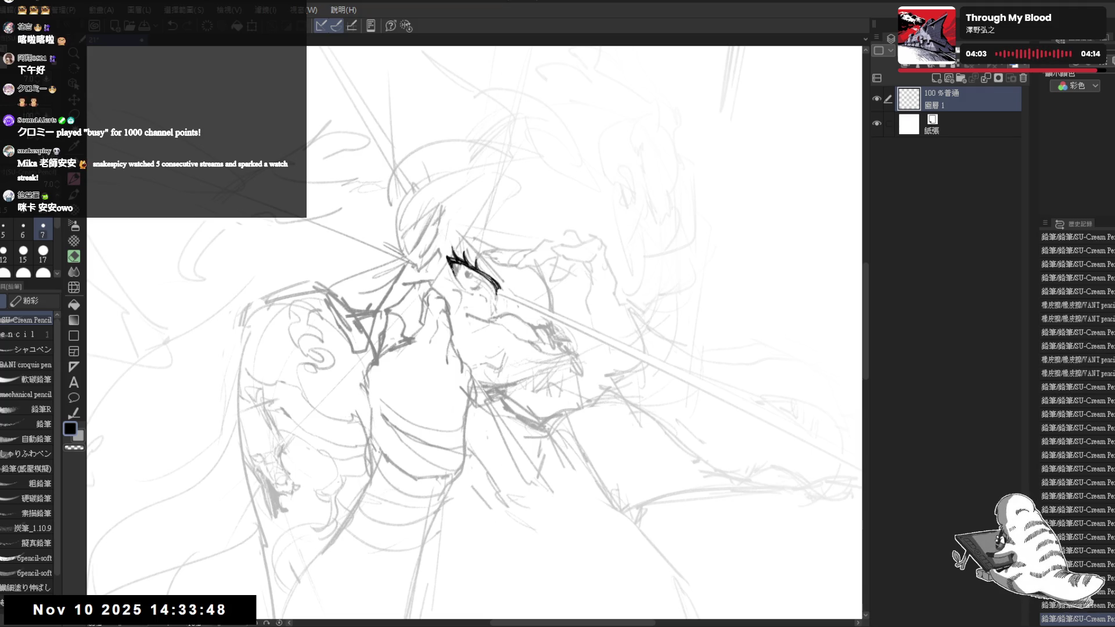
{"action": "key", "text": "r"}
{"action": "mouse_move", "coordinate": [406, 406]}
{"action": "left_mouse_down"}
{"action": "mouse_move", "coordinate": [418, 441]}
{"action": "mouse_move", "coordinate": [410, 459]}
{"action": "mouse_move", "coordinate": [400, 429]}
{"action": "left_mouse_up"}
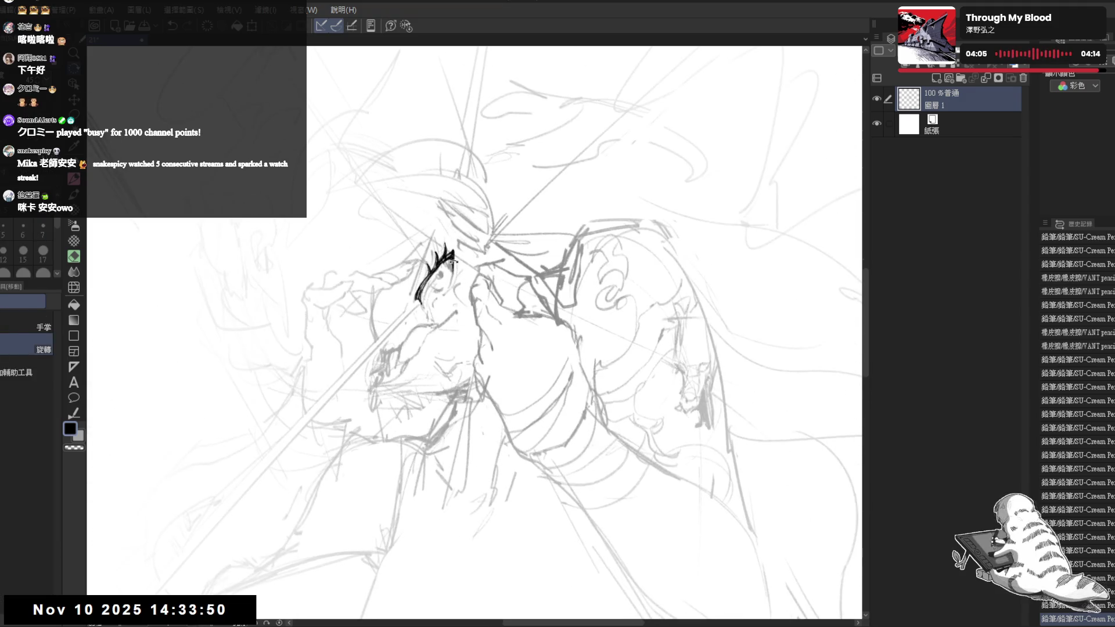
Rotate the canvas view clockwise and enlarge the eraser to size 25.
{"action": "key", "text": "e"}
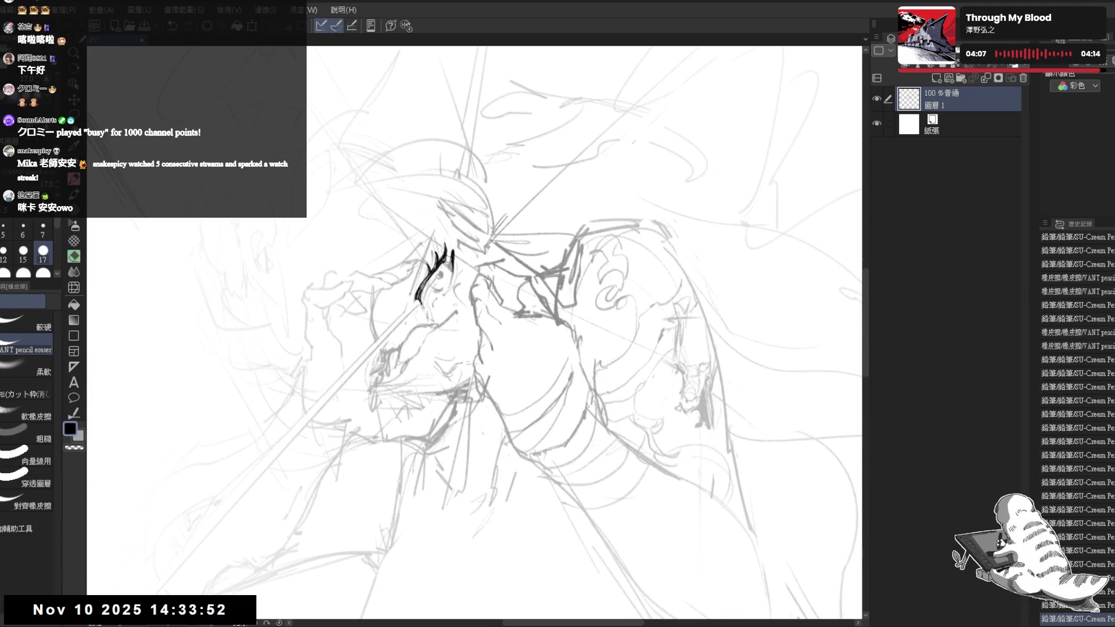
{"action": "key", "text": "p"}
{"action": "key", "text": "e"}
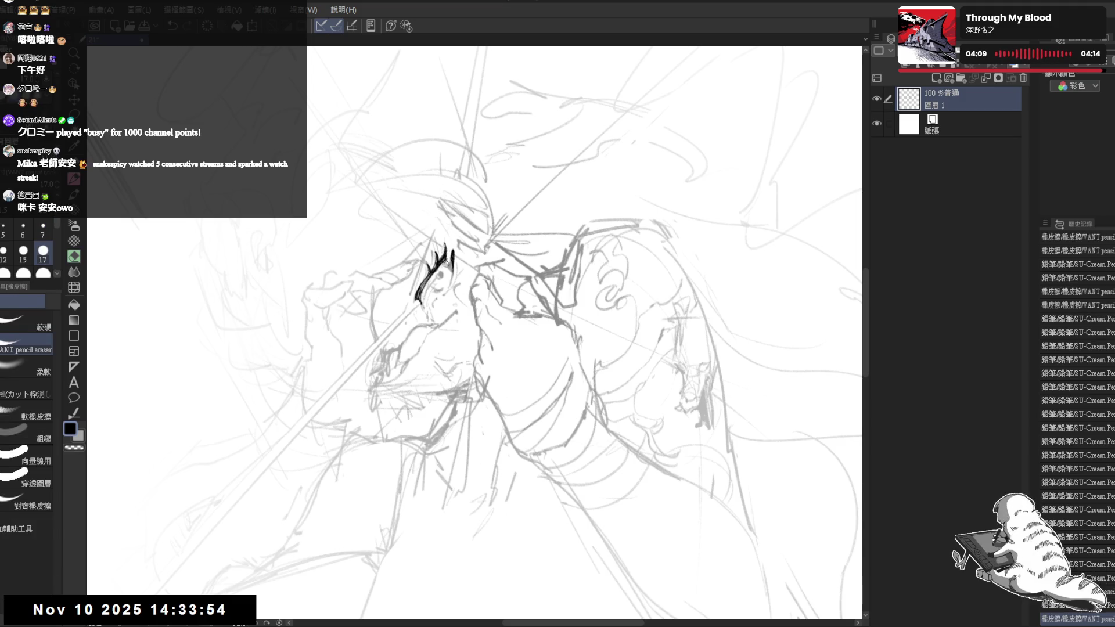
{"action": "key", "text": "p"}
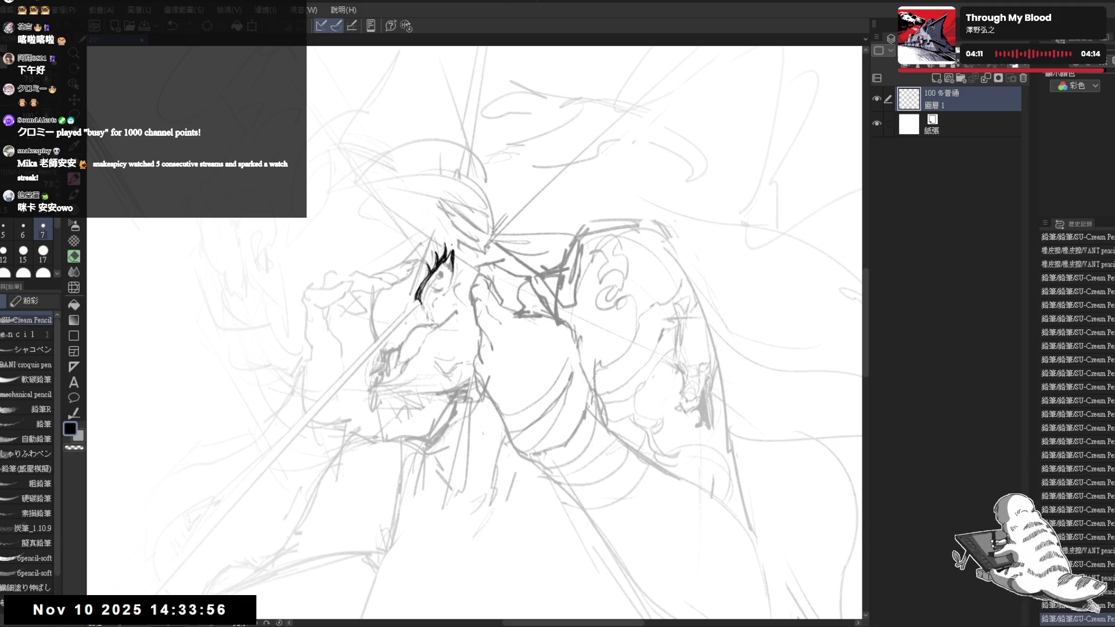
{"action": "key", "text": "r"}
{"action": "mouse_move", "coordinate": [543, 388]}
{"action": "left_mouse_down"}
{"action": "mouse_move", "coordinate": [510, 414]}
{"action": "mouse_move", "coordinate": [477, 325]}
{"action": "left_mouse_up"}
{"action": "key", "text": "e"}
{"action": "key", "text": "bracketright"}
Darken an eyelash, ink the eye's inner corner, and add a small mark beside it.
{"action": "key", "text": "p"}
{"action": "key", "text": "e"}
{"action": "key", "text": "p"}
{"action": "left_click_drag", "start_coordinate": [442, 241], "coordinate": [447, 250]}
{"action": "left_click_drag", "start_coordinate": [458, 258], "coordinate": [430, 370]}
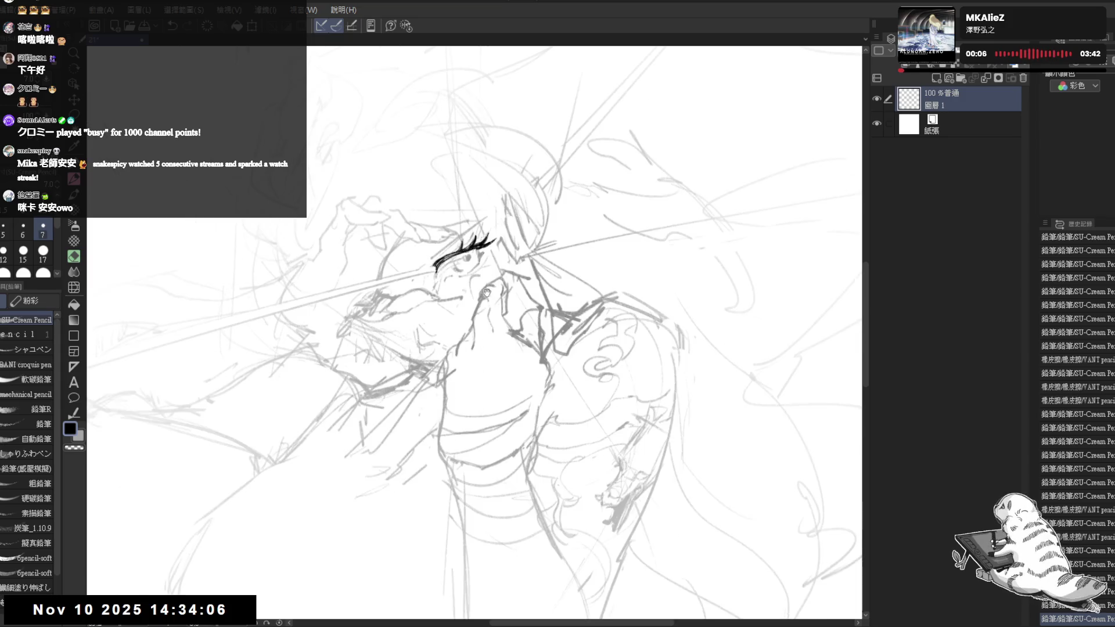
{"action": "key", "text": "minus"}
{"action": "mouse_move", "coordinate": [421, 254]}
{"action": "left_mouse_down"}
{"action": "mouse_move", "coordinate": [435, 270]}
{"action": "mouse_move", "coordinate": [459, 262]}
{"action": "left_mouse_up"}
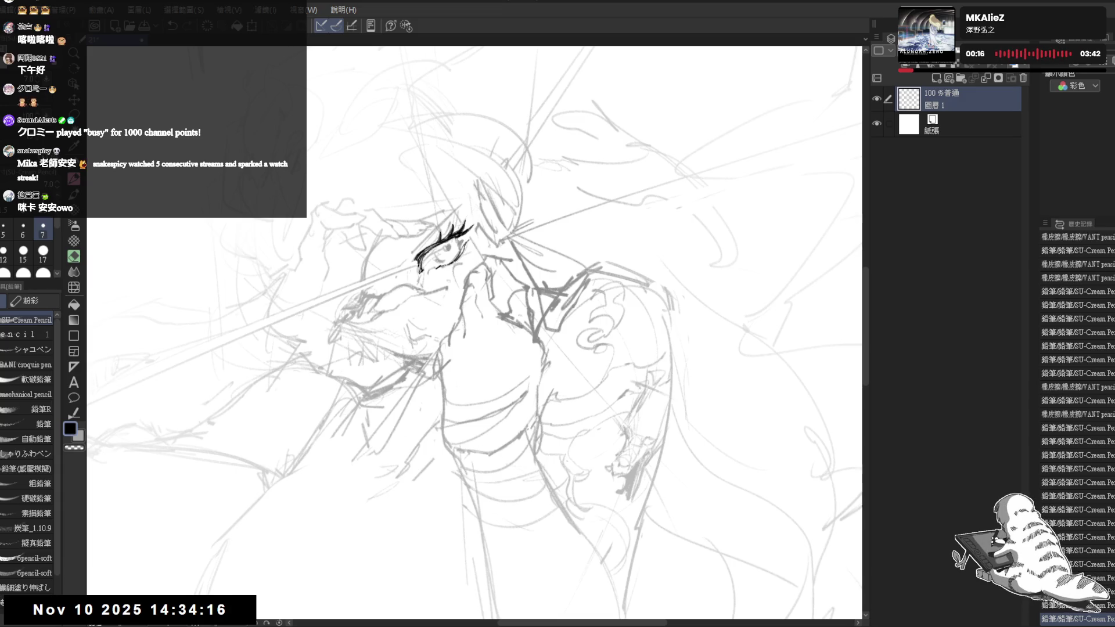
{"action": "left_click_drag", "start_coordinate": [457, 244], "coordinate": [467, 257]}
Draw fine detail lines on the eye with the pencil reduced to size 5.
{"action": "key", "text": "h"}
{"action": "key", "text": "h"}
{"action": "scroll", "coordinate": [505, 355], "scroll_direction": "down", "scroll_amount": 2}
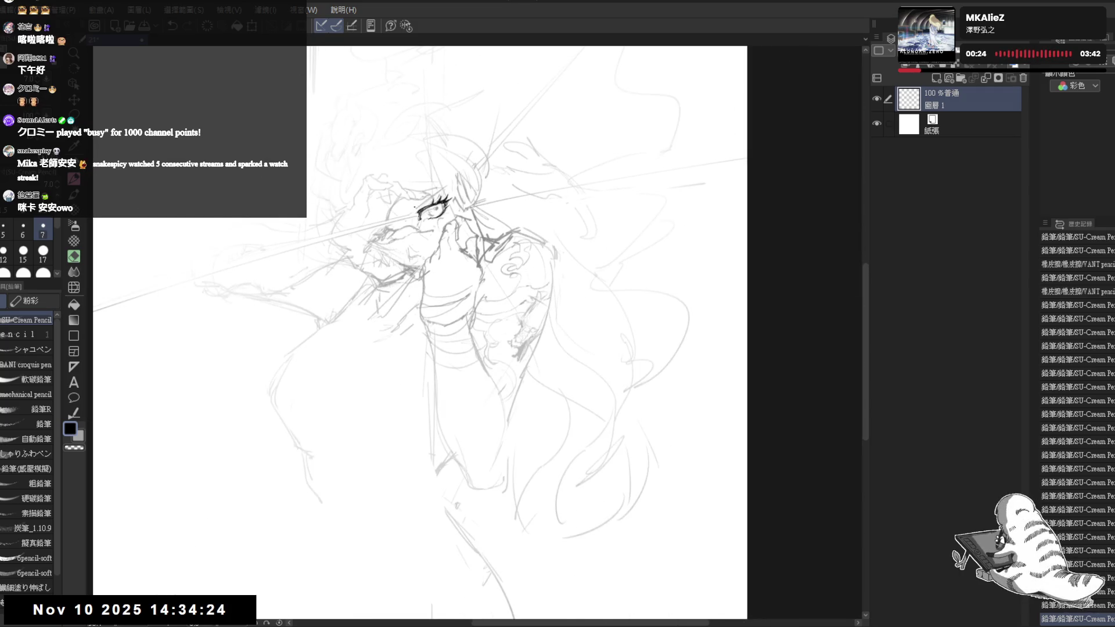
{"action": "scroll", "coordinate": [457, 230], "scroll_direction": "up", "scroll_amount": 2}
{"action": "mouse_move", "coordinate": [457, 230]}
{"action": "left_mouse_down"}
{"action": "mouse_move", "coordinate": [389, 261]}
{"action": "mouse_move", "coordinate": [397, 270]}
{"action": "mouse_move", "coordinate": [407, 255]}
{"action": "left_mouse_up"}
{"action": "key", "text": "p"}
{"action": "key", "text": "bracketleft"}
{"action": "key", "text": "bracketleft"}
{"action": "left_click_drag", "start_coordinate": [469, 347], "coordinate": [471, 349]}
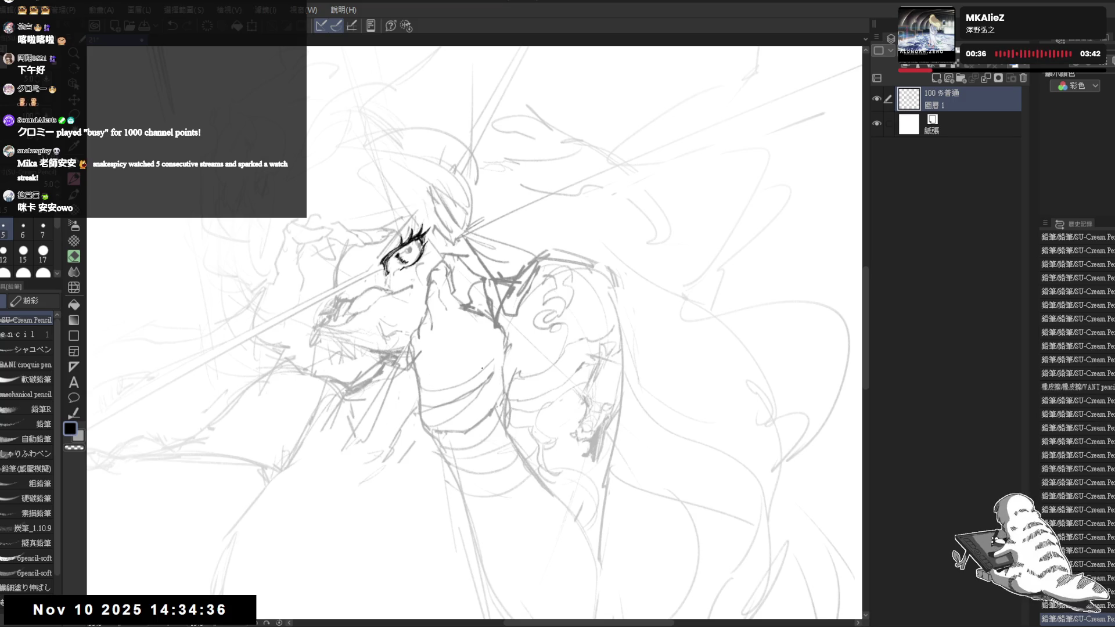
{"action": "key", "text": "e"}
{"action": "key", "text": "asciicircum"}
{"action": "key", "text": "asciicircum"}
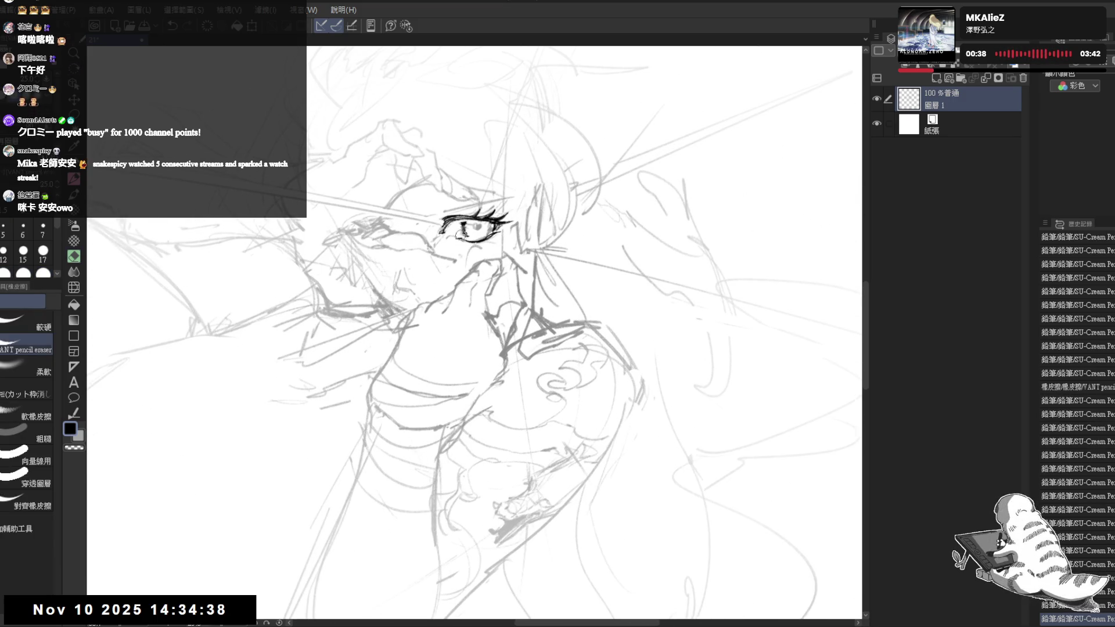
Erase and redraw small lines near the eye, correcting one detail.
{"action": "left_click_drag", "start_coordinate": [462, 232], "coordinate": [459, 234]}
{"action": "left_click_drag", "start_coordinate": [457, 234], "coordinate": [464, 235]}
{"action": "key", "text": "p"}
{"action": "key", "text": "e"}
{"action": "key", "text": "p"}
{"action": "key", "text": "e"}
{"action": "left_click_drag", "start_coordinate": [415, 270], "coordinate": [425, 278]}
{"action": "key", "text": "p"}
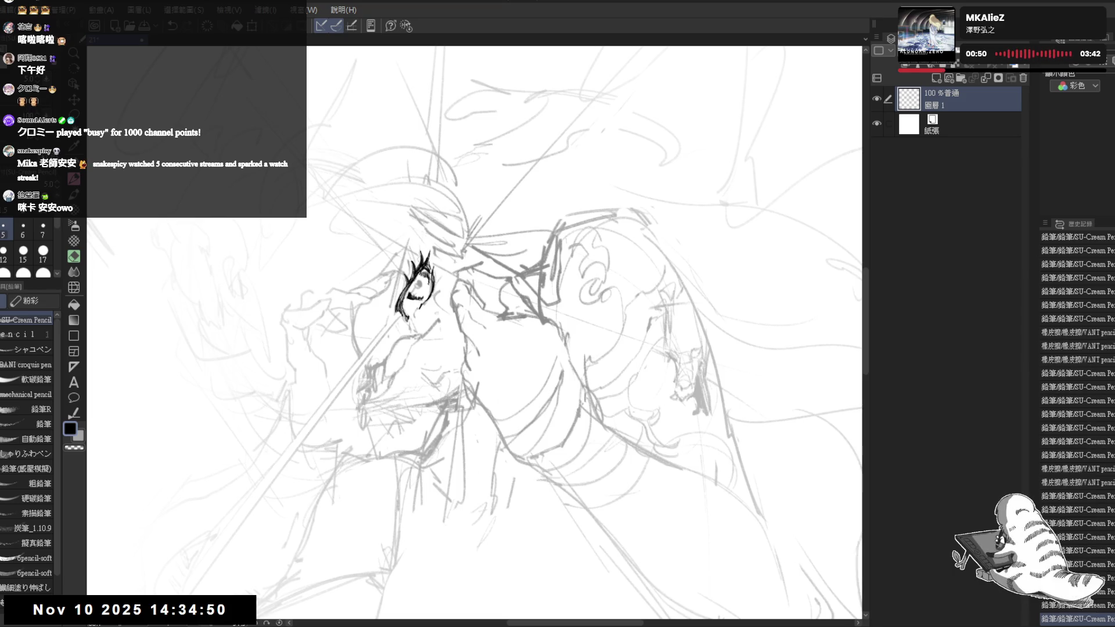
Level the eye by rotating the view, erase a small bit, and darken the eyelashes.
{"action": "key", "text": "r"}
{"action": "mouse_move", "coordinate": [467, 441]}
{"action": "left_mouse_down"}
{"action": "mouse_move", "coordinate": [489, 256]}
{"action": "mouse_move", "coordinate": [485, 278]}
{"action": "left_mouse_up"}
{"action": "key", "text": "e"}
{"action": "key", "text": "r"}
{"action": "left_click_drag", "start_coordinate": [522, 441], "coordinate": [505, 325]}
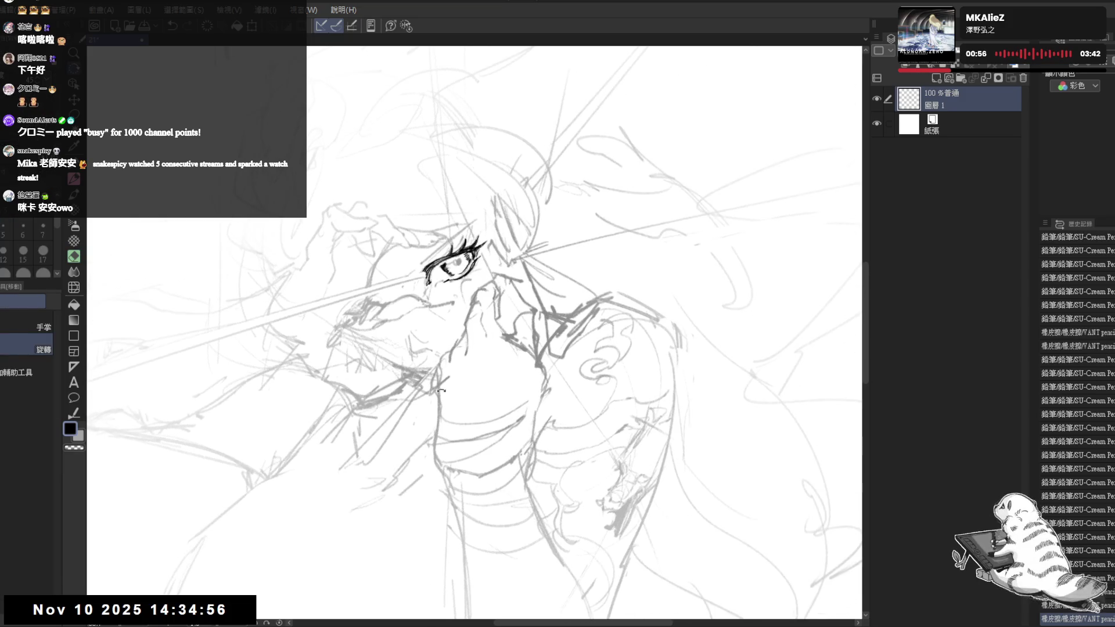
{"action": "key", "text": "p"}
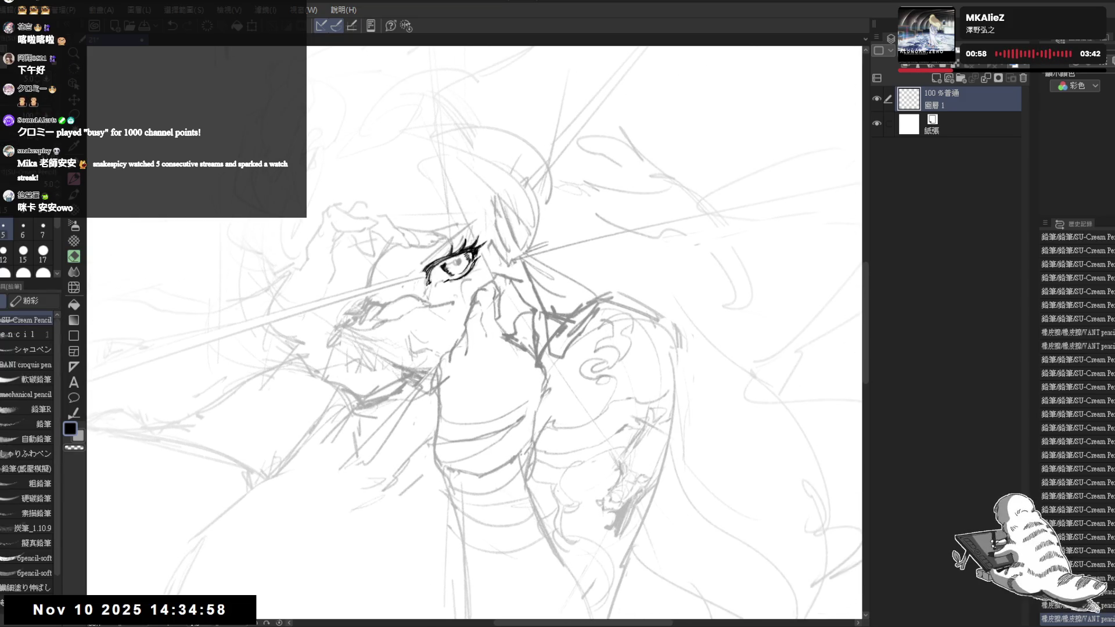
{"action": "left_click_drag", "start_coordinate": [464, 252], "coordinate": [477, 246]}
Ink the upper eyelid line, undoing and then redoing the stroke.
{"action": "key", "text": "e"}
{"action": "key", "text": "p"}
{"action": "left_click_drag", "start_coordinate": [424, 261], "coordinate": [447, 248]}
{"action": "key", "text": "ctrl+z"}
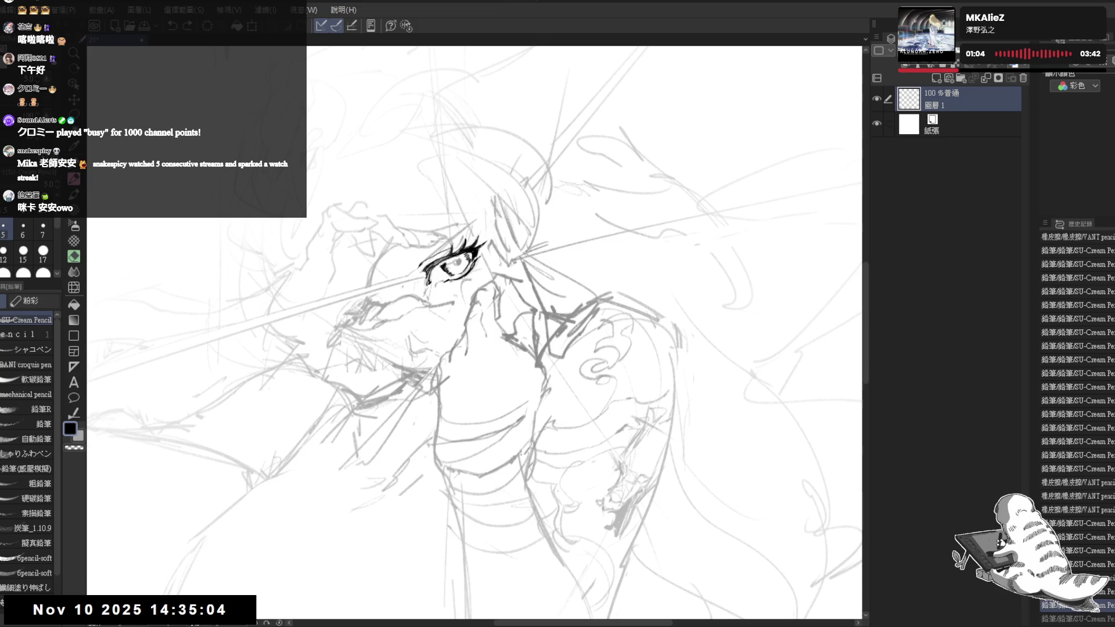
{"action": "key", "text": "ctrl+y"}
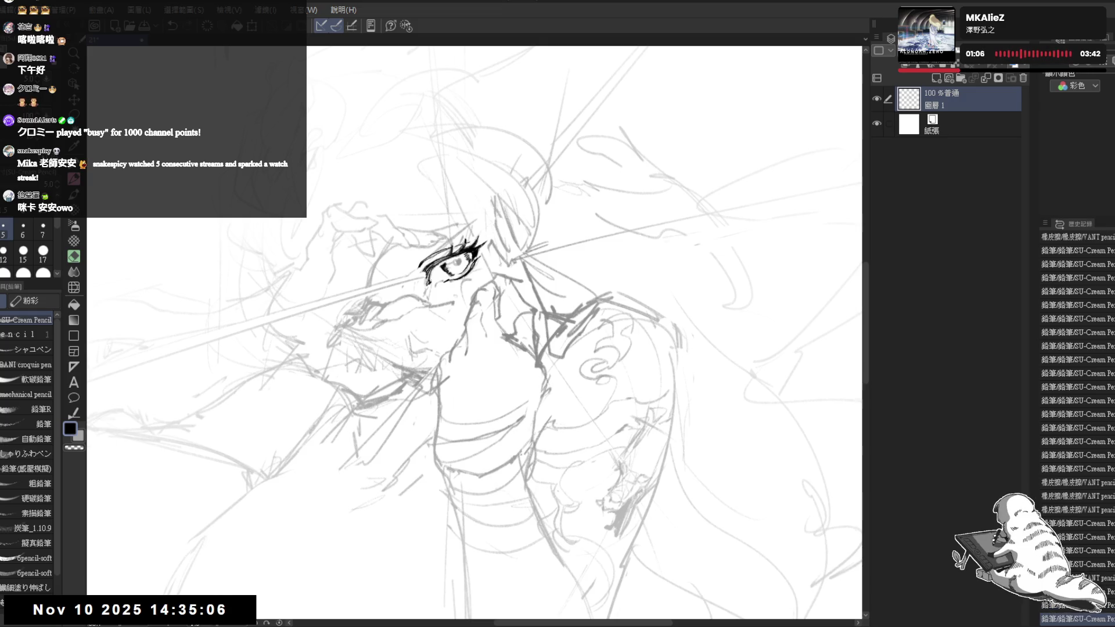
Erase stray marks inside the iris and redraw the iris and pupil.
{"action": "key", "text": "e"}
{"action": "left_click_drag", "start_coordinate": [449, 269], "coordinate": [458, 261]}
{"action": "key", "text": "p"}
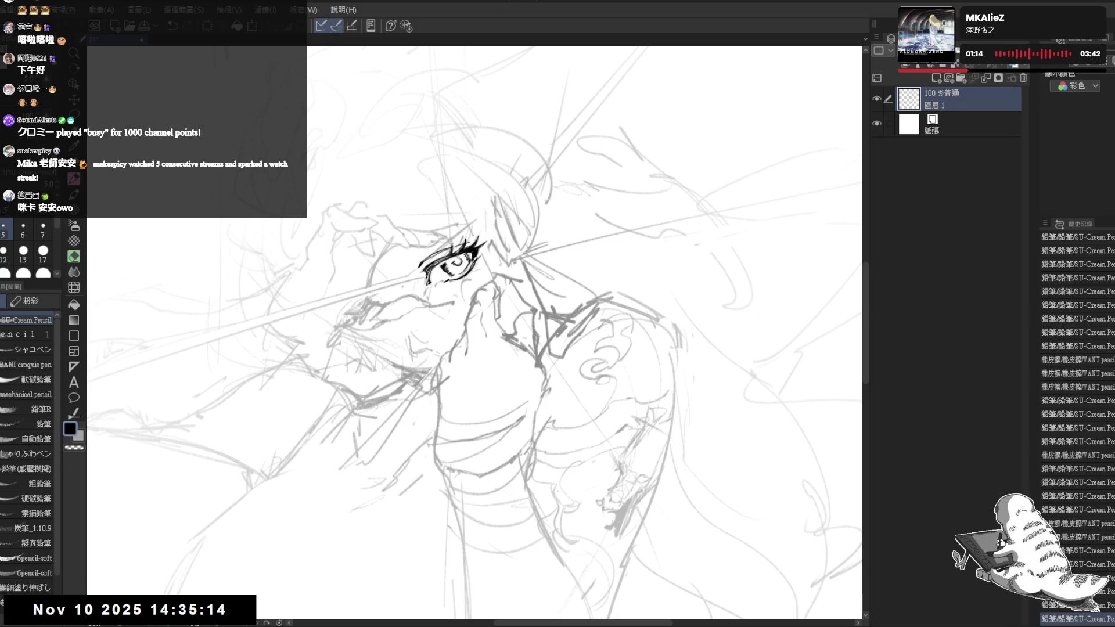
{"action": "key", "text": "h"}
{"action": "scroll", "coordinate": [511, 306], "scroll_direction": "up", "scroll_amount": 2}
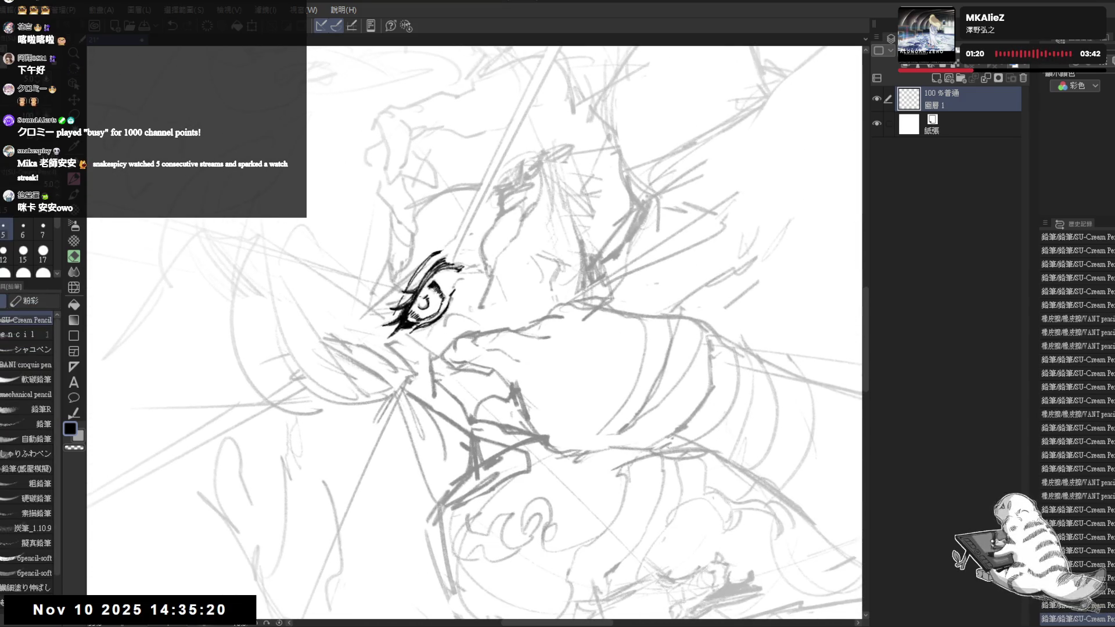
{"action": "key", "text": "e"}
{"action": "left_click_drag", "start_coordinate": [410, 311], "coordinate": [425, 296]}
{"action": "key", "text": "p"}
Erase a small spot near the eye, then level the view and recentre the head.
{"action": "left_click_drag", "start_coordinate": [476, 326], "coordinate": [522, 262]}
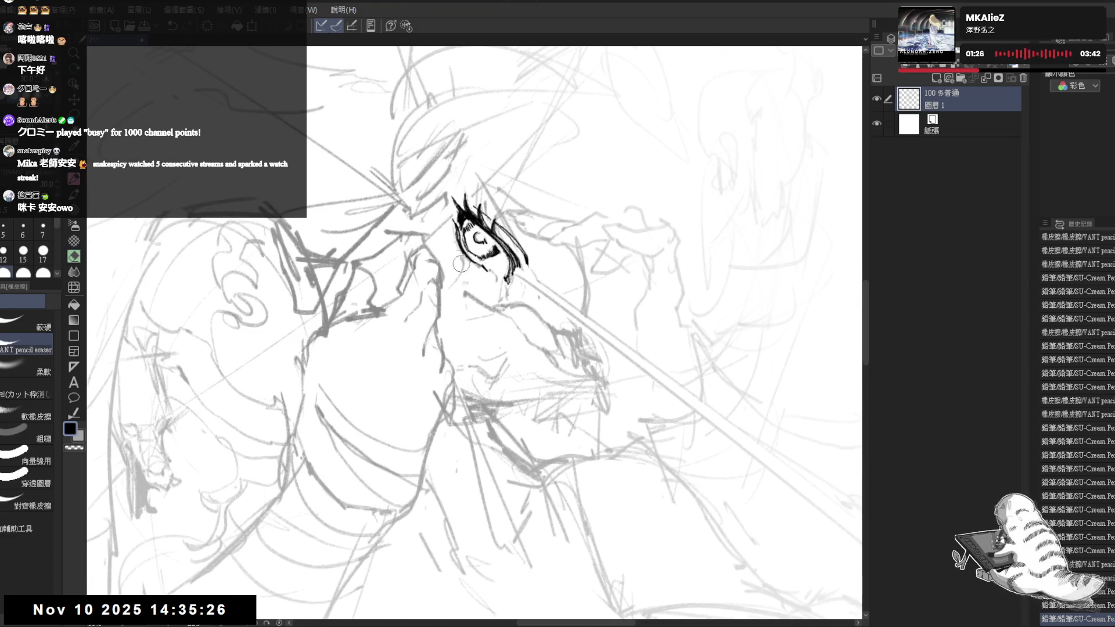
{"action": "mouse_move", "coordinate": [456, 247]}
{"action": "left_mouse_down"}
{"action": "mouse_move", "coordinate": [502, 393]}
{"action": "mouse_move", "coordinate": [473, 278]}
{"action": "mouse_move", "coordinate": [414, 207]}
{"action": "mouse_move", "coordinate": [414, 223]}
{"action": "mouse_move", "coordinate": [457, 255]}
{"action": "mouse_move", "coordinate": [488, 231]}
{"action": "left_mouse_up"}
{"action": "key", "text": "e"}
{"action": "key", "text": "r"}
{"action": "key", "text": "e"}
{"action": "key", "text": "r"}
{"action": "key", "text": "p"}
{"action": "left_click_drag", "start_coordinate": [475, 334], "coordinate": [470, 281]}
{"action": "scroll", "coordinate": [529, 324], "scroll_direction": "down", "scroll_amount": 1}
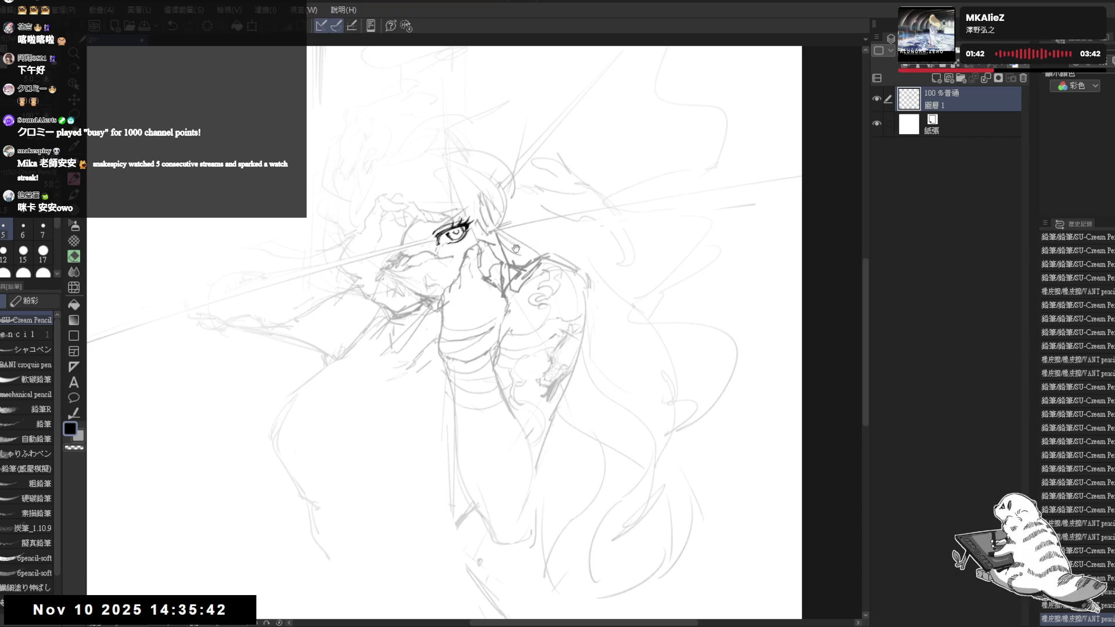
Add a small pencil stroke near the eye with the view rotated counter-clockwise.
{"action": "scroll", "coordinate": [512, 253], "scroll_direction": "up", "scroll_amount": 1}
{"action": "scroll", "coordinate": [512, 252], "scroll_direction": "up", "scroll_amount": 1}
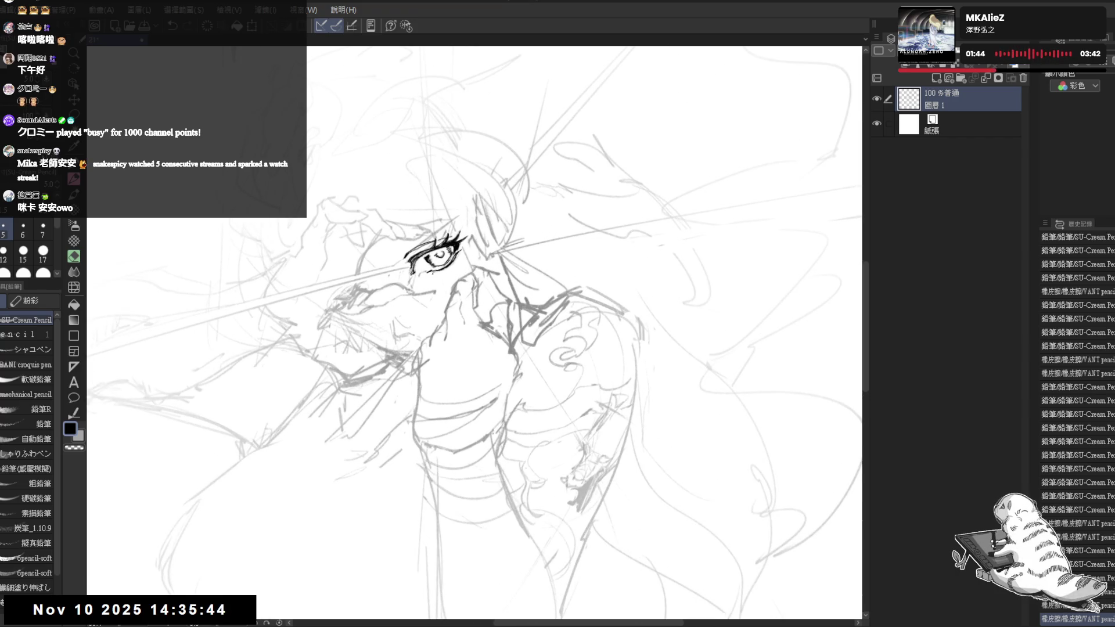
{"action": "key", "text": "e"}
{"action": "key", "text": "p"}
{"action": "key", "text": "minus"}
{"action": "mouse_move", "coordinate": [415, 273]}
{"action": "left_mouse_down"}
{"action": "mouse_move", "coordinate": [474, 294]}
{"action": "mouse_move", "coordinate": [430, 284]}
{"action": "mouse_move", "coordinate": [407, 295]}
{"action": "left_mouse_up"}
{"action": "key", "text": "asciicircum"}
Make quick erase corrections near the eye and mirror the canvas to check proportions.
{"action": "key", "text": "e"}
{"action": "key", "text": "minus"}
{"action": "key", "text": "p"}
{"action": "key", "text": "e"}
{"action": "key", "text": "p"}
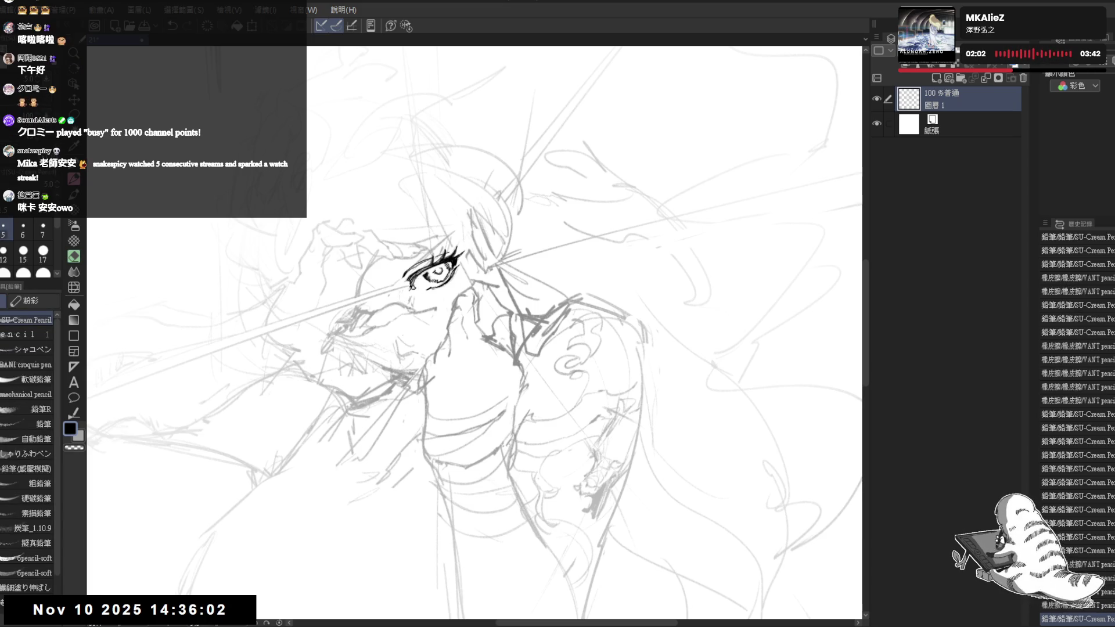
{"action": "key", "text": "h"}
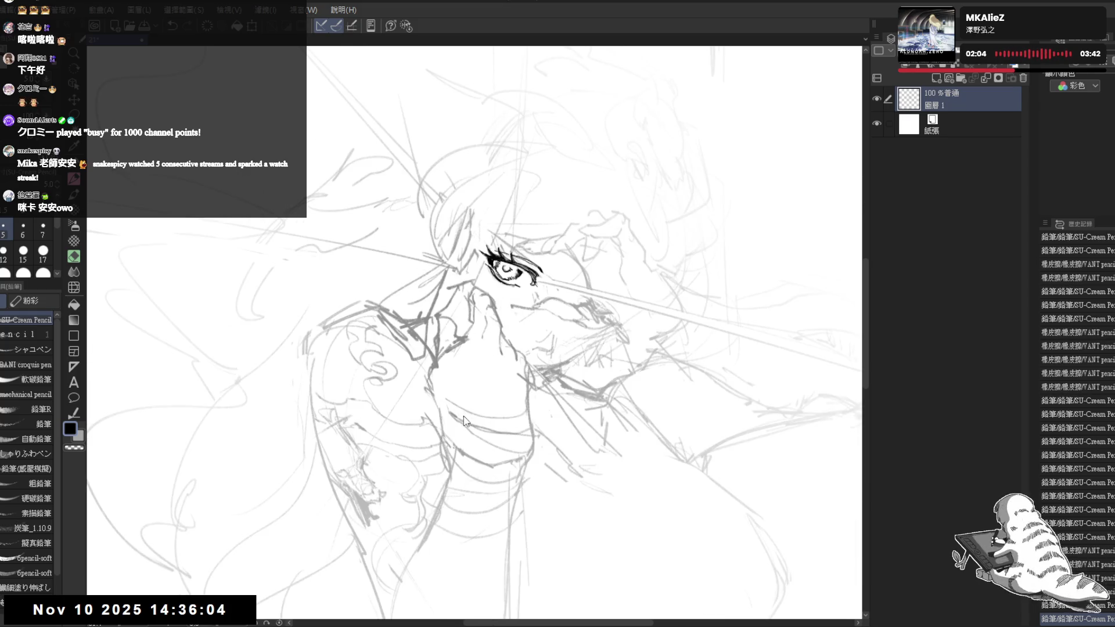
{"action": "key", "text": "h"}
Add a small dark stroke near the eye and tidy the lash lines with the eraser.
{"action": "left_click_drag", "start_coordinate": [416, 273], "coordinate": [421, 284]}
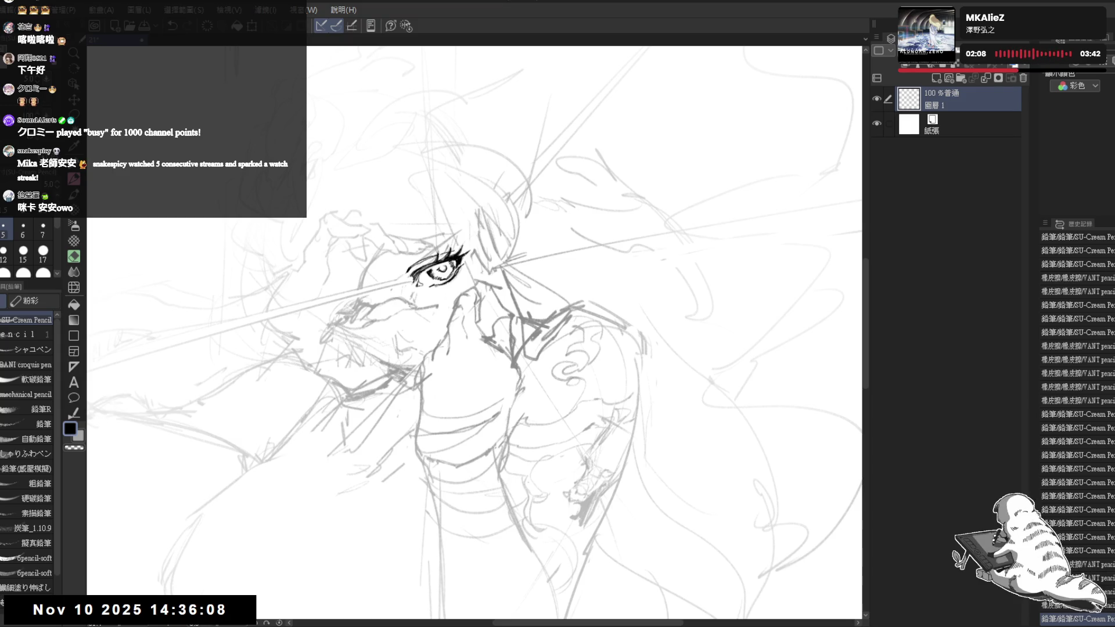
{"action": "mouse_move", "coordinate": [456, 228]}
{"action": "left_mouse_down"}
{"action": "mouse_move", "coordinate": [426, 227]}
{"action": "mouse_move", "coordinate": [517, 196]}
{"action": "mouse_move", "coordinate": [501, 153]}
{"action": "left_mouse_up"}
{"action": "key", "text": "e"}
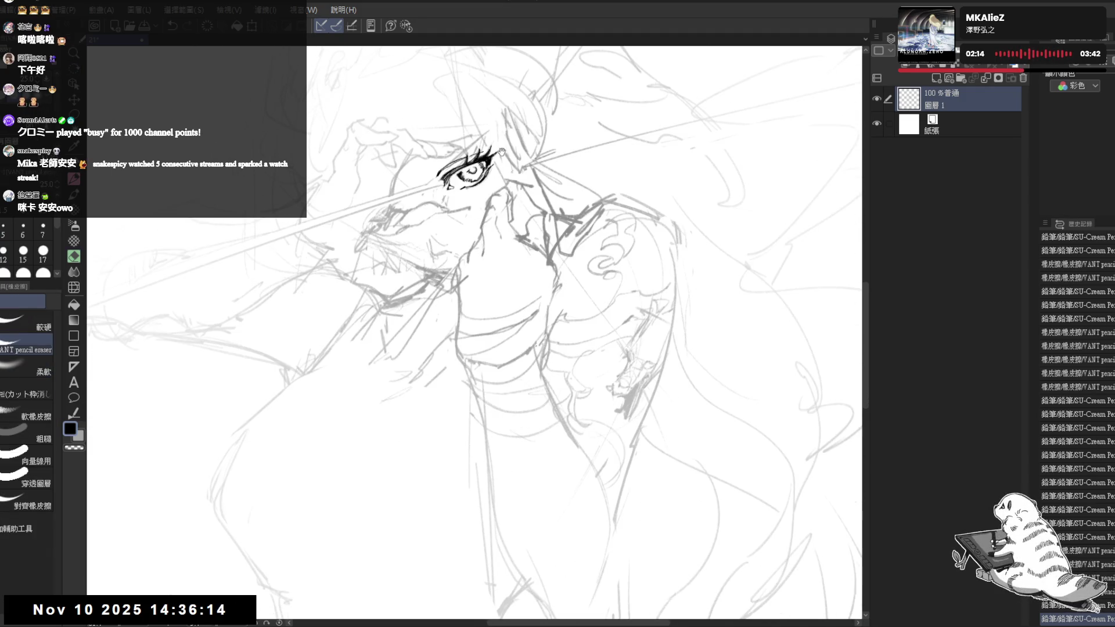
{"action": "scroll", "coordinate": [502, 150], "scroll_direction": "down", "scroll_amount": 3}
{"action": "scroll", "coordinate": [497, 122], "scroll_direction": "up", "scroll_amount": 5}
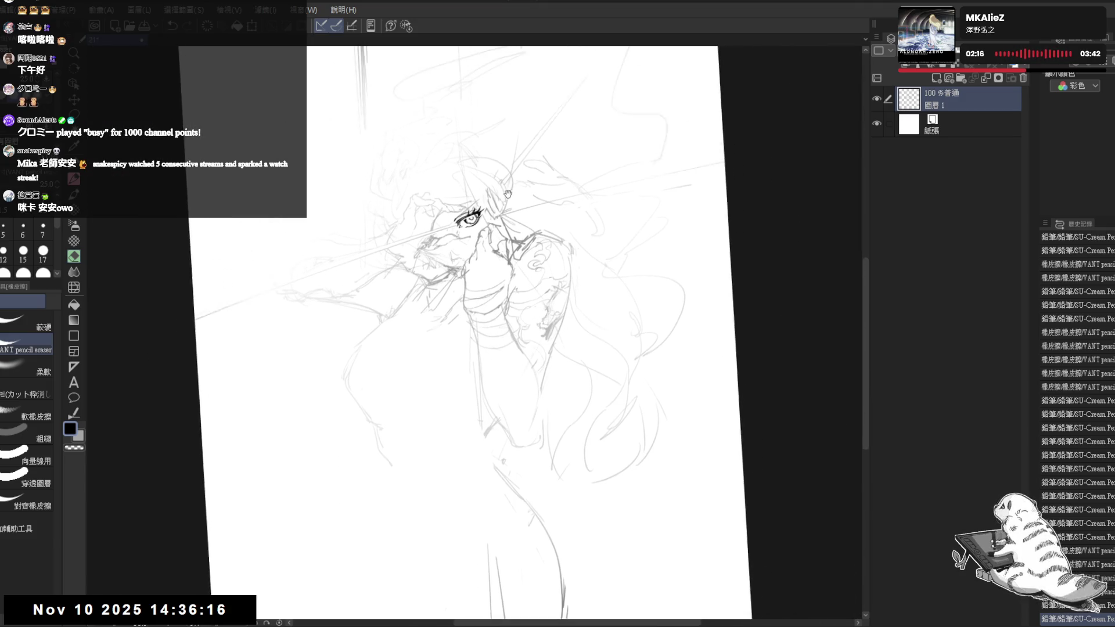
{"action": "key", "text": "p"}
{"action": "left_click_drag", "start_coordinate": [369, 295], "coordinate": [376, 264]}
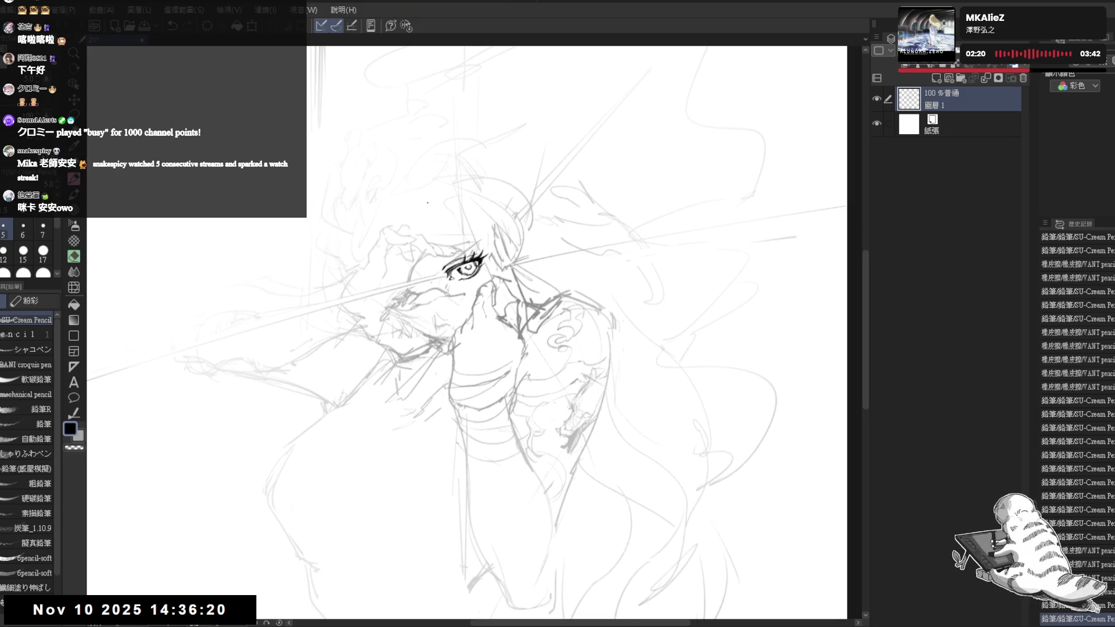
{"action": "key", "text": "e"}
{"action": "key", "text": "p"}
Set the pencil size to 6 and ink a short black stroke left of the eye.
{"action": "mouse_move", "coordinate": [379, 308]}
{"action": "left_mouse_down"}
{"action": "mouse_move", "coordinate": [406, 295]}
{"action": "mouse_move", "coordinate": [380, 279]}
{"action": "left_mouse_up"}
{"action": "key", "text": "bracketright"}
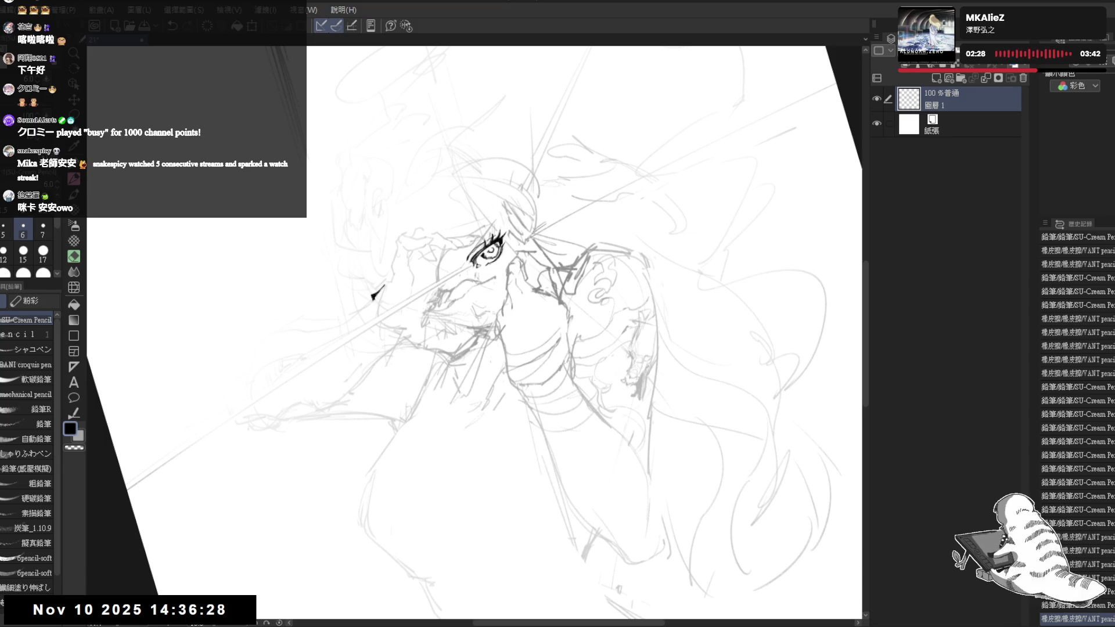
{"action": "key", "text": "ctrl+z"}
{"action": "left_click_drag", "start_coordinate": [381, 288], "coordinate": [372, 299]}
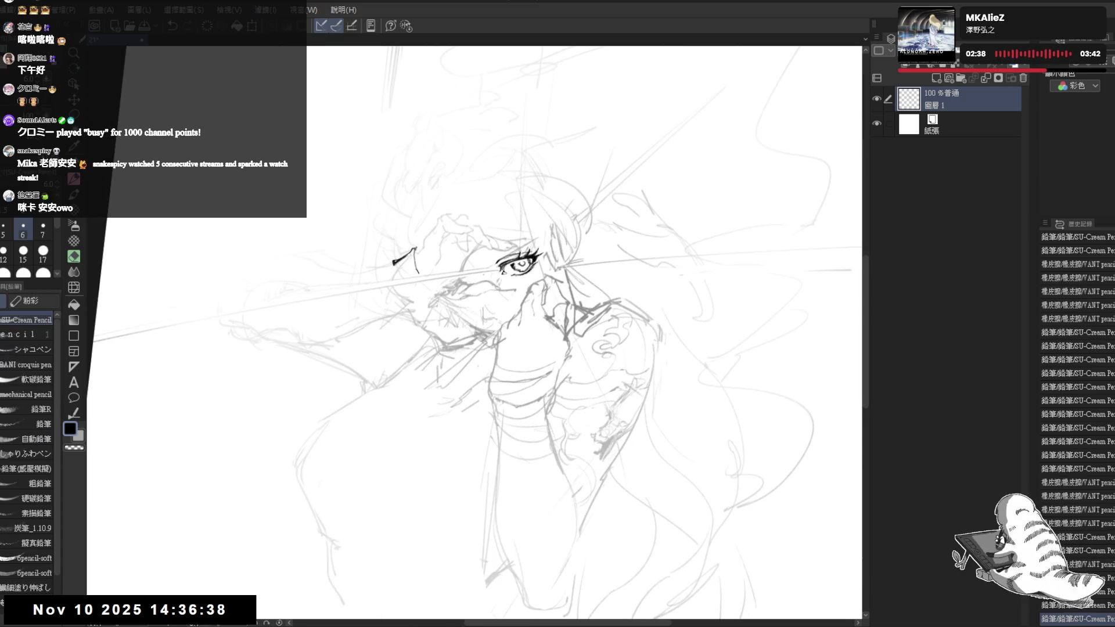
Extend the black ink line upward along the hand and erase a small stray mark.
{"action": "left_click_drag", "start_coordinate": [422, 240], "coordinate": [429, 233]}
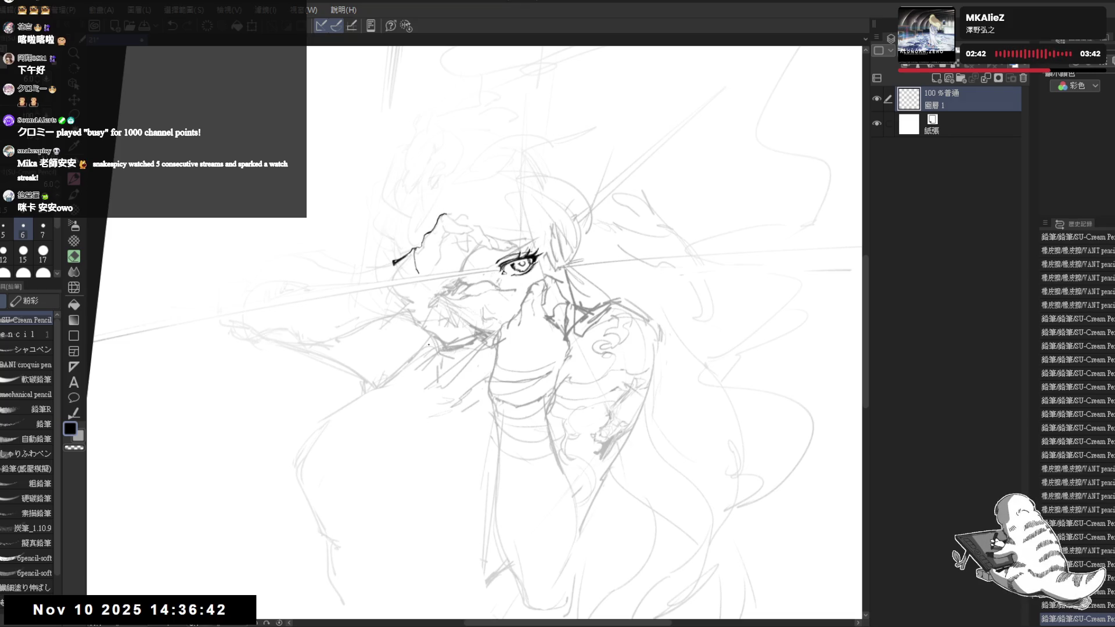
{"action": "key", "text": "ctrl+z"}
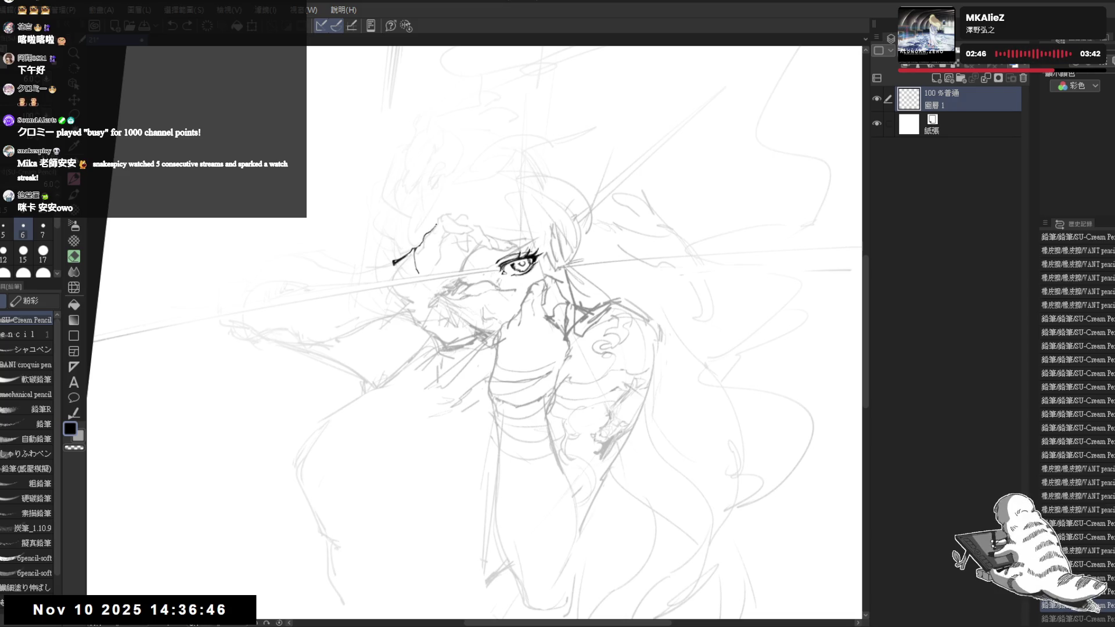
{"action": "left_click_drag", "start_coordinate": [446, 215], "coordinate": [451, 216]}
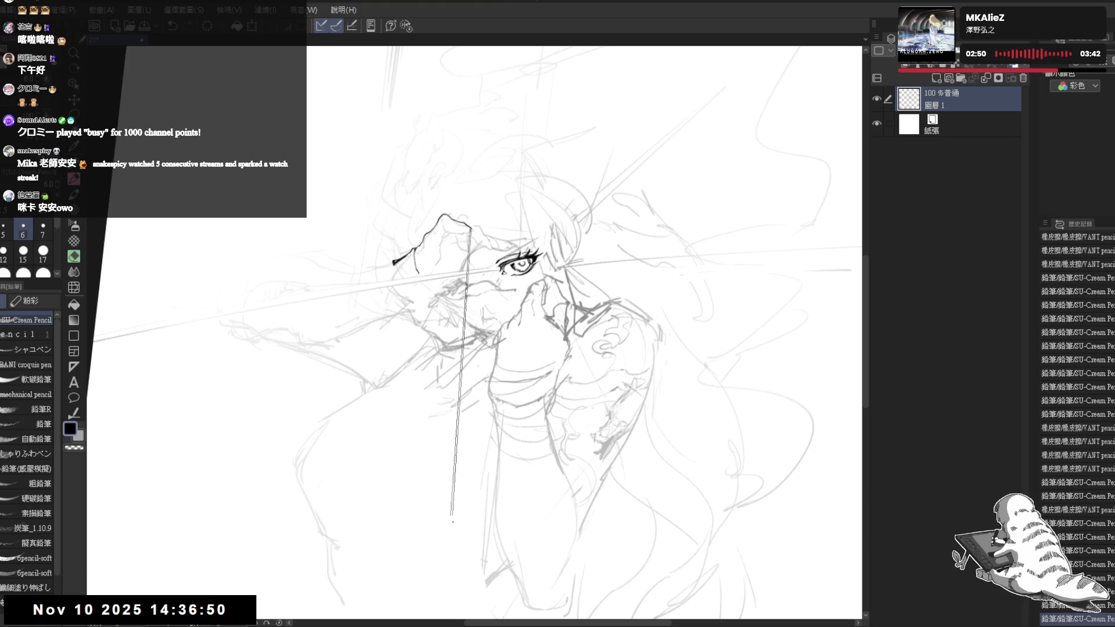
{"action": "left_click_drag", "start_coordinate": [323, 443], "coordinate": [419, 248]}
{"action": "key", "text": "e"}
{"action": "left_click", "coordinate": [428, 241]}
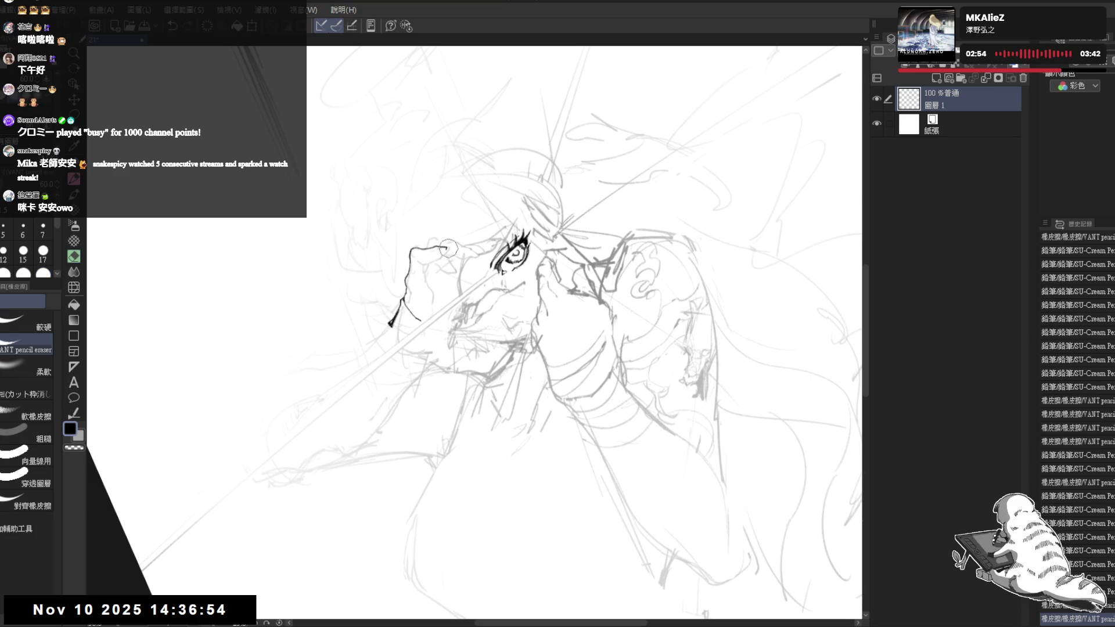
{"action": "key", "text": "p"}
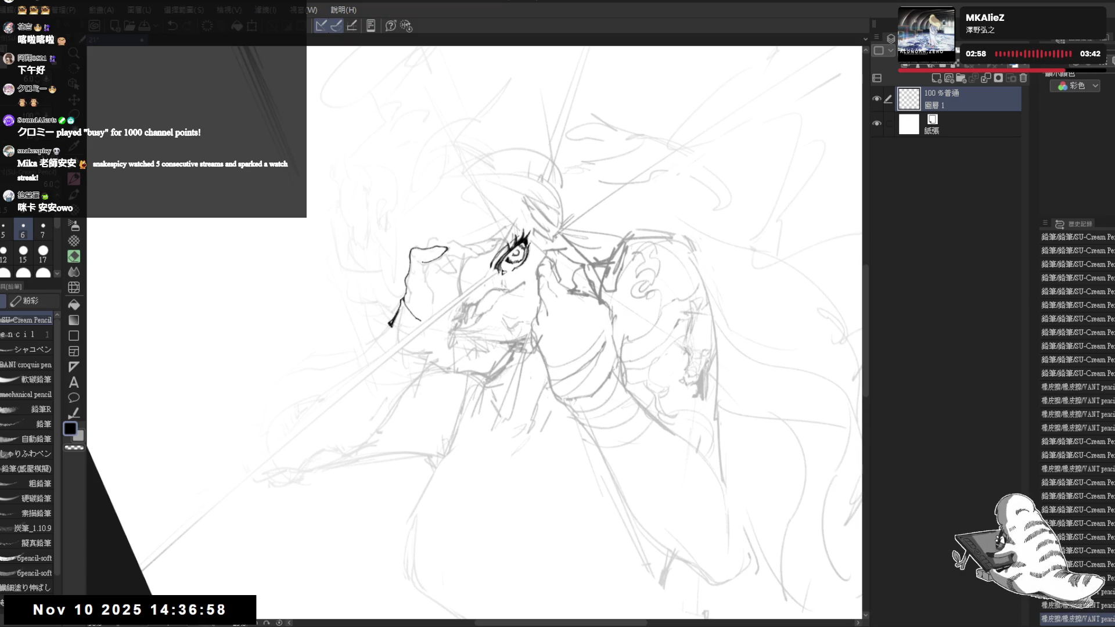
Straighten the face in the view and ink a short stroke on the hand outline.
{"action": "key", "text": "r"}
{"action": "left_click_drag", "start_coordinate": [464, 261], "coordinate": [453, 284]}
{"action": "key", "text": "p"}
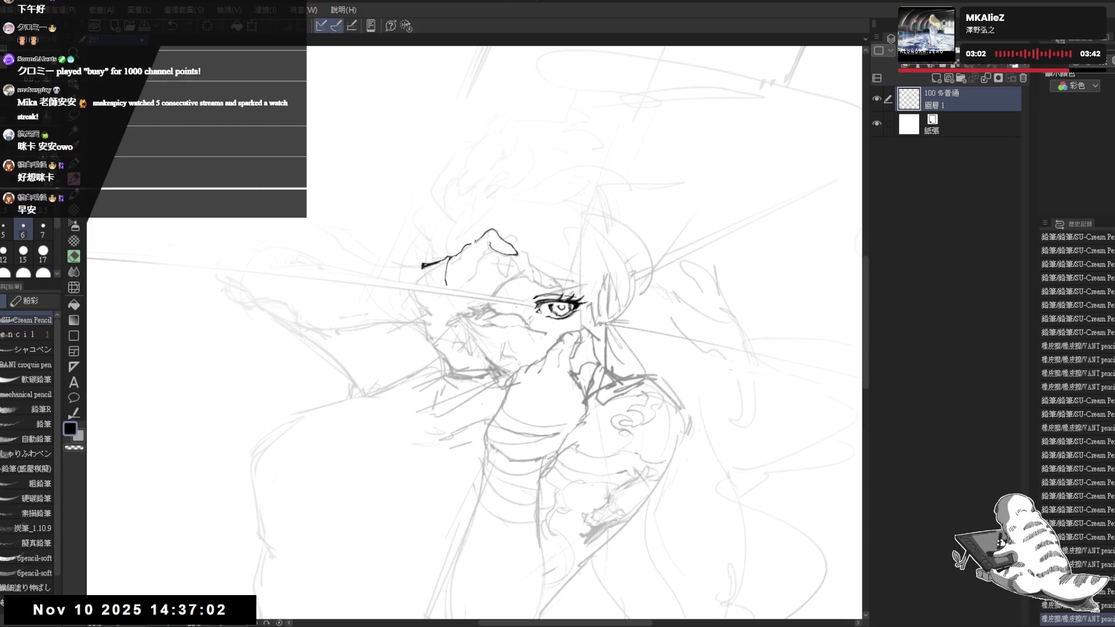
{"action": "left_click_drag", "start_coordinate": [474, 241], "coordinate": [475, 254]}
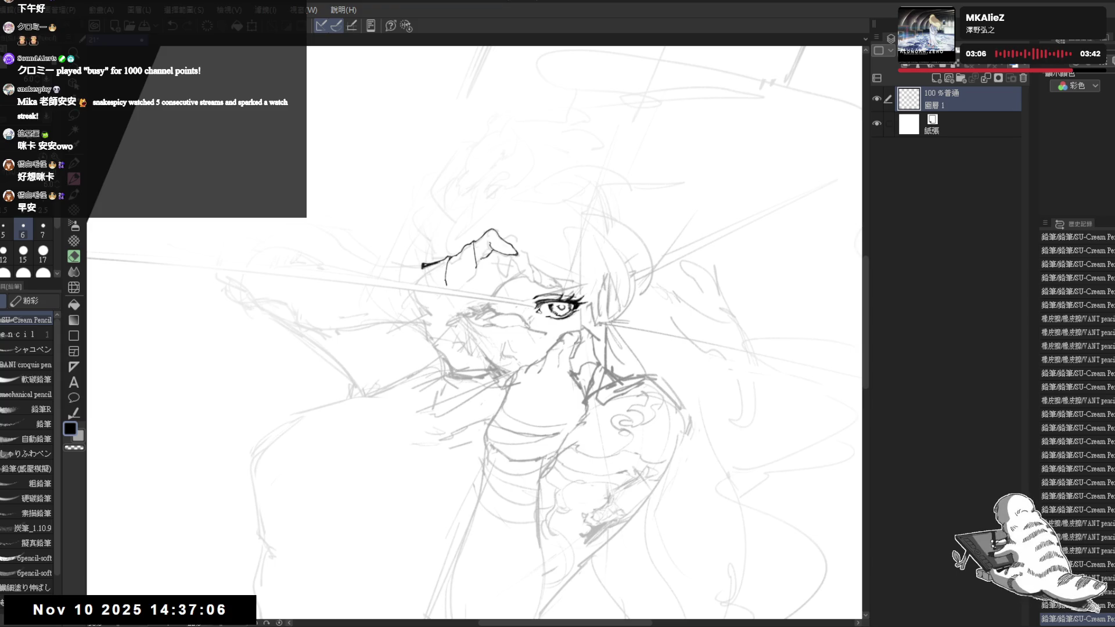
{"action": "key", "text": "minus"}
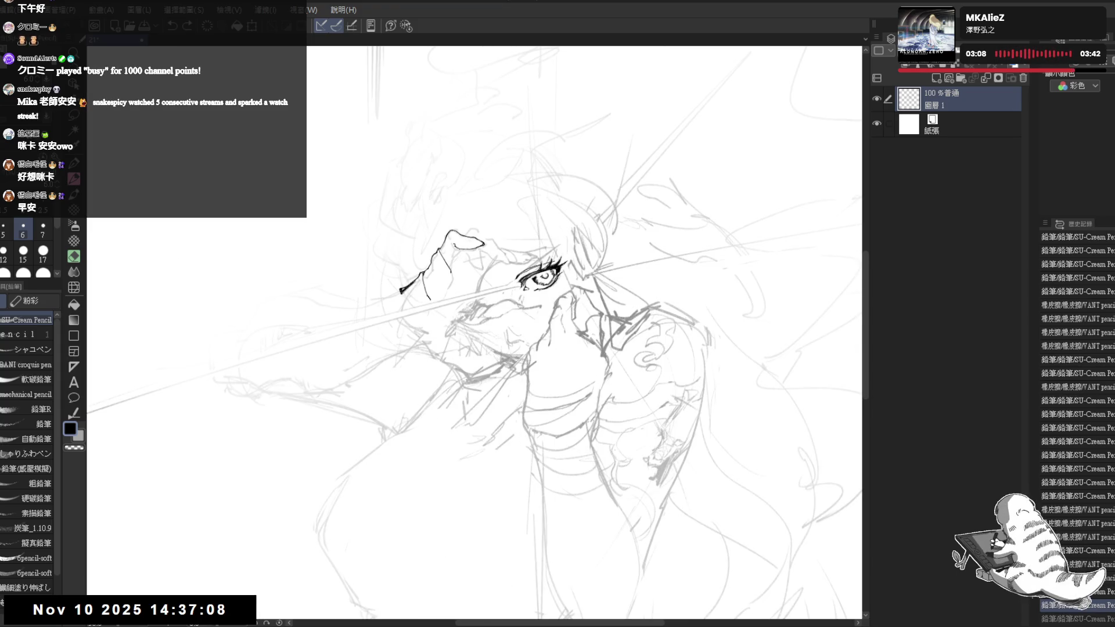
{"action": "key", "text": "ctrl+y"}
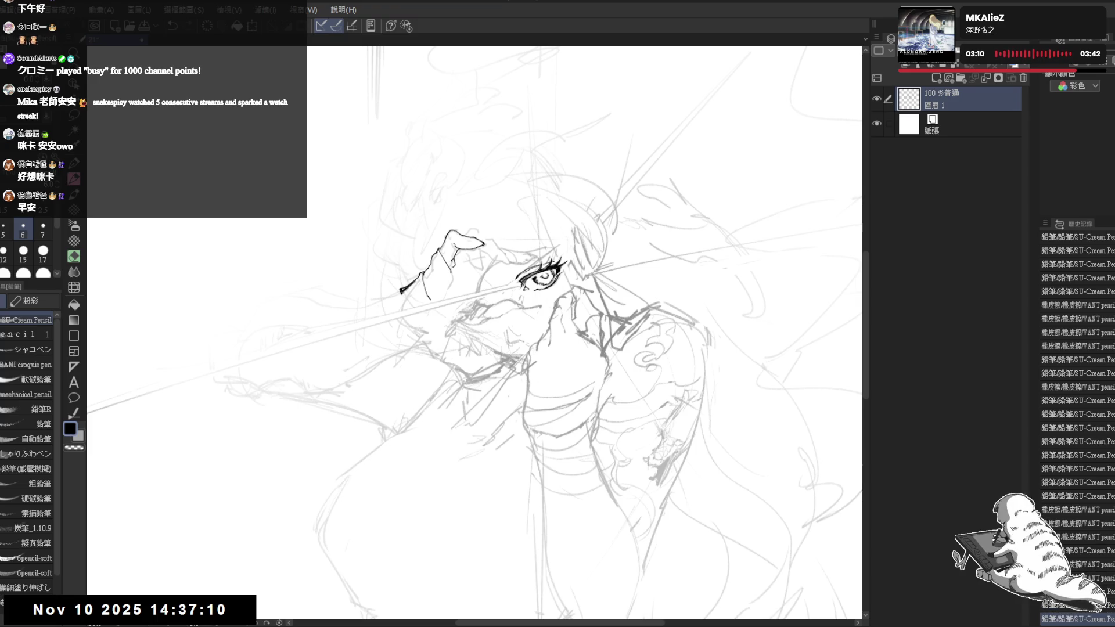
Ink another short hand stroke and fill the gap at the fingertips solid black.
{"action": "left_click_drag", "start_coordinate": [407, 442], "coordinate": [395, 421]}
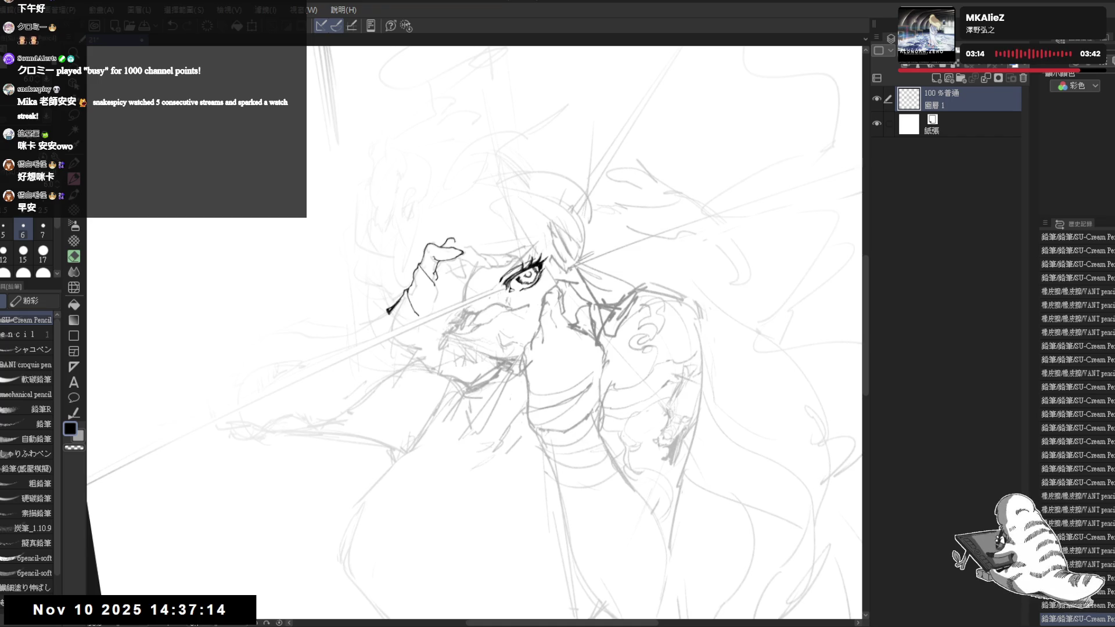
{"action": "left_click_drag", "start_coordinate": [395, 421], "coordinate": [418, 401]}
{"action": "left_click_drag", "start_coordinate": [471, 241], "coordinate": [471, 258]}
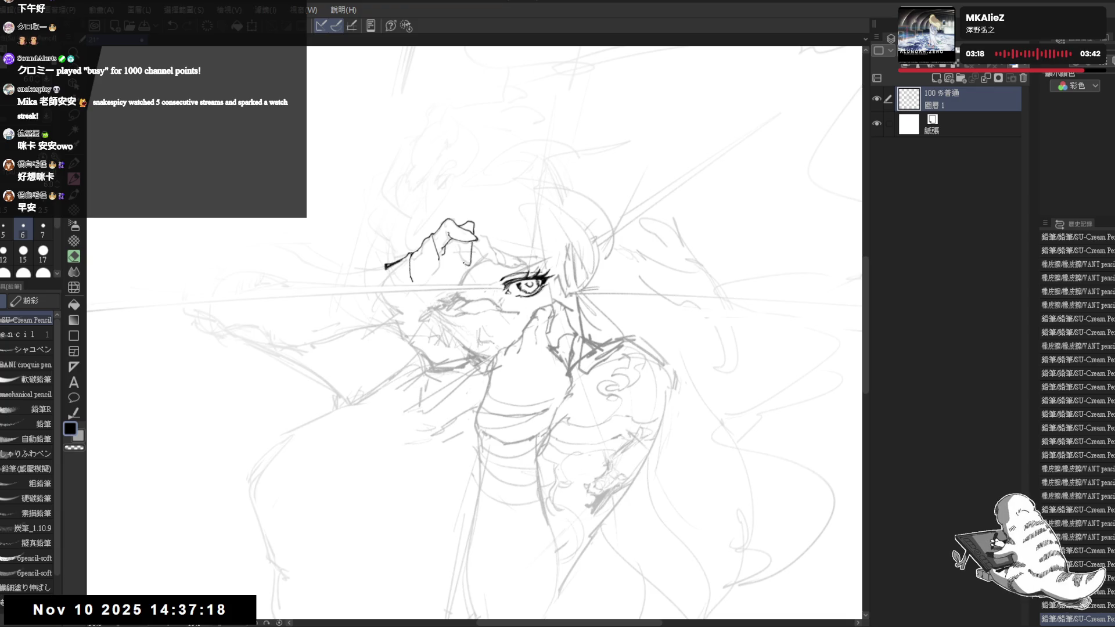
{"action": "left_click_drag", "start_coordinate": [401, 494], "coordinate": [419, 479]}
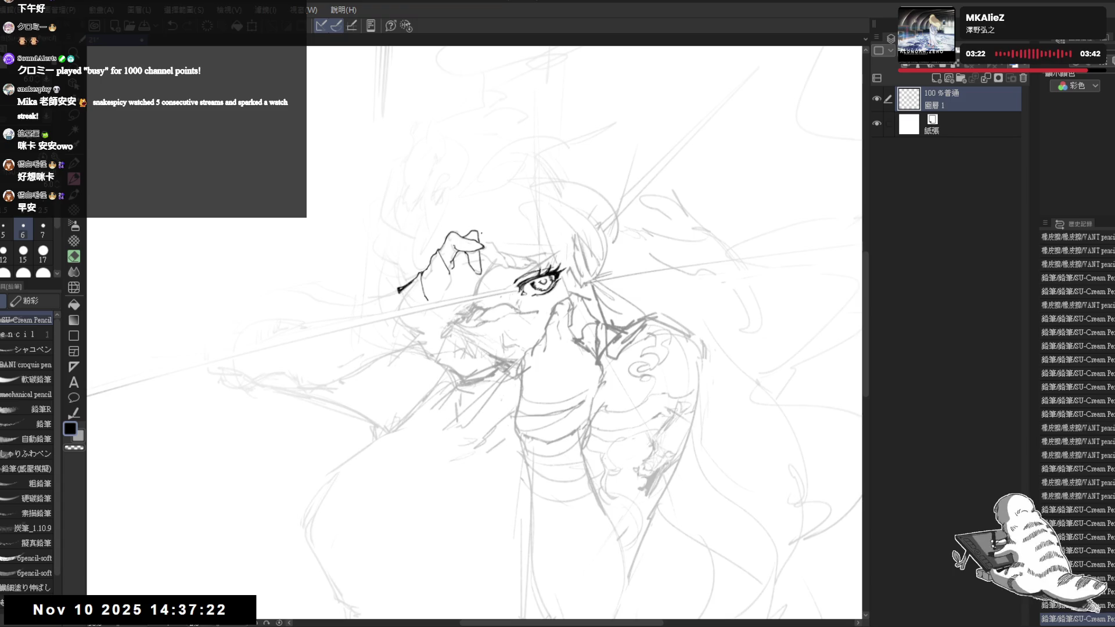
{"action": "key", "text": "g"}
{"action": "left_click", "coordinate": [472, 235]}
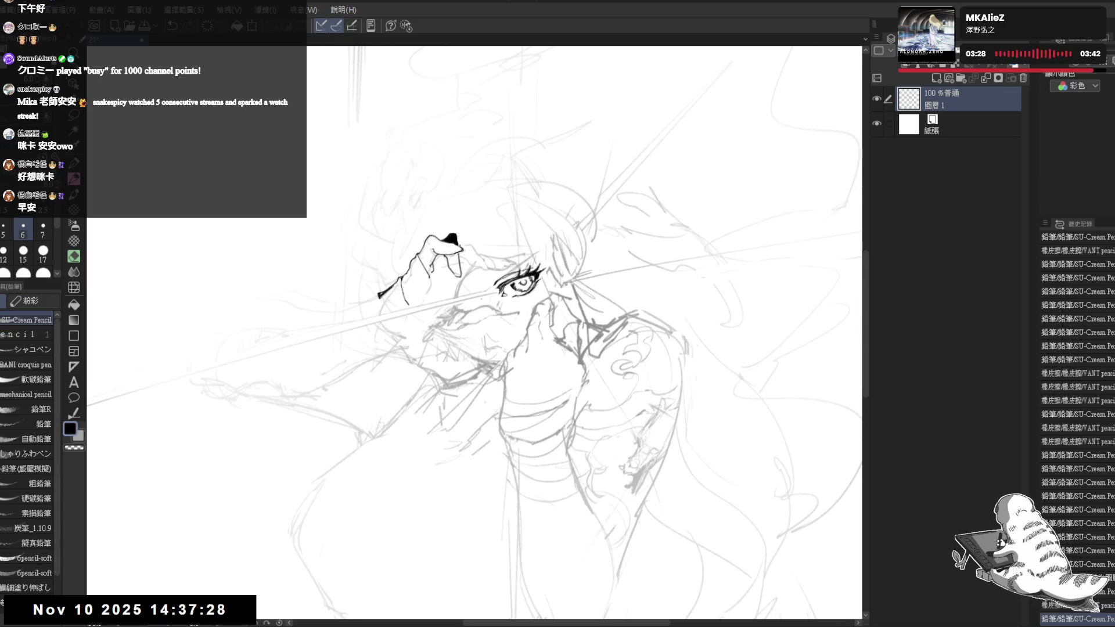
Erase a stray bit near the hand and darken its black area.
{"action": "key", "text": "minus"}
{"action": "key", "text": "e"}
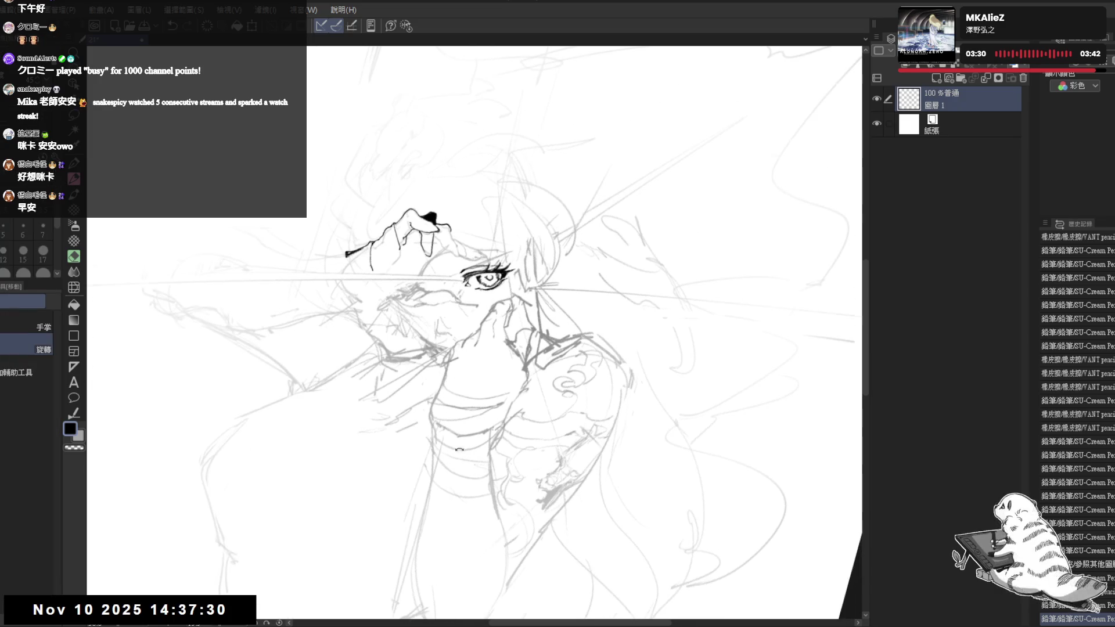
{"action": "left_click_drag", "start_coordinate": [444, 231], "coordinate": [438, 236]}
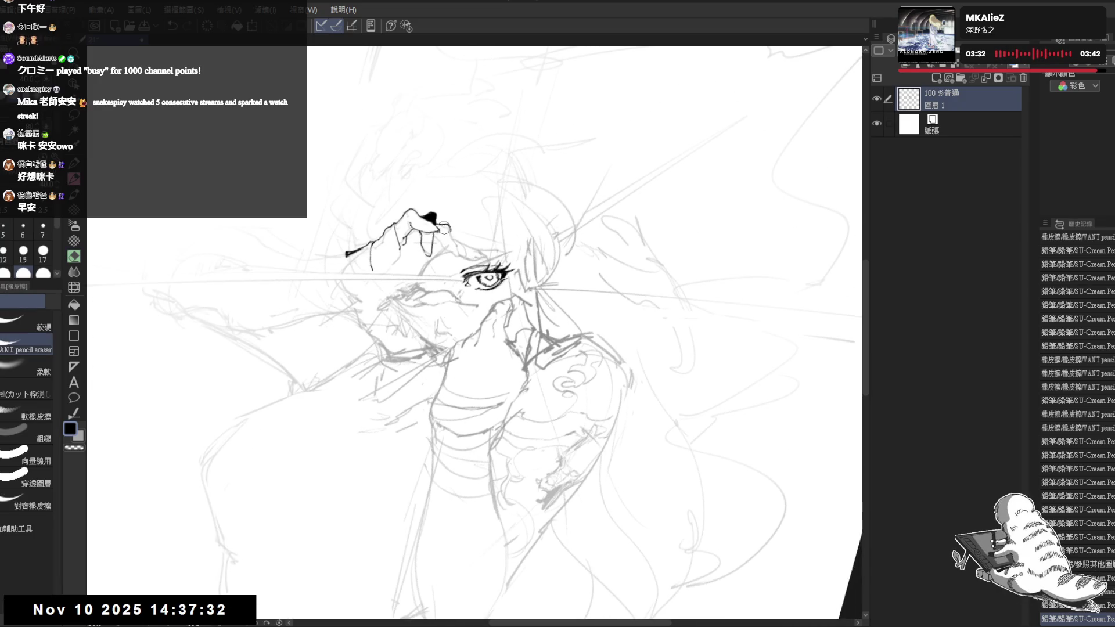
{"action": "key", "text": "p"}
{"action": "left_click", "coordinate": [441, 230]}
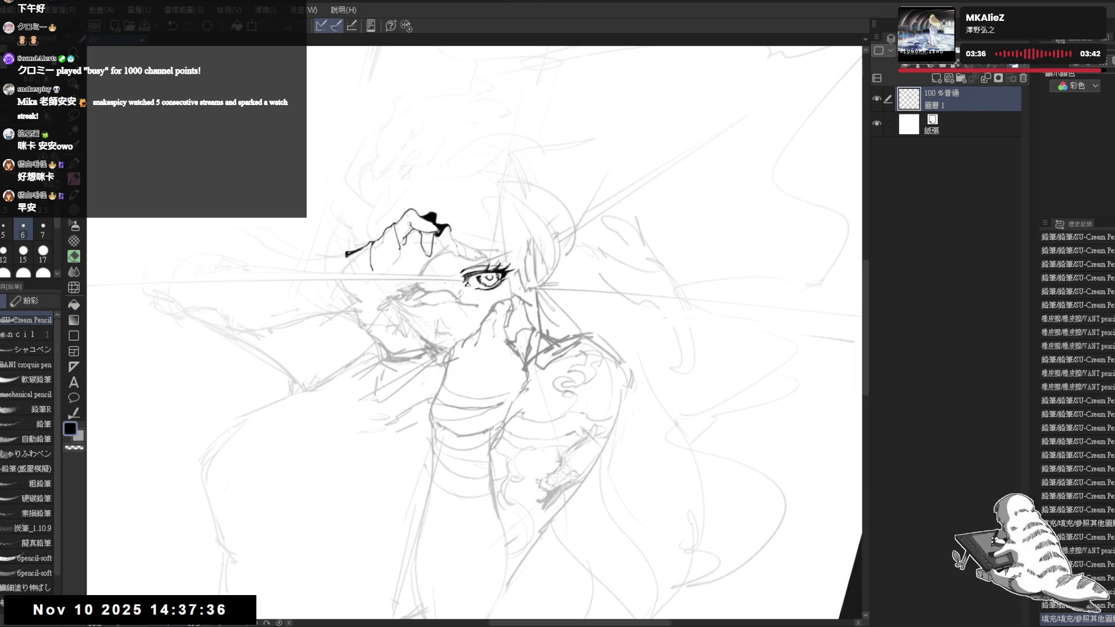
{"action": "key", "text": "asciicircum"}
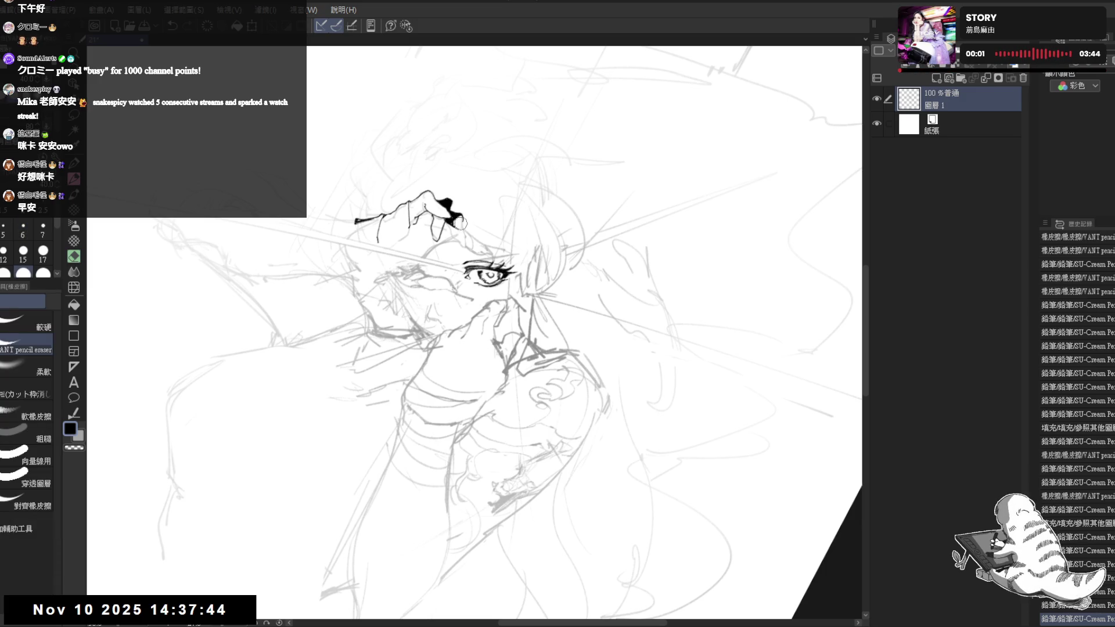
Erase a small spot and add a longer ink stroke near the hair.
{"action": "key", "text": "e"}
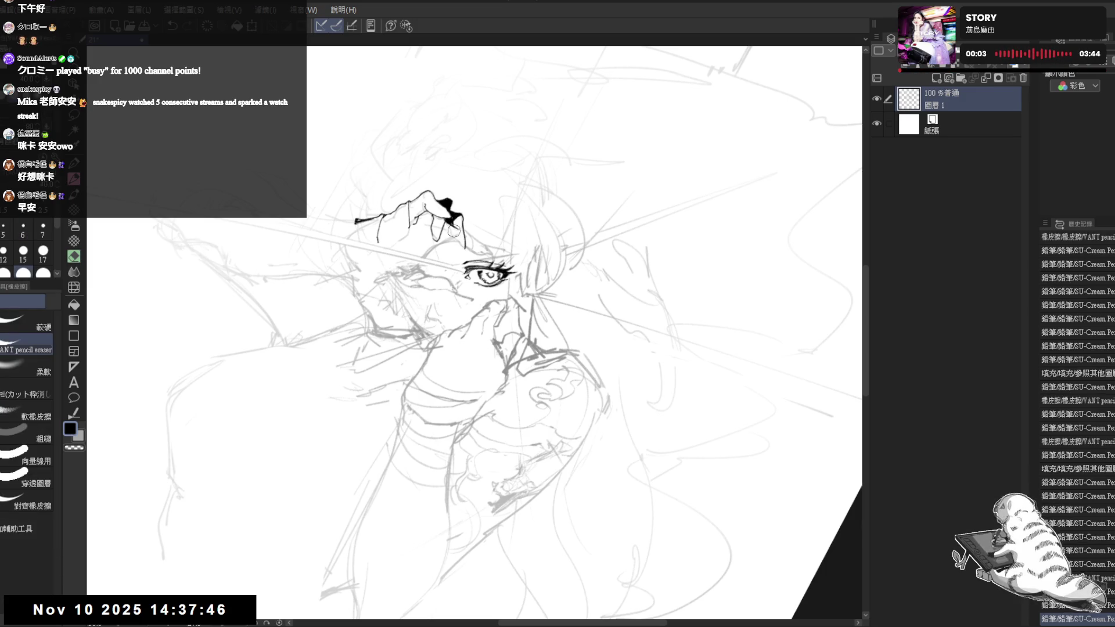
{"action": "left_click", "coordinate": [457, 232]}
{"action": "key", "text": "p"}
{"action": "left_click_drag", "start_coordinate": [450, 232], "coordinate": [456, 389]}
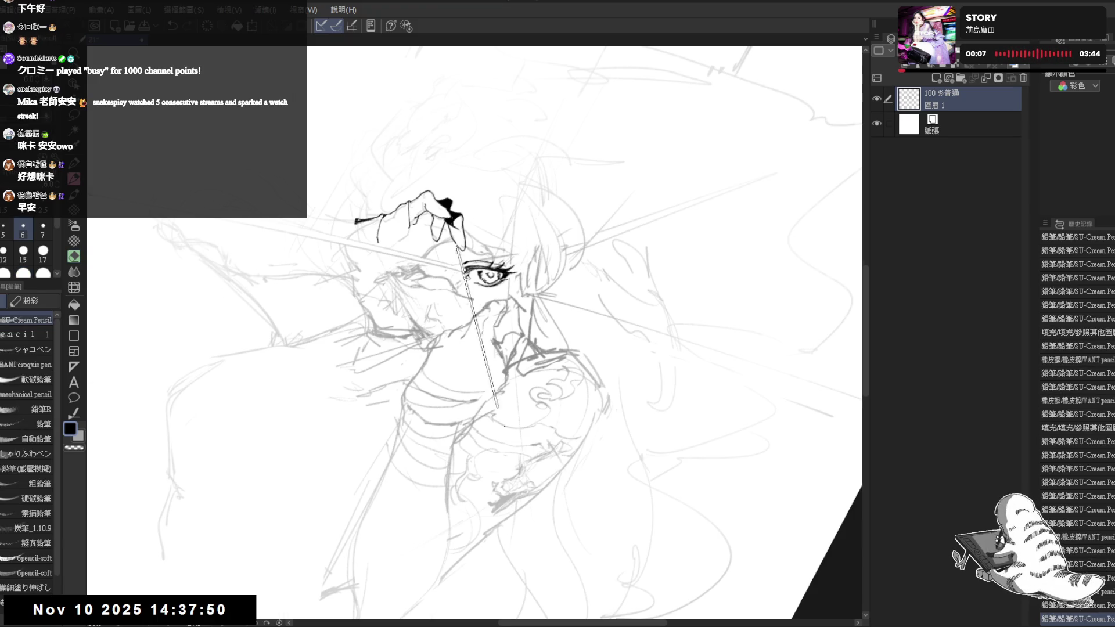
{"action": "key", "text": "minus"}
{"action": "key", "text": "minus"}
{"action": "key", "text": "shift+space"}
{"action": "mouse_move", "coordinate": [425, 338]}
{"action": "left_mouse_down"}
{"action": "mouse_move", "coordinate": [385, 457]}
{"action": "mouse_move", "coordinate": [456, 237]}
{"action": "mouse_move", "coordinate": [432, 244]}
{"action": "left_mouse_up"}
Erase a small mark on the hand and add tiny ink dots.
{"action": "key", "text": "e"}
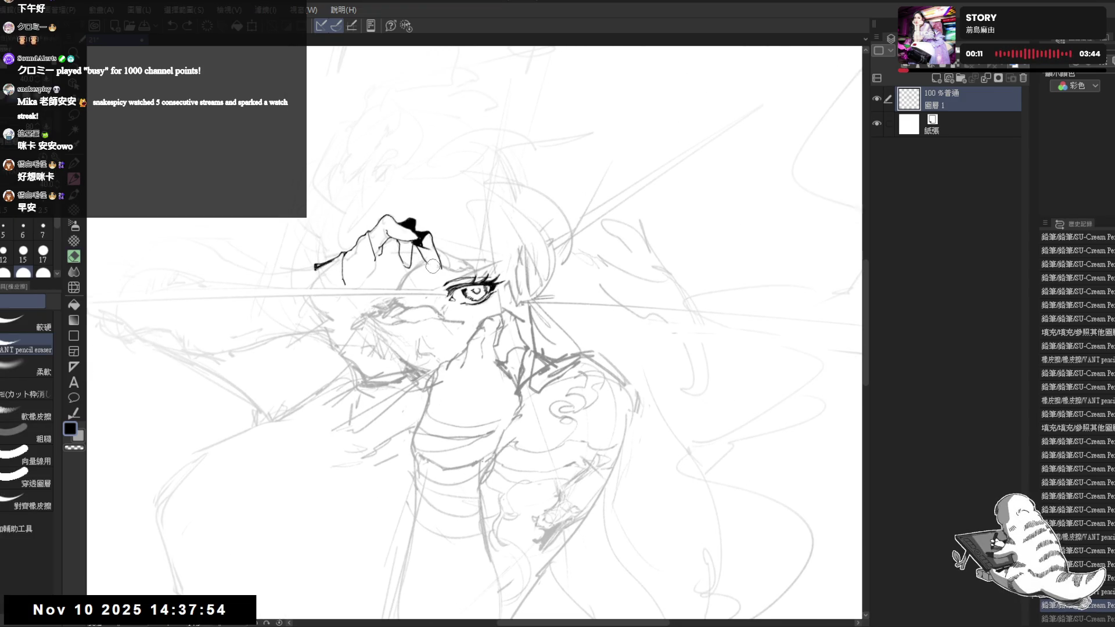
{"action": "left_click", "coordinate": [439, 268]}
{"action": "key", "text": "p"}
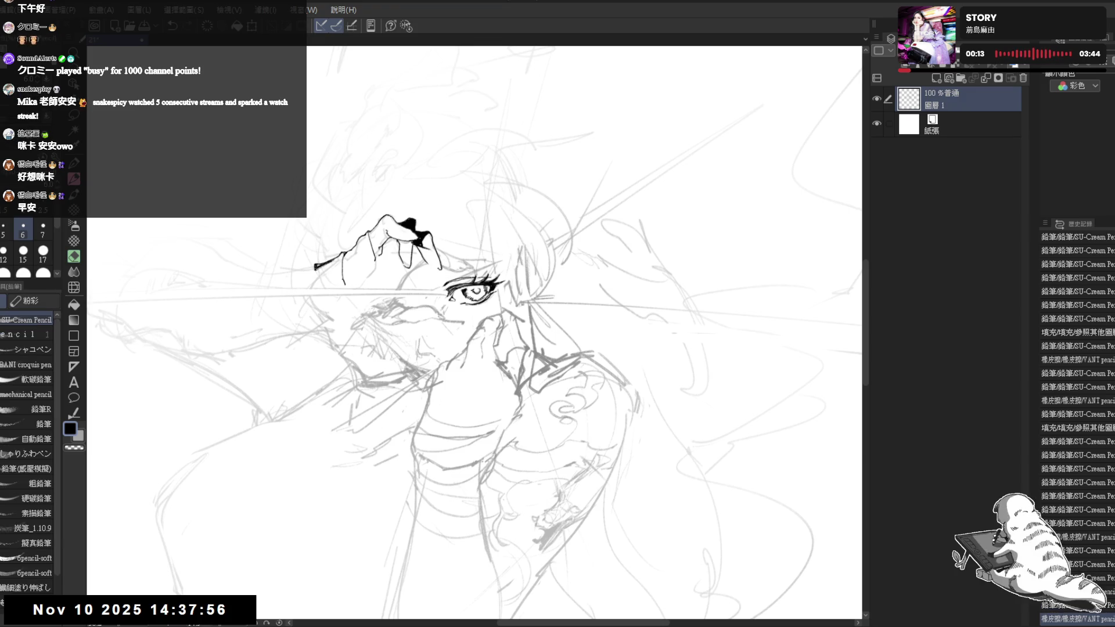
{"action": "left_click", "coordinate": [440, 267]}
{"action": "left_click", "coordinate": [435, 424]}
{"action": "key", "text": "minus"}
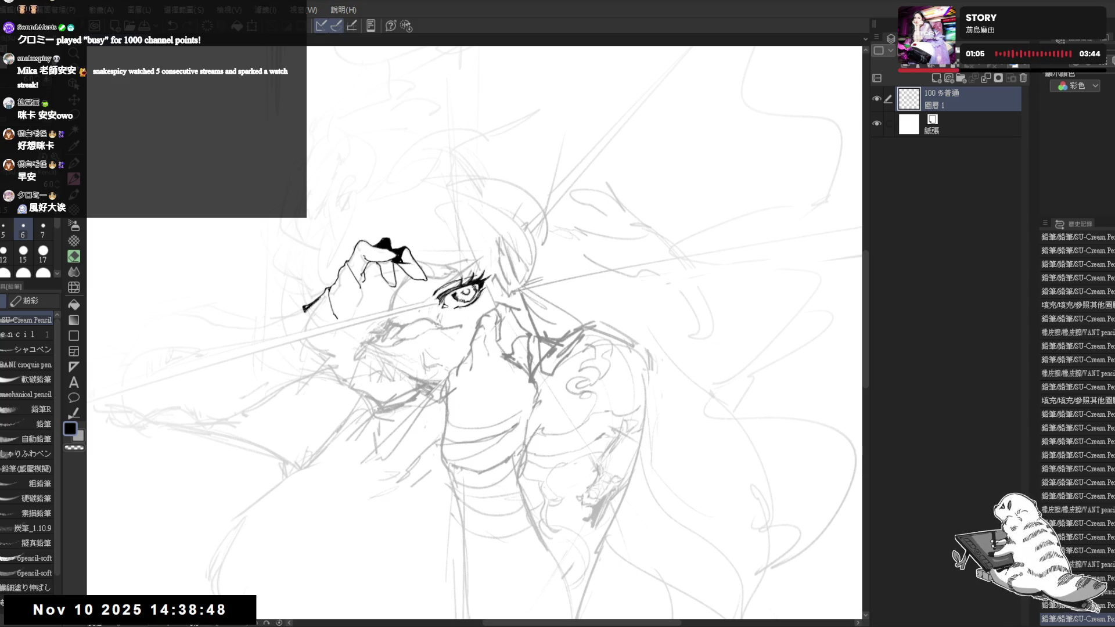
Scroll the view over the inked hand and eye.
{"action": "scroll", "coordinate": [470, 248], "scroll_direction": "up", "scroll_amount": 3}
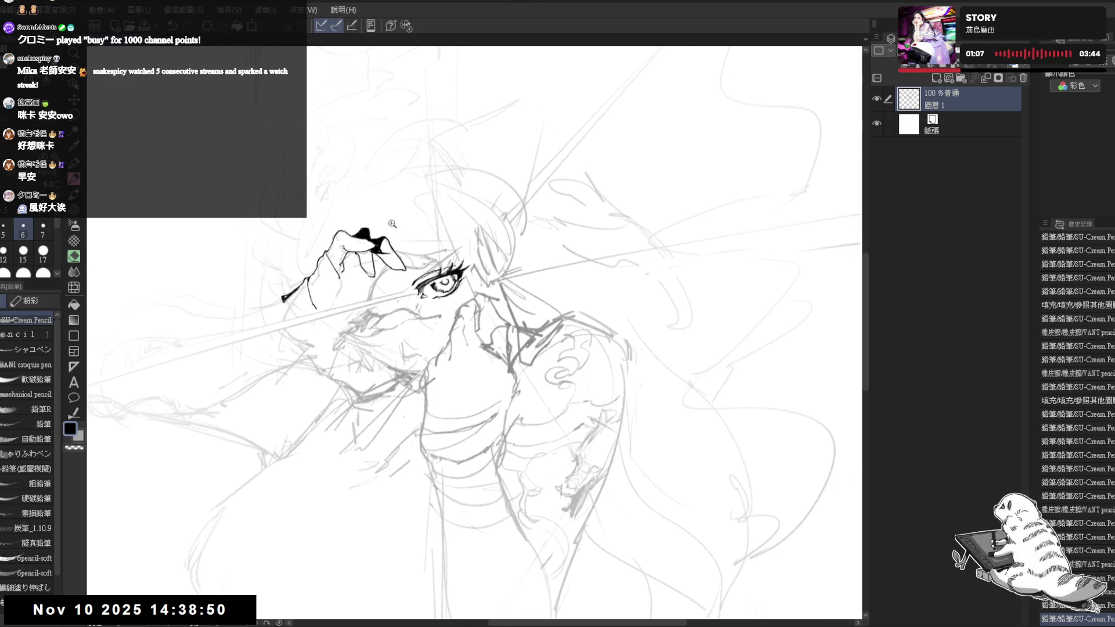
Trim the ink around the fingers with the eraser, then clean edges with a harder eraser.
{"action": "left_click_drag", "start_coordinate": [399, 236], "coordinate": [405, 244]}
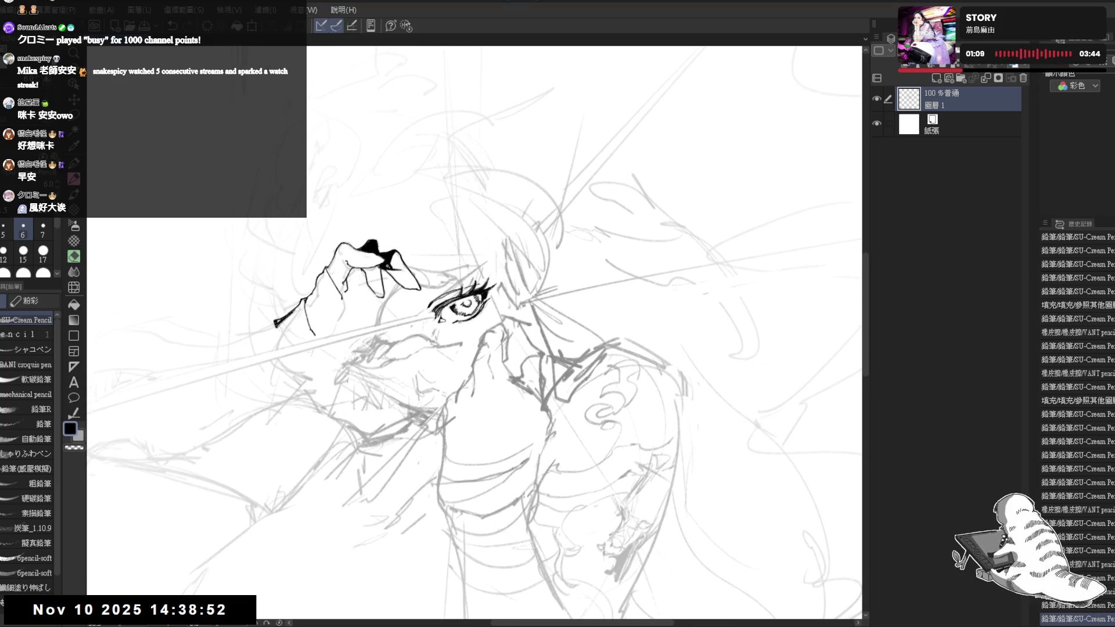
{"action": "key", "text": "e"}
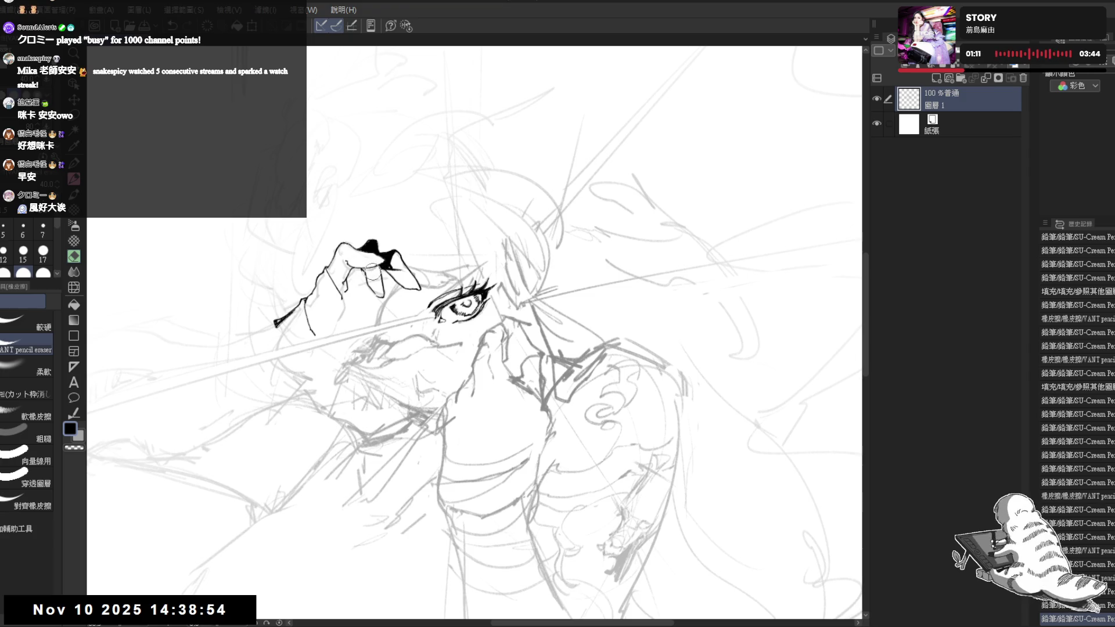
{"action": "mouse_move", "coordinate": [371, 272]}
{"action": "left_mouse_down"}
{"action": "mouse_move", "coordinate": [378, 292]}
{"action": "mouse_move", "coordinate": [414, 256]}
{"action": "mouse_move", "coordinate": [233, 372]}
{"action": "left_mouse_up"}
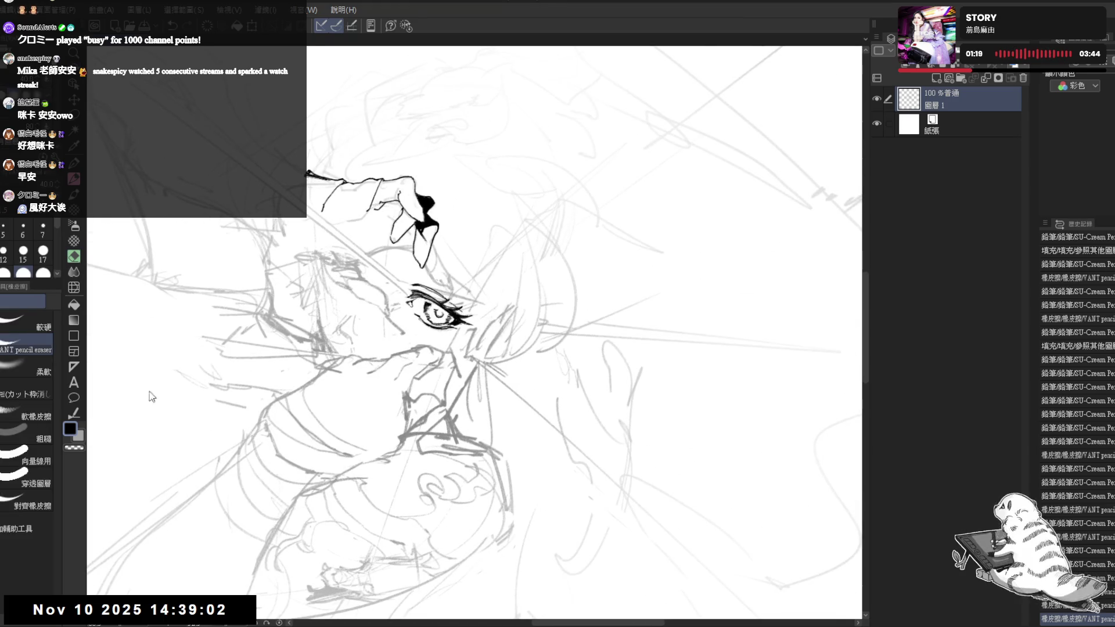
{"action": "left_click", "coordinate": [29, 321]}
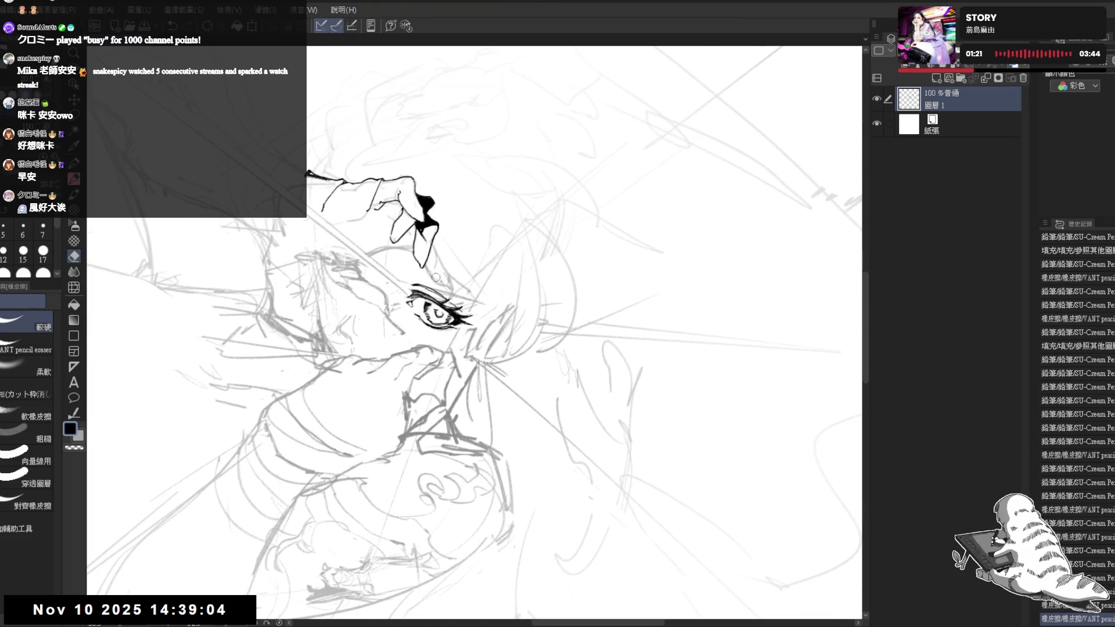
{"action": "mouse_move", "coordinate": [438, 277]}
{"action": "left_mouse_down"}
{"action": "mouse_move", "coordinate": [447, 282]}
{"action": "mouse_move", "coordinate": [427, 266]}
{"action": "left_mouse_up"}
With the canvas flipped, erase a bit of the hand's ink and fill a gap black.
{"action": "key", "text": "space"}
{"action": "key", "text": "p"}
{"action": "key", "text": "e"}
{"action": "key", "text": "p"}
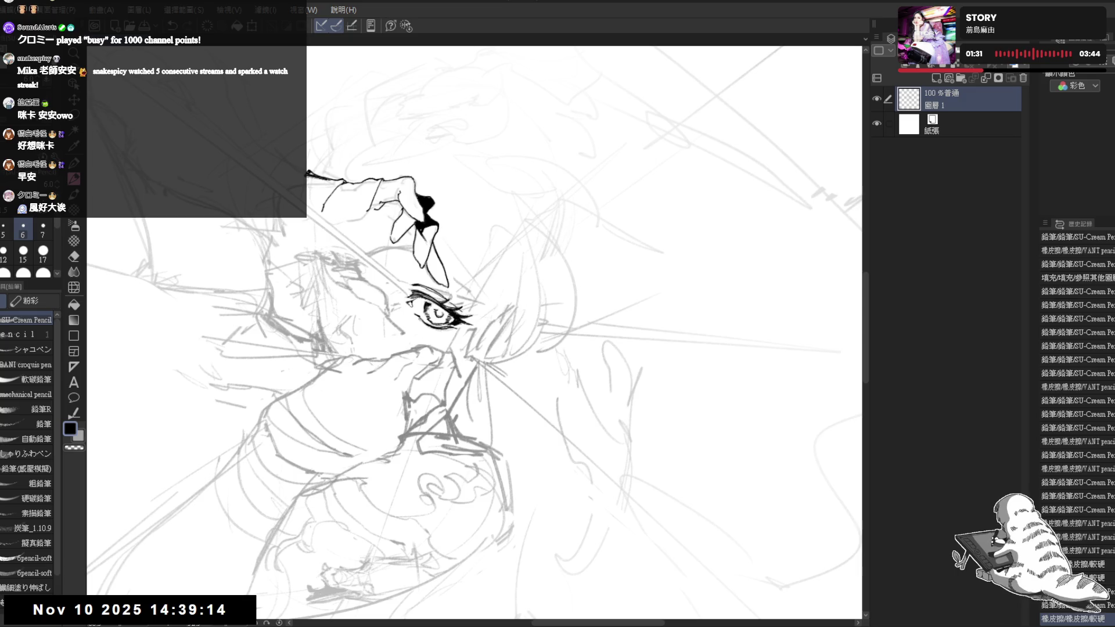
{"action": "key", "text": "h"}
{"action": "key", "text": "e"}
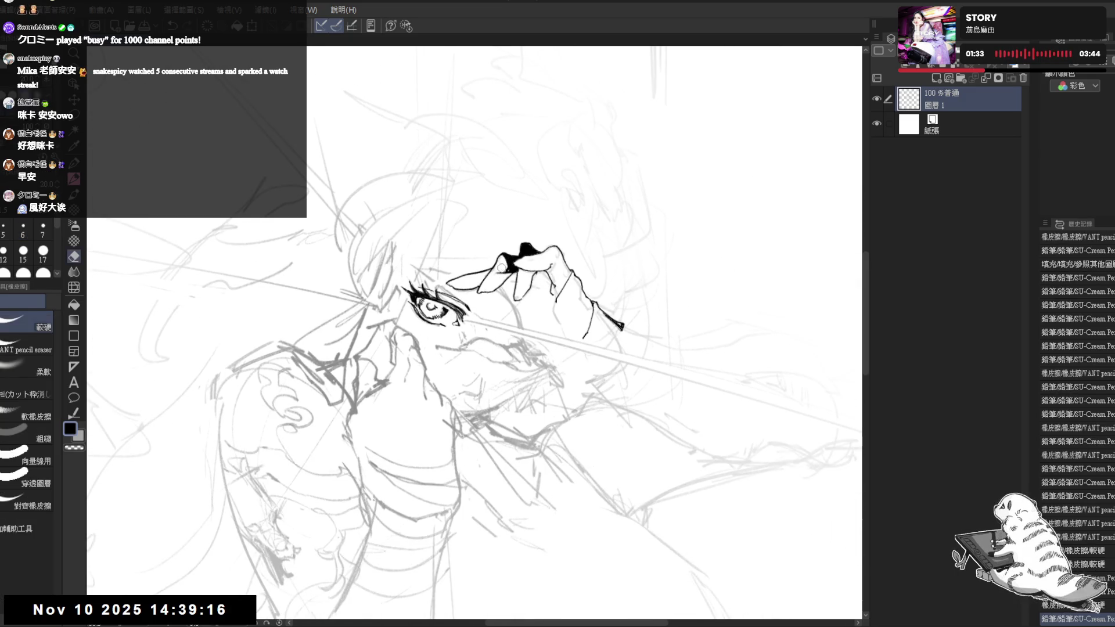
{"action": "key", "text": "p"}
{"action": "mouse_move", "coordinate": [500, 263]}
{"action": "left_mouse_down"}
{"action": "mouse_move", "coordinate": [462, 280]}
{"action": "mouse_move", "coordinate": [478, 276]}
{"action": "left_mouse_up"}
{"action": "key", "text": "g"}
{"action": "left_click", "coordinate": [474, 347]}
Refine the black outline of the fingers with several short ink strokes.
{"action": "key", "text": "h"}
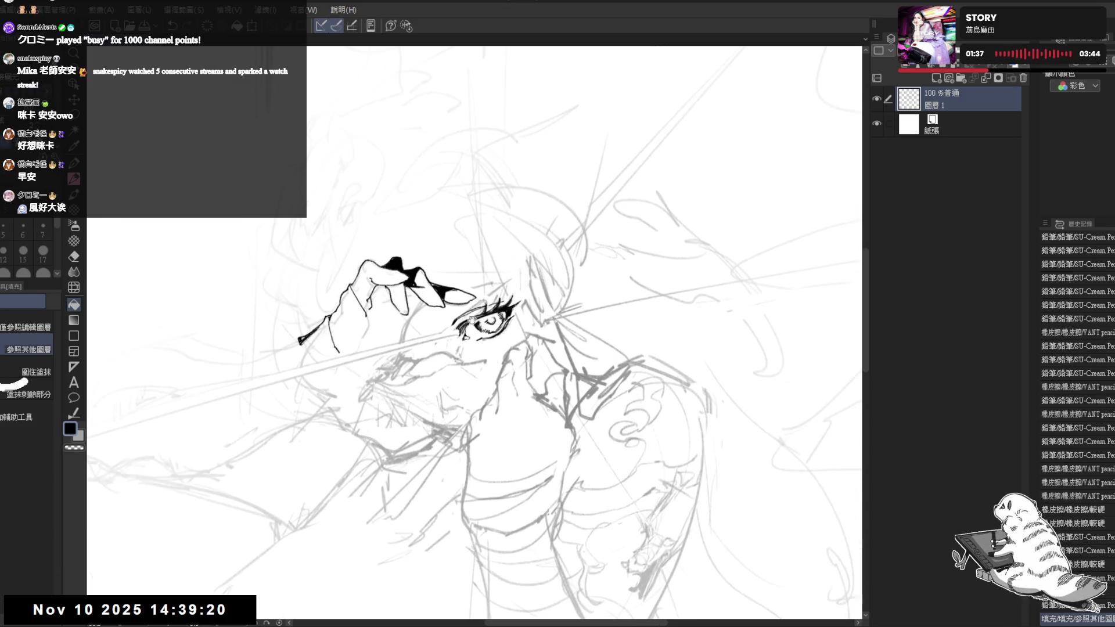
{"action": "key", "text": "p"}
{"action": "key", "text": "asciicircum"}
{"action": "key", "text": "asciicircum"}
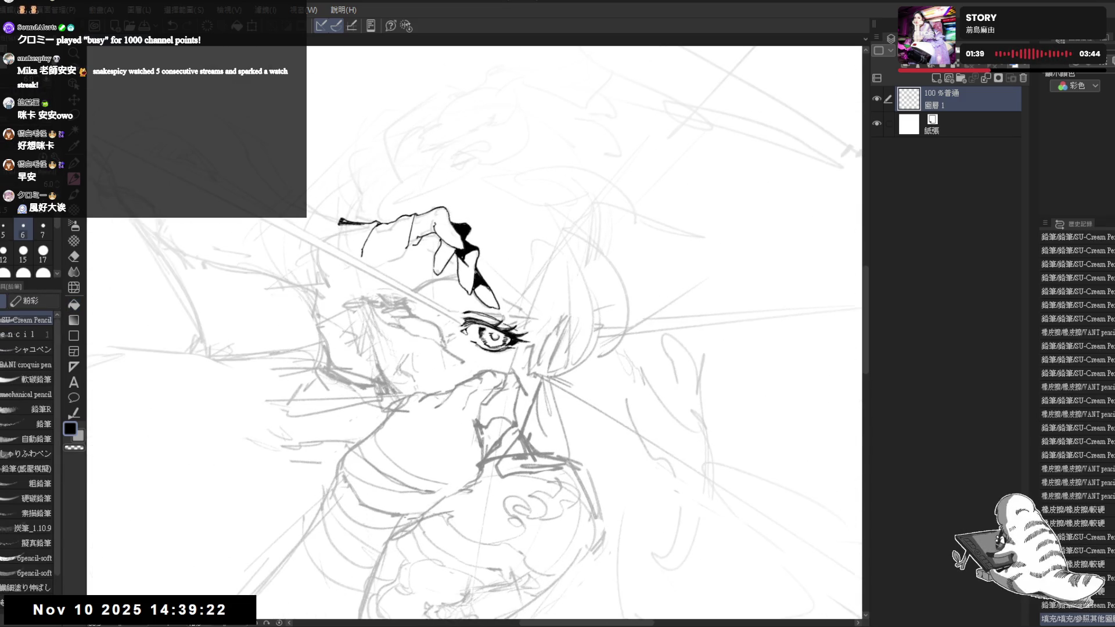
{"action": "left_click_drag", "start_coordinate": [485, 284], "coordinate": [497, 298]}
{"action": "left_click_drag", "start_coordinate": [467, 249], "coordinate": [476, 258]}
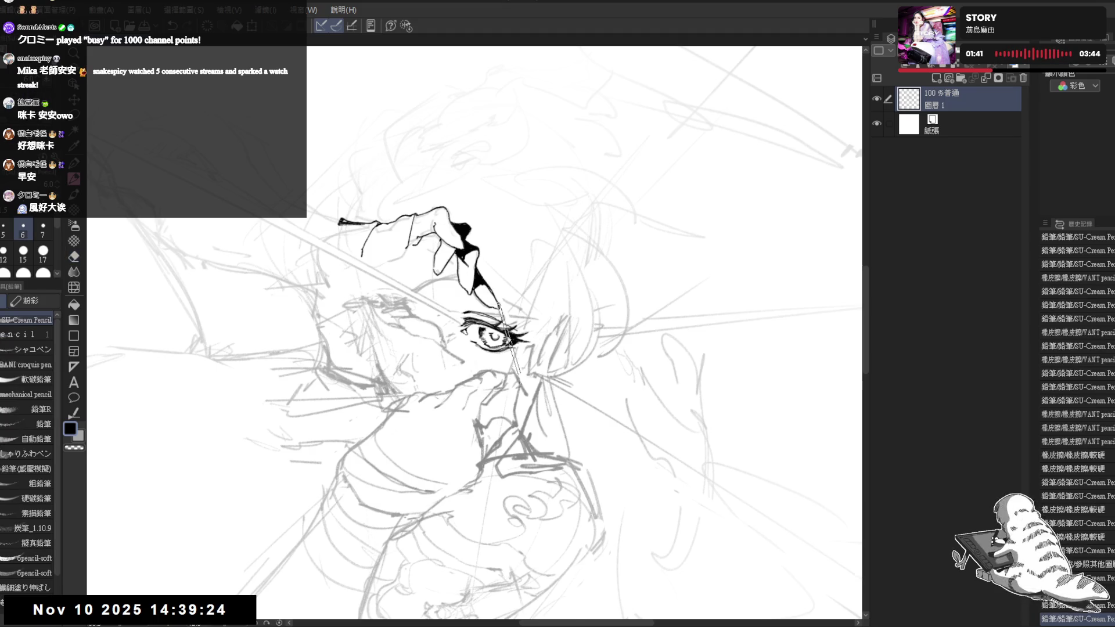
{"action": "key", "text": "minus"}
{"action": "key", "text": "minus"}
{"action": "key", "text": "minus"}
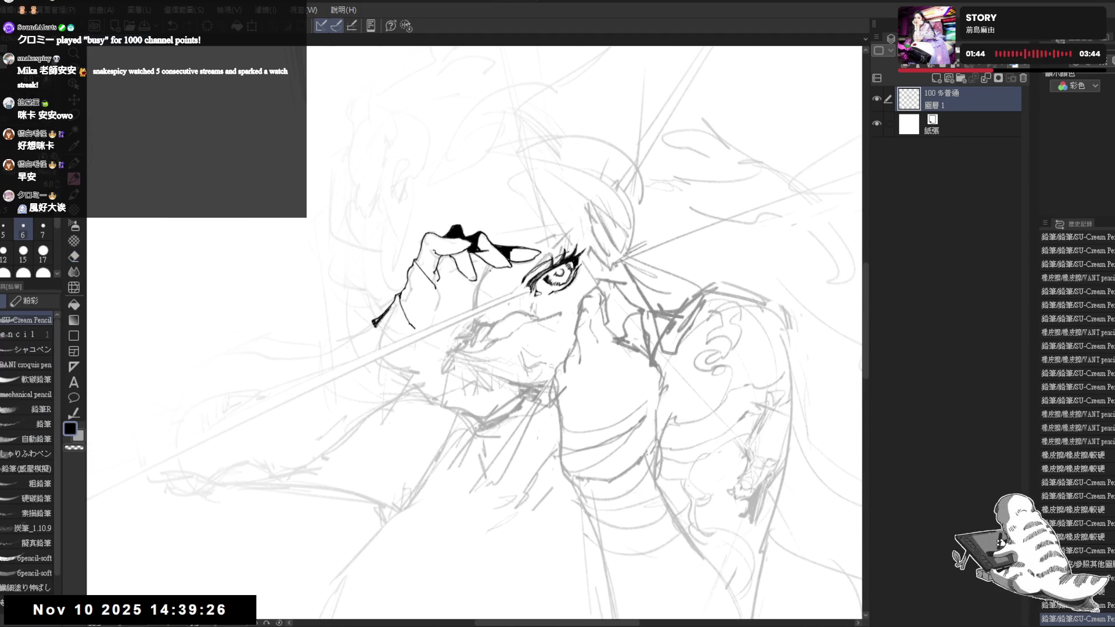
{"action": "left_click_drag", "start_coordinate": [496, 333], "coordinate": [479, 323]}
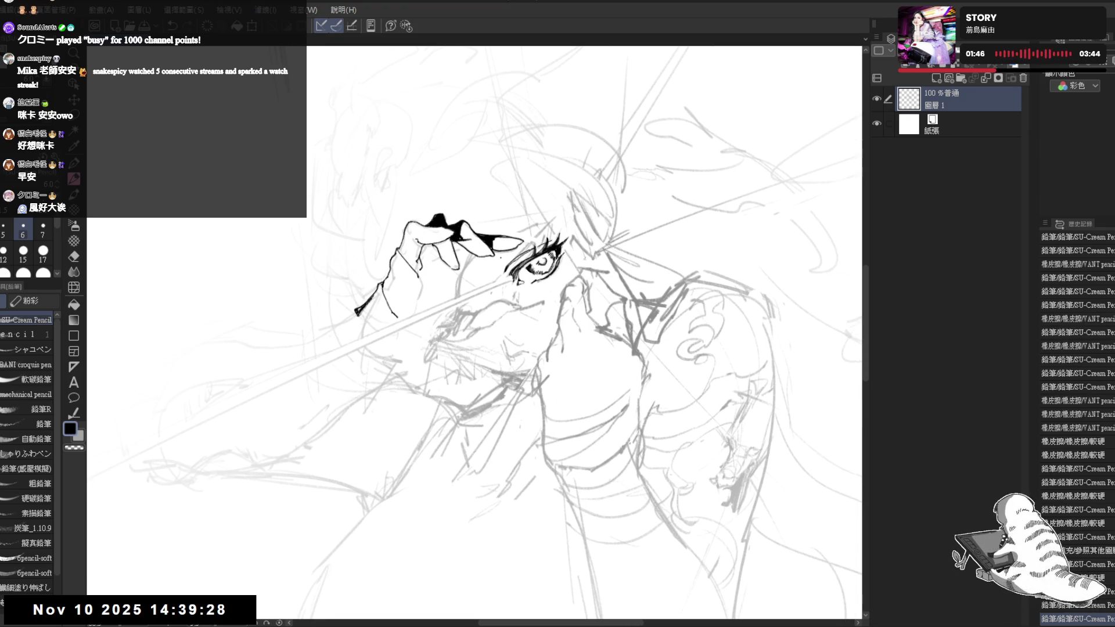
{"action": "left_click_drag", "start_coordinate": [464, 260], "coordinate": [471, 279]}
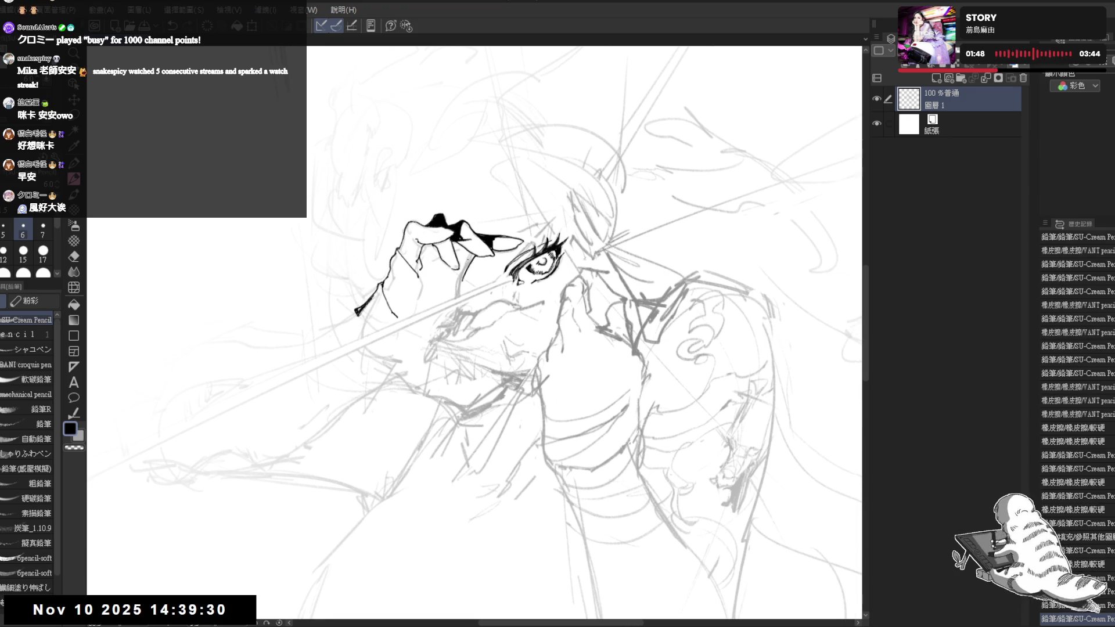
Make a small eraser fix on the fingers and undo the last stroke.
{"action": "key", "text": "e"}
{"action": "key", "text": "p"}
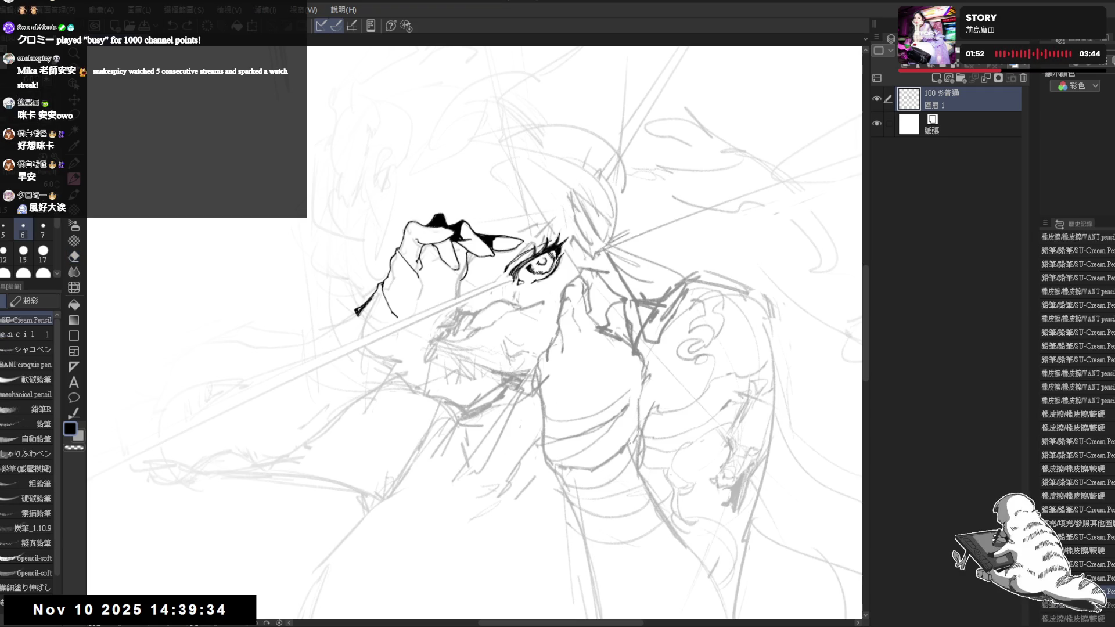
{"action": "key", "text": "e"}
{"action": "left_click_drag", "start_coordinate": [467, 258], "coordinate": [479, 268]}
{"action": "key", "text": "p"}
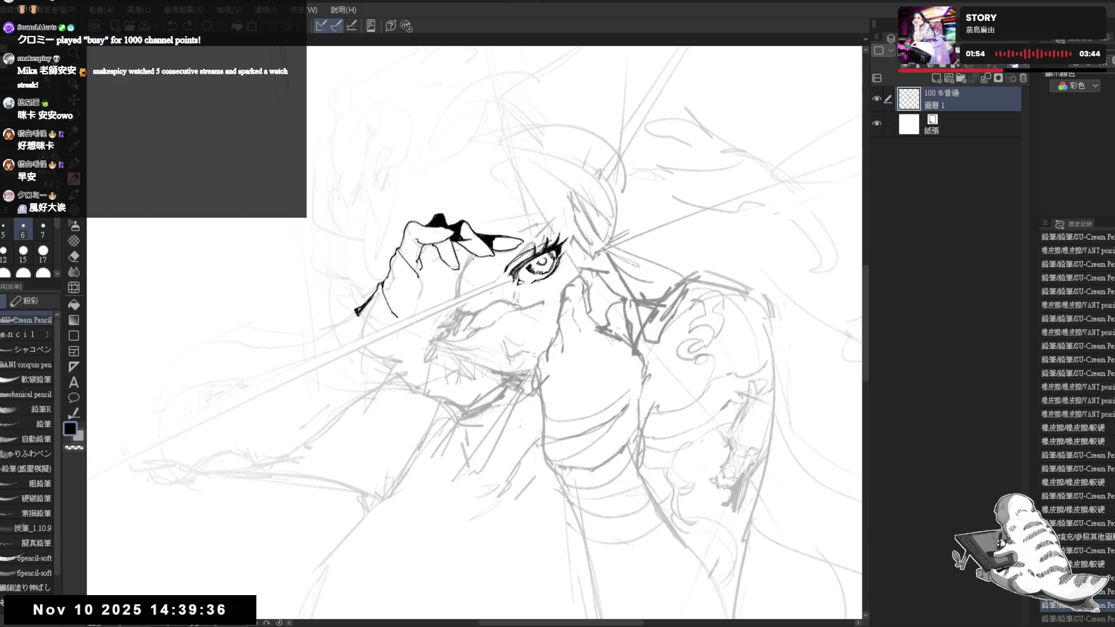
{"action": "key", "text": "ctrl+z"}
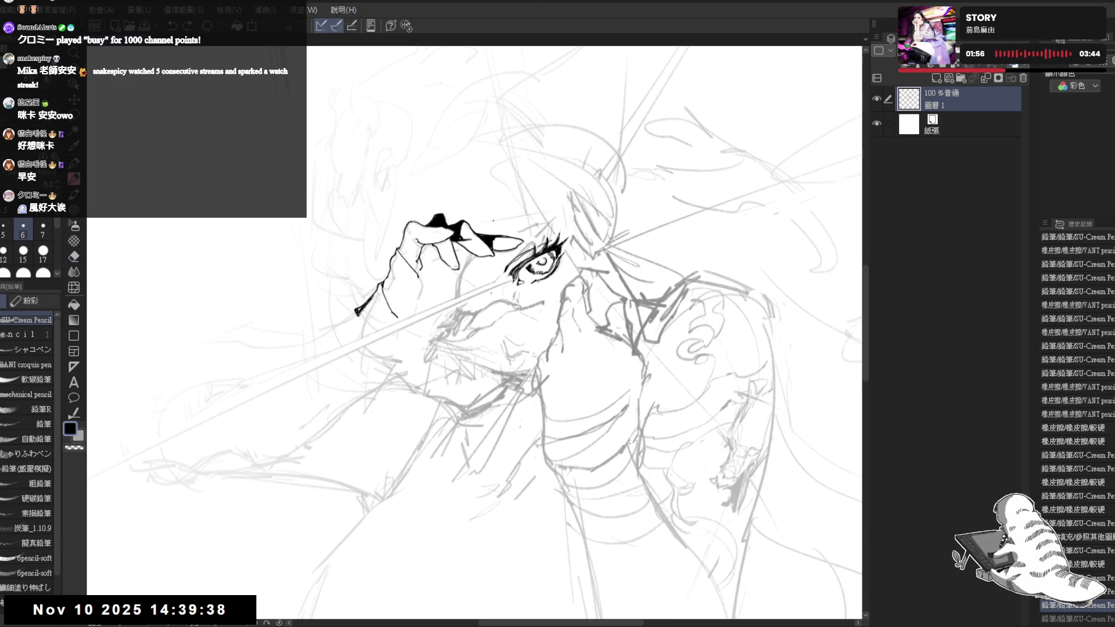
Erase a bit of ink near the hand, add a tiny mark, and undo a stray stroke.
{"action": "key", "text": "e"}
{"action": "mouse_move", "coordinate": [456, 250]}
{"action": "left_mouse_down"}
{"action": "mouse_move", "coordinate": [470, 238]}
{"action": "mouse_move", "coordinate": [460, 243]}
{"action": "left_mouse_up"}
{"action": "key", "text": "p"}
{"action": "scroll", "coordinate": [384, 76], "scroll_direction": "down", "scroll_amount": 2}
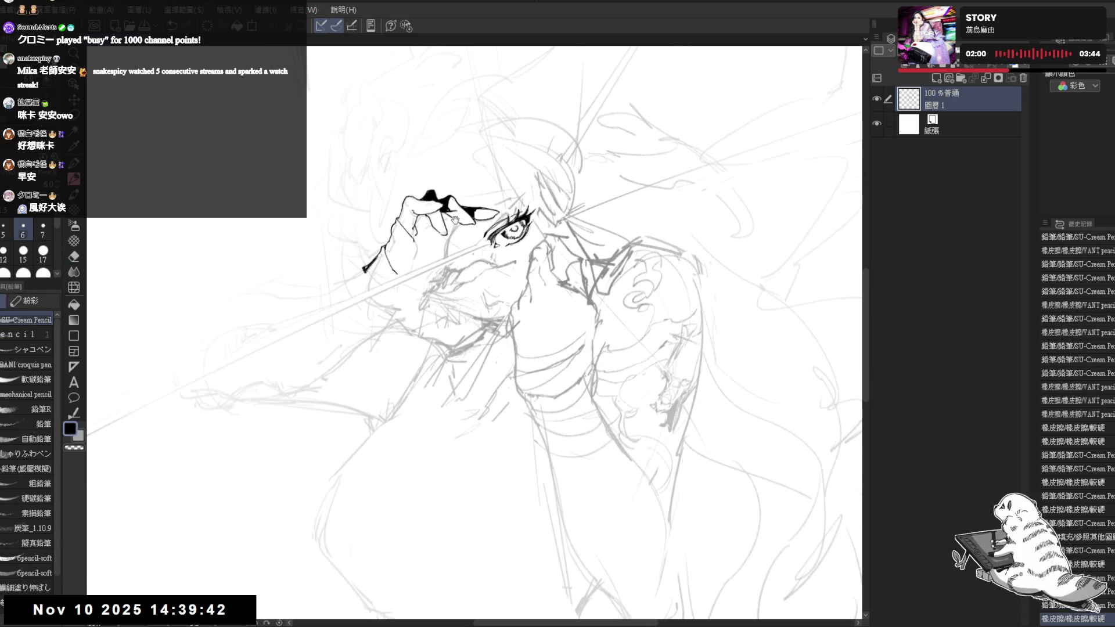
{"action": "left_click", "coordinate": [447, 221]}
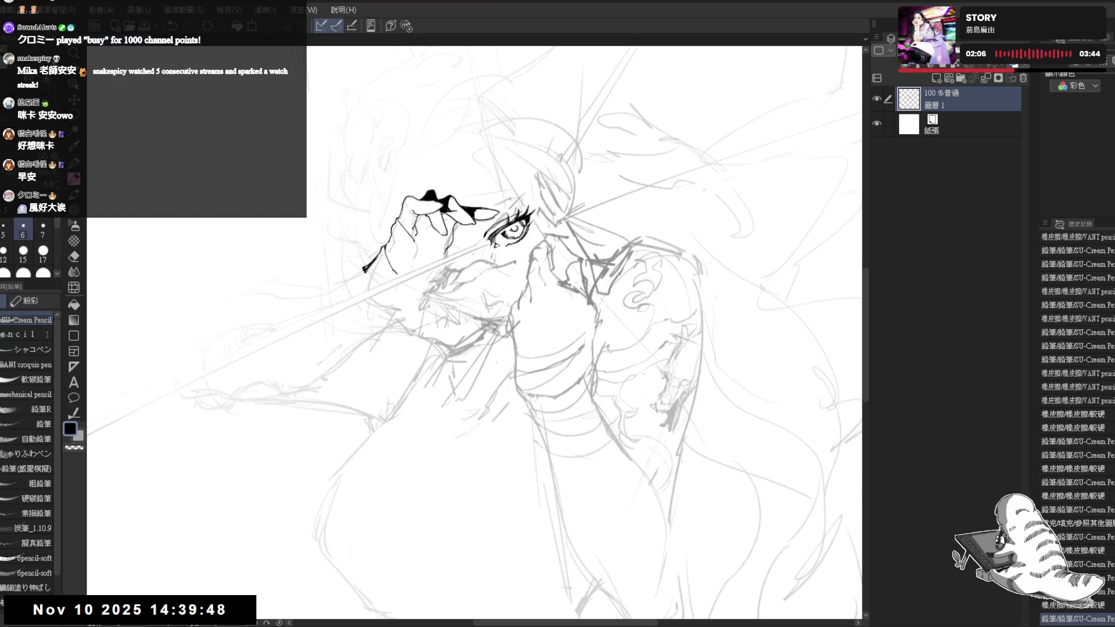
{"action": "left_click_drag", "start_coordinate": [447, 223], "coordinate": [460, 253]}
{"action": "key", "text": "ctrl+z"}
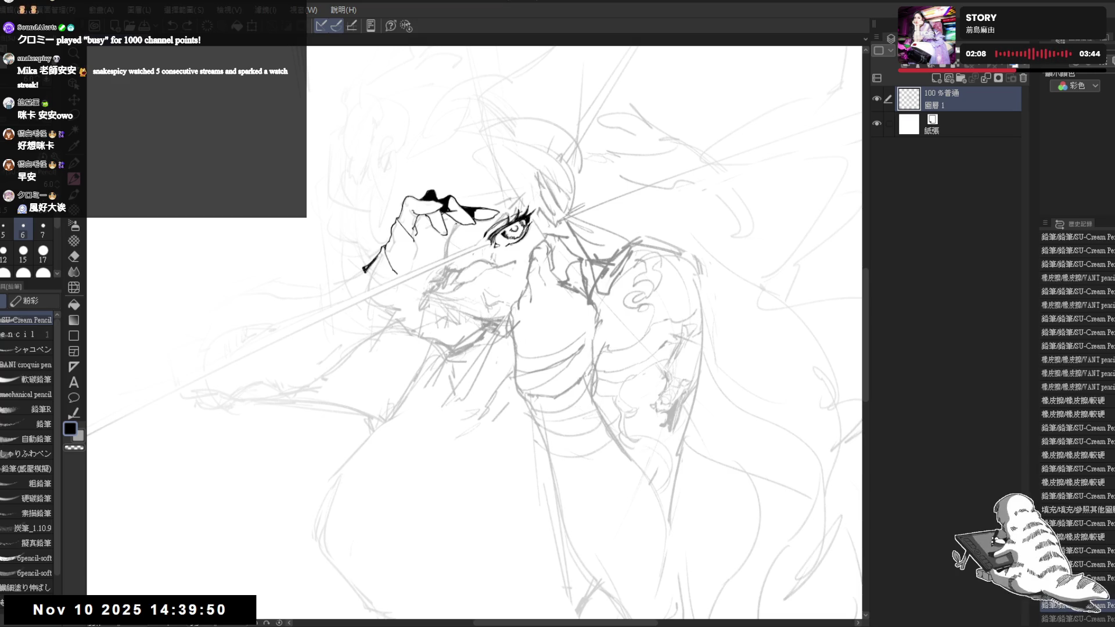
Erase the ink running from the hand toward the eye and redraw the fingertip stroke.
{"action": "key", "text": "e"}
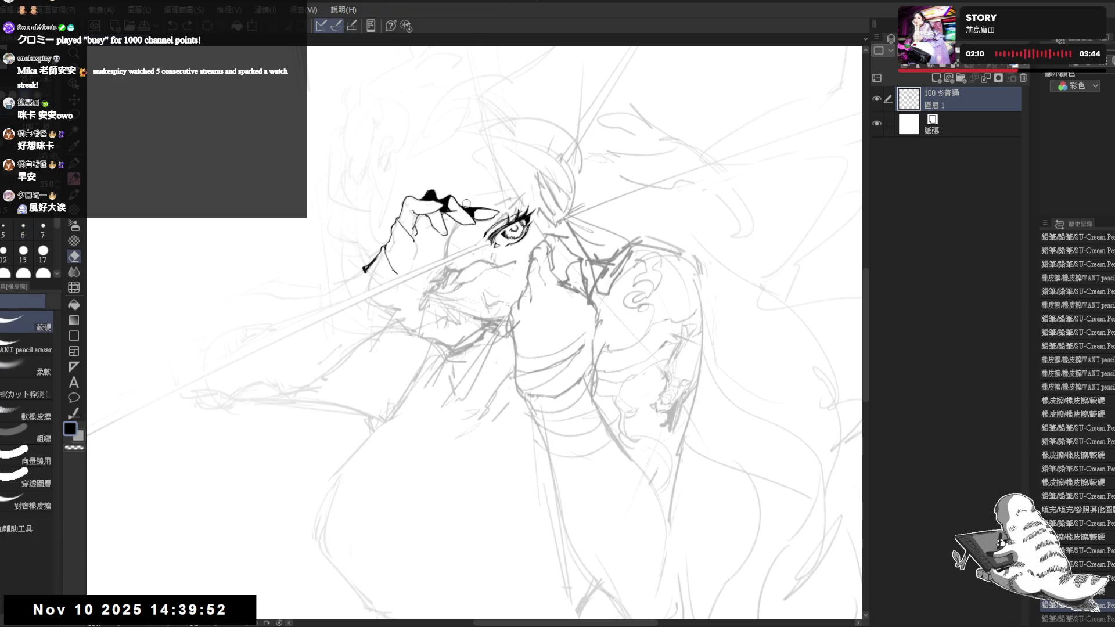
{"action": "mouse_move", "coordinate": [461, 202]}
{"action": "left_mouse_down"}
{"action": "mouse_move", "coordinate": [492, 217]}
{"action": "mouse_move", "coordinate": [465, 202]}
{"action": "mouse_move", "coordinate": [450, 218]}
{"action": "left_mouse_up"}
{"action": "key", "text": "p"}
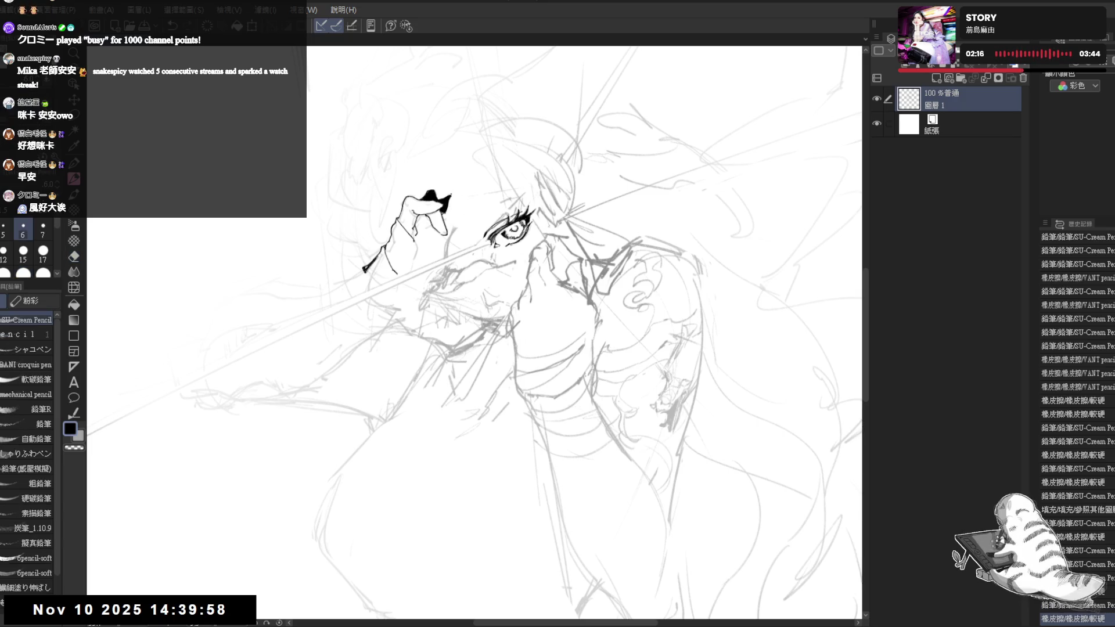
{"action": "left_click_drag", "start_coordinate": [450, 204], "coordinate": [459, 202]}
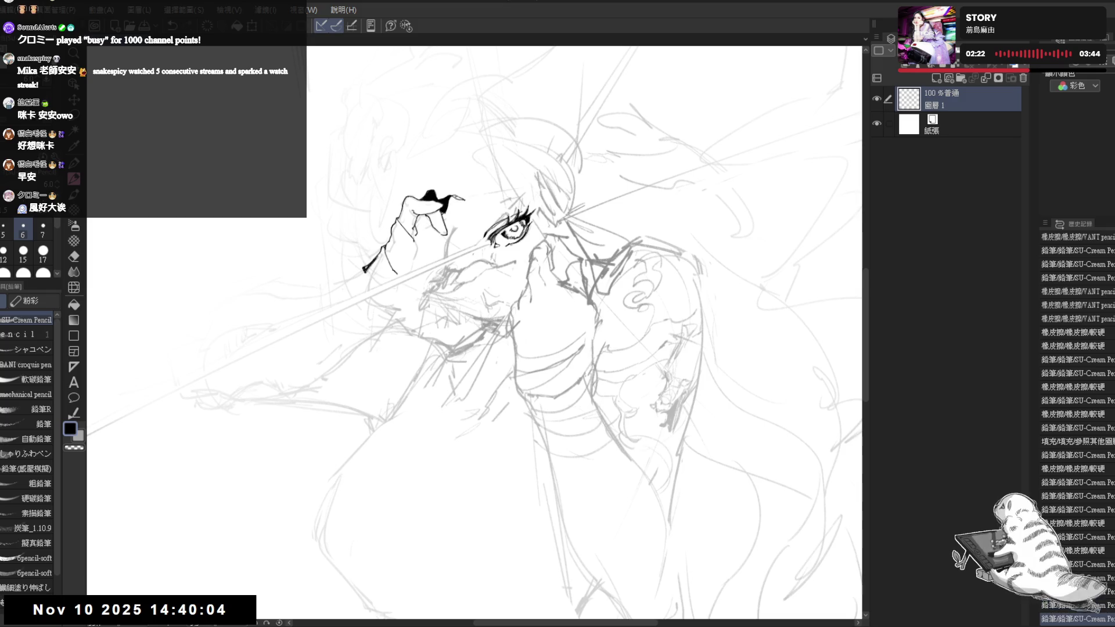
{"action": "key", "text": "ctrl+z"}
{"action": "key", "text": "ctrl+z"}
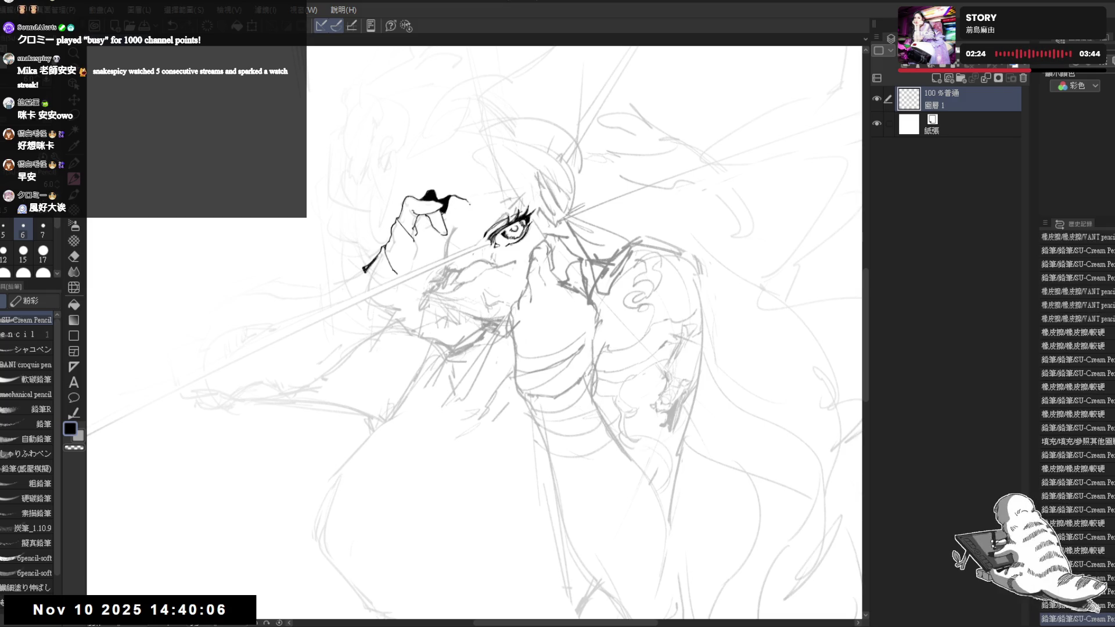
{"action": "left_click_drag", "start_coordinate": [465, 199], "coordinate": [470, 205]}
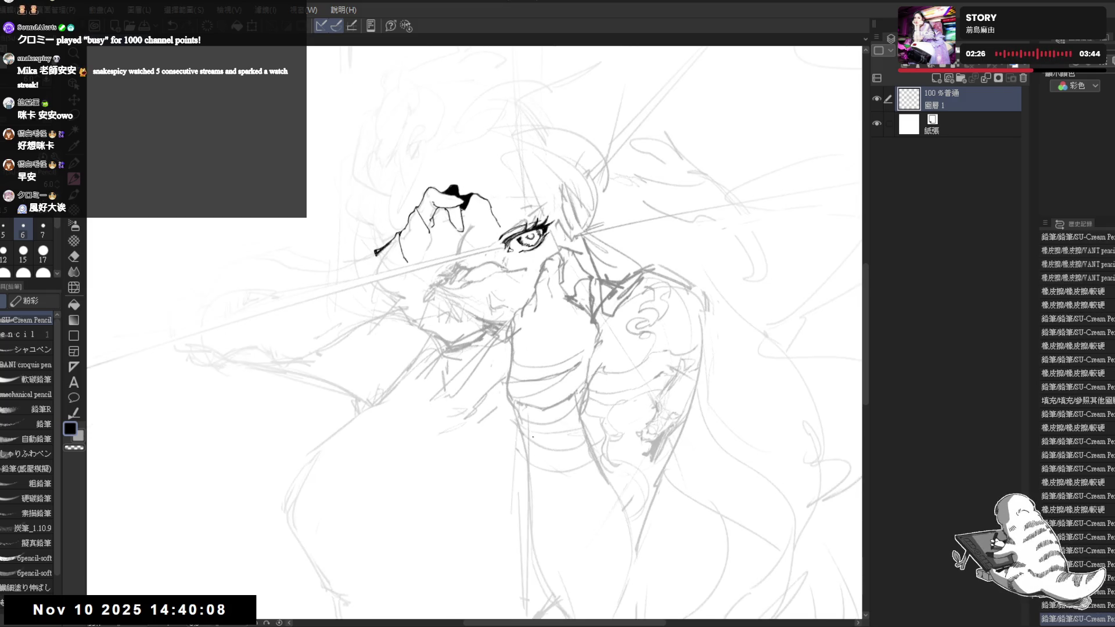
Check the mirrored canvas, erase the stroke tail, and fill a hand shadow black.
{"action": "key", "text": "h"}
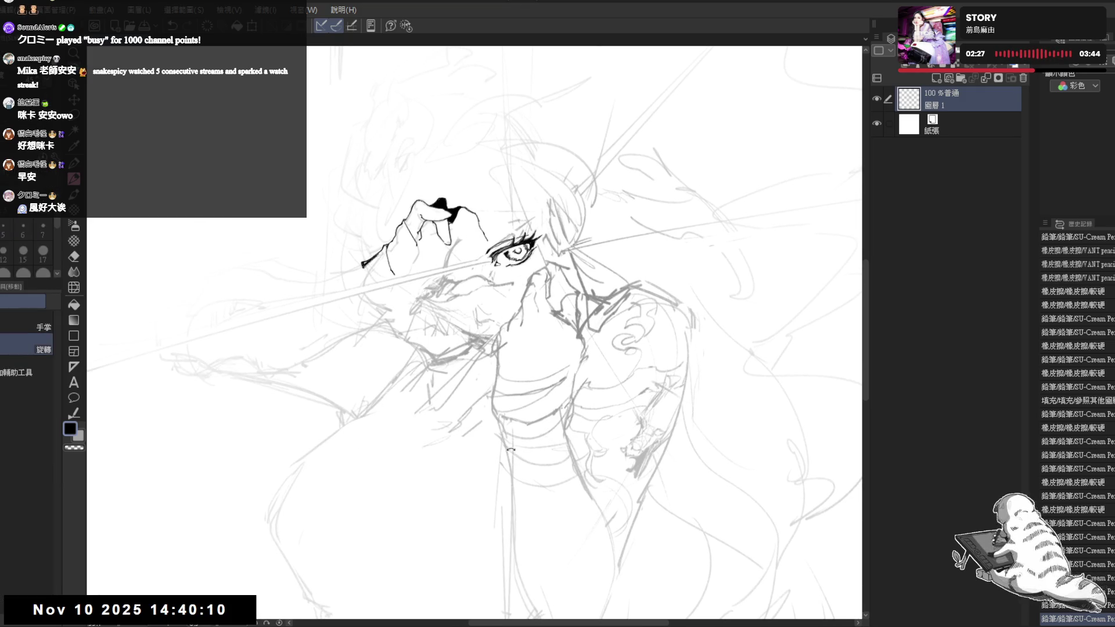
{"action": "key", "text": "h"}
{"action": "mouse_move", "coordinate": [450, 219]}
{"action": "left_mouse_down"}
{"action": "mouse_move", "coordinate": [437, 216]}
{"action": "mouse_move", "coordinate": [456, 211]}
{"action": "mouse_move", "coordinate": [449, 218]}
{"action": "left_mouse_up"}
{"action": "mouse_move", "coordinate": [404, 248]}
{"action": "left_mouse_down"}
{"action": "mouse_move", "coordinate": [411, 260]}
{"action": "mouse_move", "coordinate": [402, 251]}
{"action": "left_mouse_up"}
{"action": "key", "text": "g"}
{"action": "left_click", "coordinate": [406, 238]}
Add more ink strokes to the hand and rotate the canvas view.
{"action": "key", "text": "p"}
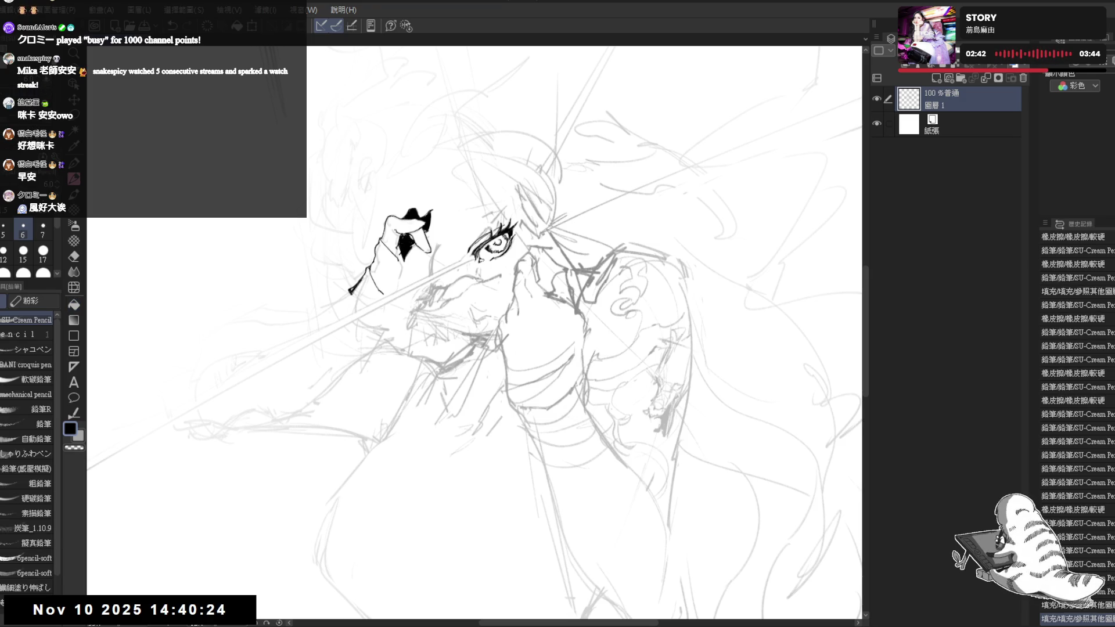
{"action": "left_click_drag", "start_coordinate": [401, 241], "coordinate": [407, 250]}
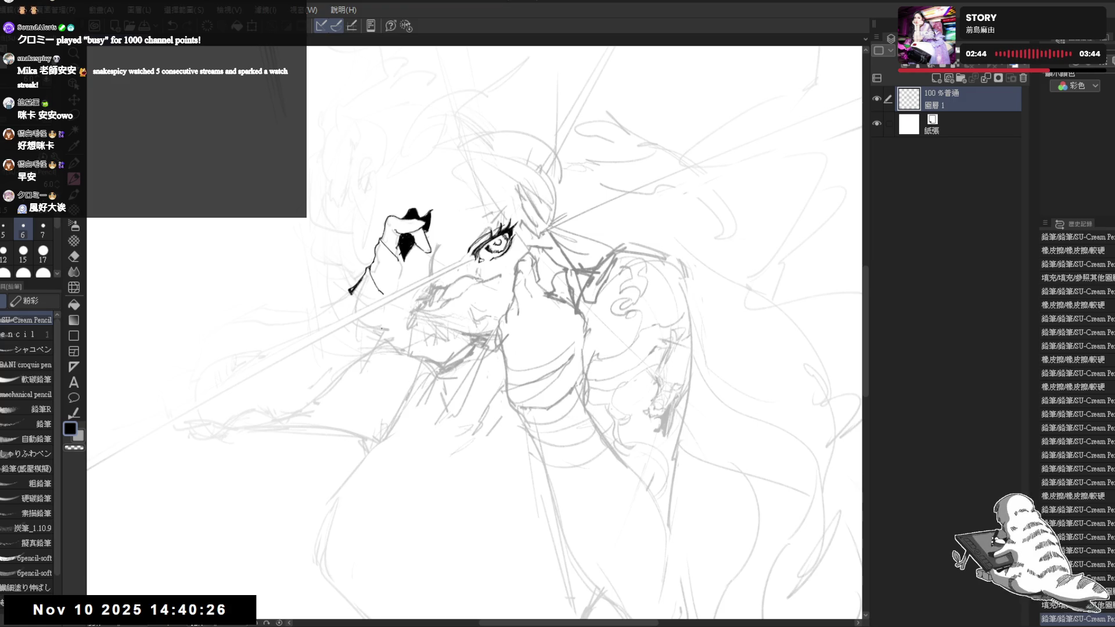
{"action": "left_click_drag", "start_coordinate": [522, 290], "coordinate": [511, 302]}
{"action": "mouse_move", "coordinate": [399, 241]}
{"action": "left_mouse_down"}
{"action": "mouse_move", "coordinate": [427, 221]}
{"action": "mouse_move", "coordinate": [435, 238]}
{"action": "left_mouse_up"}
{"action": "key", "text": "e"}
{"action": "key", "text": "p"}
{"action": "left_click_drag", "start_coordinate": [437, 407], "coordinate": [341, 439]}
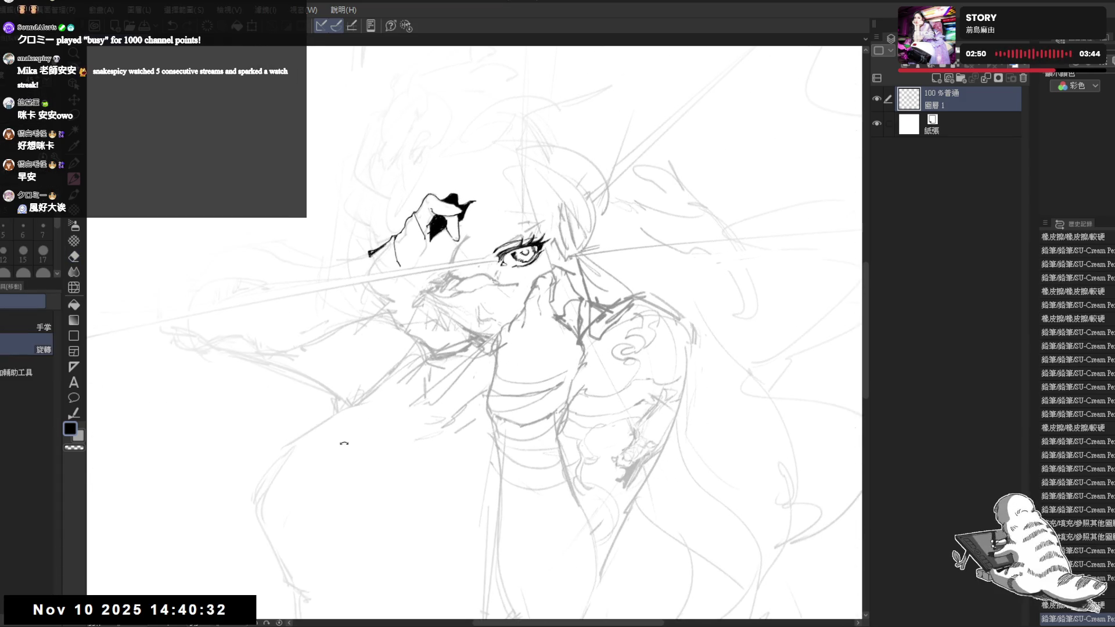
{"action": "left_click_drag", "start_coordinate": [398, 356], "coordinate": [410, 309]}
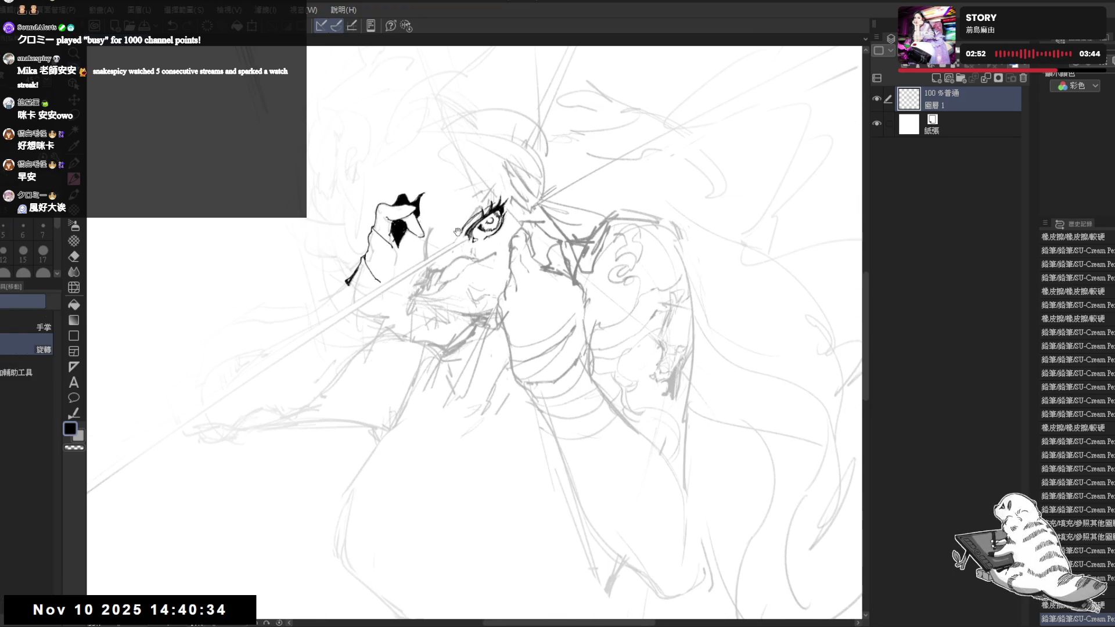
{"action": "left_click_drag", "start_coordinate": [453, 233], "coordinate": [441, 218]}
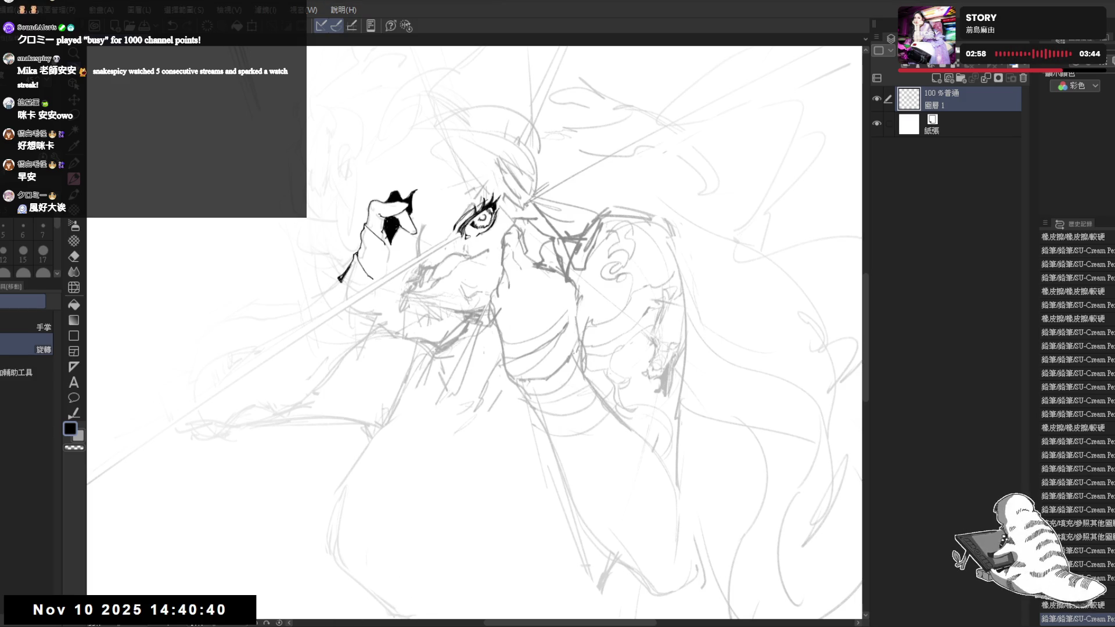
{"action": "key", "text": "minus"}
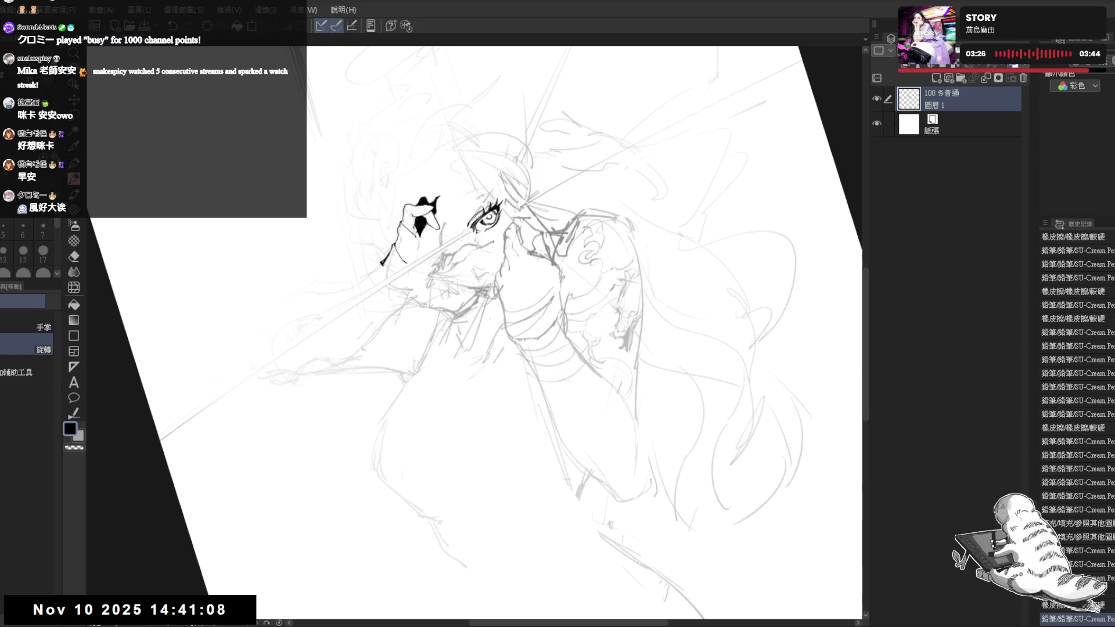
Draw a long ink line from the hand top toward the hair, trim its tip, and extend it right.
{"action": "mouse_move", "coordinate": [424, 270]}
{"action": "left_mouse_down"}
{"action": "mouse_move", "coordinate": [455, 271]}
{"action": "mouse_move", "coordinate": [437, 280]}
{"action": "left_mouse_up"}
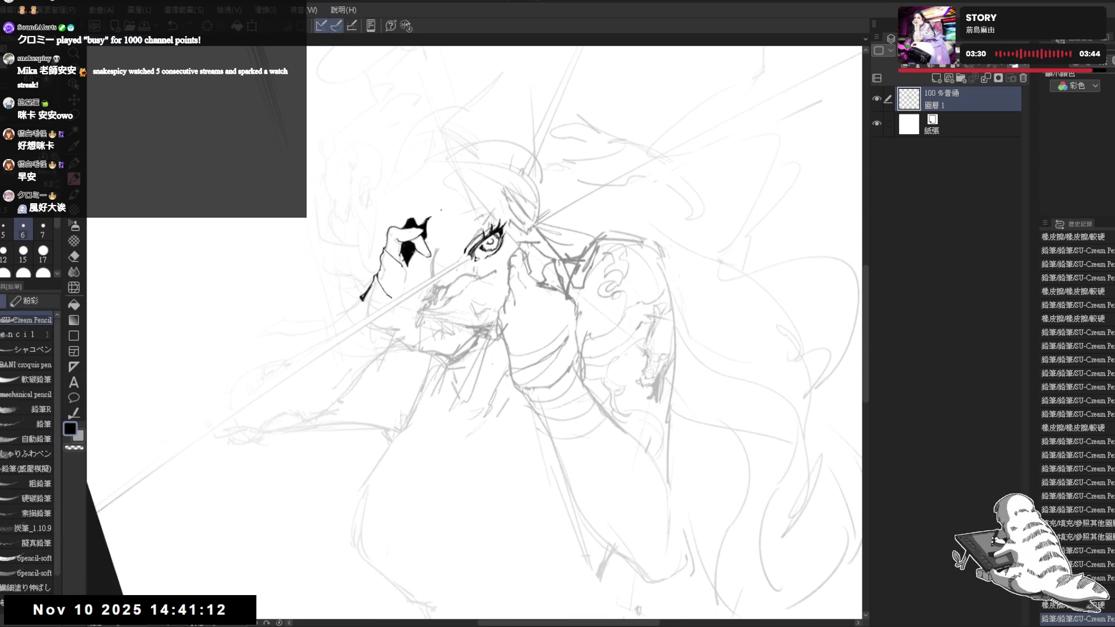
{"action": "left_click_drag", "start_coordinate": [428, 221], "coordinate": [444, 207]}
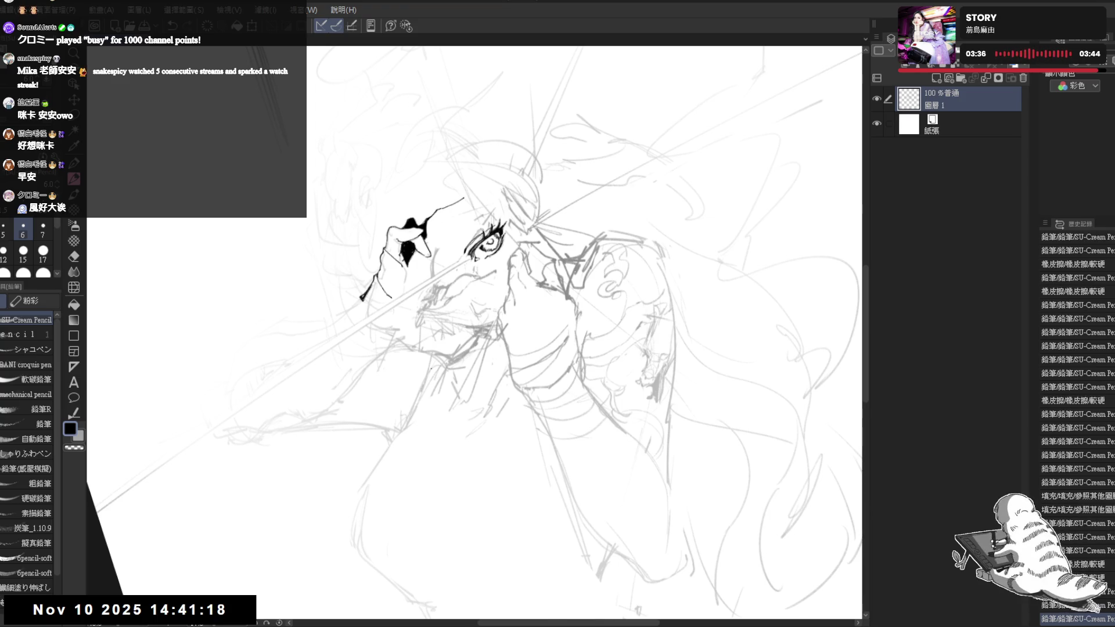
{"action": "key", "text": "h"}
{"action": "key", "text": "h"}
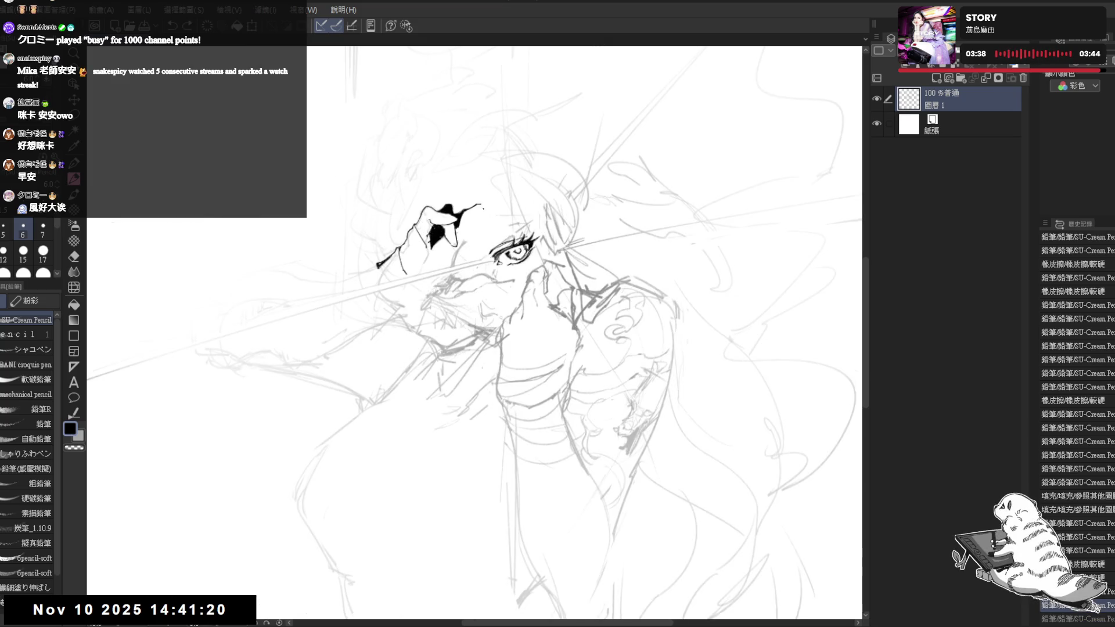
{"action": "key", "text": "e"}
{"action": "left_click_drag", "start_coordinate": [483, 204], "coordinate": [468, 207]}
{"action": "key", "text": "p"}
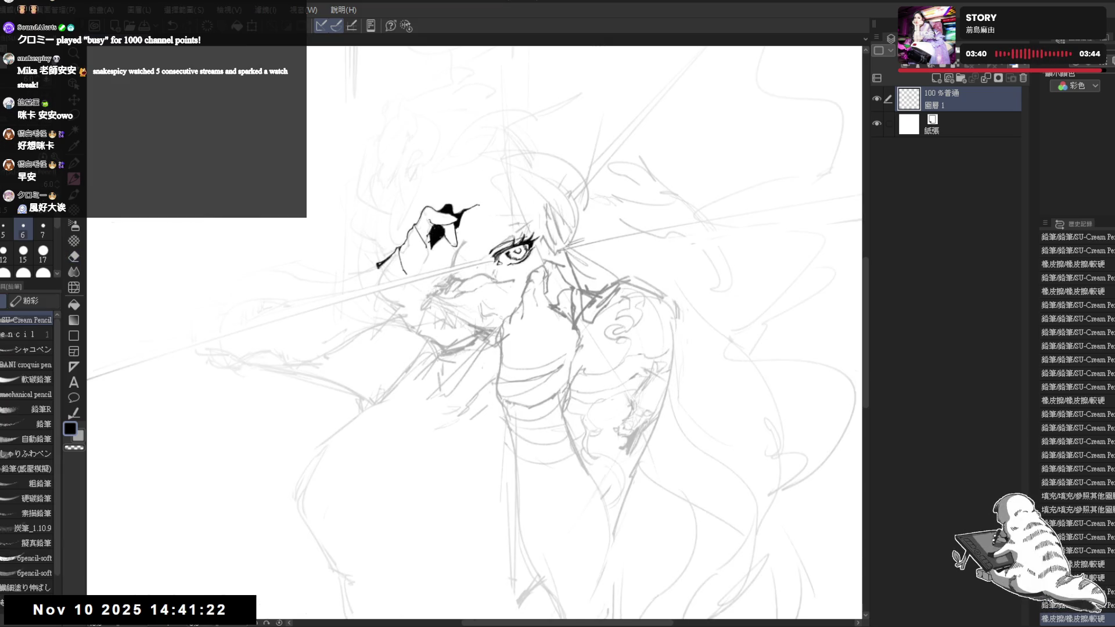
{"action": "left_click_drag", "start_coordinate": [451, 213], "coordinate": [456, 216]}
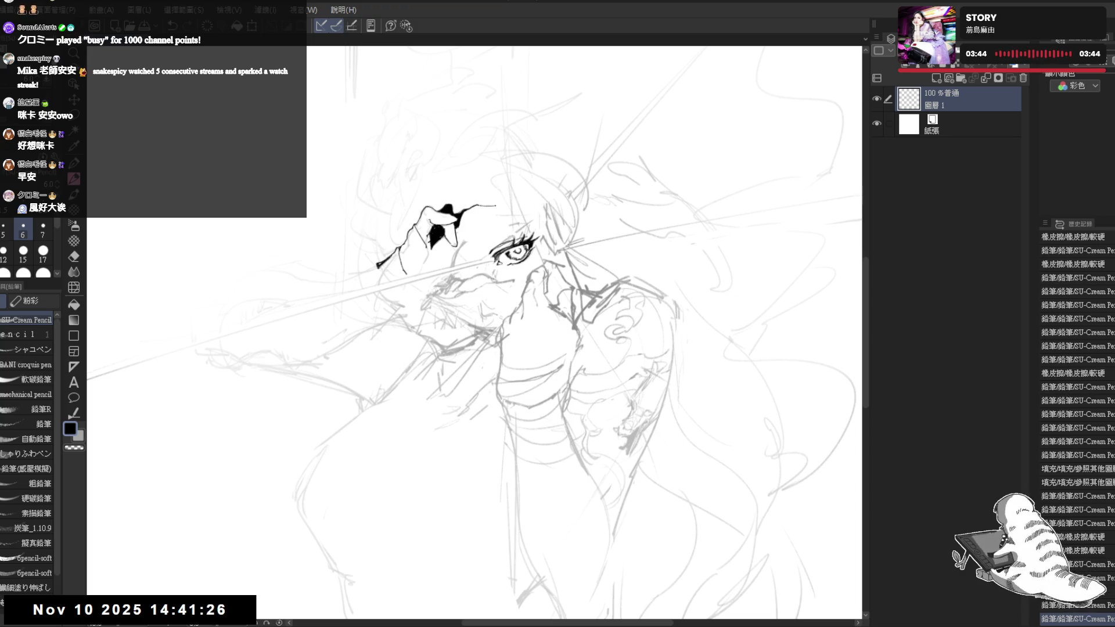
{"action": "left_click_drag", "start_coordinate": [495, 205], "coordinate": [506, 208]}
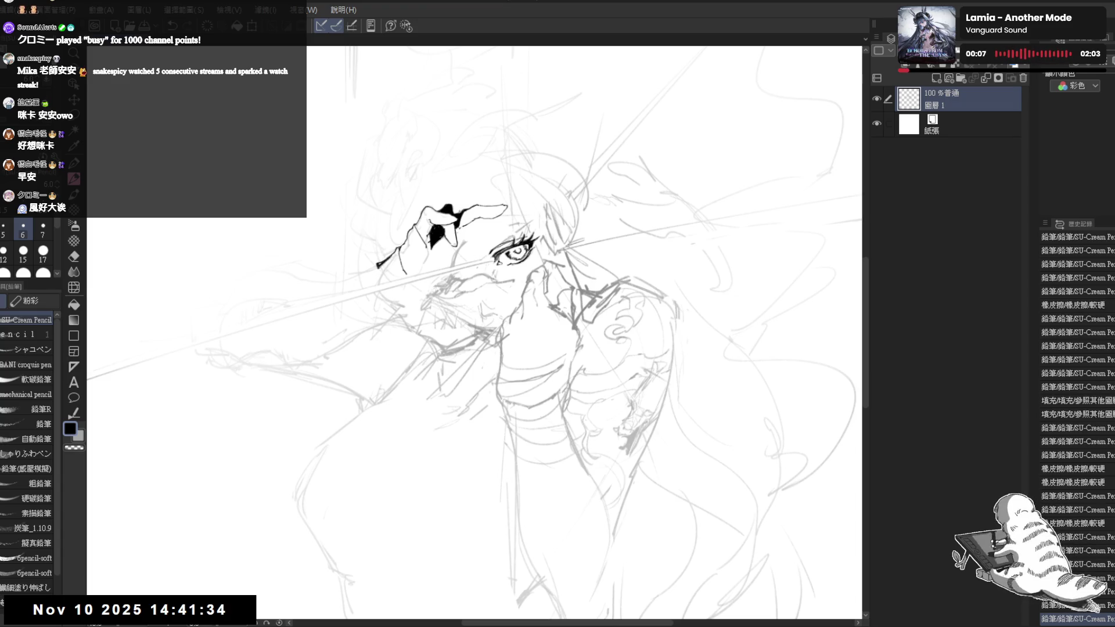
Erase a little near the black ink mark and ink a finger line down the hand.
{"action": "key", "text": "h"}
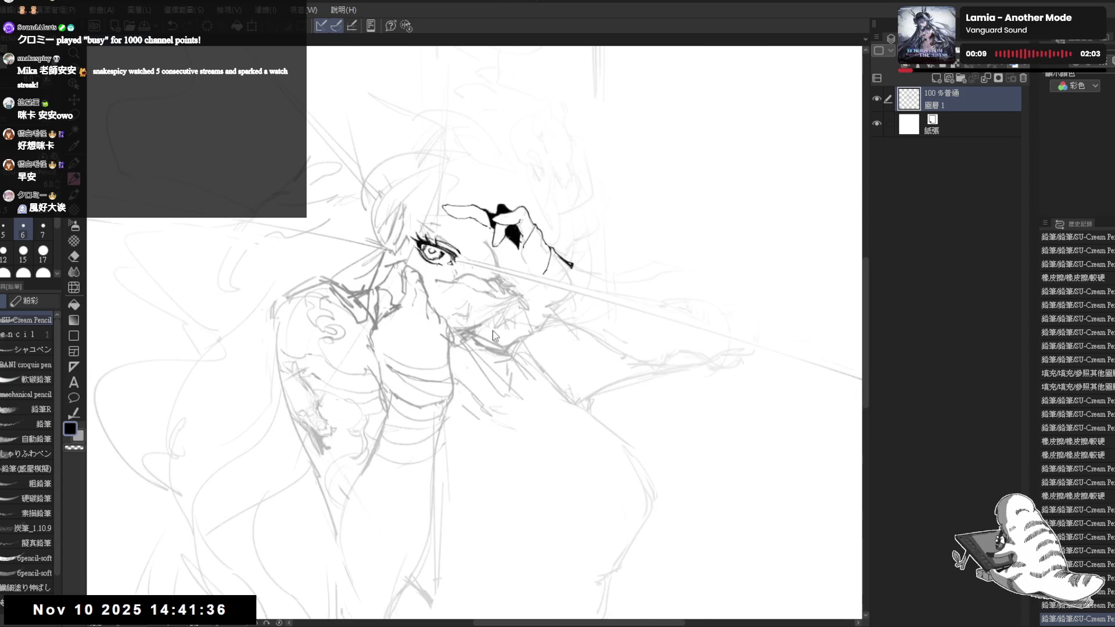
{"action": "key", "text": "h"}
{"action": "key", "text": "e"}
{"action": "left_click_drag", "start_coordinate": [470, 231], "coordinate": [476, 226]}
{"action": "key", "text": "p"}
{"action": "key", "text": "e"}
{"action": "key", "text": "p"}
{"action": "left_click_drag", "start_coordinate": [476, 226], "coordinate": [486, 256]}
{"action": "key", "text": "e"}
{"action": "key", "text": "p"}
Erase a small line bit near the hand, ink a short stroke, and trim its tip.
{"action": "key", "text": "e"}
{"action": "key", "text": "p"}
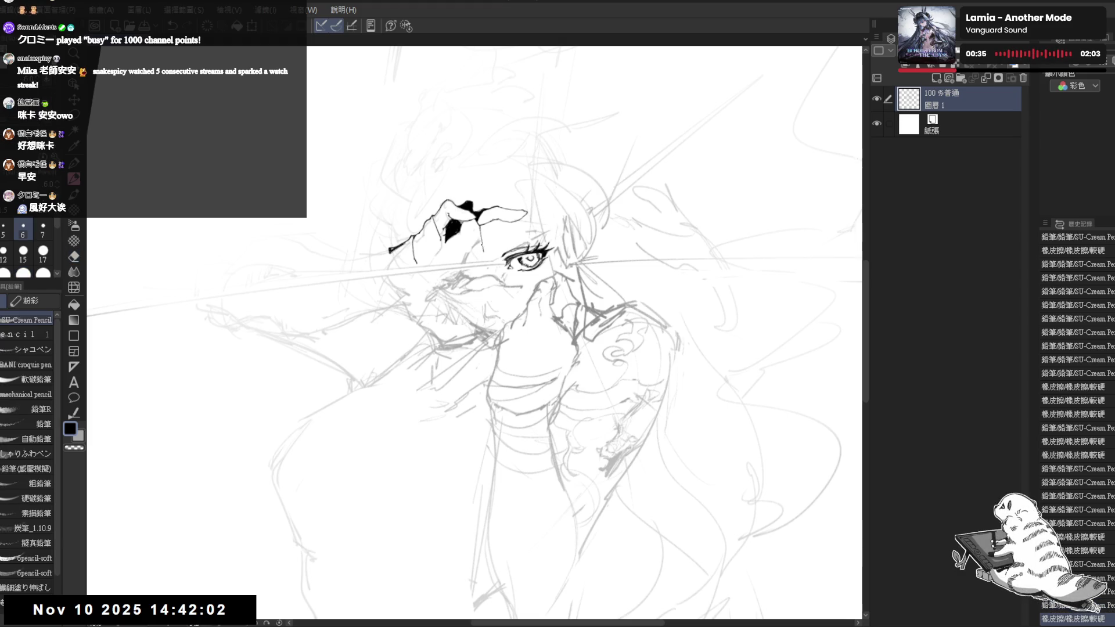
{"action": "key", "text": "e"}
{"action": "left_click_drag", "start_coordinate": [470, 215], "coordinate": [482, 219]}
{"action": "key", "text": "p"}
{"action": "left_click_drag", "start_coordinate": [475, 218], "coordinate": [497, 244]}
{"action": "key", "text": "e"}
{"action": "key", "text": "p"}
{"action": "left_click_drag", "start_coordinate": [493, 239], "coordinate": [497, 243]}
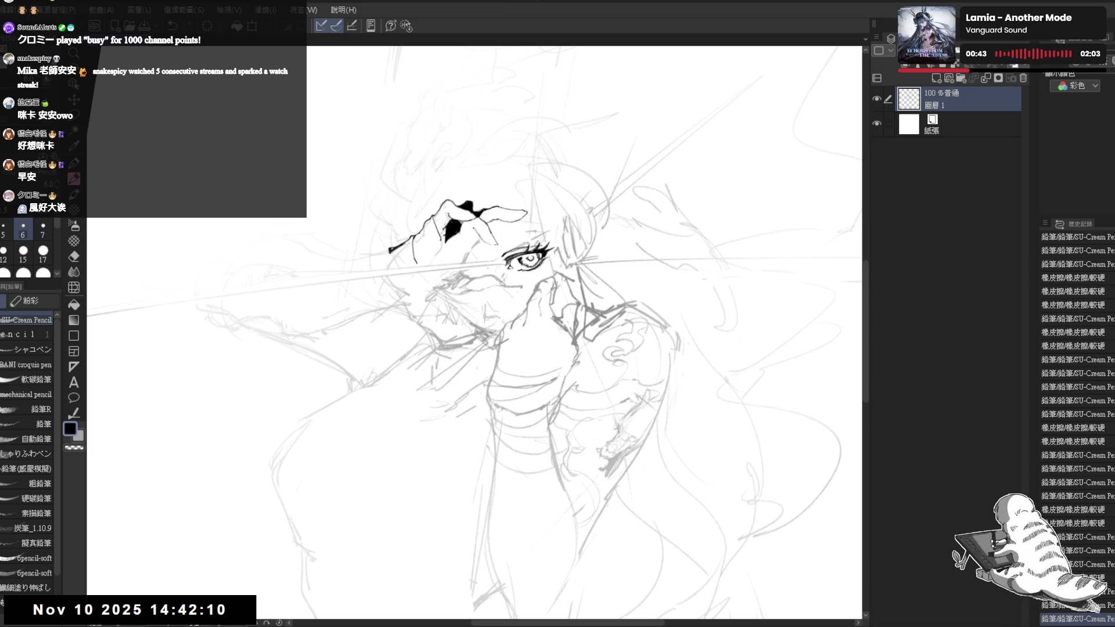
Erase a small stray mark with the view mirrored, then return to the pencil.
{"action": "key", "text": "h"}
{"action": "left_click_drag", "start_coordinate": [466, 187], "coordinate": [433, 195]}
{"action": "mouse_move", "coordinate": [424, 240]}
{"action": "left_mouse_down"}
{"action": "mouse_move", "coordinate": [438, 258]}
{"action": "mouse_move", "coordinate": [428, 253]}
{"action": "left_mouse_up"}
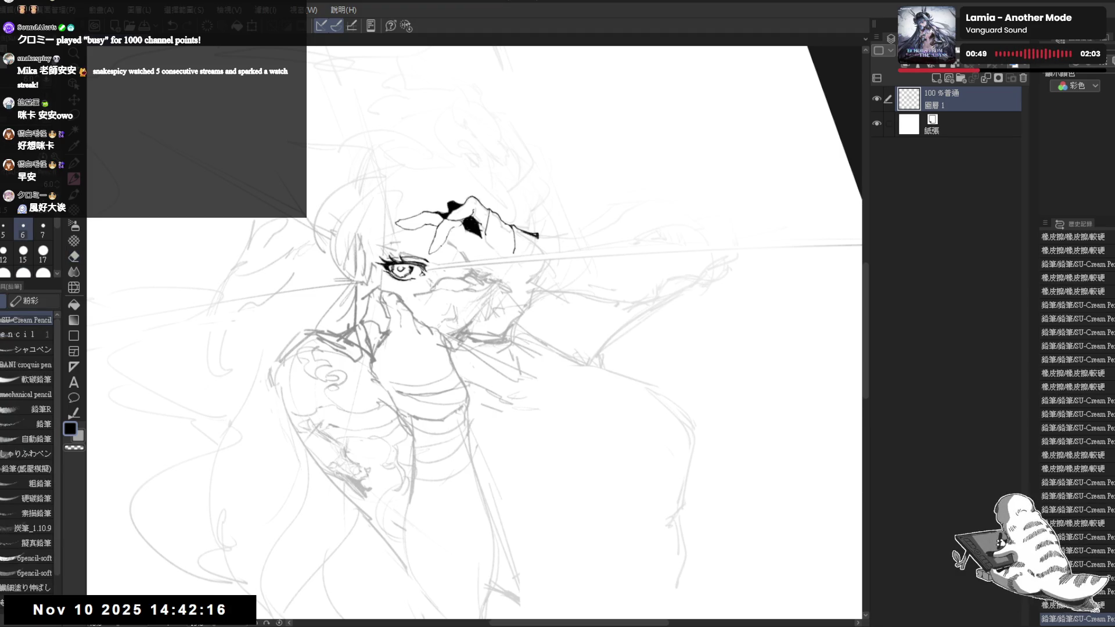
{"action": "key", "text": "h"}
{"action": "key", "text": "p"}
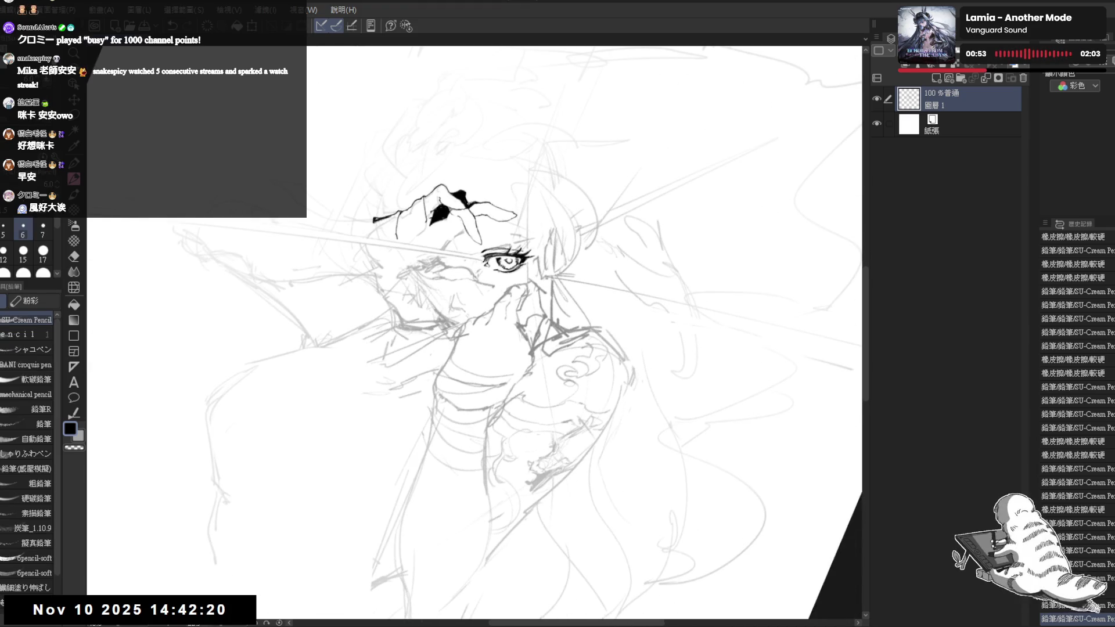
{"action": "key", "text": "minus"}
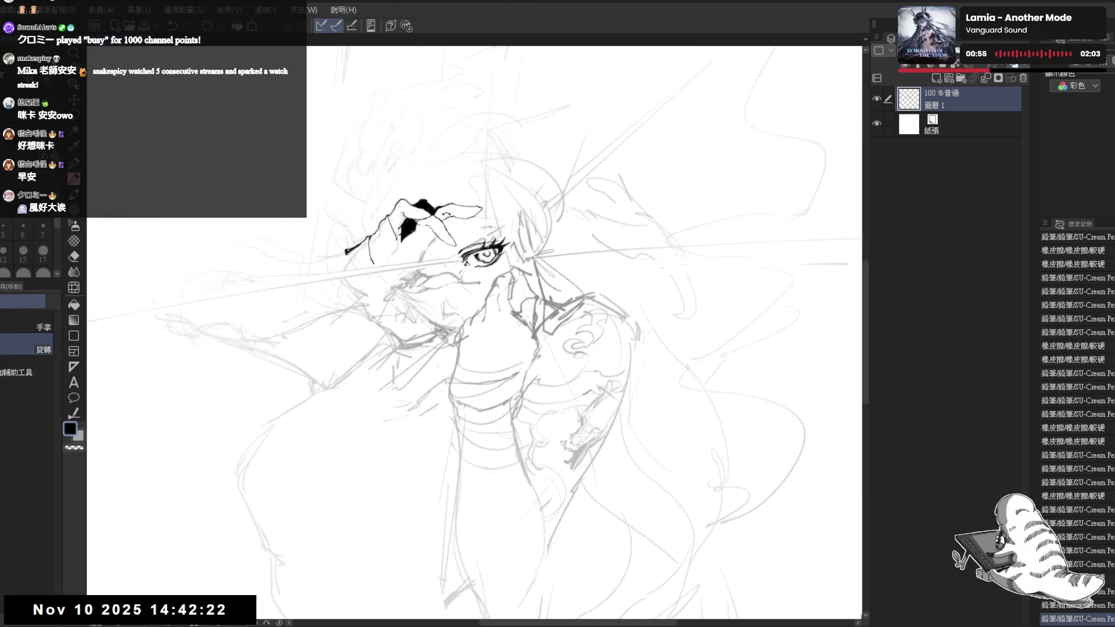
Lasso the fingertip lines, shift them into place, and drop the selection.
{"action": "key", "text": "m"}
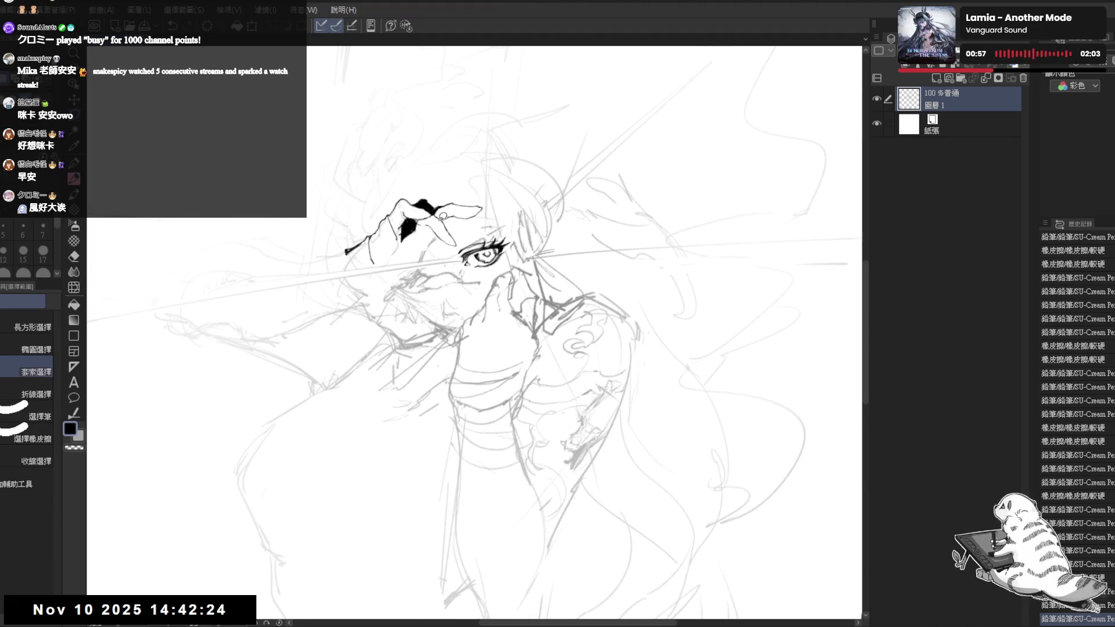
{"action": "mouse_move", "coordinate": [435, 236]}
{"action": "left_mouse_down"}
{"action": "mouse_move", "coordinate": [465, 247]}
{"action": "mouse_move", "coordinate": [447, 216]}
{"action": "mouse_move", "coordinate": [430, 217]}
{"action": "mouse_move", "coordinate": [446, 227]}
{"action": "mouse_move", "coordinate": [414, 220]}
{"action": "left_mouse_up"}
{"action": "key", "text": "ctrl+d"}
{"action": "key", "text": "e"}
{"action": "key", "text": "p"}
{"action": "key", "text": "e"}
{"action": "key", "text": "p"}
Redraw the fingertip and add small ink strokes beside the black patch.
{"action": "left_click_drag", "start_coordinate": [410, 224], "coordinate": [415, 221]}
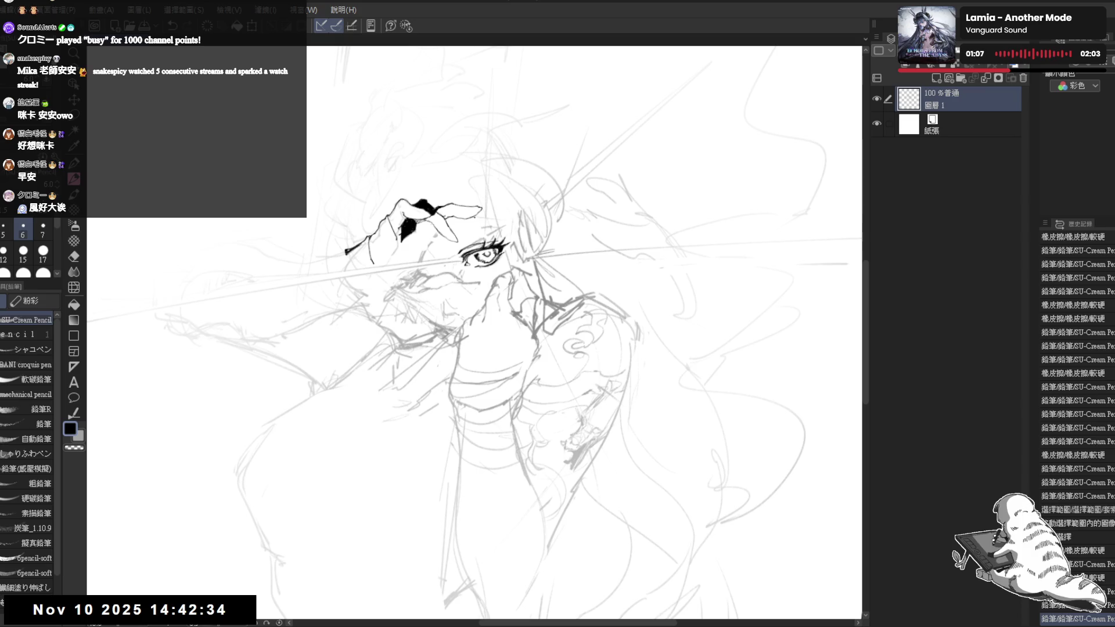
{"action": "mouse_move", "coordinate": [421, 357]}
{"action": "left_mouse_down"}
{"action": "mouse_move", "coordinate": [473, 355]}
{"action": "mouse_move", "coordinate": [514, 388]}
{"action": "left_mouse_up"}
{"action": "left_click_drag", "start_coordinate": [427, 219], "coordinate": [430, 217]}
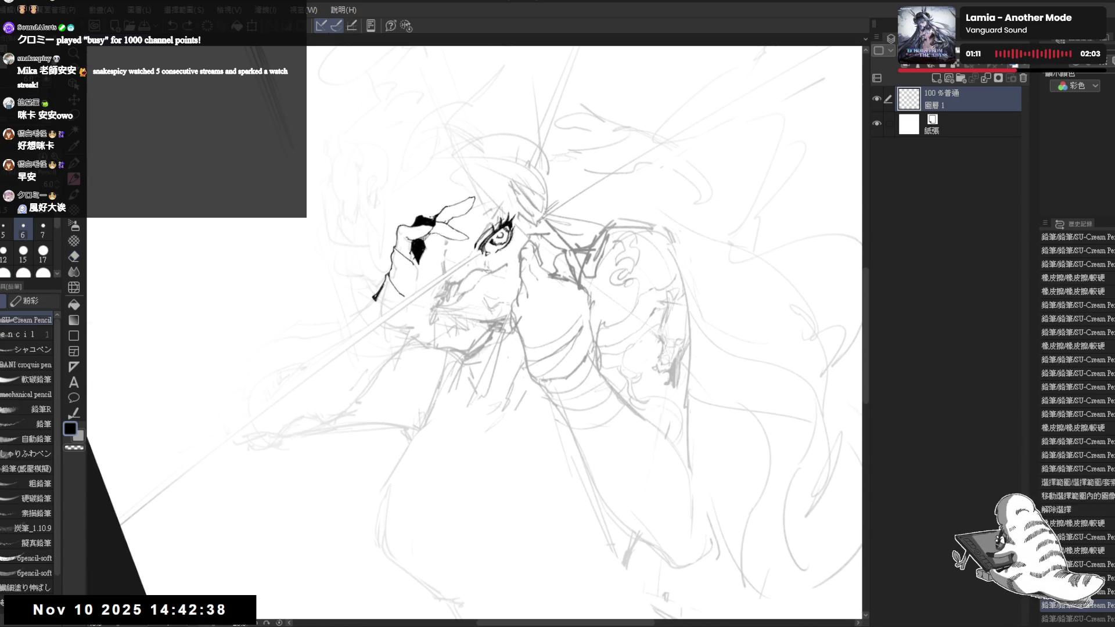
{"action": "key", "text": "ctrl+y"}
{"action": "left_click_drag", "start_coordinate": [511, 372], "coordinate": [526, 383]}
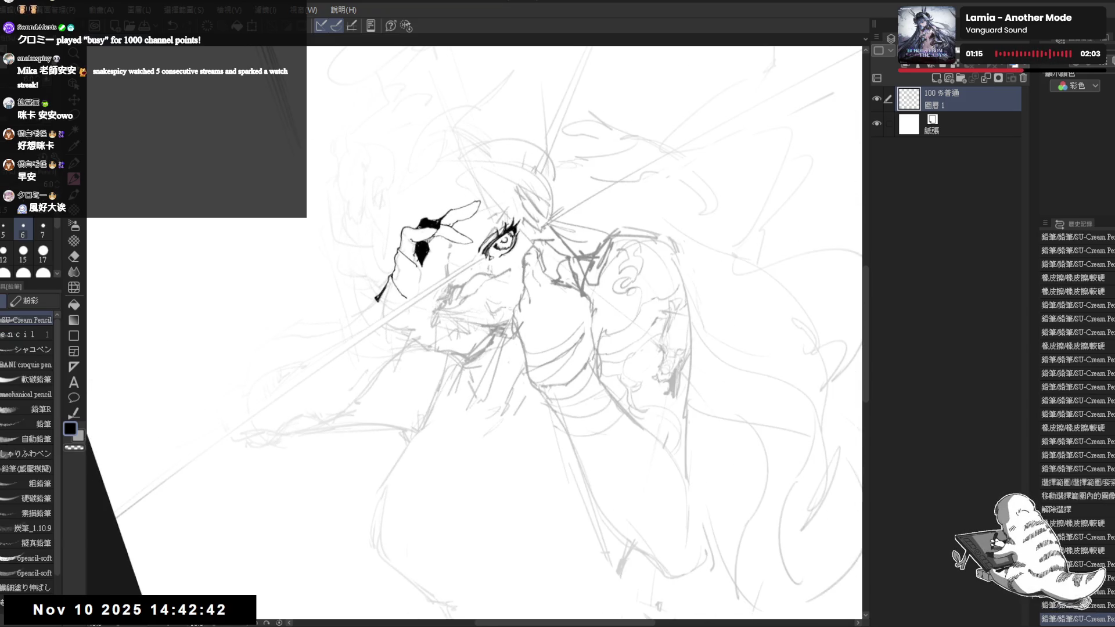
{"action": "mouse_move", "coordinate": [436, 219]}
{"action": "left_mouse_down"}
{"action": "mouse_move", "coordinate": [495, 211]}
{"action": "mouse_move", "coordinate": [471, 242]}
{"action": "left_mouse_up"}
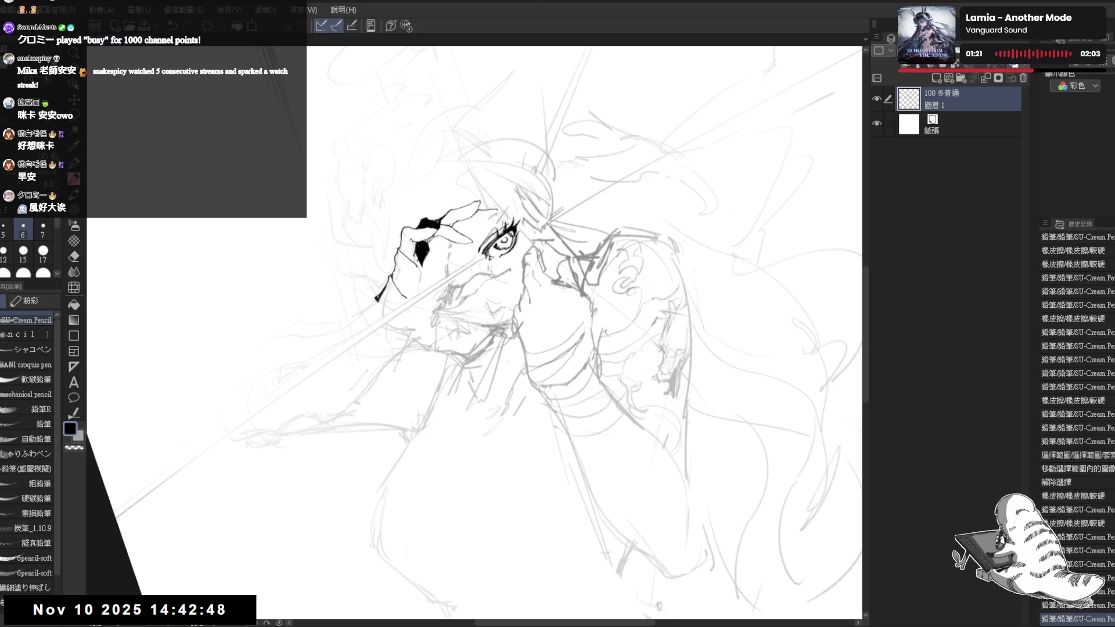
{"action": "mouse_move", "coordinate": [372, 326]}
{"action": "left_mouse_down"}
{"action": "mouse_move", "coordinate": [392, 363]}
{"action": "mouse_move", "coordinate": [401, 355]}
{"action": "left_mouse_up"}
Erase a small bit of line on the hand, then zoom in on the face and hand.
{"action": "key", "text": "h"}
{"action": "key", "text": "e"}
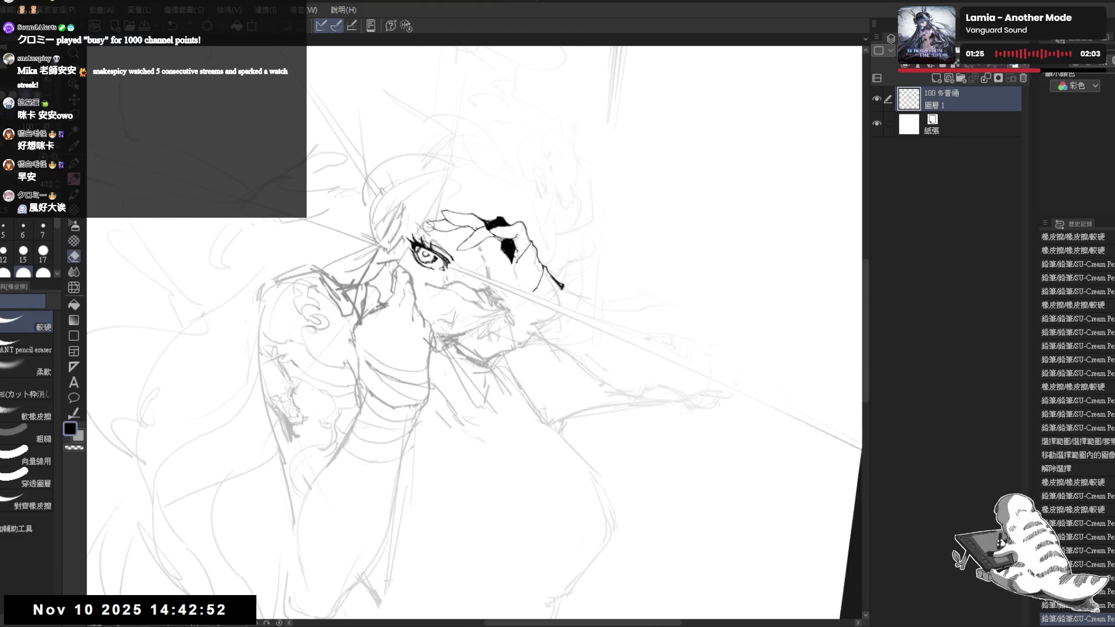
{"action": "left_click_drag", "start_coordinate": [433, 227], "coordinate": [429, 223]}
{"action": "key", "text": "p"}
{"action": "key", "text": "e"}
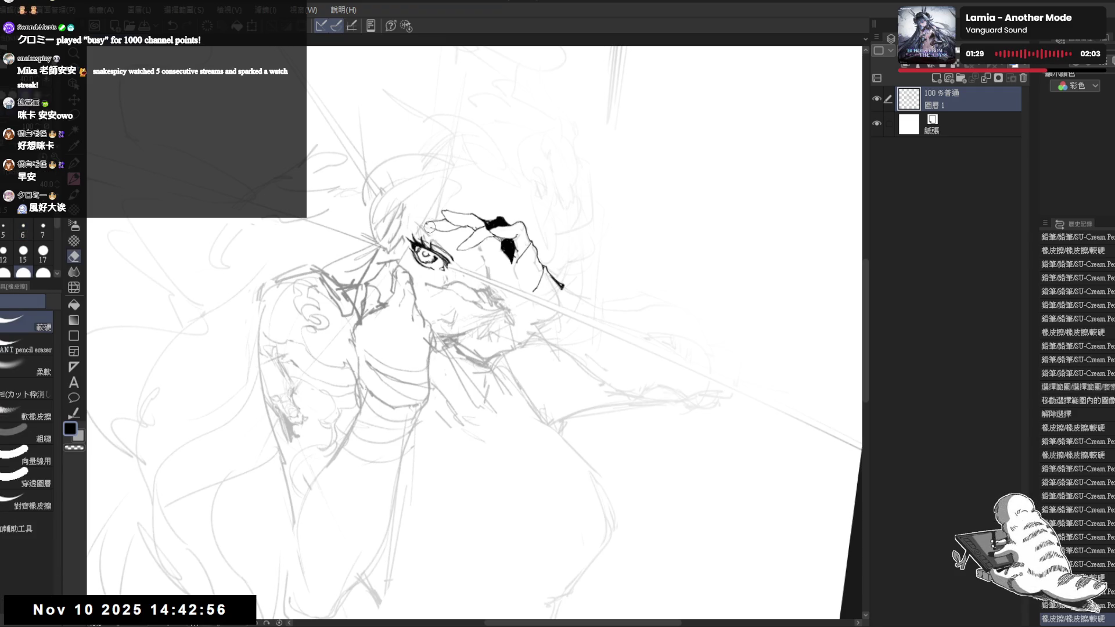
{"action": "key", "text": "p"}
{"action": "key", "text": "h"}
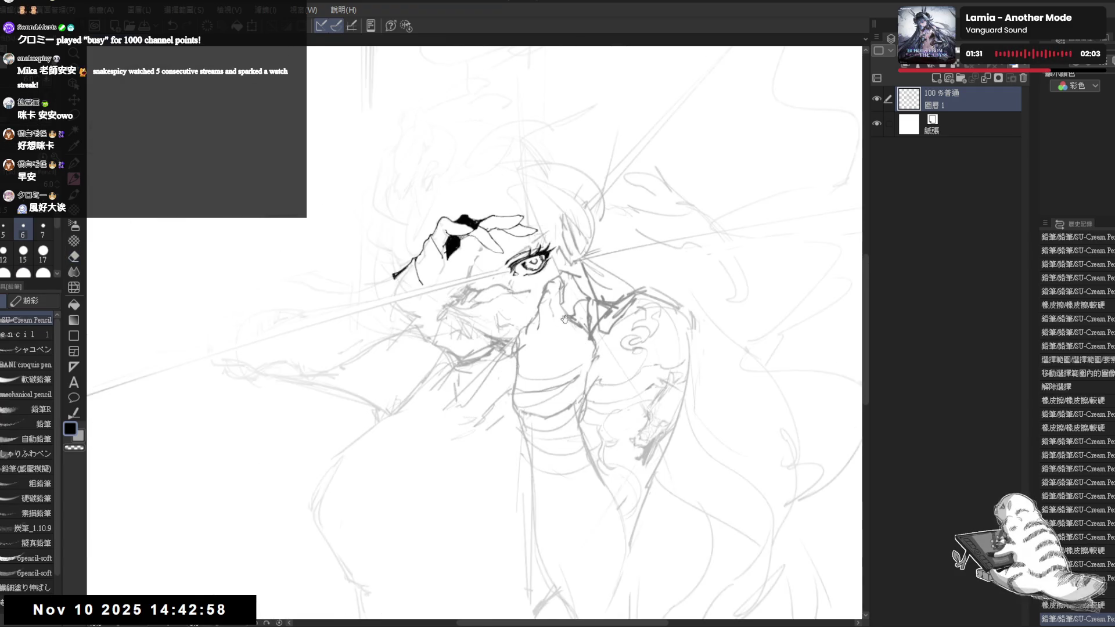
{"action": "key", "text": "ctrl+0"}
{"action": "scroll", "coordinate": [478, 320], "scroll_direction": "up", "scroll_amount": 1}
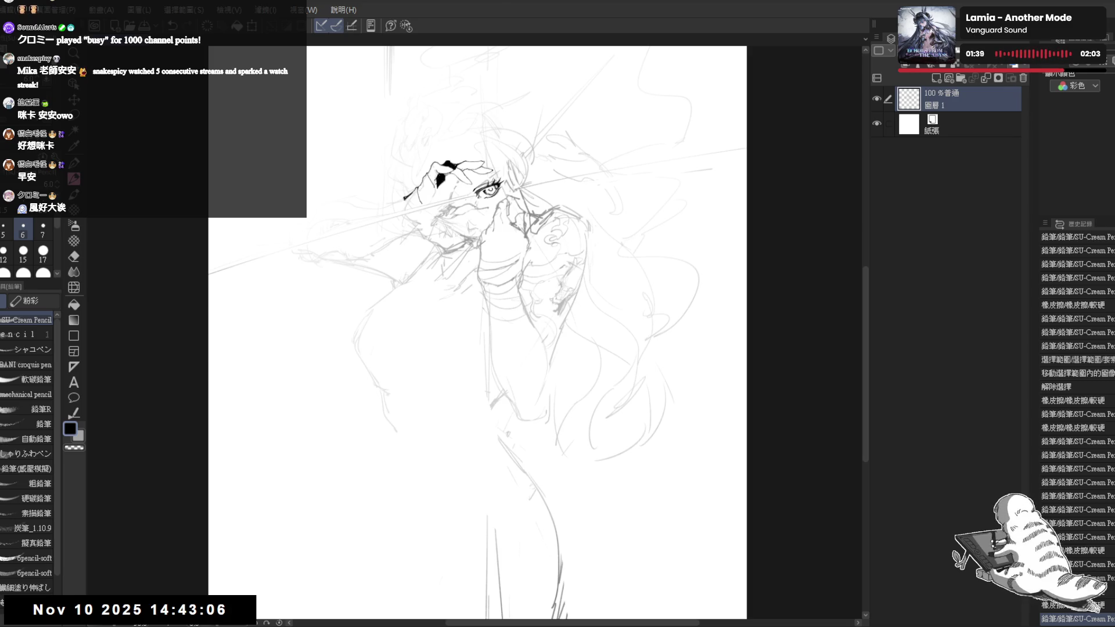
{"action": "key", "text": "ctrl+plus"}
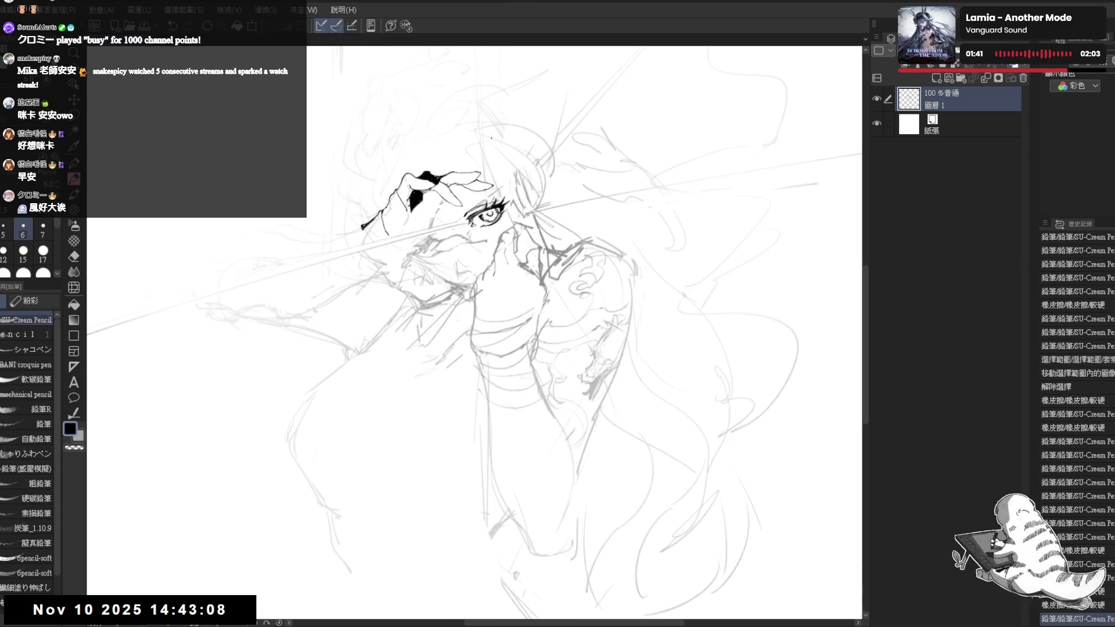
{"action": "key", "text": "minus"}
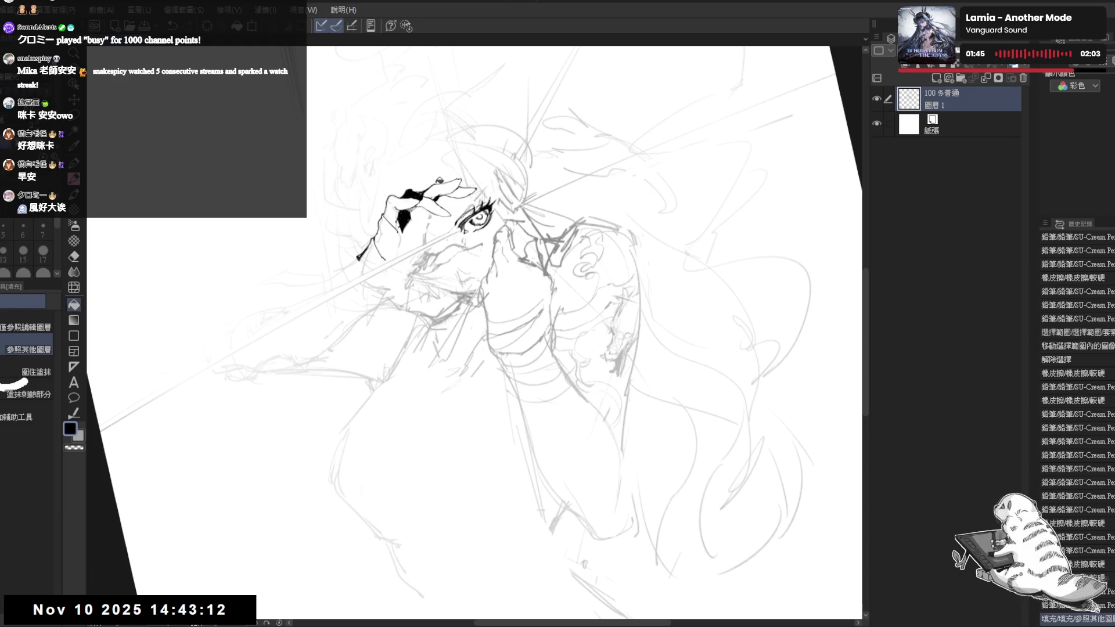
{"action": "key", "text": "minus"}
Erase a stray line on the hand and add small pencil strokes to it.
{"action": "key", "text": "e"}
{"action": "left_click_drag", "start_coordinate": [432, 194], "coordinate": [430, 195]}
{"action": "key", "text": "p"}
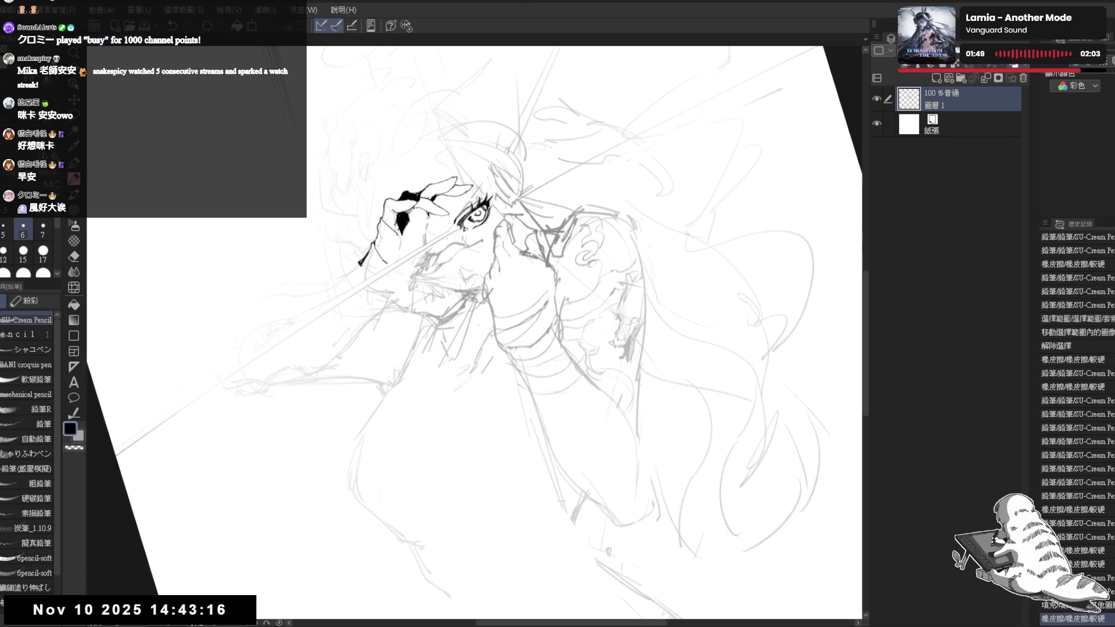
{"action": "left_click_drag", "start_coordinate": [423, 229], "coordinate": [430, 237]}
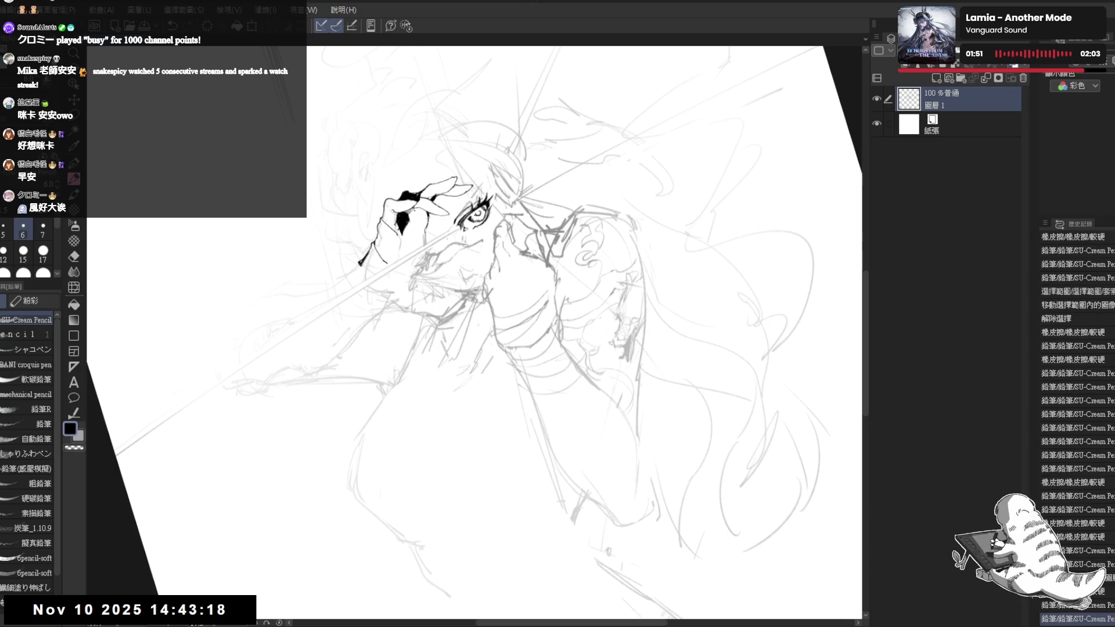
{"action": "key", "text": "minus"}
{"action": "key", "text": "asciicircum"}
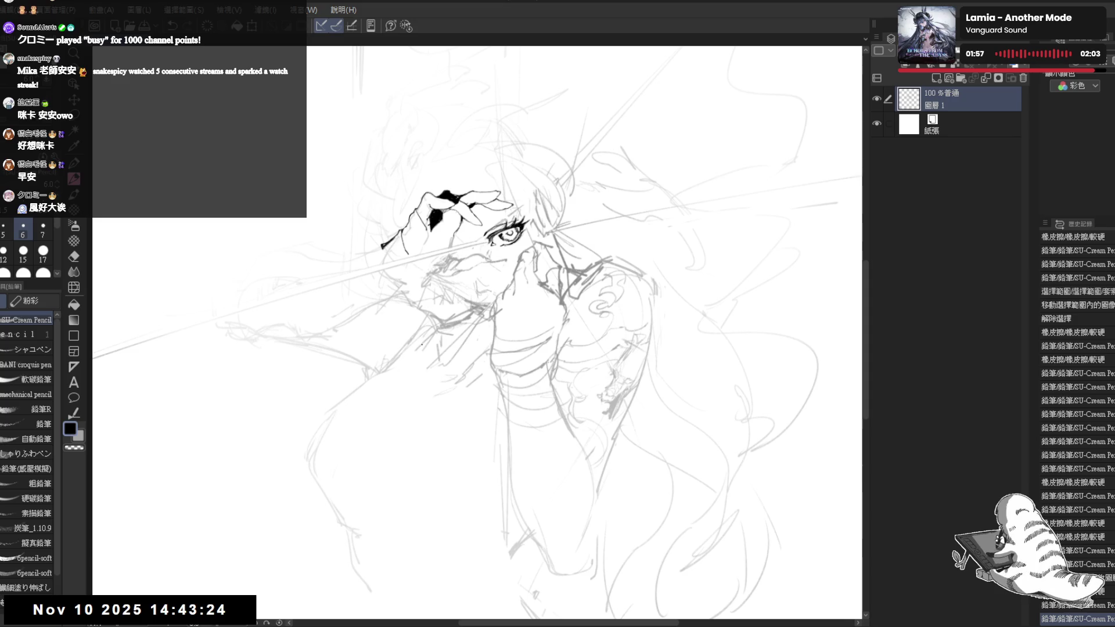
Erase part of the black ink along the hand's top and undo two stray strokes.
{"action": "key", "text": "e"}
{"action": "mouse_move", "coordinate": [447, 191]}
{"action": "left_mouse_down"}
{"action": "mouse_move", "coordinate": [483, 226]}
{"action": "mouse_move", "coordinate": [448, 195]}
{"action": "mouse_move", "coordinate": [474, 181]}
{"action": "left_mouse_up"}
{"action": "key", "text": "p"}
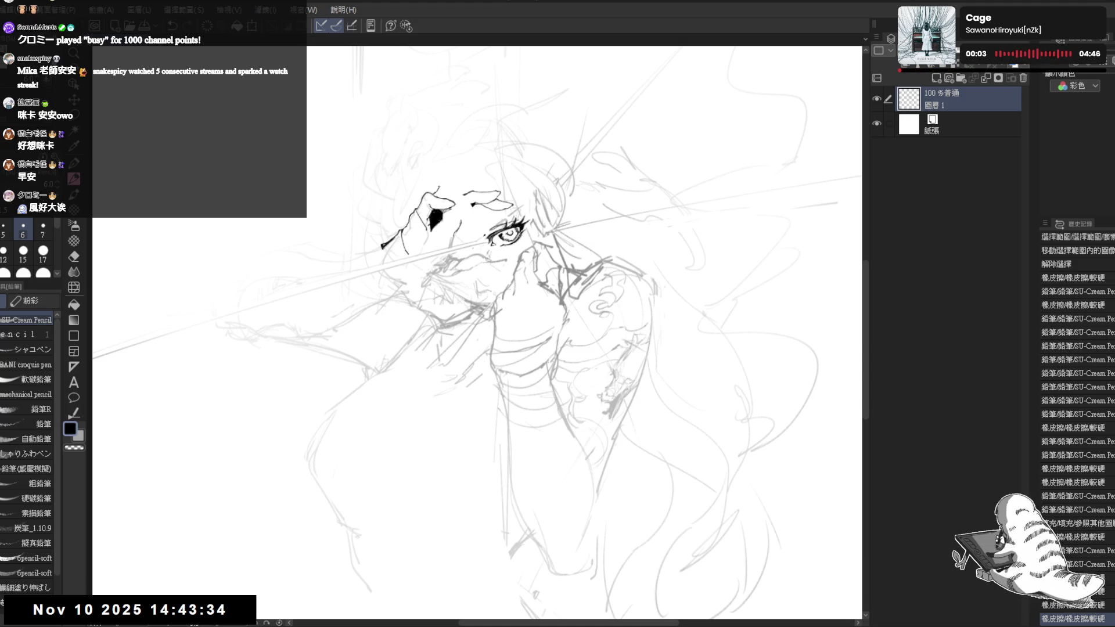
{"action": "key", "text": "ctrl+z"}
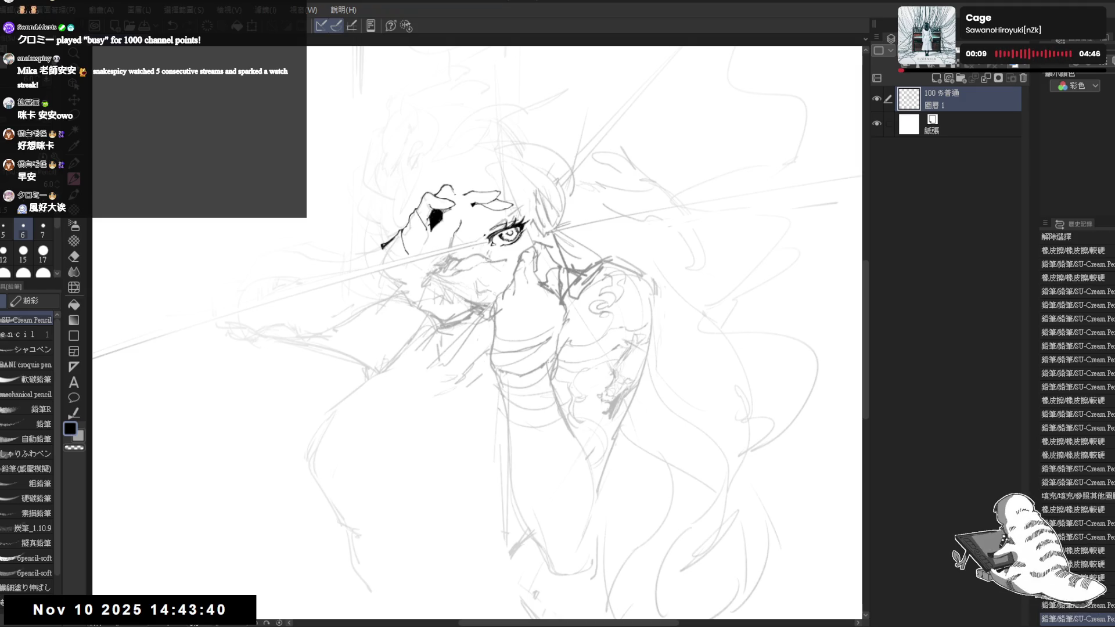
{"action": "key", "text": "ctrl+z"}
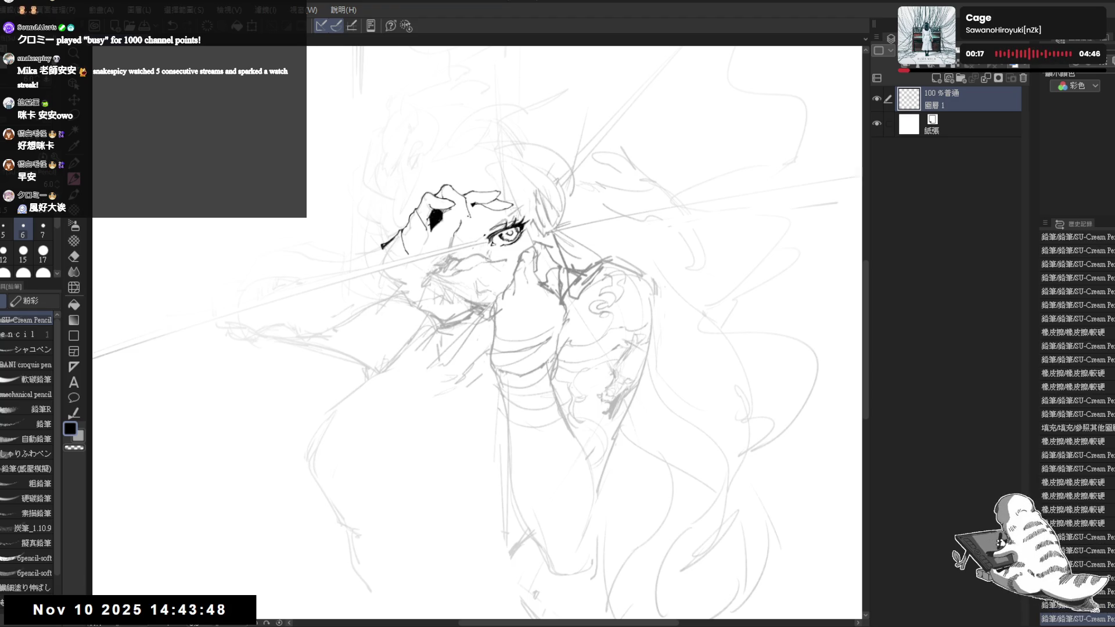
Erase stray finger strokes beside the hand and redraw its right edge.
{"action": "key", "text": "e"}
{"action": "mouse_move", "coordinate": [495, 186]}
{"action": "left_mouse_down"}
{"action": "mouse_move", "coordinate": [493, 200]}
{"action": "mouse_move", "coordinate": [531, 213]}
{"action": "left_mouse_up"}
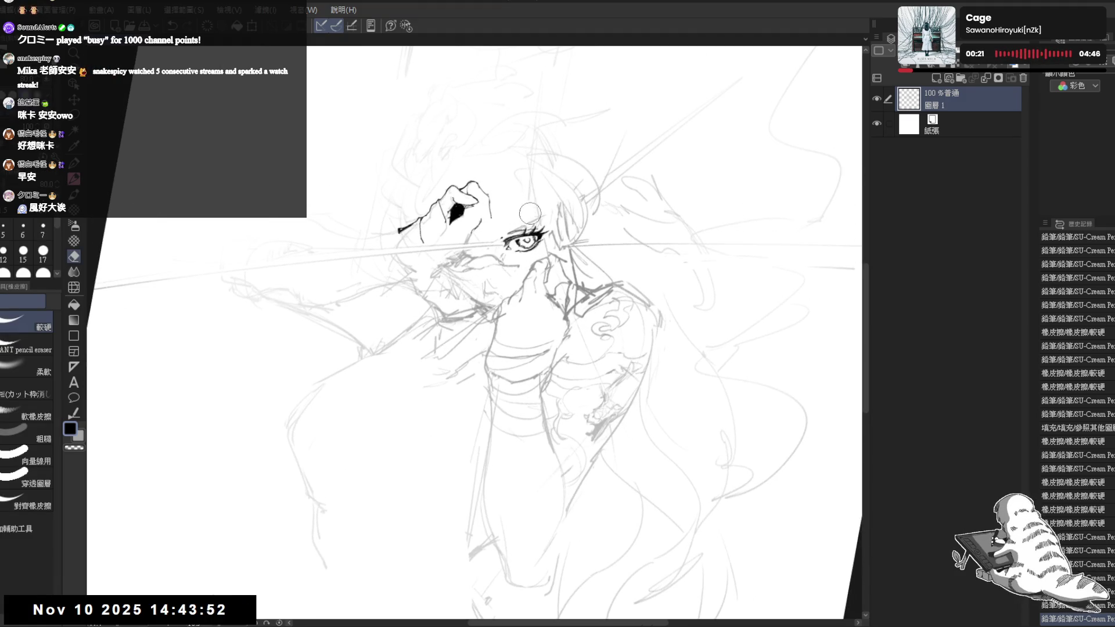
{"action": "key", "text": "p"}
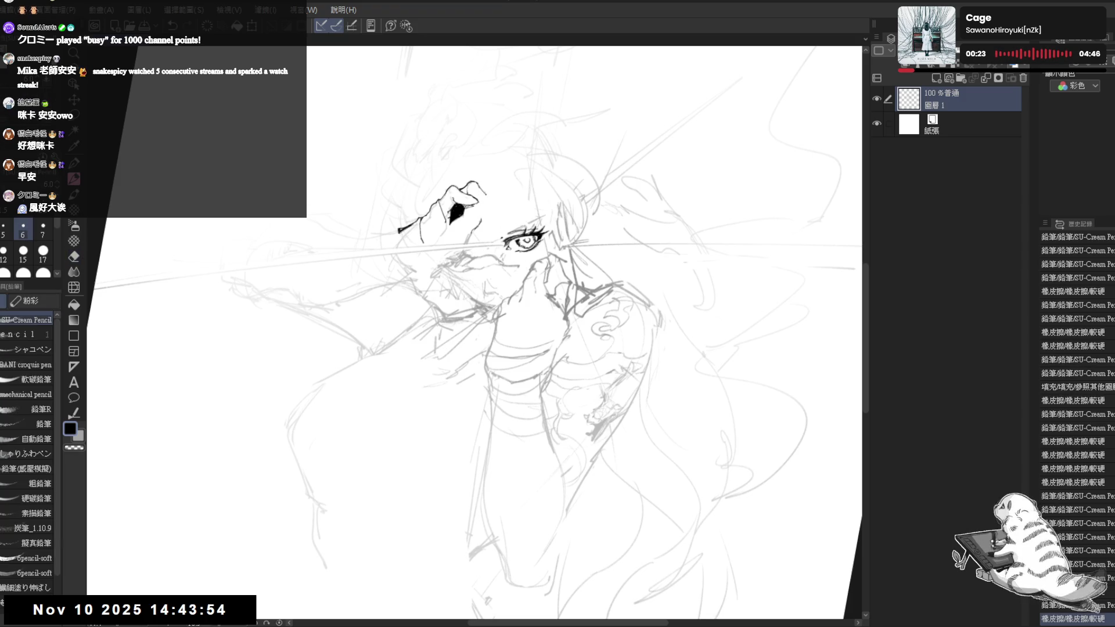
{"action": "left_click_drag", "start_coordinate": [489, 209], "coordinate": [491, 224]}
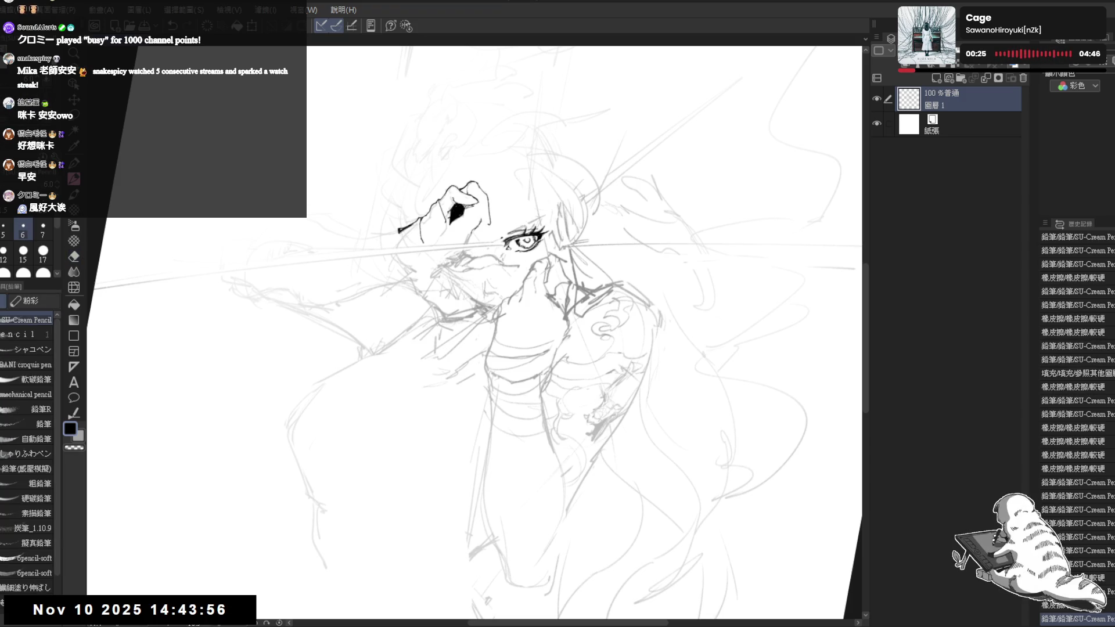
{"action": "key", "text": "e"}
{"action": "left_click_drag", "start_coordinate": [479, 212], "coordinate": [483, 224]}
{"action": "key", "text": "p"}
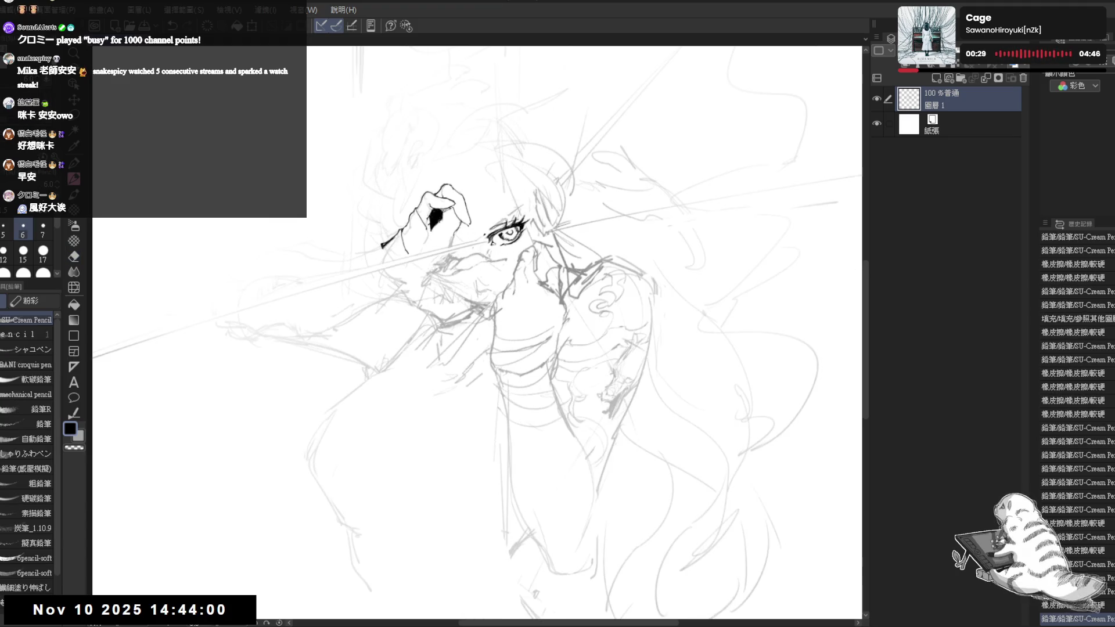
Ink two short lines on the hand, undoing and redoing a stroke along the way.
{"action": "left_click_drag", "start_coordinate": [416, 208], "coordinate": [424, 215]}
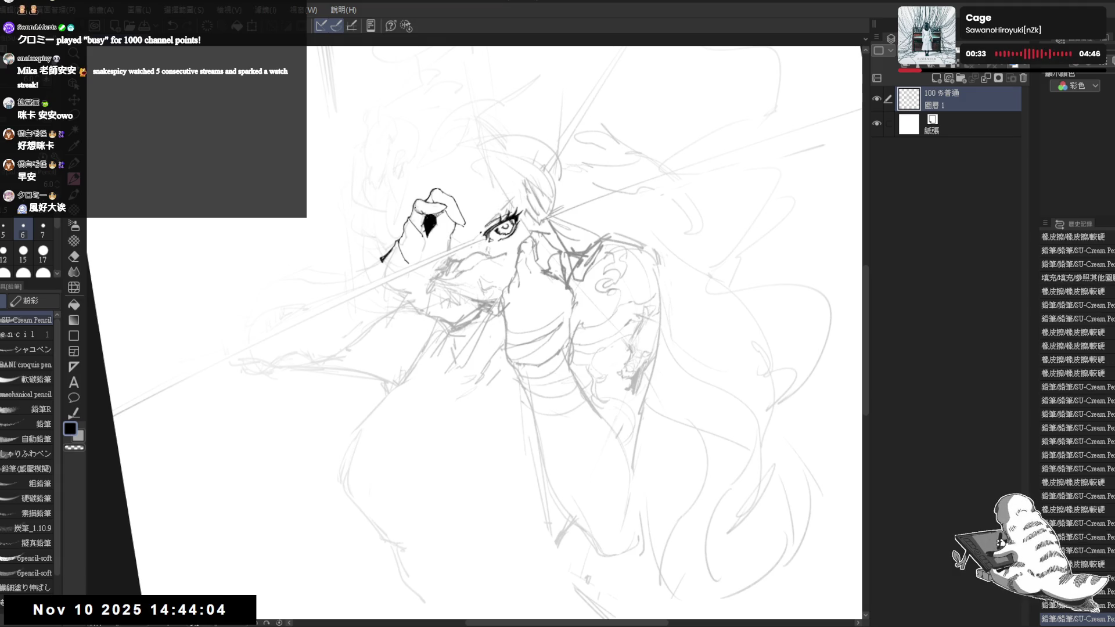
{"action": "key", "text": "ctrl+z"}
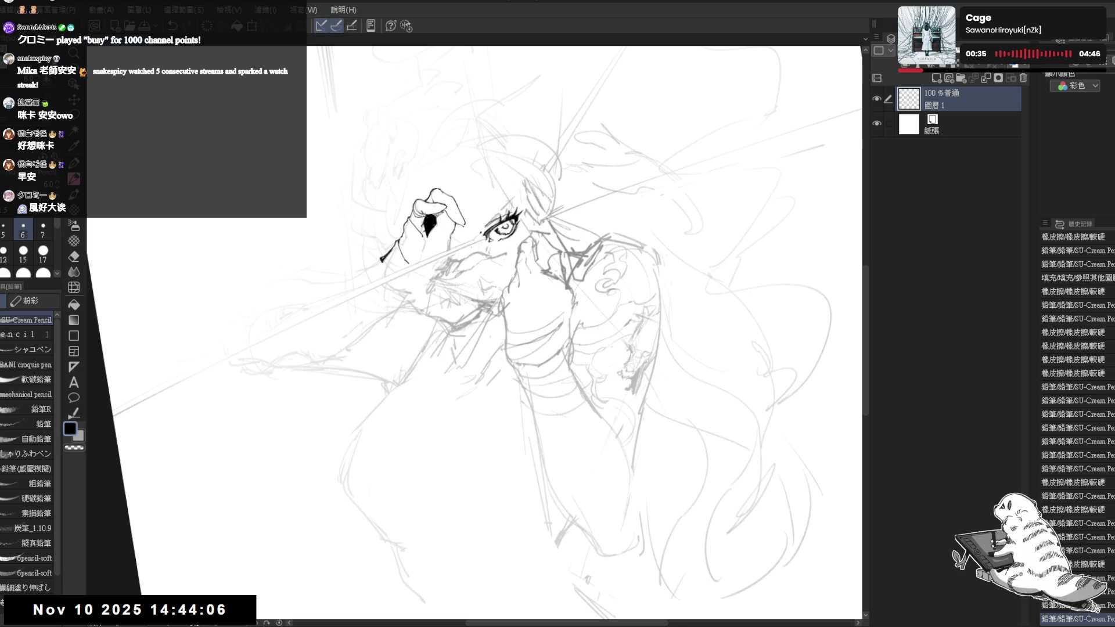
{"action": "key", "text": "ctrl+z"}
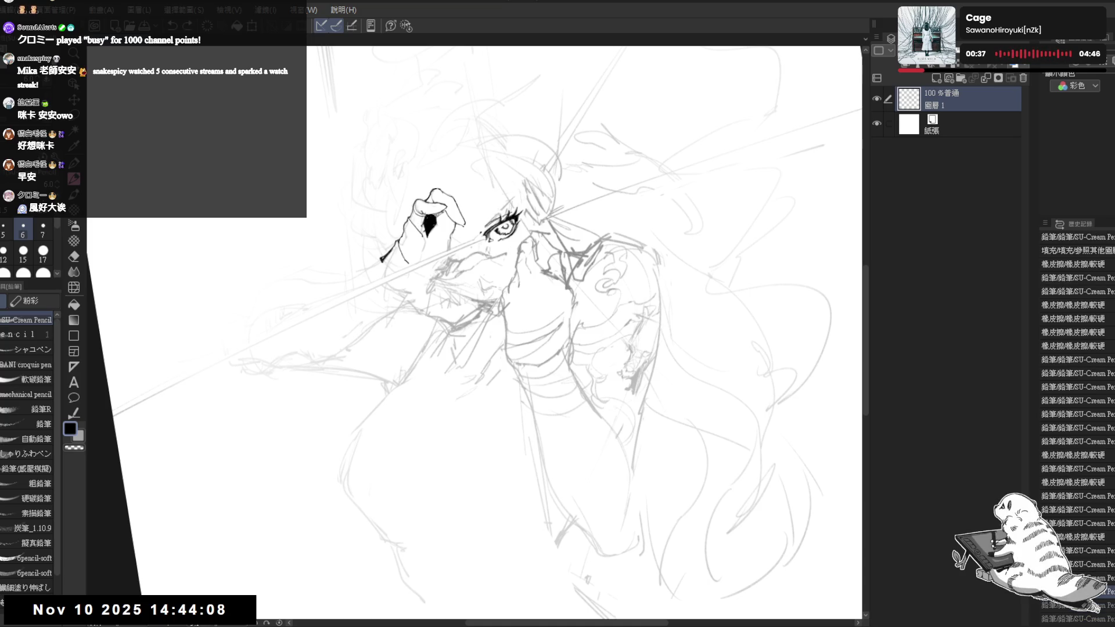
{"action": "key", "text": "ctrl+y"}
{"action": "left_click_drag", "start_coordinate": [410, 220], "coordinate": [427, 224]}
Erase part of the hand lines and refine the strokes along the top of the hand.
{"action": "key", "text": "minus"}
{"action": "key", "text": "minus"}
{"action": "key", "text": "e"}
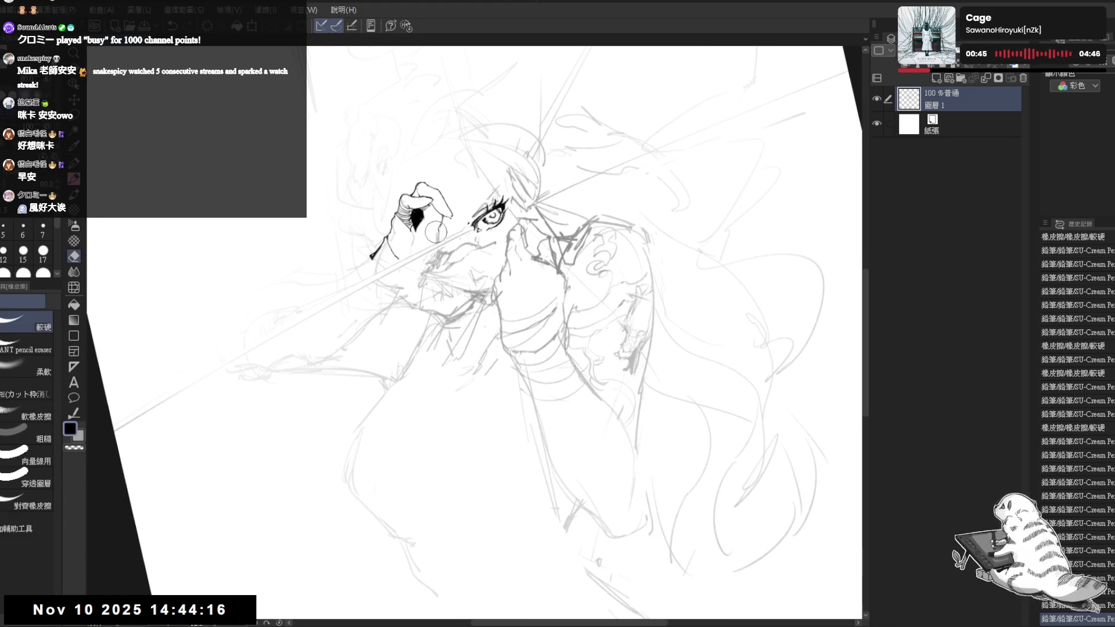
{"action": "left_click_drag", "start_coordinate": [427, 212], "coordinate": [445, 229]}
{"action": "key", "text": "p"}
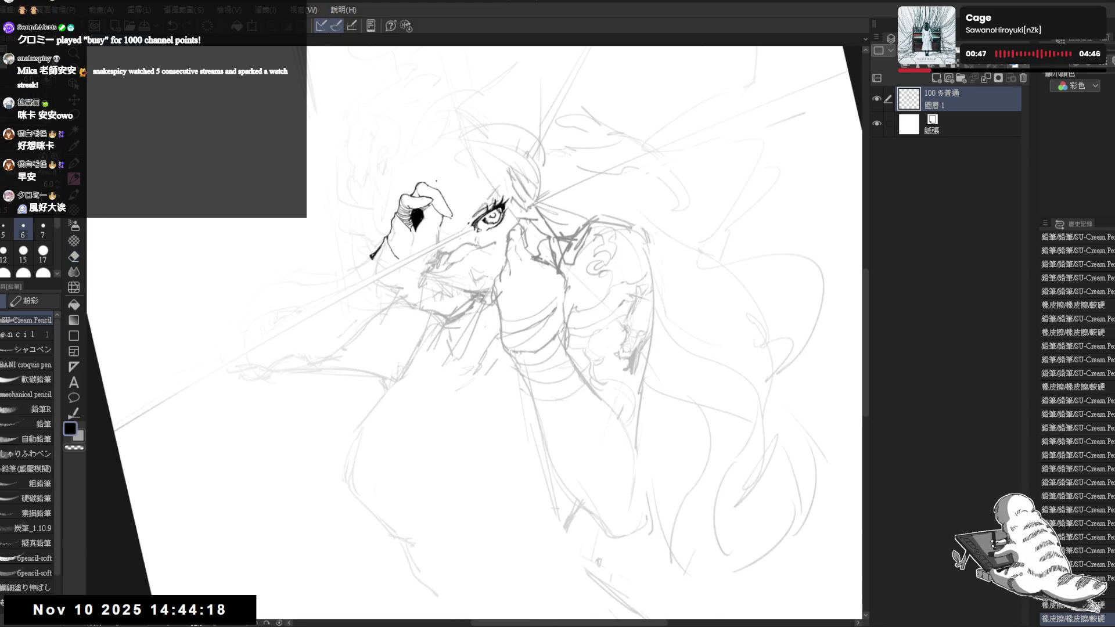
{"action": "left_click_drag", "start_coordinate": [430, 185], "coordinate": [442, 181]}
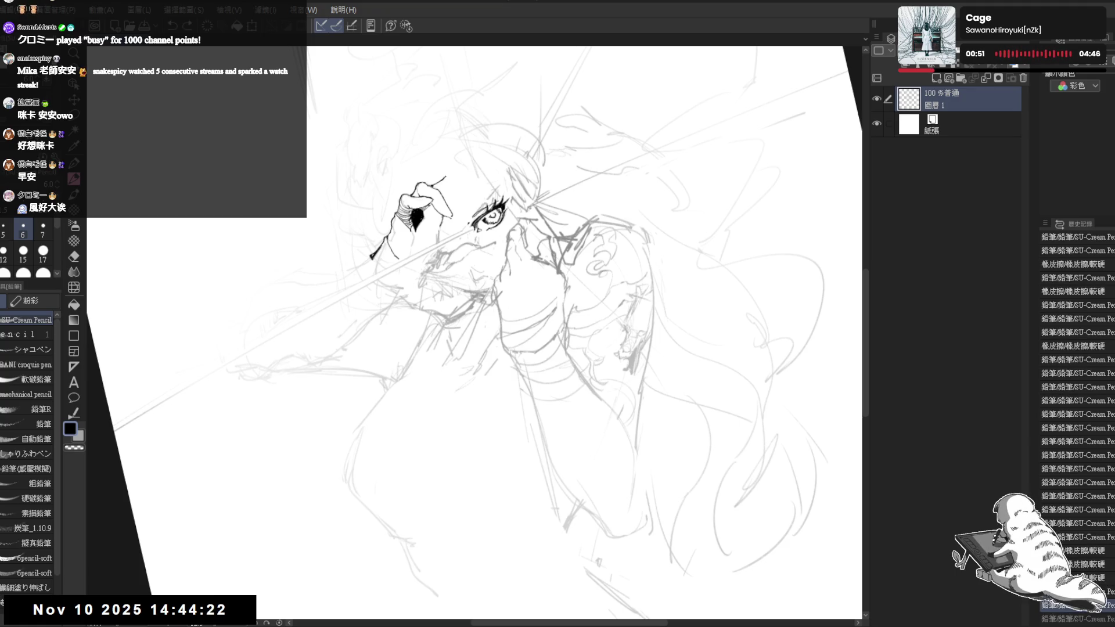
{"action": "left_click", "coordinate": [463, 221]}
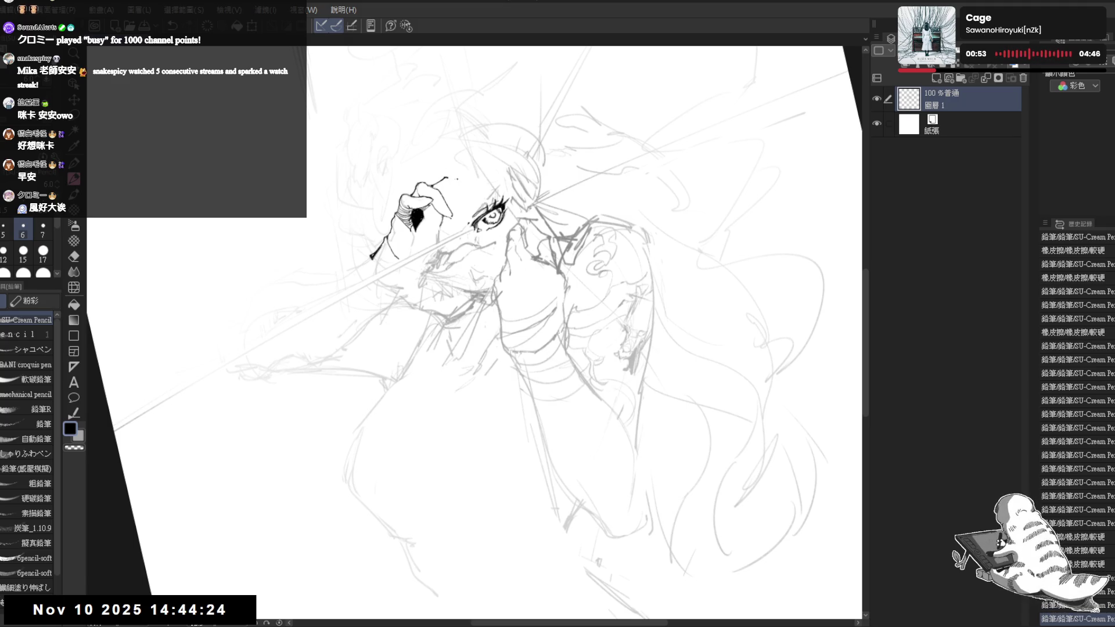
{"action": "left_click_drag", "start_coordinate": [445, 179], "coordinate": [464, 206]}
{"action": "mouse_move", "coordinate": [447, 152]}
{"action": "left_mouse_down"}
{"action": "mouse_move", "coordinate": [465, 168]}
{"action": "mouse_move", "coordinate": [465, 215]}
{"action": "left_mouse_up"}
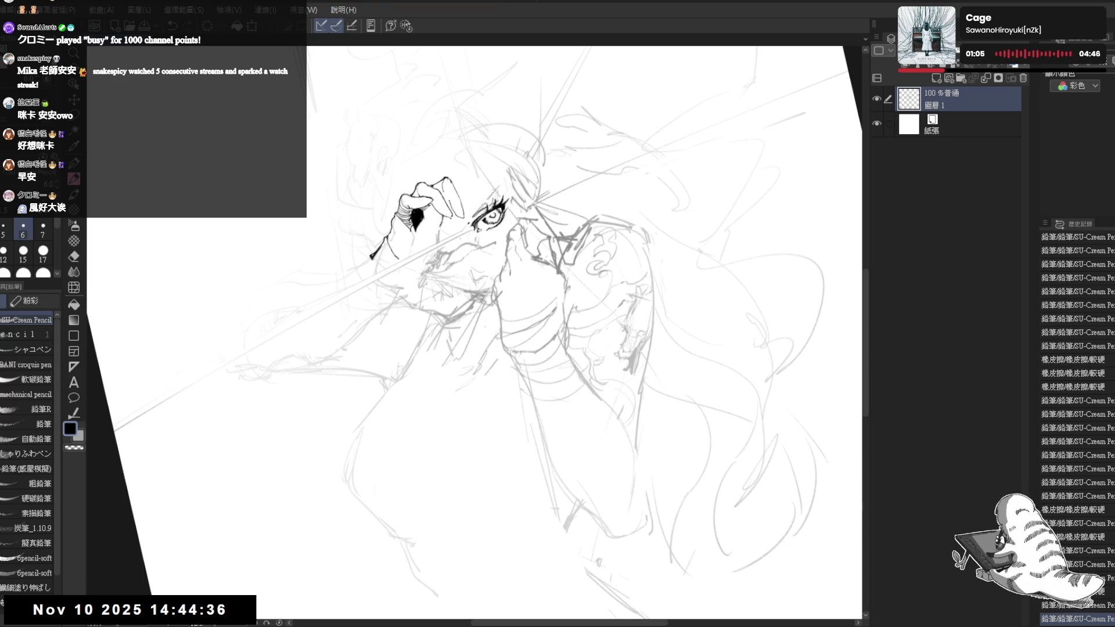
{"action": "key", "text": "h"}
{"action": "key", "text": "ctrl+at"}
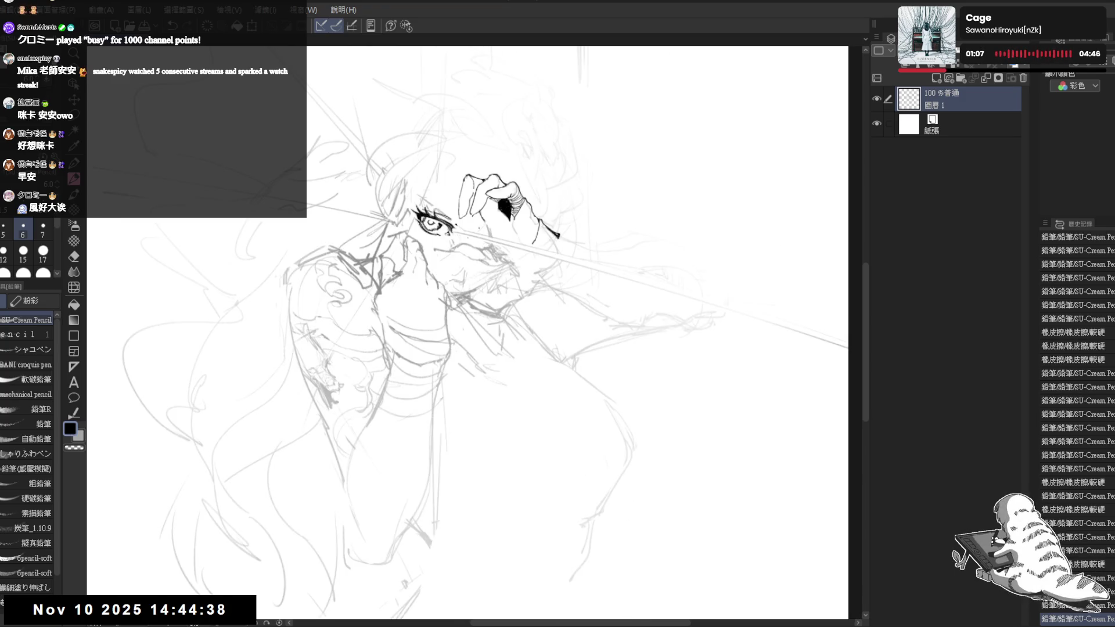
Fill the small circle solid black and add a small ink dot on the hand.
{"action": "key", "text": "h"}
{"action": "left_click_drag", "start_coordinate": [479, 192], "coordinate": [481, 196]}
{"action": "key", "text": "g"}
{"action": "key", "text": "p"}
{"action": "left_click", "coordinate": [496, 183]}
{"action": "key", "text": "g"}
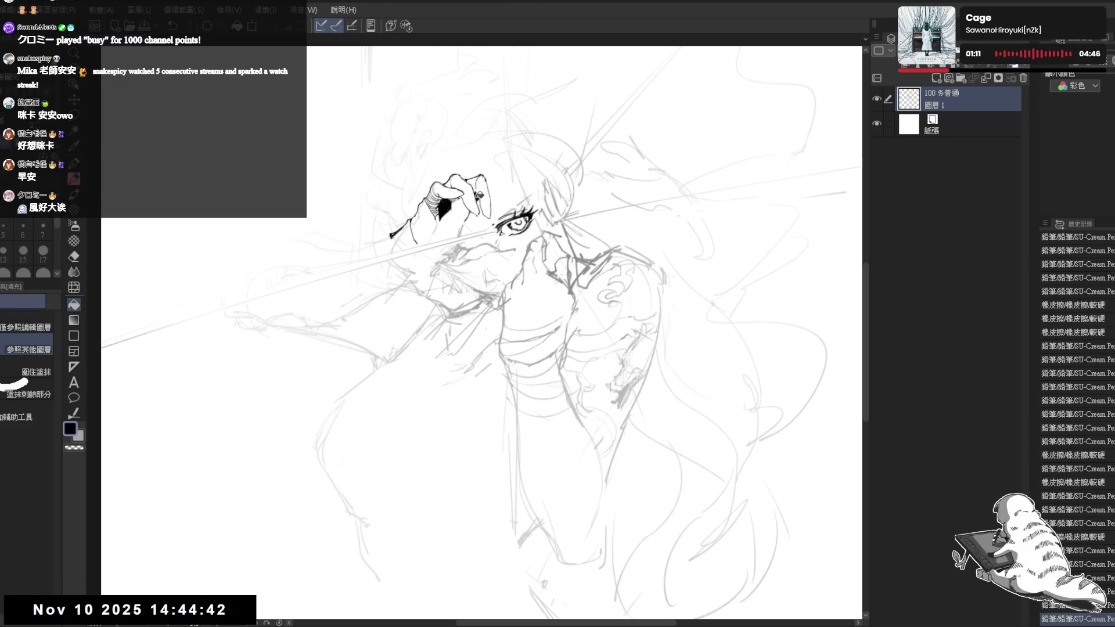
{"action": "left_click", "coordinate": [480, 193]}
{"action": "key", "text": "p"}
{"action": "left_click_drag", "start_coordinate": [511, 224], "coordinate": [523, 221]}
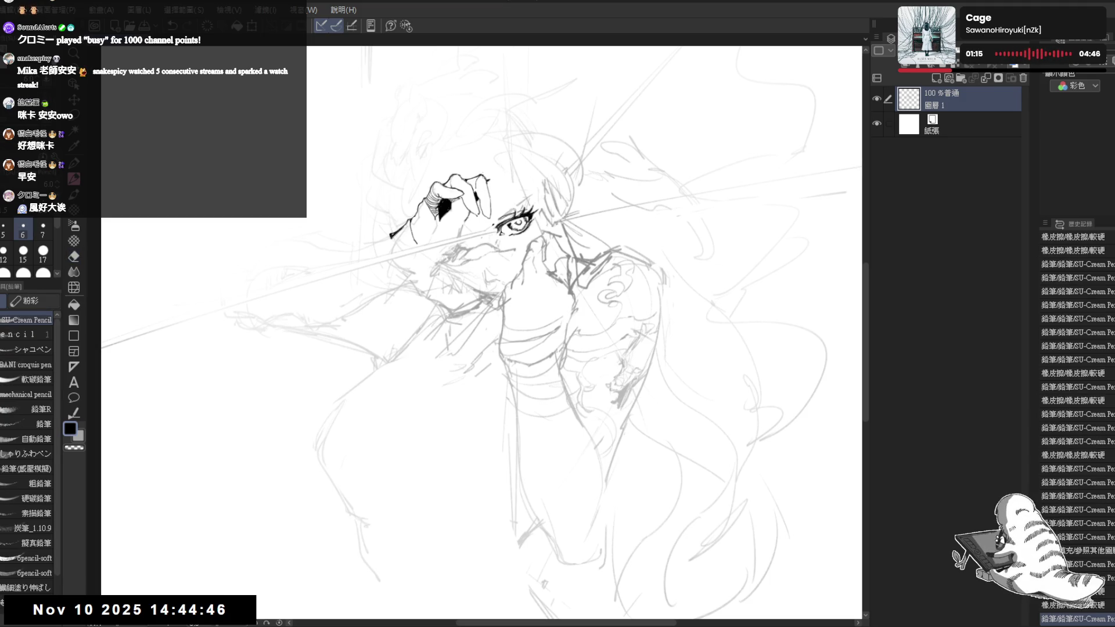
Add a short stroke along the hand's top and a small dark dot nearby.
{"action": "key", "text": "h"}
{"action": "key", "text": "h"}
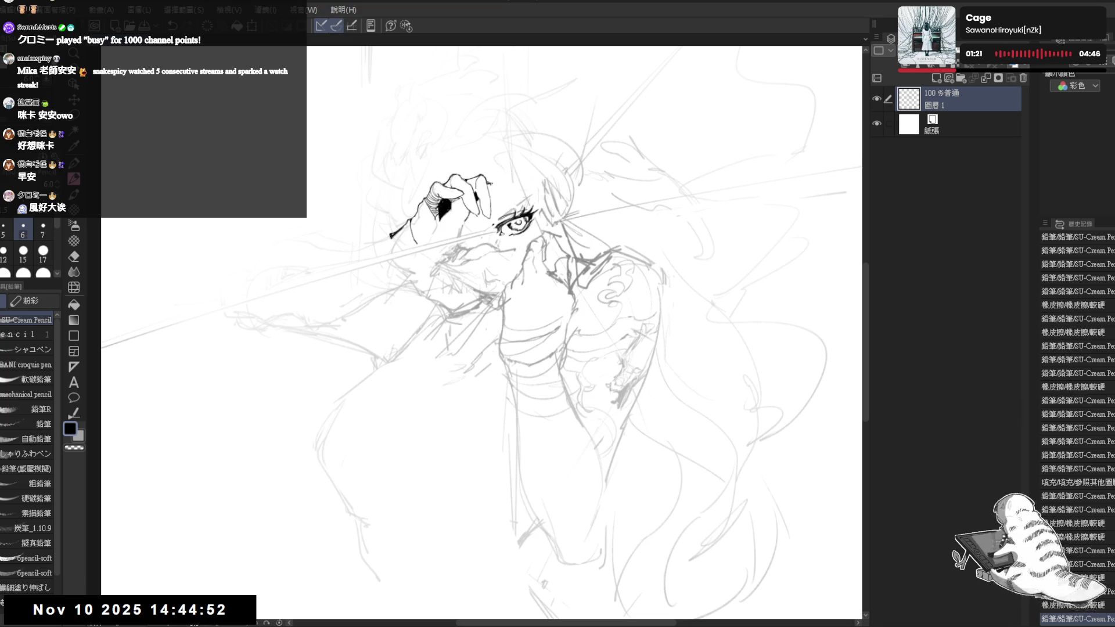
{"action": "mouse_move", "coordinate": [490, 184]}
{"action": "left_mouse_down"}
{"action": "mouse_move", "coordinate": [515, 196]}
{"action": "mouse_move", "coordinate": [507, 203]}
{"action": "left_mouse_up"}
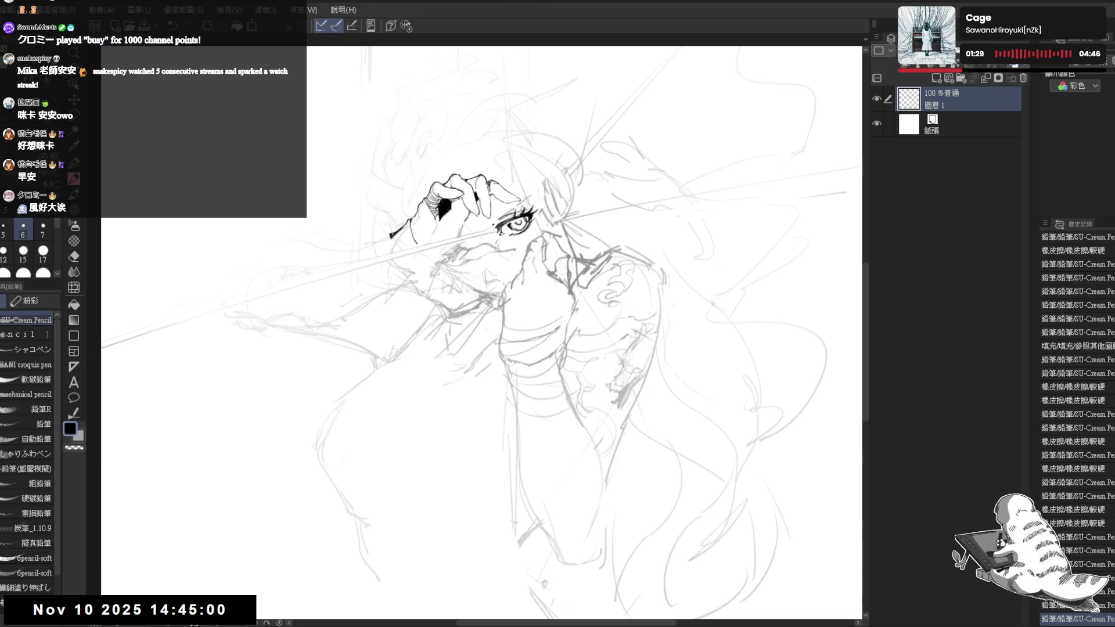
{"action": "left_click", "coordinate": [483, 169]}
{"action": "scroll", "coordinate": [491, 137], "scroll_direction": "down", "scroll_amount": 2}
{"action": "key", "text": "h"}
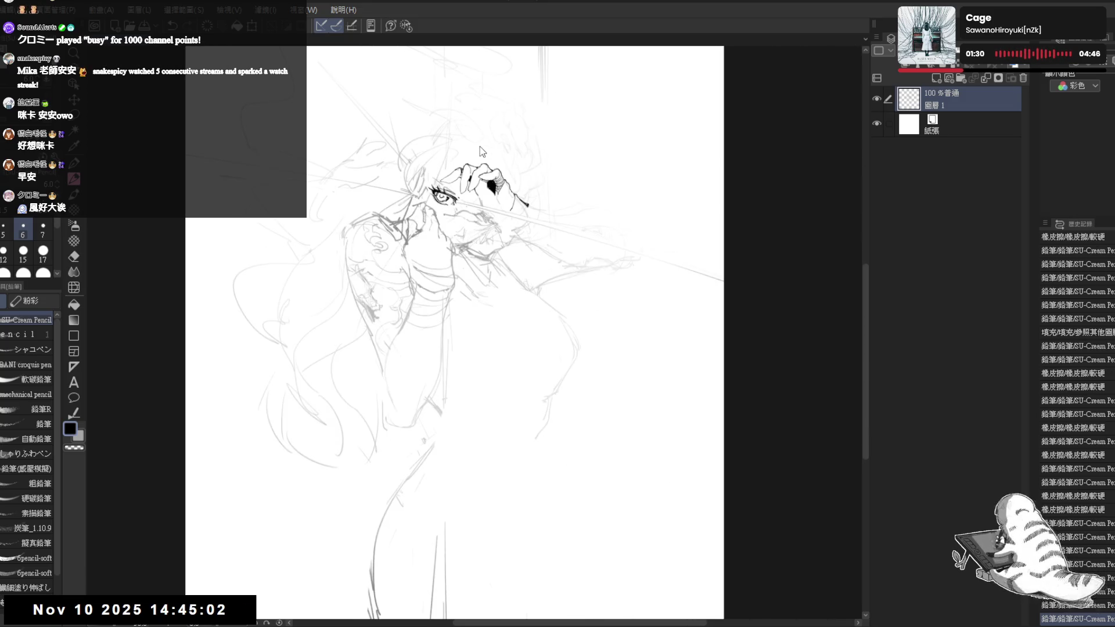
{"action": "key", "text": "h"}
{"action": "scroll", "coordinate": [512, 135], "scroll_direction": "up", "scroll_amount": 2}
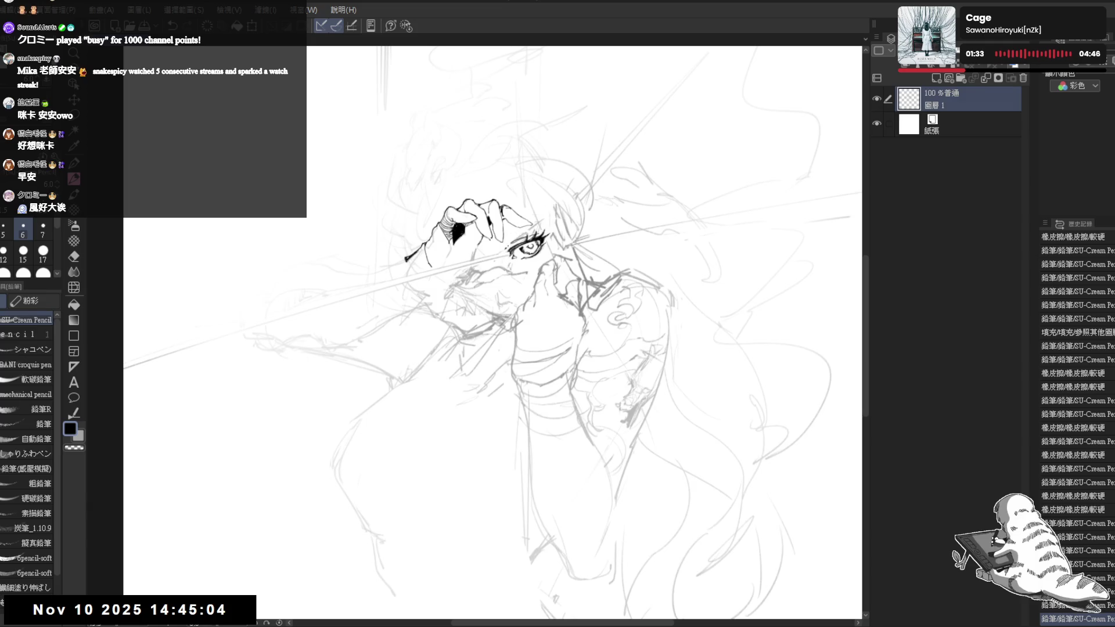
{"action": "key", "text": "minus"}
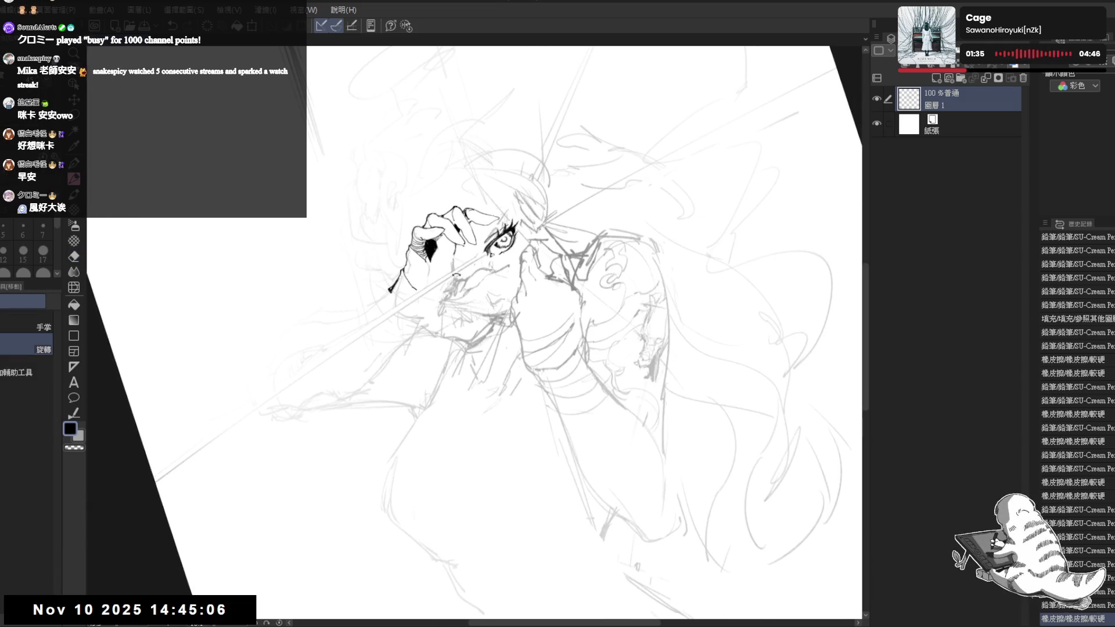
{"action": "key", "text": "minus"}
Erase small line bits near the hand and undo two mistaken pencil strokes.
{"action": "key", "text": "e"}
{"action": "mouse_move", "coordinate": [441, 232]}
{"action": "left_mouse_down"}
{"action": "mouse_move", "coordinate": [459, 260]}
{"action": "mouse_move", "coordinate": [460, 246]}
{"action": "left_mouse_up"}
{"action": "key", "text": "p"}
{"action": "scroll", "coordinate": [473, 331], "scroll_direction": "up", "scroll_amount": 1}
{"action": "key", "text": "ctrl+z"}
{"action": "mouse_move", "coordinate": [418, 330]}
{"action": "left_mouse_down"}
{"action": "mouse_move", "coordinate": [373, 416]}
{"action": "mouse_move", "coordinate": [449, 427]}
{"action": "mouse_move", "coordinate": [439, 429]}
{"action": "left_mouse_up"}
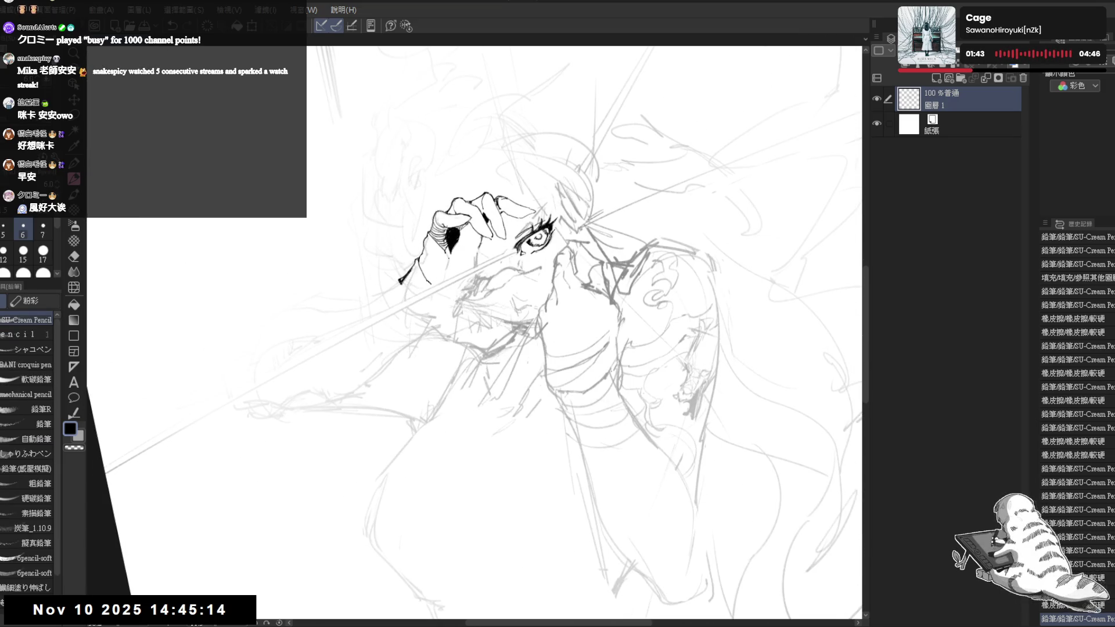
{"action": "mouse_move", "coordinate": [435, 243]}
{"action": "left_mouse_down"}
{"action": "mouse_move", "coordinate": [456, 271]}
{"action": "mouse_move", "coordinate": [435, 254]}
{"action": "left_mouse_up"}
{"action": "key", "text": "ctrl+z"}
{"action": "key", "text": "ctrl+z"}
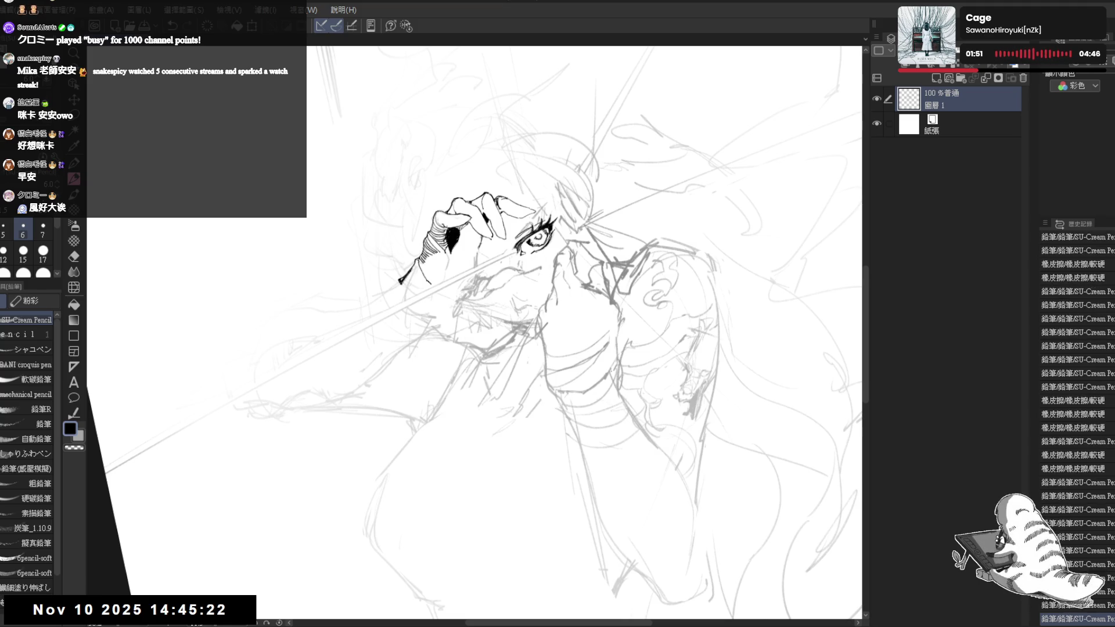
{"action": "key", "text": "r"}
{"action": "mouse_move", "coordinate": [476, 465]}
{"action": "left_mouse_down"}
{"action": "mouse_move", "coordinate": [486, 460]}
{"action": "mouse_move", "coordinate": [432, 433]}
{"action": "left_mouse_up"}
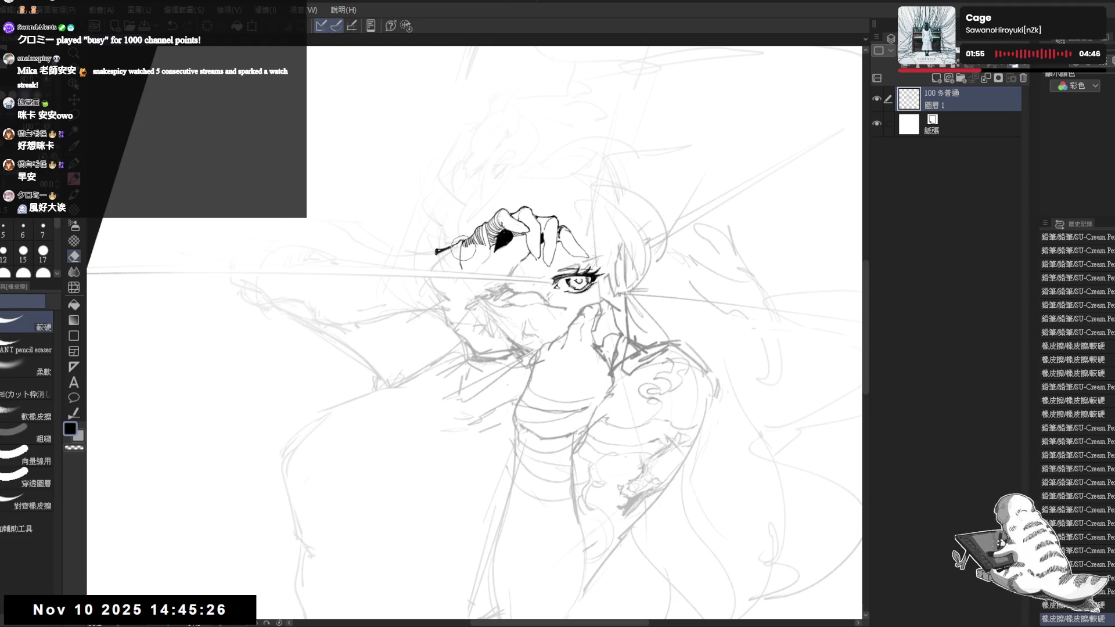
Draw hatch strokes across the wrist, redoing misplaced ones.
{"action": "mouse_move", "coordinate": [461, 249]}
{"action": "left_mouse_down"}
{"action": "mouse_move", "coordinate": [465, 271]}
{"action": "mouse_move", "coordinate": [477, 268]}
{"action": "mouse_move", "coordinate": [468, 274]}
{"action": "mouse_move", "coordinate": [491, 271]}
{"action": "left_mouse_up"}
{"action": "key", "text": "ctrl+z"}
{"action": "key", "text": "asciicircum"}
{"action": "key", "text": "asciicircum"}
{"action": "key", "text": "ctrl+z"}
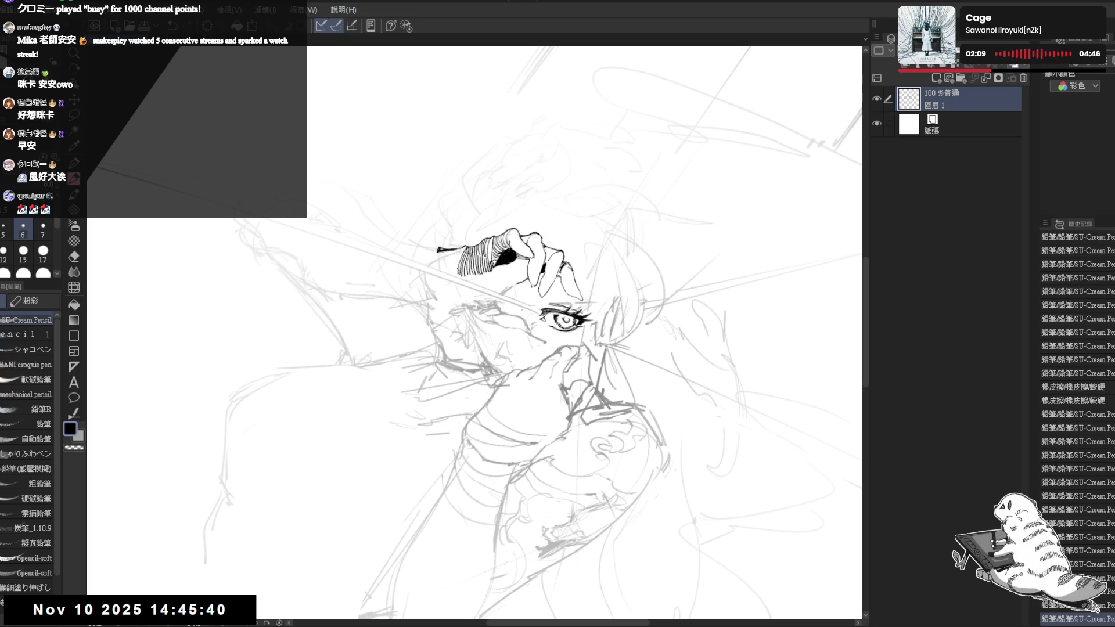
{"action": "left_click_drag", "start_coordinate": [511, 325], "coordinate": [519, 348]}
{"action": "key", "text": "h"}
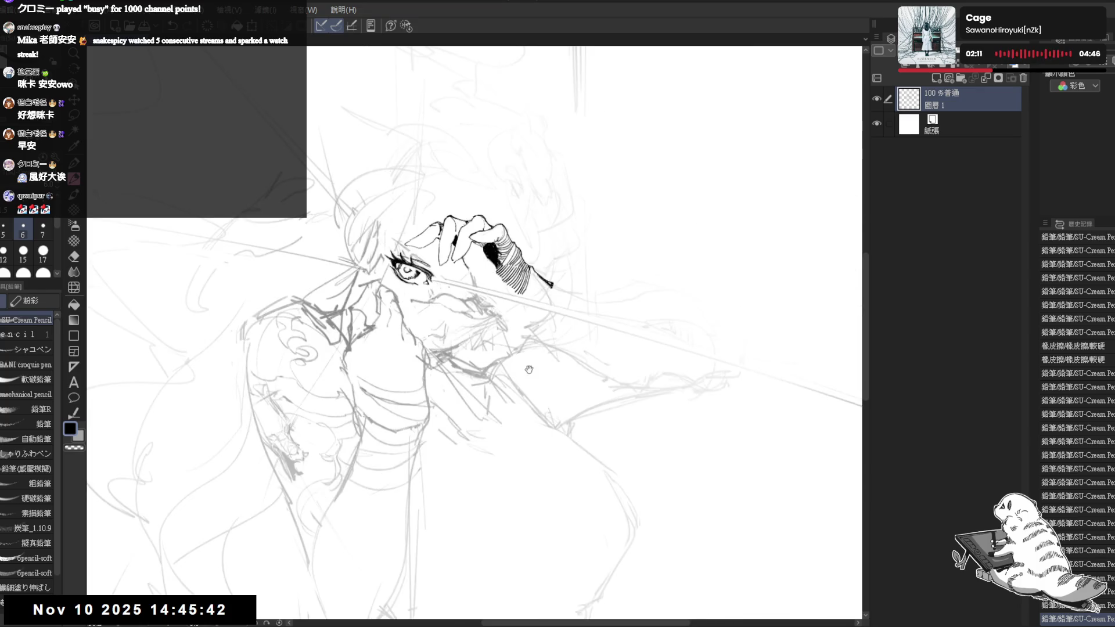
{"action": "key", "text": "h"}
{"action": "mouse_move", "coordinate": [441, 302]}
{"action": "left_mouse_down"}
{"action": "mouse_move", "coordinate": [426, 267]}
{"action": "mouse_move", "coordinate": [474, 255]}
{"action": "left_mouse_up"}
Fill the gap under the fingers solid black.
{"action": "key", "text": "p"}
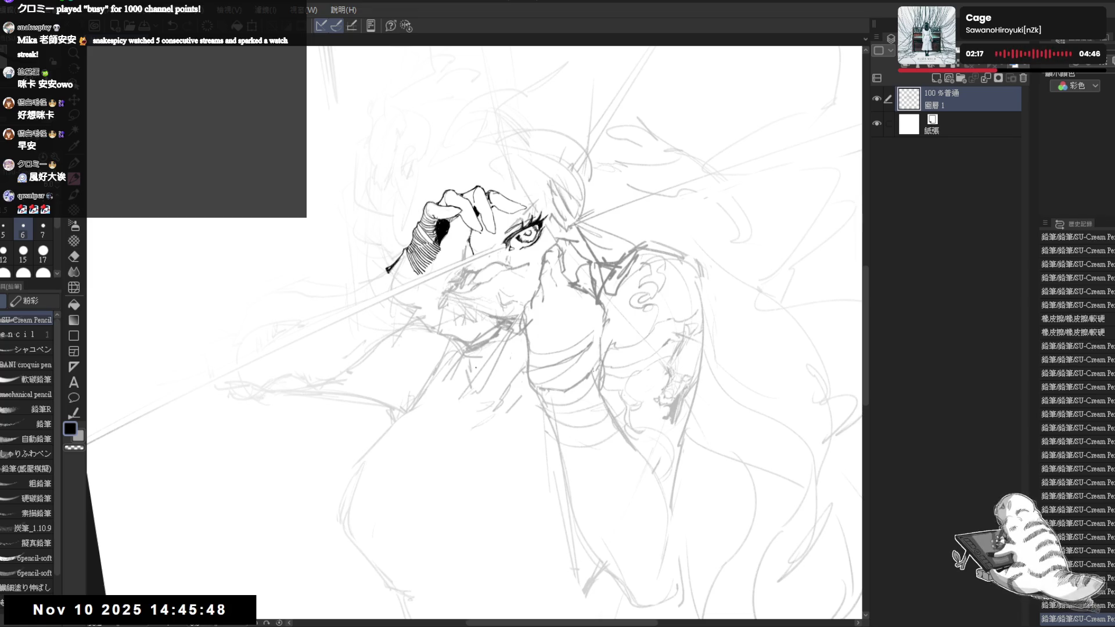
{"action": "key", "text": "-"}
{"action": "key", "text": "^"}
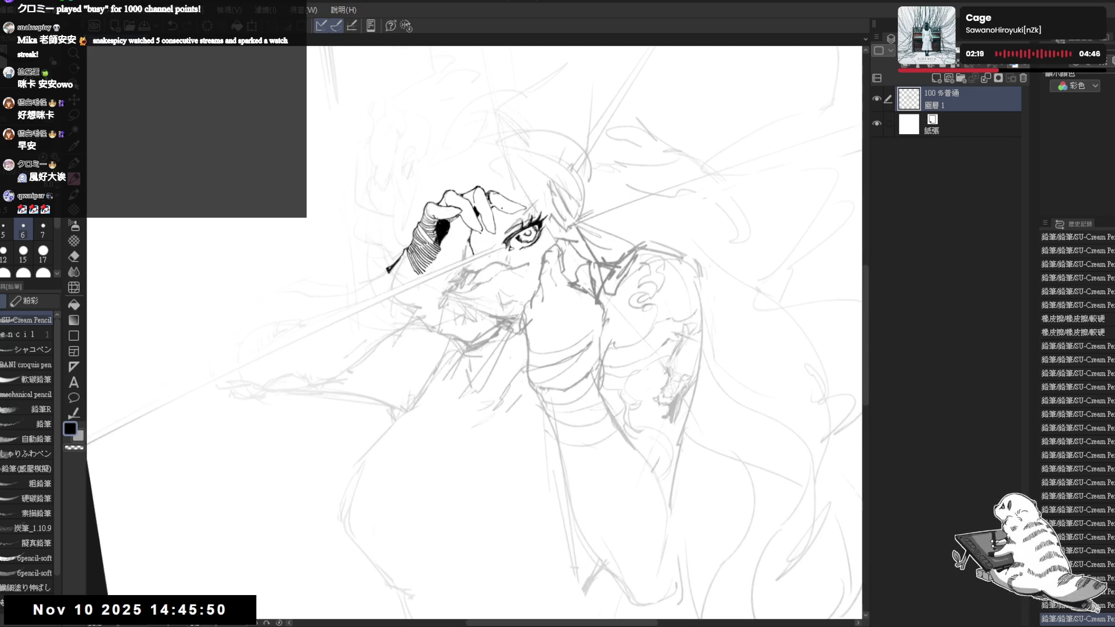
{"action": "key", "text": "-"}
{"action": "key", "text": "-"}
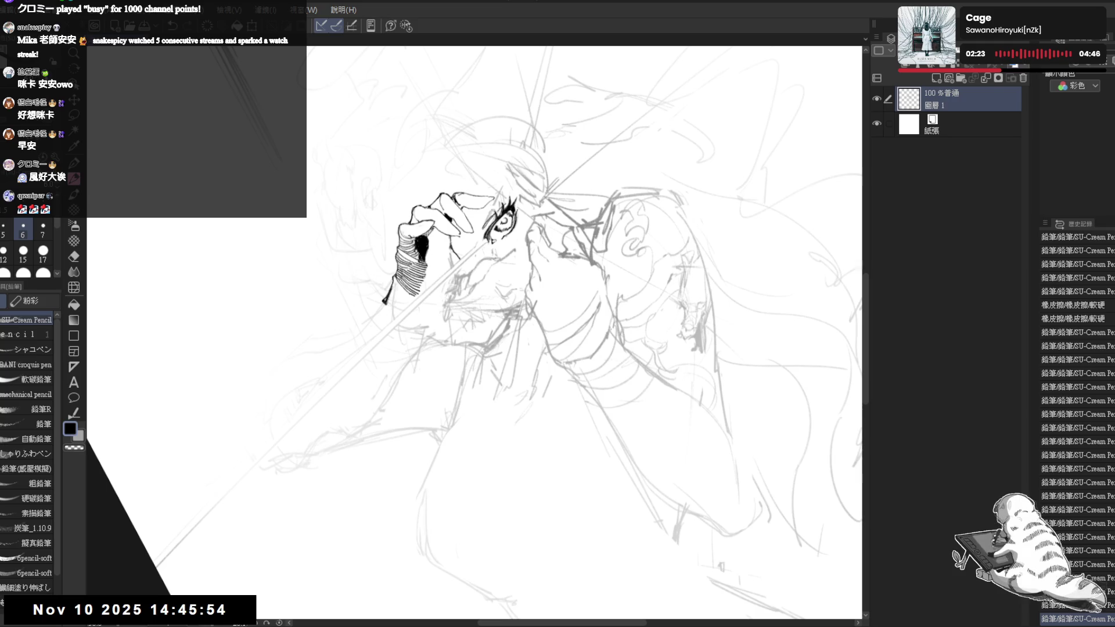
{"action": "left_click", "coordinate": [432, 252]}
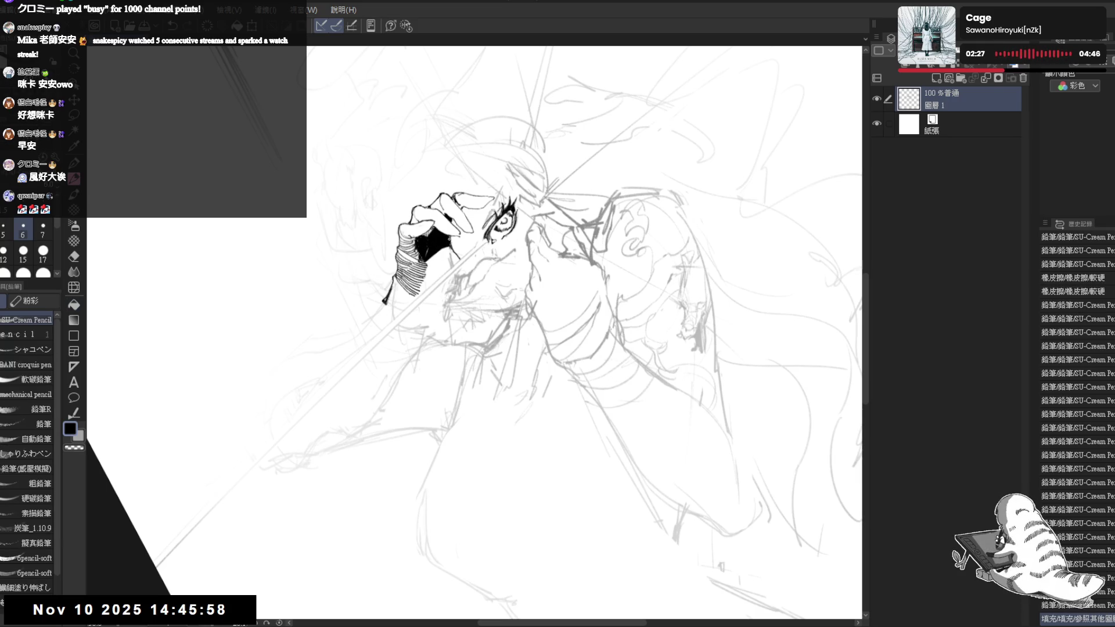
{"action": "key", "text": "asciicircum"}
{"action": "key", "text": "asciicircum"}
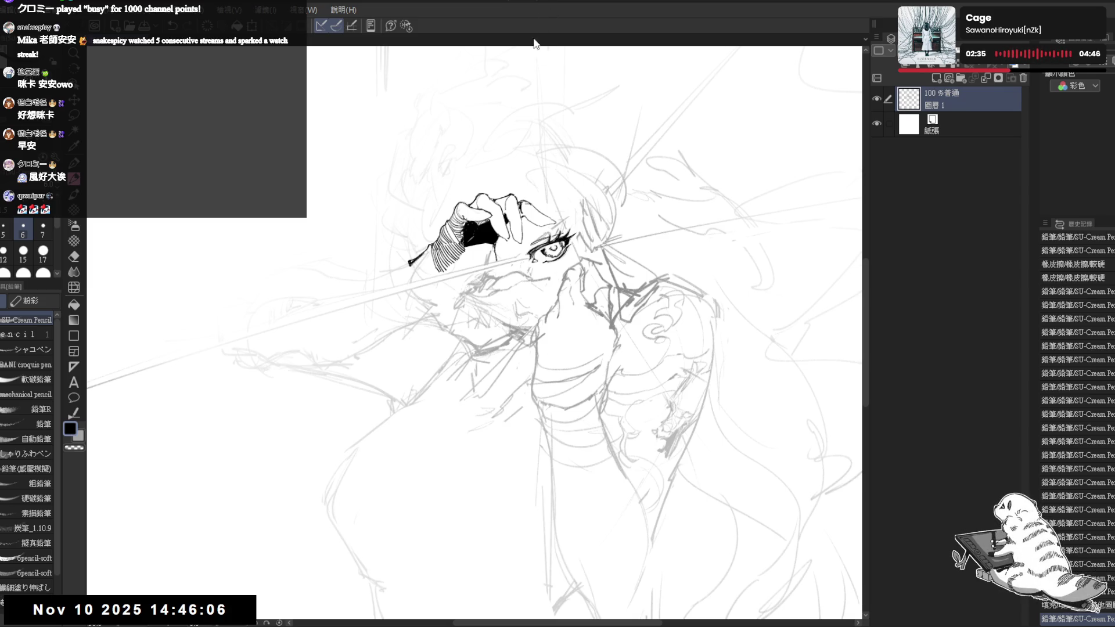
Tilt the canvas, erase a small slip, and pencil bandage strokes on the hand and beside the eye.
{"action": "key", "text": "r"}
{"action": "left_click_drag", "start_coordinate": [373, 356], "coordinate": [348, 418]}
{"action": "key", "text": "e"}
{"action": "left_click_drag", "start_coordinate": [438, 195], "coordinate": [459, 212]}
{"action": "key", "text": "p"}
{"action": "left_click_drag", "start_coordinate": [831, 336], "coordinate": [842, 357]}
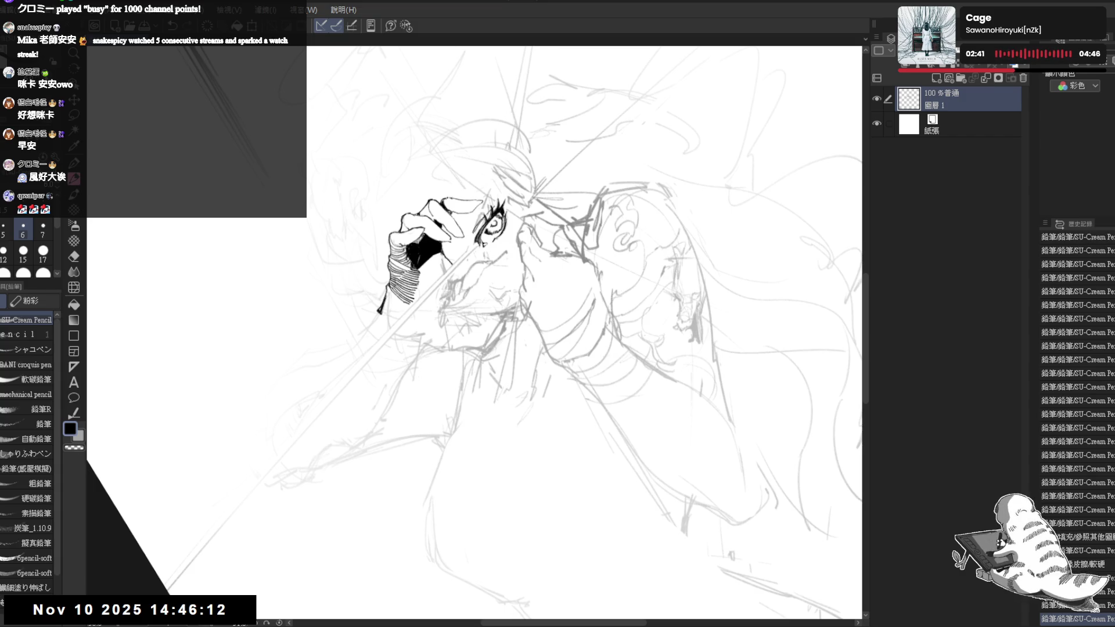
{"action": "mouse_move", "coordinate": [448, 198]}
{"action": "left_mouse_down"}
{"action": "mouse_move", "coordinate": [465, 224]}
{"action": "mouse_move", "coordinate": [480, 203]}
{"action": "mouse_move", "coordinate": [472, 215]}
{"action": "left_mouse_up"}
{"action": "key", "text": "e"}
{"action": "key", "text": "p"}
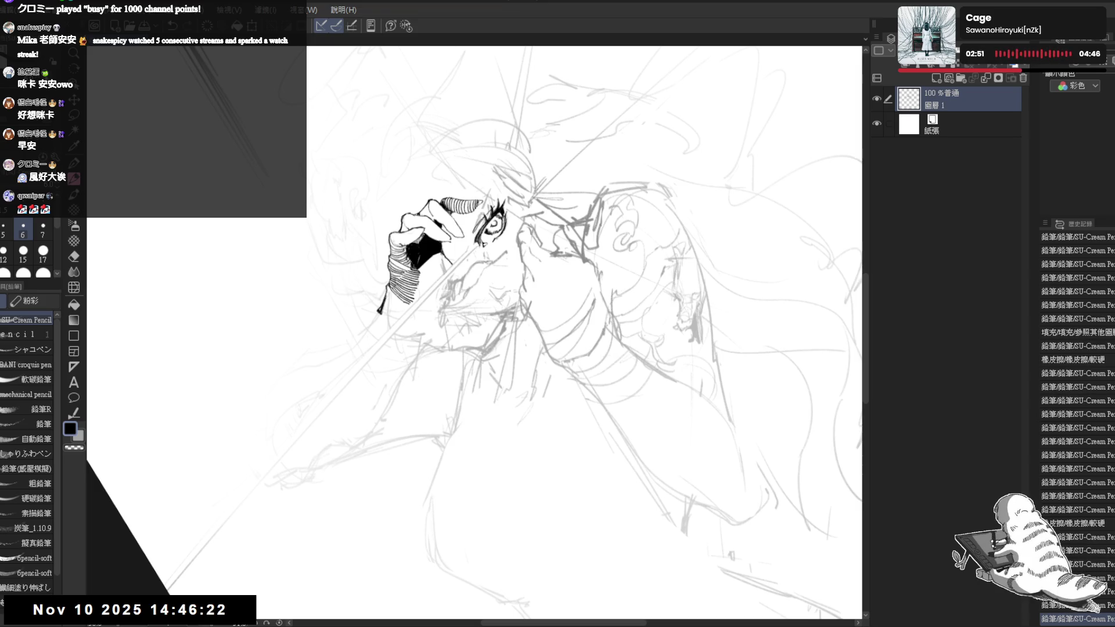
Turn the view clockwise and erase two small spots near the hand.
{"action": "key", "text": "asciicircum"}
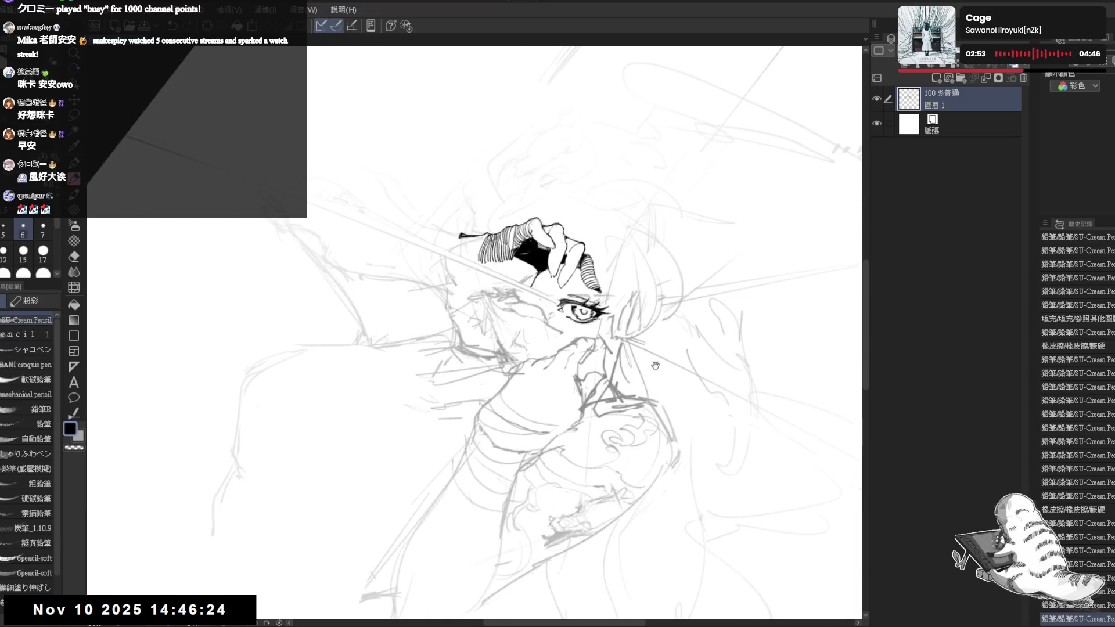
{"action": "key", "text": "asciicircum"}
{"action": "key", "text": "e"}
{"action": "left_click_drag", "start_coordinate": [503, 238], "coordinate": [520, 255]}
{"action": "mouse_move", "coordinate": [504, 239]}
{"action": "left_mouse_down"}
{"action": "mouse_move", "coordinate": [518, 258]}
{"action": "mouse_move", "coordinate": [505, 275]}
{"action": "left_mouse_up"}
{"action": "key", "text": "p"}
Fill a small gap on the hand black and pencil bandage stripes onto the curled finger.
{"action": "key", "text": "minus"}
{"action": "key", "text": "minus"}
{"action": "key", "text": "minus"}
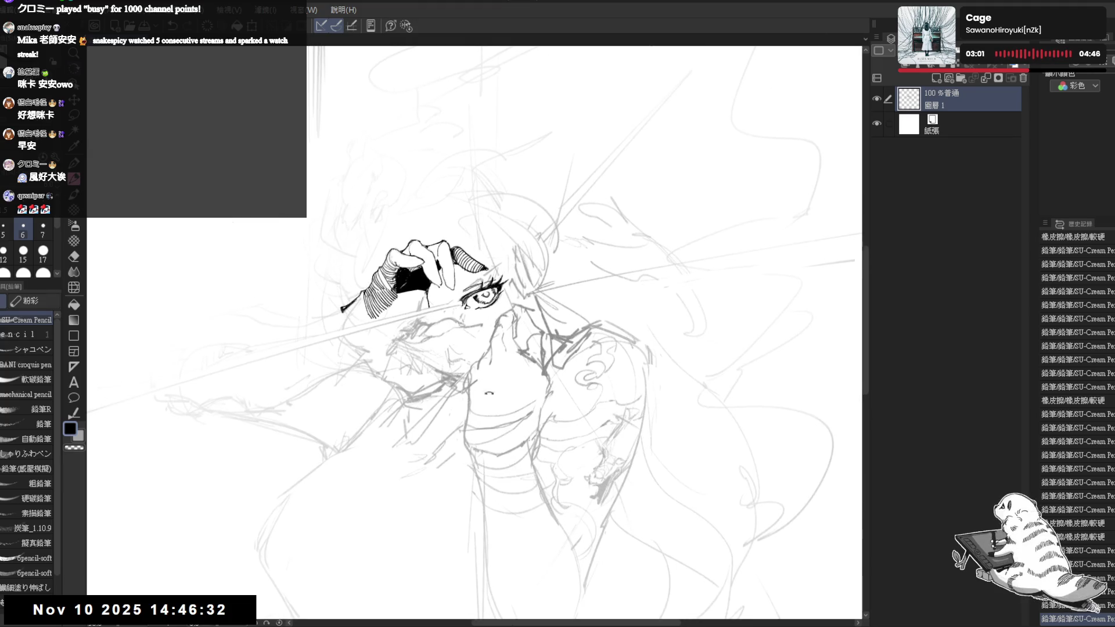
{"action": "key", "text": "g"}
{"action": "left_click", "coordinate": [447, 240]}
{"action": "key", "text": "p"}
{"action": "key", "text": "minus"}
{"action": "mouse_move", "coordinate": [418, 257]}
{"action": "left_mouse_down"}
{"action": "mouse_move", "coordinate": [432, 270]}
{"action": "mouse_move", "coordinate": [398, 311]}
{"action": "mouse_move", "coordinate": [430, 291]}
{"action": "left_mouse_up"}
{"action": "key", "text": "r"}
{"action": "key", "text": "e"}
{"action": "key", "text": "p"}
{"action": "left_click_drag", "start_coordinate": [423, 277], "coordinate": [428, 290]}
{"action": "mouse_move", "coordinate": [474, 169]}
{"action": "left_mouse_down"}
{"action": "mouse_move", "coordinate": [395, 188]}
{"action": "mouse_move", "coordinate": [317, 287]}
{"action": "mouse_move", "coordinate": [320, 385]}
{"action": "mouse_move", "coordinate": [347, 435]}
{"action": "left_mouse_up"}
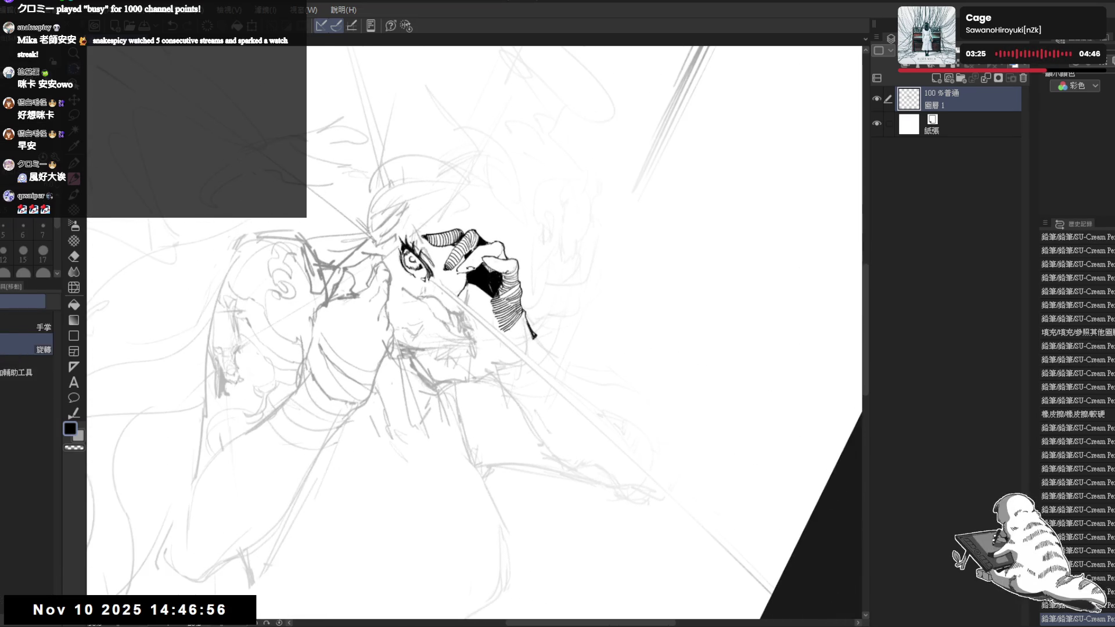
Pencil a bandage stripe across one of the remaining fingers of the raised hand.
{"action": "key", "text": "p"}
{"action": "mouse_move", "coordinate": [426, 279]}
{"action": "left_mouse_down"}
{"action": "mouse_move", "coordinate": [433, 287]}
{"action": "mouse_move", "coordinate": [496, 257]}
{"action": "left_mouse_up"}
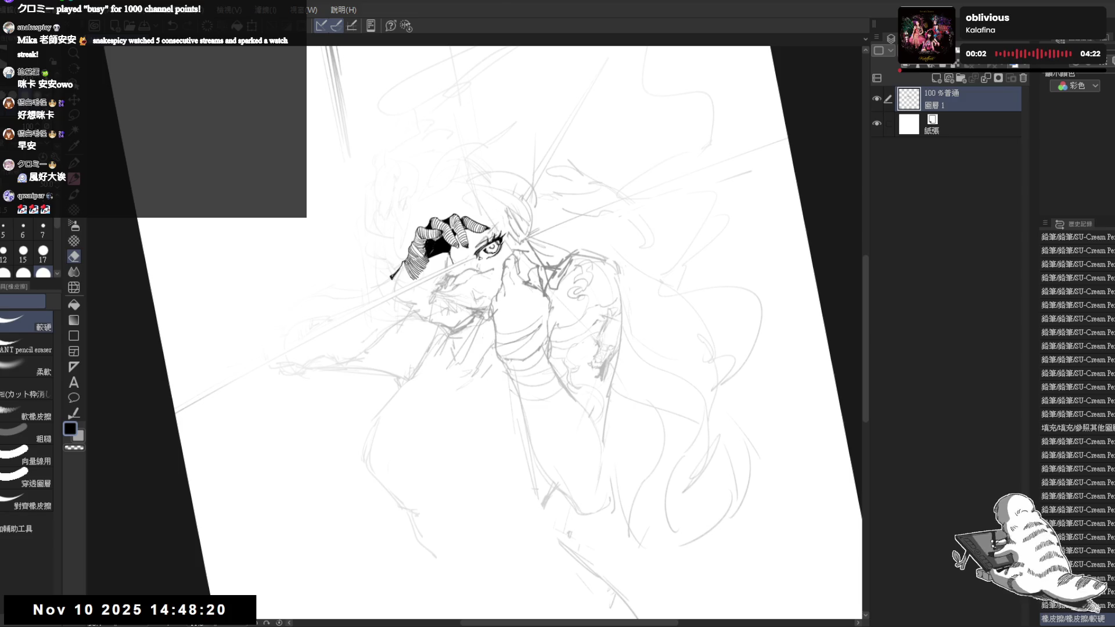
Zoom, rotate and pan to a working angle, then pencil a short stroke on the hand.
{"action": "scroll", "coordinate": [441, 229], "scroll_direction": "up", "scroll_amount": 2}
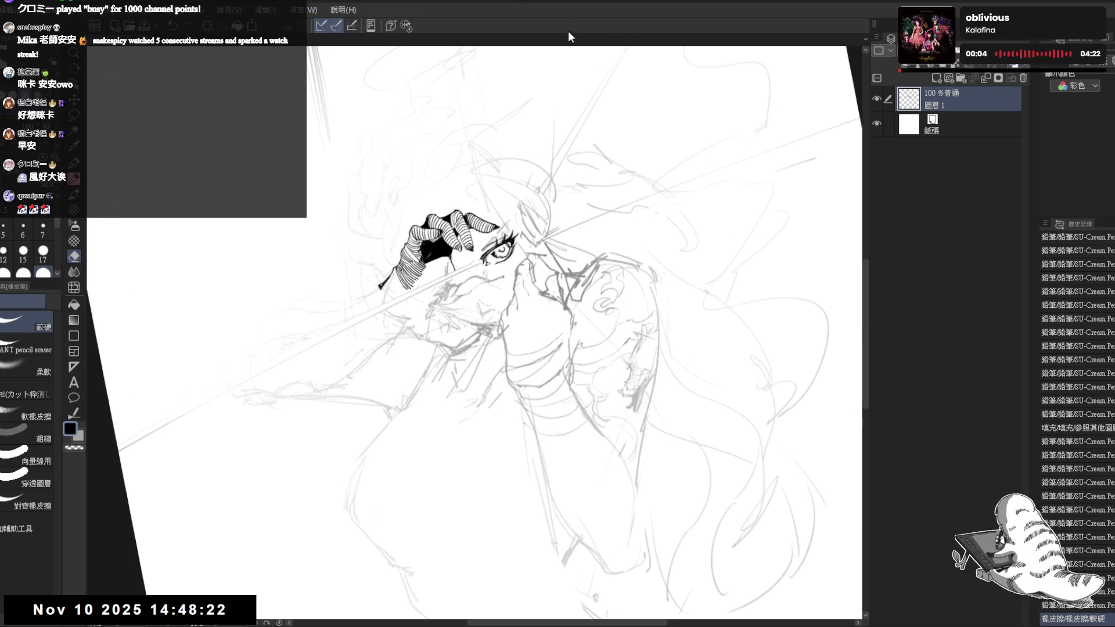
{"action": "key", "text": "r"}
{"action": "left_click_drag", "start_coordinate": [447, 232], "coordinate": [400, 254]}
{"action": "key", "text": "p"}
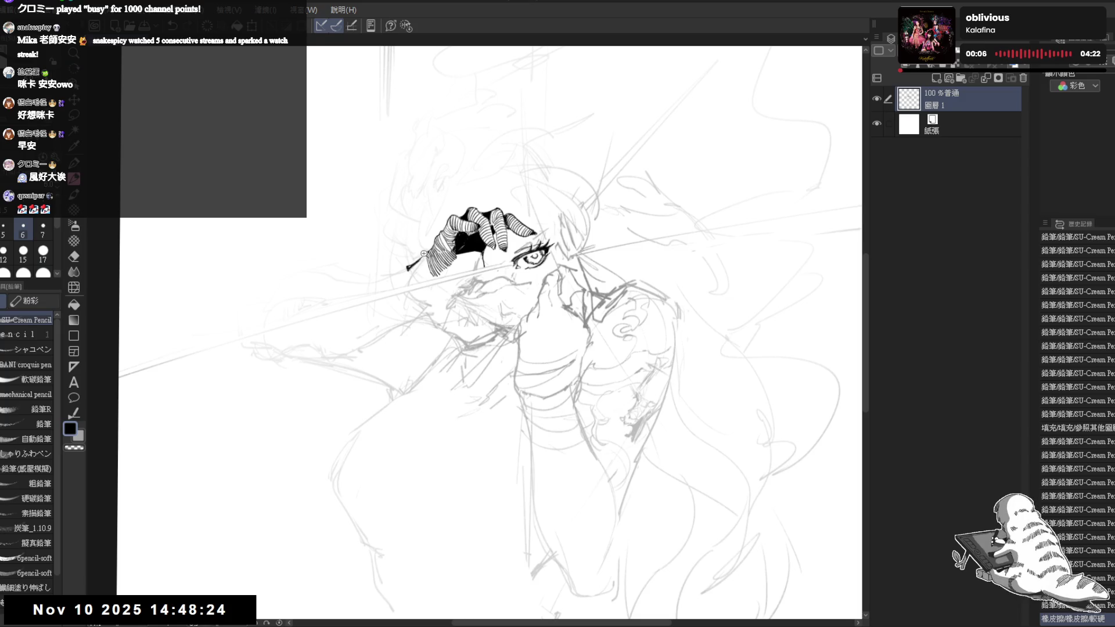
{"action": "scroll", "coordinate": [426, 256], "scroll_direction": "up", "scroll_amount": 2}
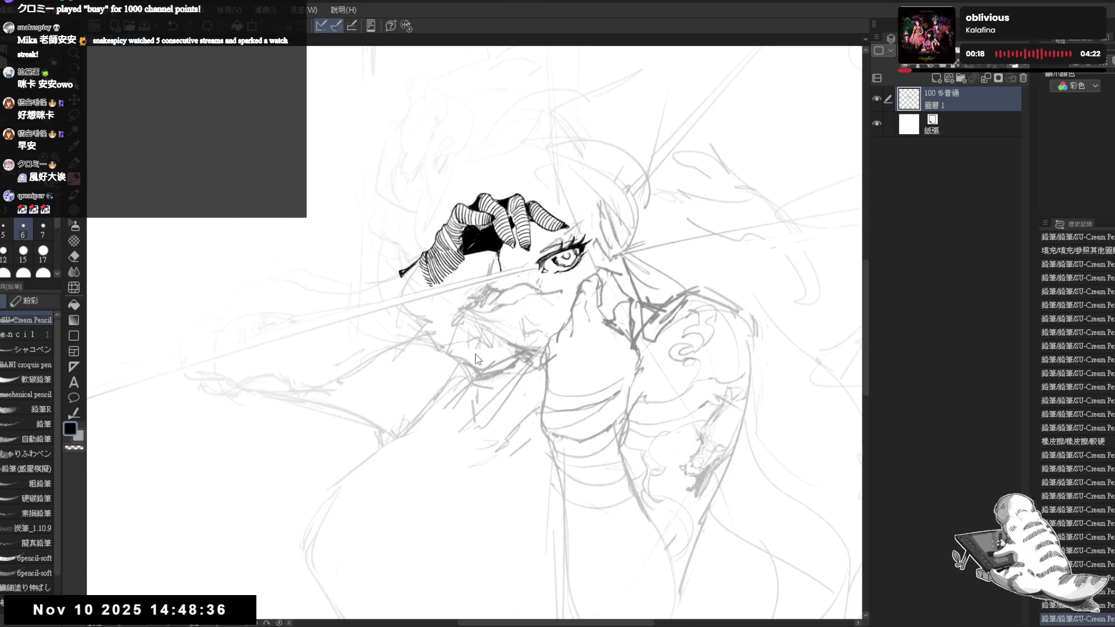
{"action": "mouse_move", "coordinate": [407, 325]}
{"action": "left_mouse_down"}
{"action": "mouse_move", "coordinate": [434, 308]}
{"action": "mouse_move", "coordinate": [465, 325]}
{"action": "left_mouse_up"}
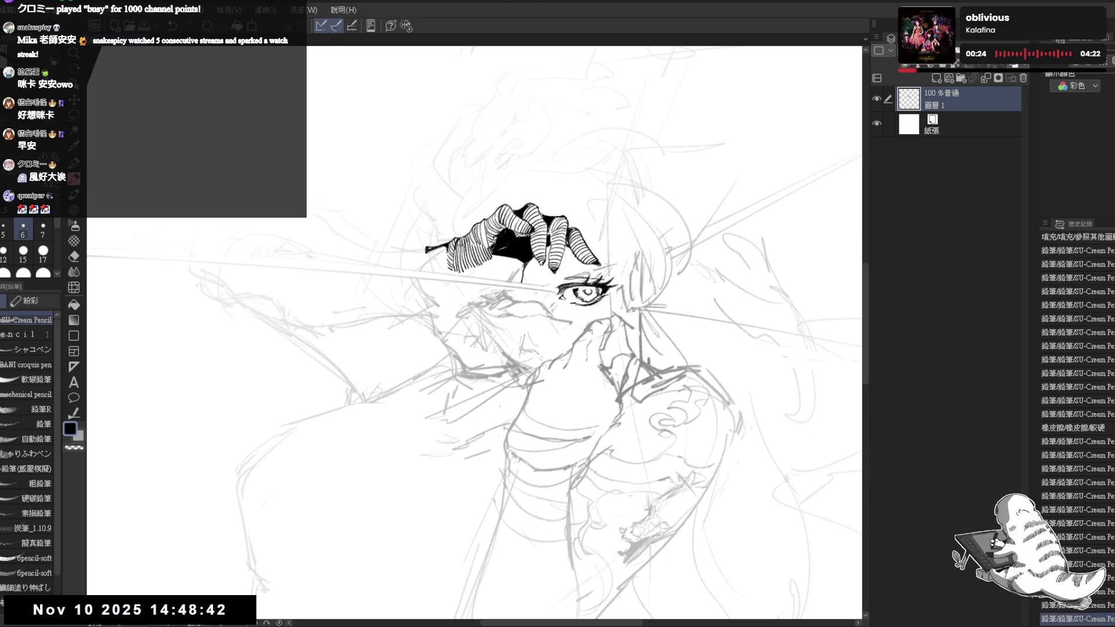
{"action": "left_click_drag", "start_coordinate": [430, 459], "coordinate": [453, 447]}
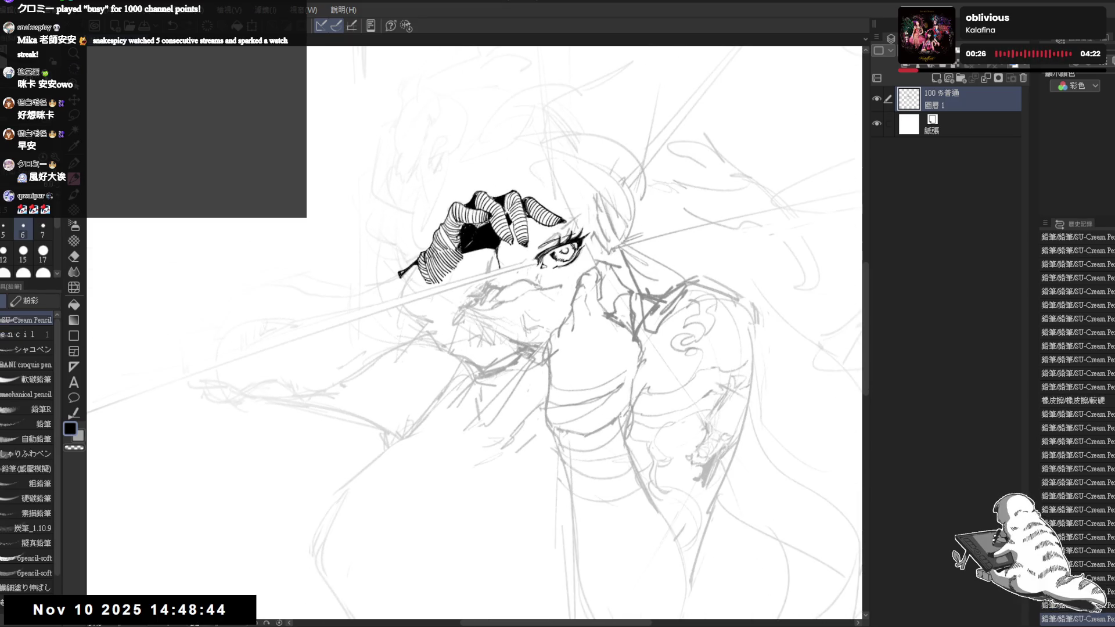
{"action": "mouse_move", "coordinate": [442, 325]}
{"action": "left_mouse_down"}
{"action": "mouse_move", "coordinate": [393, 299]}
{"action": "mouse_move", "coordinate": [398, 311]}
{"action": "left_mouse_up"}
{"action": "key", "text": "minus"}
{"action": "key", "text": "minus"}
{"action": "left_click_drag", "start_coordinate": [402, 302], "coordinate": [400, 314]}
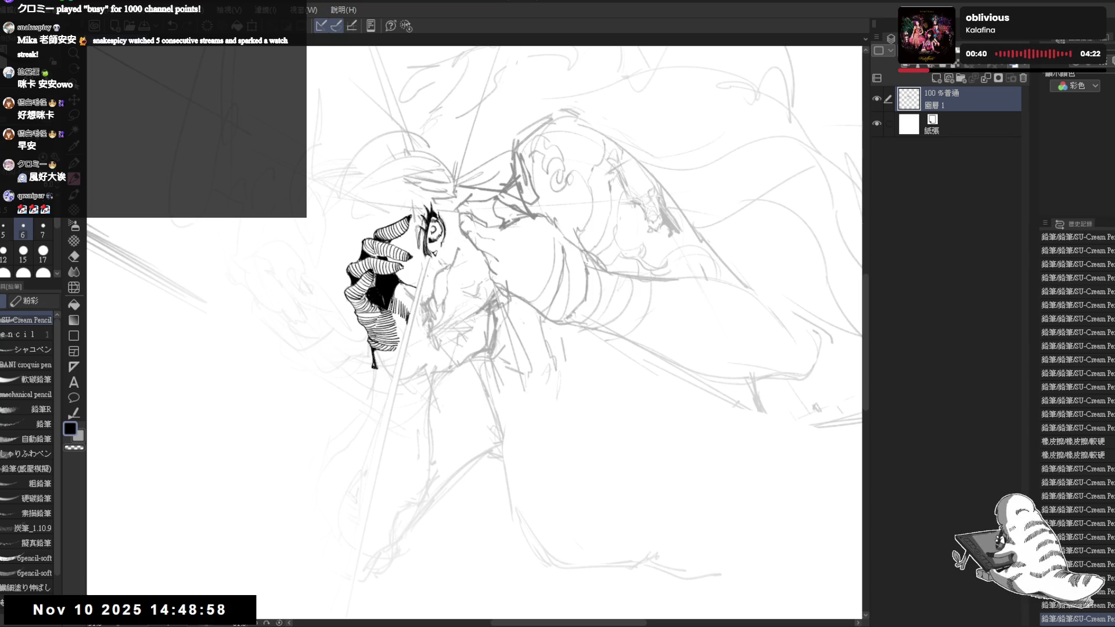
Reset the canvas rotation and erase a small stray mark on the hand.
{"action": "key", "text": "ctrl+shift+r"}
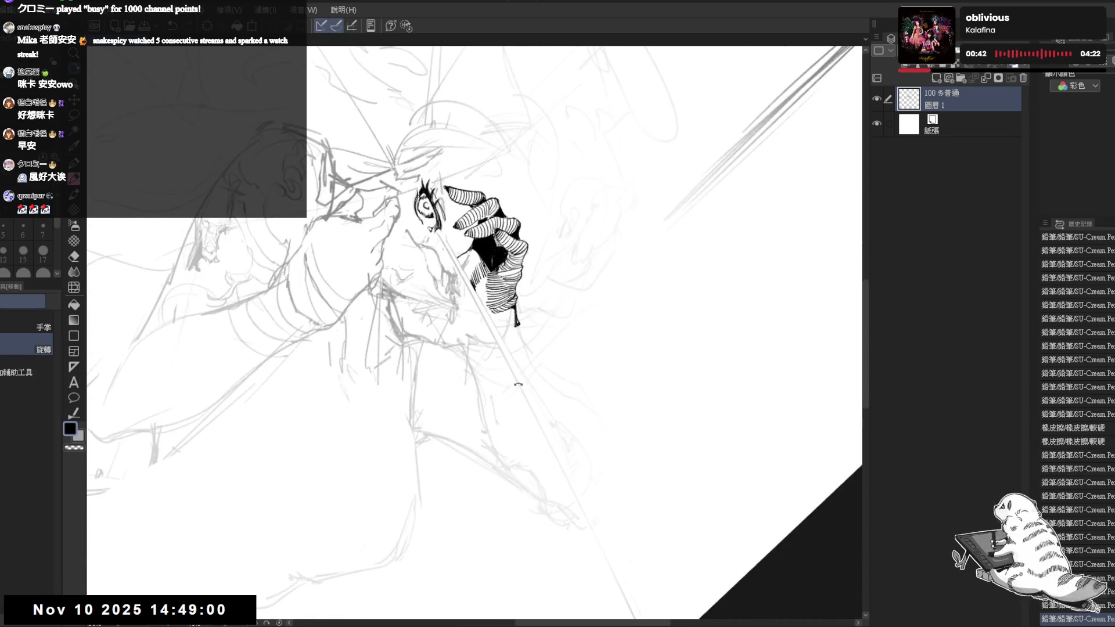
{"action": "key", "text": "e"}
{"action": "mouse_move", "coordinate": [492, 291]}
{"action": "left_mouse_down"}
{"action": "mouse_move", "coordinate": [479, 259]}
{"action": "mouse_move", "coordinate": [497, 290]}
{"action": "left_mouse_up"}
{"action": "key", "text": "r"}
{"action": "key", "text": "p"}
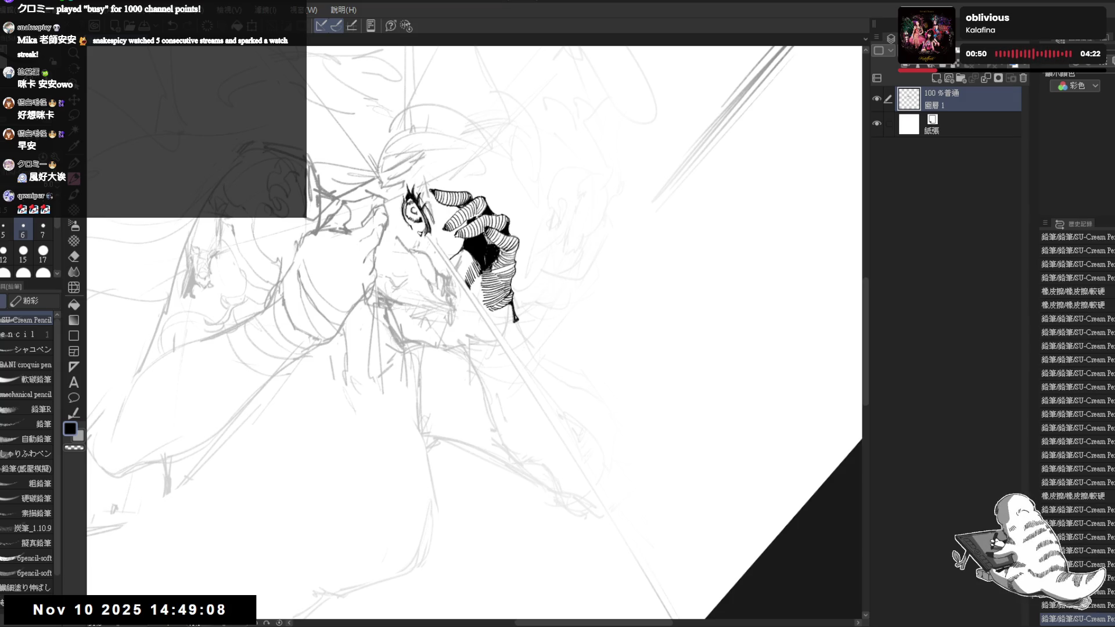
Mirror and rotate the view, erasing a stray stroke and a small mark near the hand.
{"action": "key", "text": "h"}
{"action": "key", "text": "minus"}
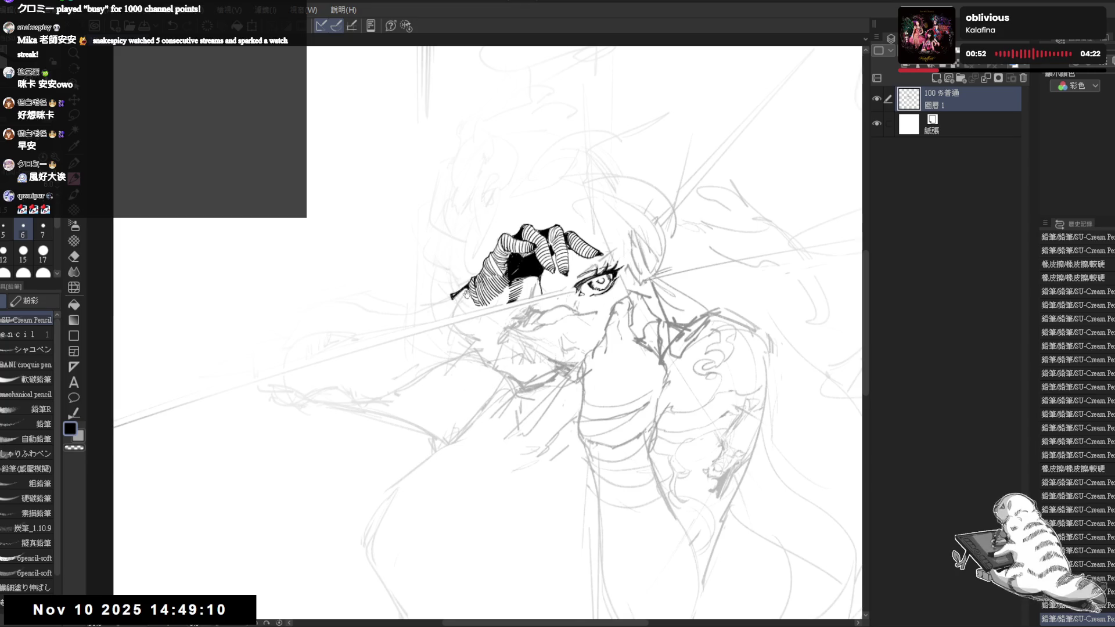
{"action": "key", "text": "minus"}
{"action": "key", "text": "minus"}
{"action": "key", "text": "minus"}
{"action": "key", "text": "e"}
{"action": "mouse_move", "coordinate": [405, 317]}
{"action": "left_mouse_down"}
{"action": "mouse_move", "coordinate": [414, 321]}
{"action": "mouse_move", "coordinate": [403, 323]}
{"action": "left_mouse_up"}
{"action": "key", "text": "p"}
{"action": "key", "text": "asciicircum"}
{"action": "key", "text": "asciicircum"}
{"action": "key", "text": "asciicircum"}
{"action": "key", "text": "e"}
{"action": "left_click_drag", "start_coordinate": [475, 273], "coordinate": [476, 276]}
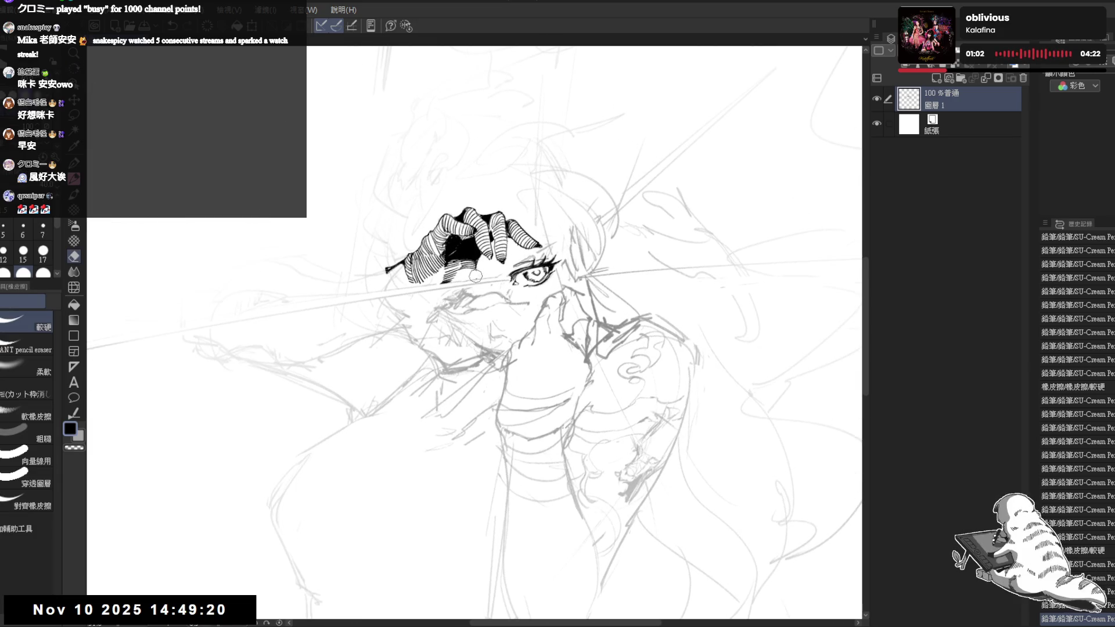
{"action": "key", "text": "p"}
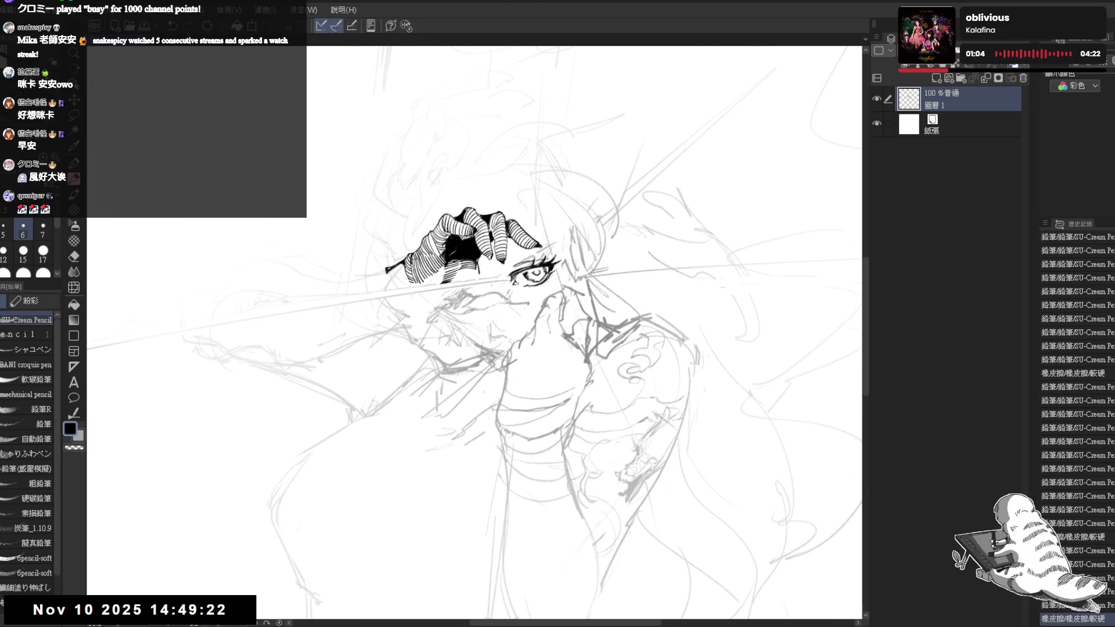
Hatch beside the hand's dark area, then clean up small marks in the hatching.
{"action": "key", "text": "asciicircum"}
{"action": "key", "text": "asciicircum"}
{"action": "key", "text": "asciicircum"}
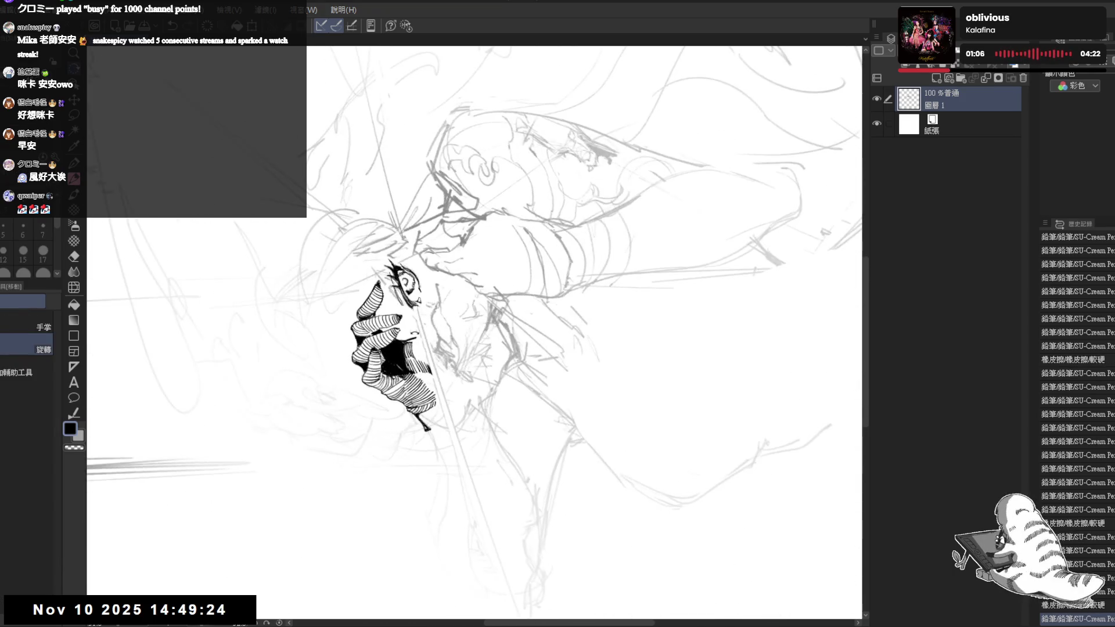
{"action": "left_click_drag", "start_coordinate": [419, 340], "coordinate": [418, 358]}
{"action": "mouse_move", "coordinate": [565, 274]}
{"action": "left_mouse_down"}
{"action": "mouse_move", "coordinate": [522, 418]}
{"action": "mouse_move", "coordinate": [488, 459]}
{"action": "left_mouse_up"}
{"action": "key", "text": "e"}
{"action": "left_click_drag", "start_coordinate": [426, 352], "coordinate": [427, 363]}
{"action": "left_click_drag", "start_coordinate": [430, 319], "coordinate": [431, 383]}
{"action": "key", "text": "p"}
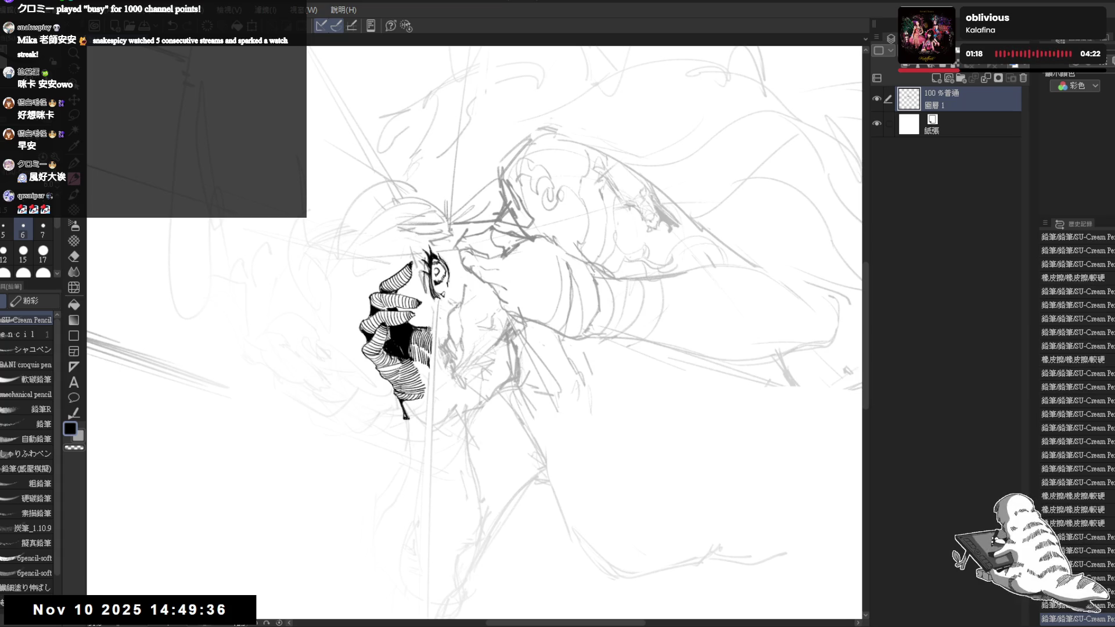
{"action": "key", "text": "ctrl+@"}
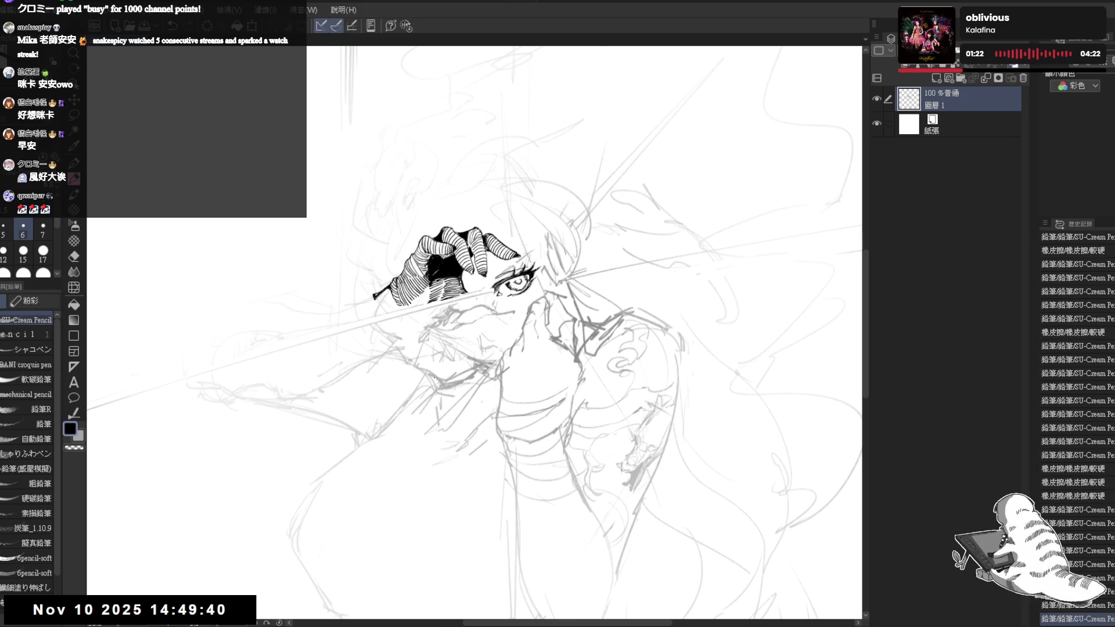
{"action": "mouse_move", "coordinate": [469, 288]}
{"action": "left_mouse_down"}
{"action": "mouse_move", "coordinate": [568, 268]}
{"action": "mouse_move", "coordinate": [513, 288]}
{"action": "mouse_move", "coordinate": [488, 346]}
{"action": "mouse_move", "coordinate": [481, 300]}
{"action": "mouse_move", "coordinate": [511, 277]}
{"action": "mouse_move", "coordinate": [481, 300]}
{"action": "left_mouse_up"}
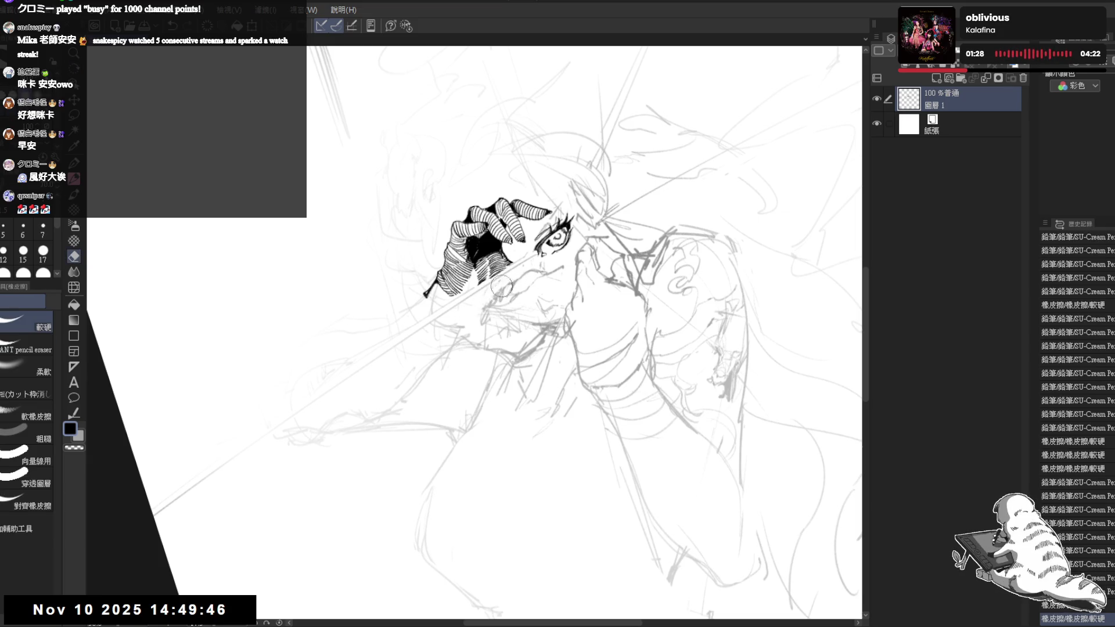
Draw a dot and dark strokes below the eye.
{"action": "key", "text": "p"}
{"action": "left_click", "coordinate": [511, 261]}
{"action": "left_click_drag", "start_coordinate": [501, 263], "coordinate": [475, 319]}
{"action": "left_click_drag", "start_coordinate": [497, 268], "coordinate": [479, 288]}
{"action": "key", "text": "e"}
{"action": "key", "text": "p"}
Fill a gap in the hand black and ink a short stroke at the hair edge.
{"action": "key", "text": "g"}
{"action": "left_click", "coordinate": [485, 285]}
{"action": "key", "text": "p"}
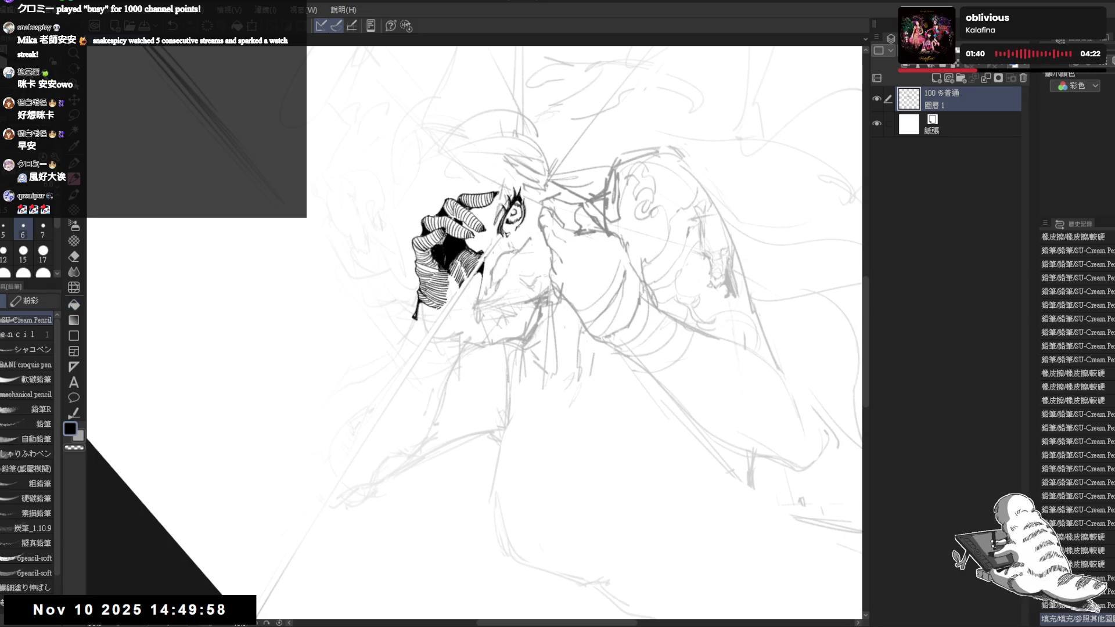
{"action": "key", "text": "minus"}
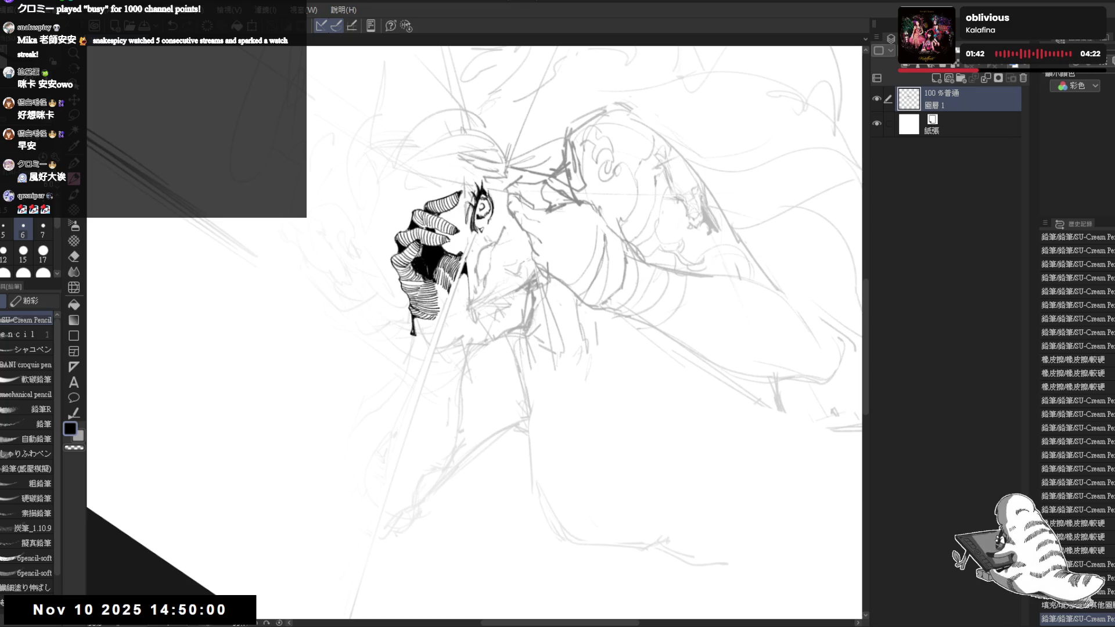
{"action": "key", "text": "ctrl+z"}
{"action": "left_click_drag", "start_coordinate": [467, 275], "coordinate": [462, 286]}
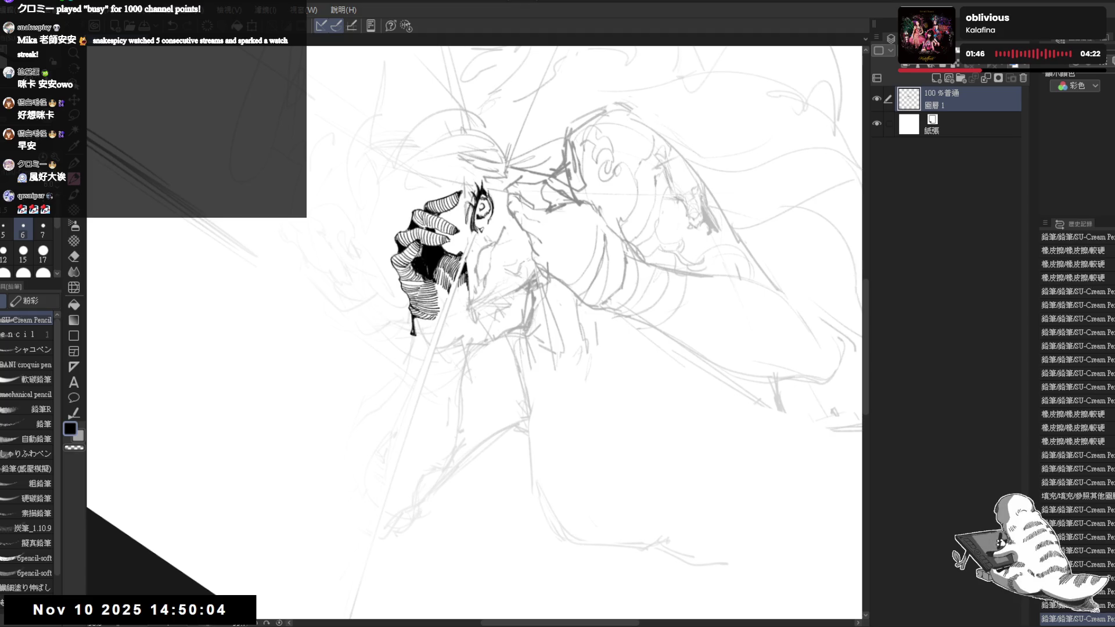
{"action": "key", "text": "ctrl+at"}
{"action": "key", "text": "minus"}
{"action": "mouse_move", "coordinate": [445, 357]}
{"action": "left_mouse_down"}
{"action": "mouse_move", "coordinate": [480, 396]}
{"action": "mouse_move", "coordinate": [493, 277]}
{"action": "left_mouse_up"}
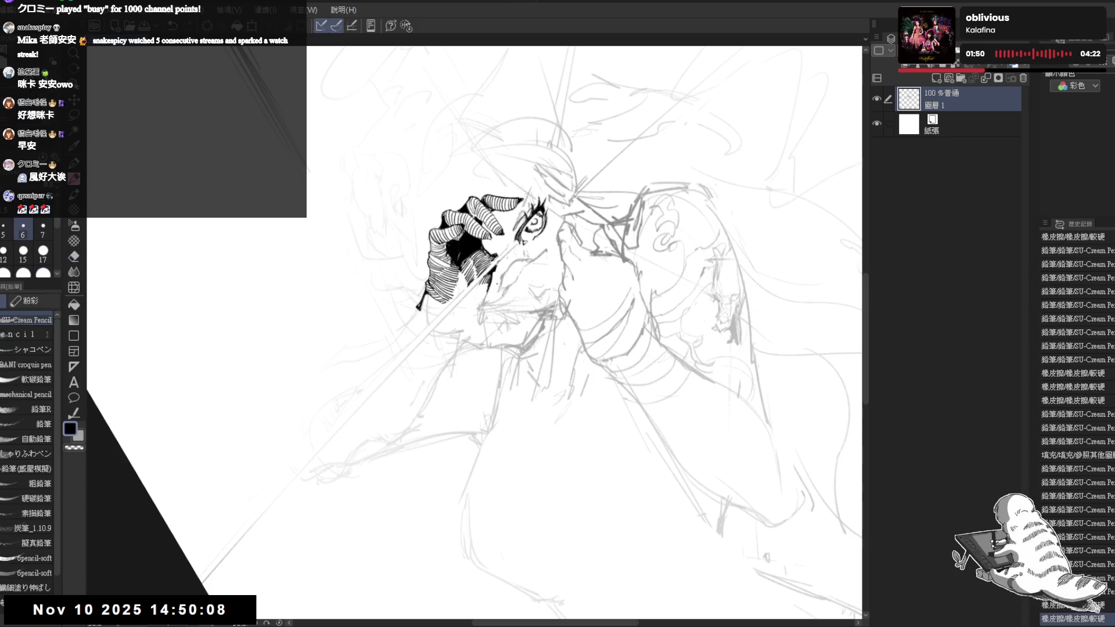
Erase stray marks beside the eye, turning the view so the face sits upright.
{"action": "key", "text": "e"}
{"action": "mouse_move", "coordinate": [493, 290]}
{"action": "left_mouse_down"}
{"action": "mouse_move", "coordinate": [472, 316]}
{"action": "mouse_move", "coordinate": [459, 262]}
{"action": "mouse_move", "coordinate": [469, 295]}
{"action": "mouse_move", "coordinate": [456, 298]}
{"action": "left_mouse_up"}
{"action": "key", "text": "p"}
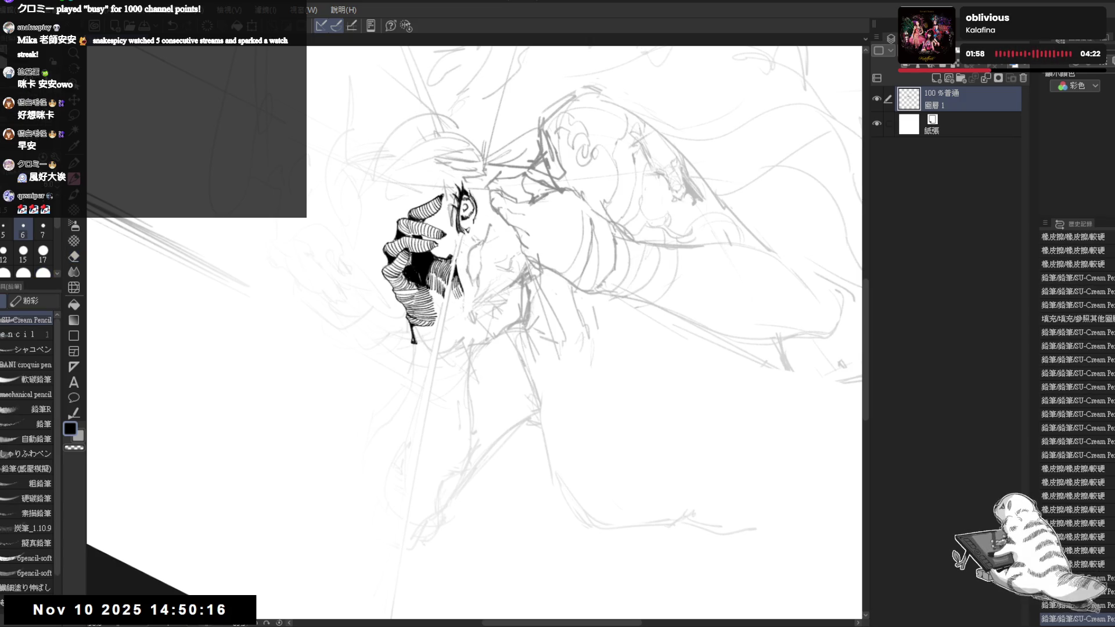
{"action": "left_click_drag", "start_coordinate": [522, 348], "coordinate": [581, 290]}
{"action": "key", "text": "minus"}
{"action": "key", "text": "e"}
{"action": "key", "text": "minus"}
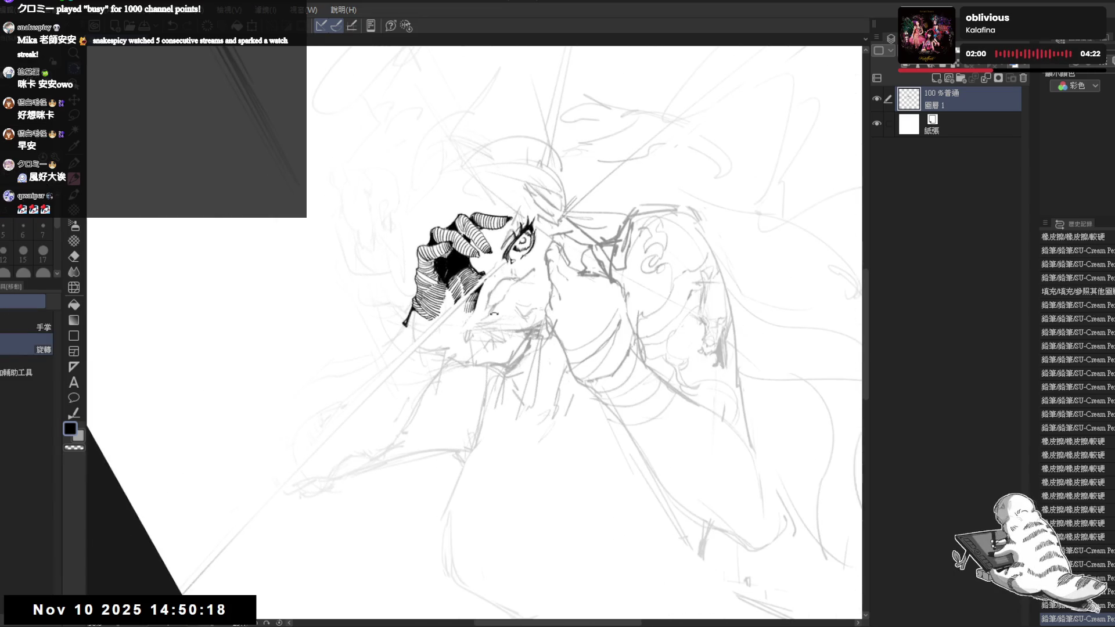
{"action": "mouse_move", "coordinate": [498, 283]}
{"action": "left_mouse_down"}
{"action": "mouse_move", "coordinate": [523, 273]}
{"action": "mouse_move", "coordinate": [494, 278]}
{"action": "mouse_move", "coordinate": [492, 295]}
{"action": "mouse_move", "coordinate": [489, 286]}
{"action": "left_mouse_up"}
{"action": "key", "text": "p"}
{"action": "key", "text": "e"}
{"action": "key", "text": "p"}
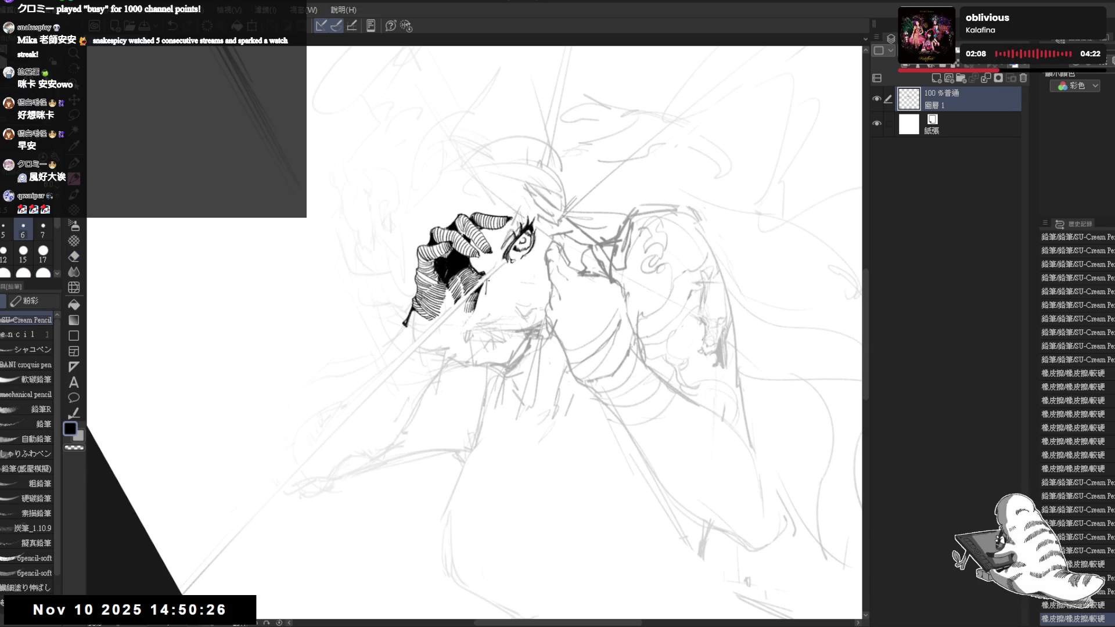
Try another hair-edge stroke at a new view angle, then undo it.
{"action": "key", "text": "minus"}
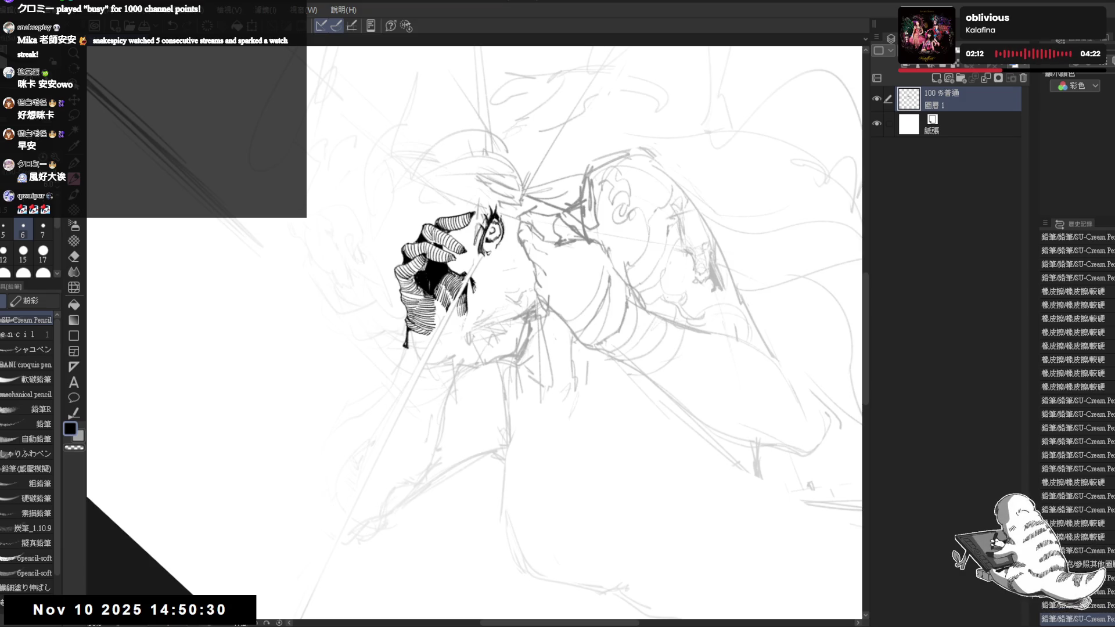
{"action": "key", "text": "asciicircum"}
{"action": "key", "text": "minus"}
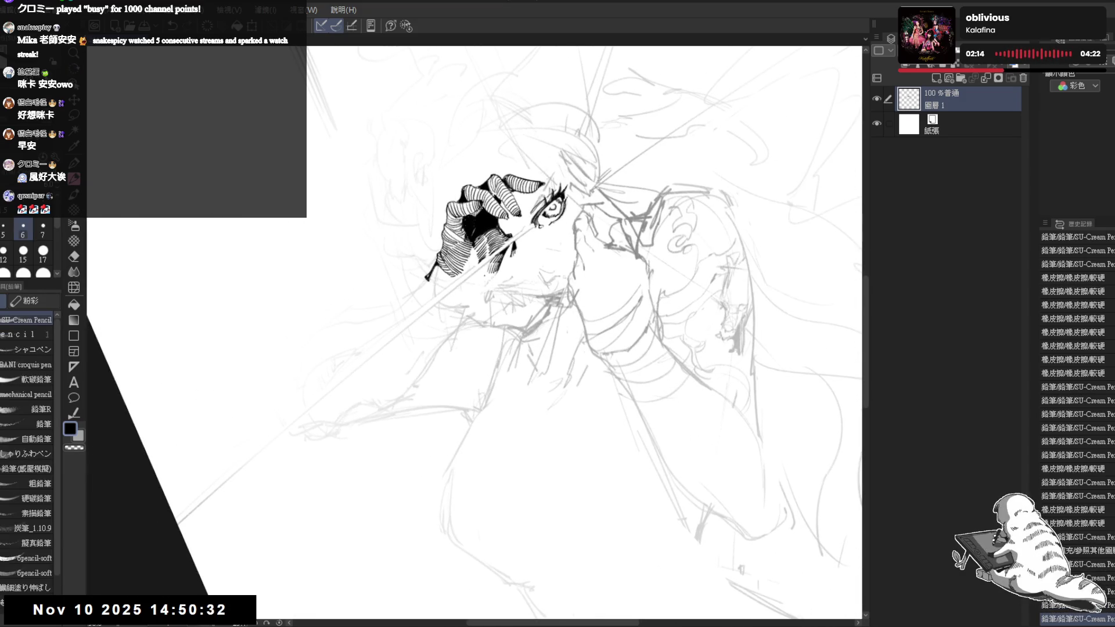
{"action": "key", "text": "asciicircum"}
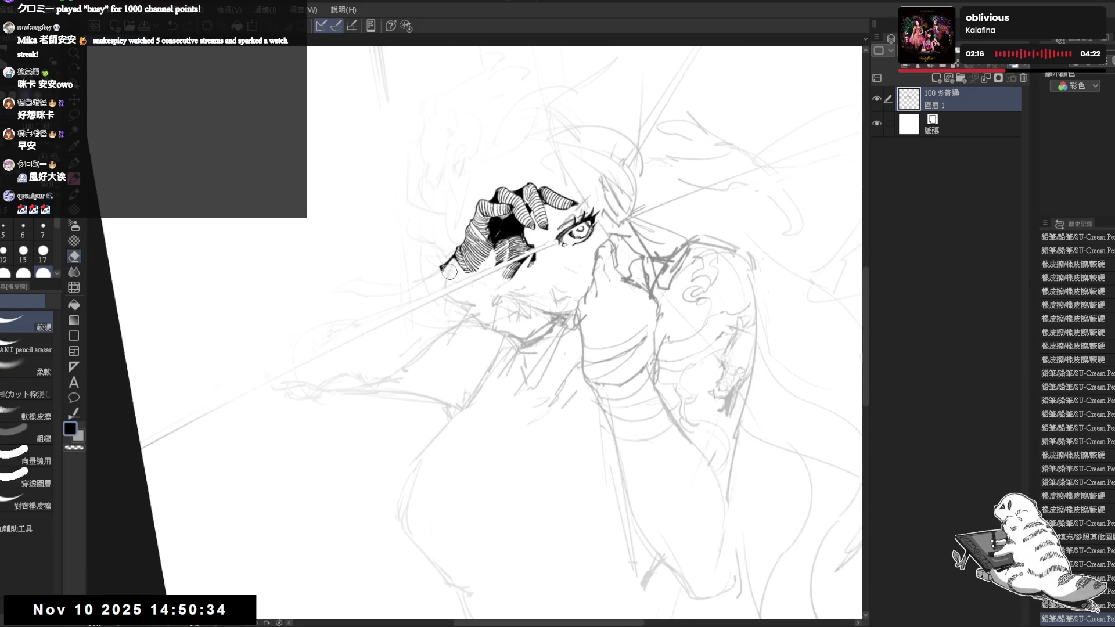
{"action": "key", "text": "p"}
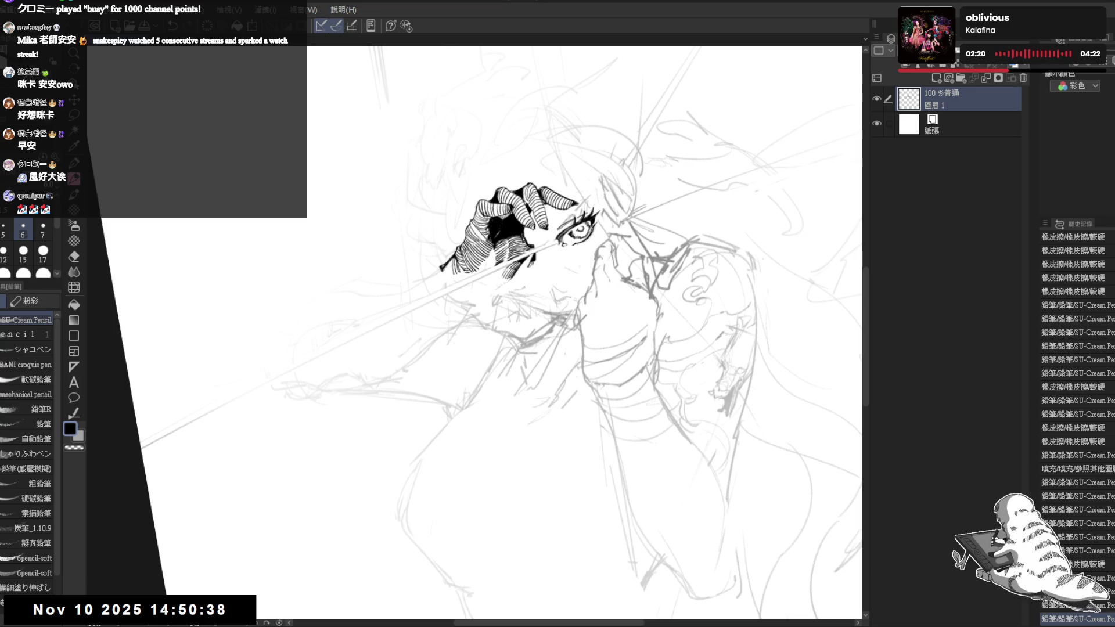
{"action": "key", "text": "asciicircum"}
{"action": "key", "text": "p"}
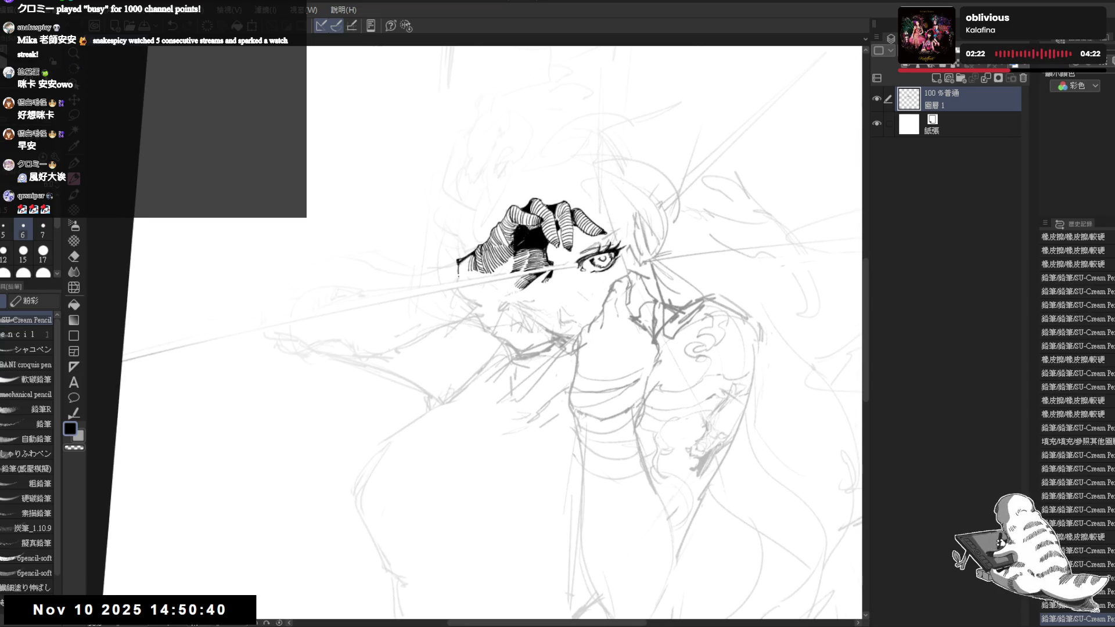
{"action": "key", "text": "ctrl+z"}
{"action": "left_click_drag", "start_coordinate": [458, 258], "coordinate": [500, 352]}
{"action": "key", "text": "ctrl+z"}
{"action": "key", "text": "ctrl+z"}
On the mirrored view, erase a mark near the hair and hatch the hair edge beside the hand.
{"action": "key", "text": "h"}
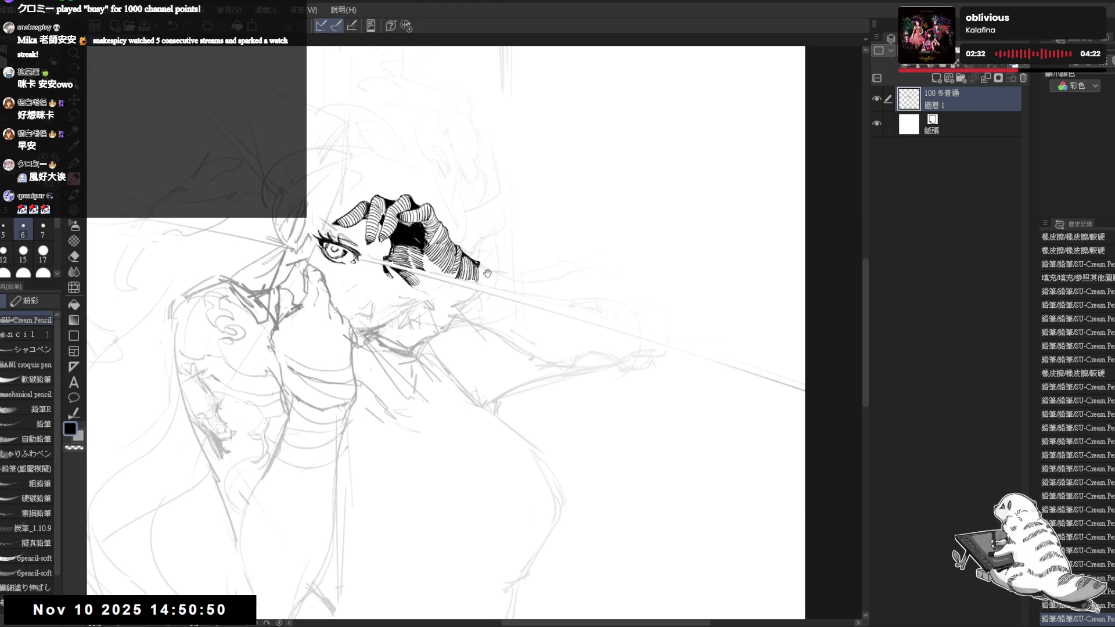
{"action": "key", "text": "e"}
{"action": "left_click", "coordinate": [482, 264]}
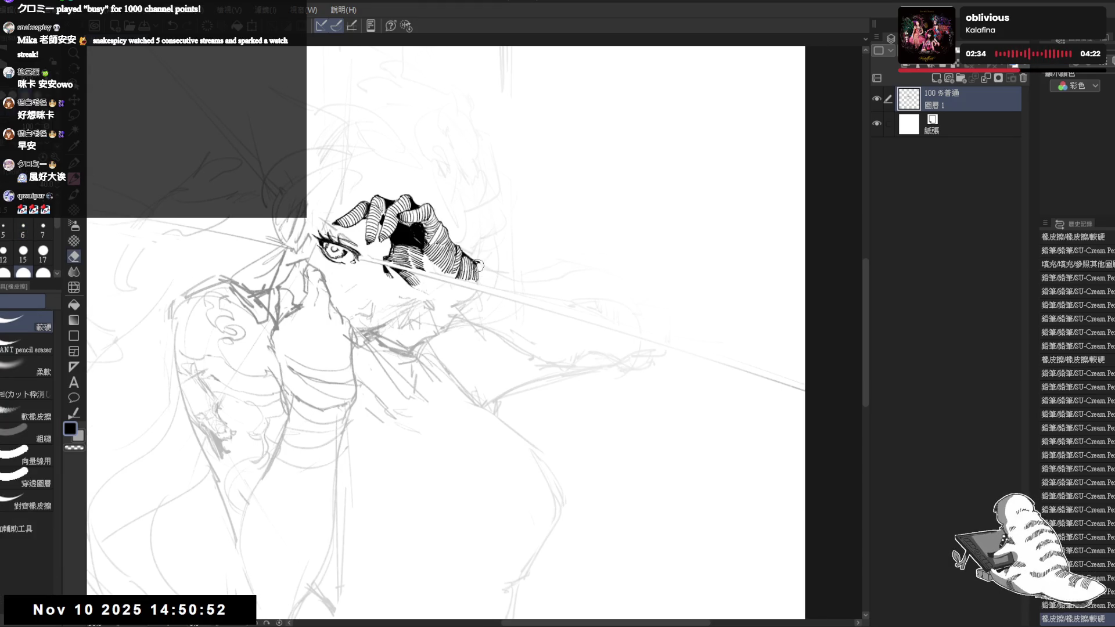
{"action": "key", "text": "p"}
{"action": "left_click_drag", "start_coordinate": [475, 260], "coordinate": [483, 284]}
Unmirror, zoom out and recentre on the face, erasing a small mark.
{"action": "key", "text": "h"}
{"action": "key", "text": "ctrl+minus"}
{"action": "key", "text": "ctrl+minus"}
{"action": "scroll", "coordinate": [508, 232], "scroll_direction": "up", "scroll_amount": 2}
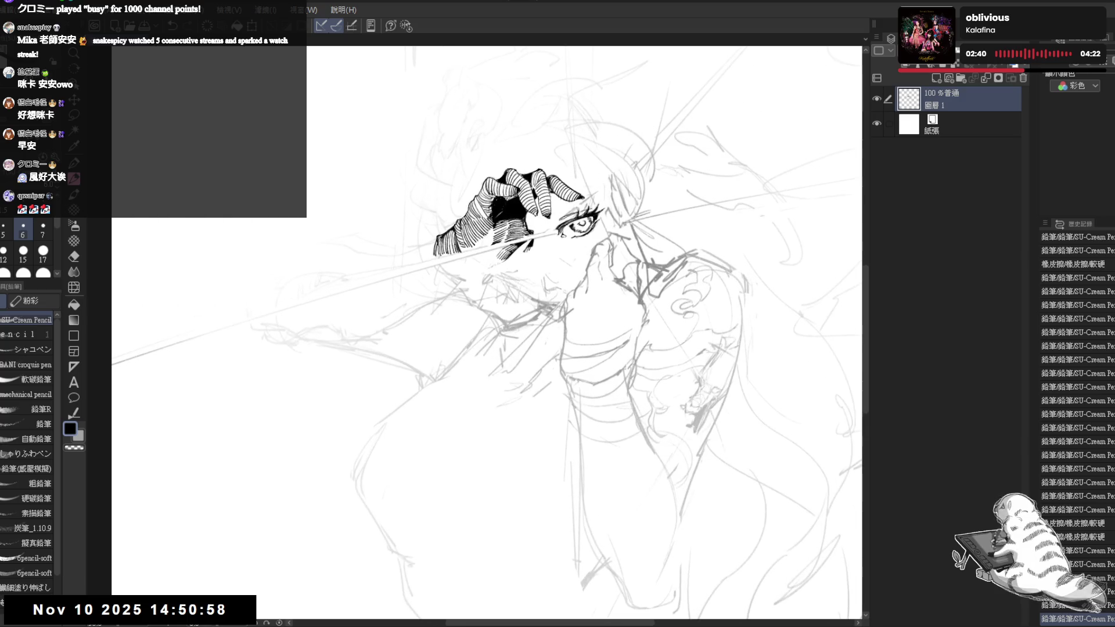
{"action": "left_click_drag", "start_coordinate": [523, 290], "coordinate": [502, 317]}
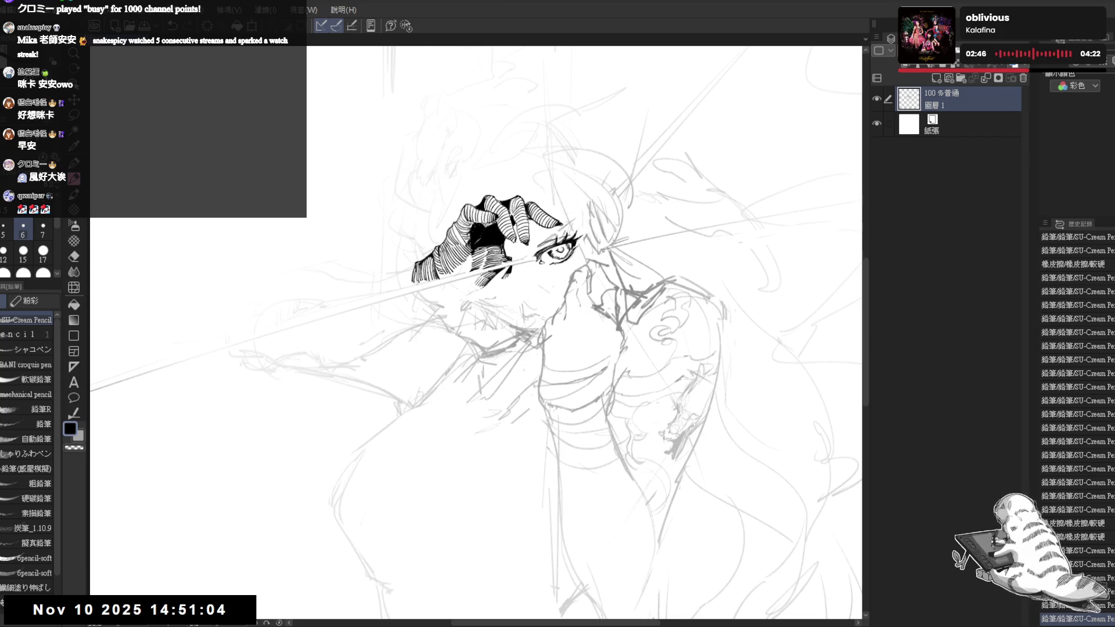
{"action": "left_click_drag", "start_coordinate": [398, 399], "coordinate": [371, 393]}
{"action": "mouse_move", "coordinate": [406, 303]}
{"action": "left_mouse_down"}
{"action": "mouse_move", "coordinate": [417, 311]}
{"action": "mouse_move", "coordinate": [397, 316]}
{"action": "left_mouse_up"}
{"action": "key", "text": "p"}
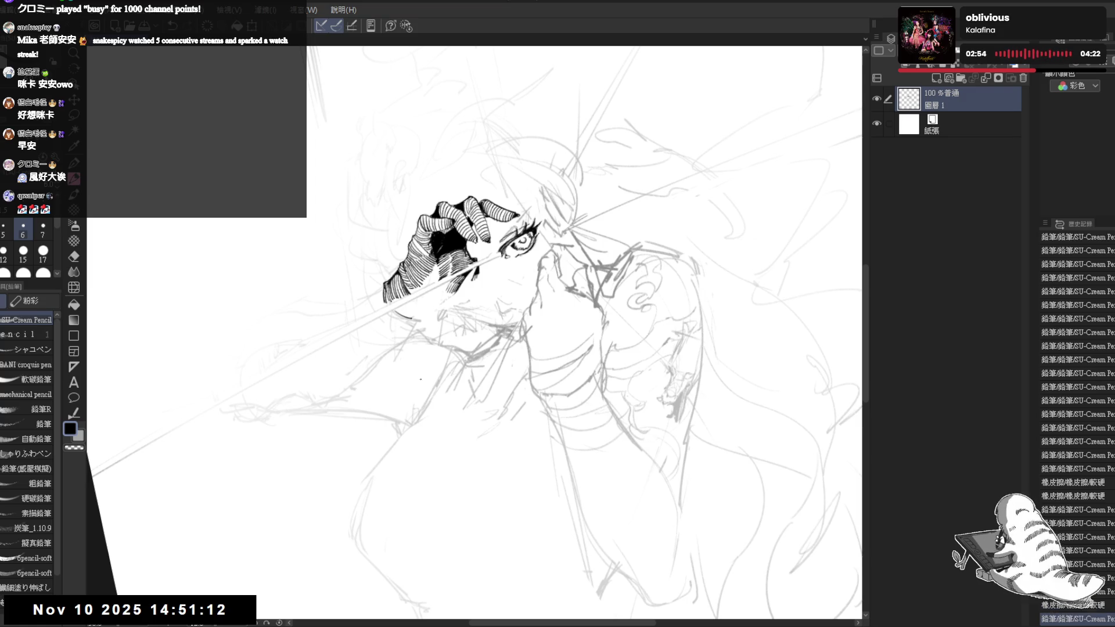
Undo the last stroke, then redo the hair strokes and the erase near the hair.
{"action": "key", "text": "ctrl+z"}
{"action": "key", "text": "minus"}
{"action": "key", "text": "ctrl+y"}
{"action": "key", "text": "ctrl+y"}
{"action": "key", "text": "ctrl+y"}
{"action": "key", "text": "ctrl+y"}
{"action": "key", "text": "ctrl+y"}
{"action": "key", "text": "ctrl+y"}
{"action": "key", "text": "ctrl+y"}
{"action": "key", "text": "ctrl+y"}
{"action": "key", "text": "ctrl+y"}
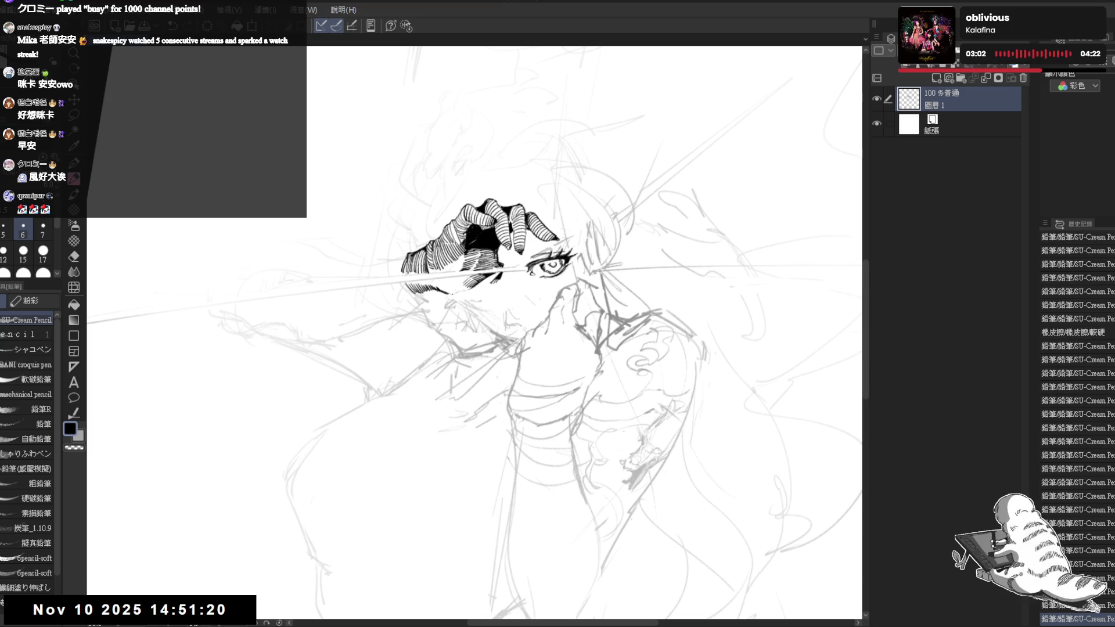
{"action": "key", "text": "ctrl+y"}
{"action": "key", "text": "asciicircum"}
{"action": "key", "text": "asciicircum"}
{"action": "key", "text": "ctrl+y"}
{"action": "key", "text": "ctrl+y"}
{"action": "key", "text": "ctrl+y"}
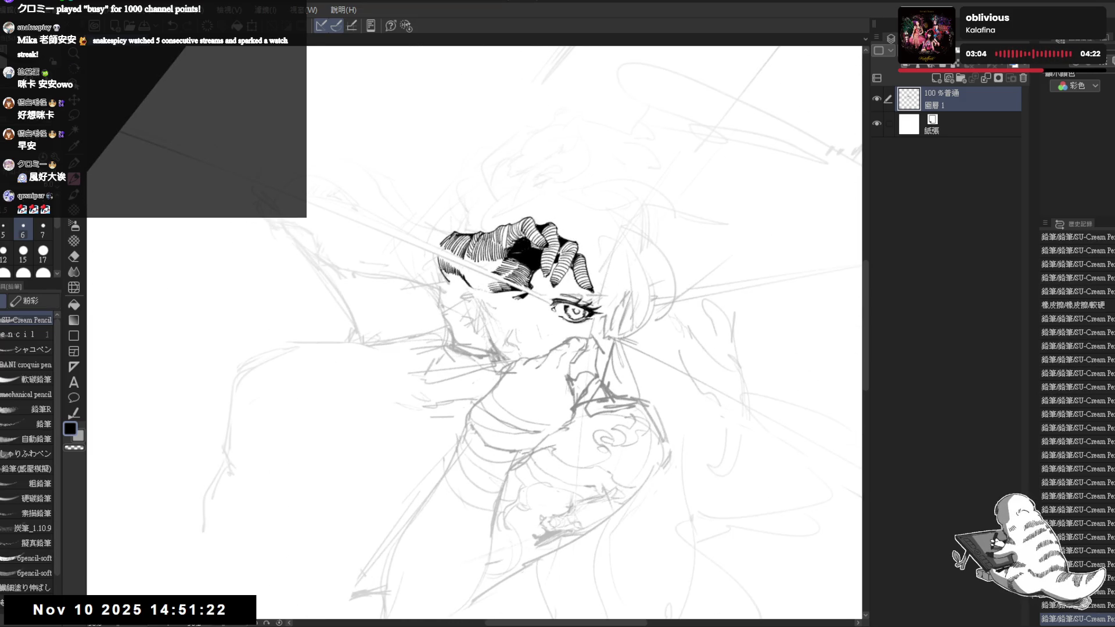
{"action": "key", "text": "ctrl+y"}
{"action": "key", "text": "ctrl+y"}
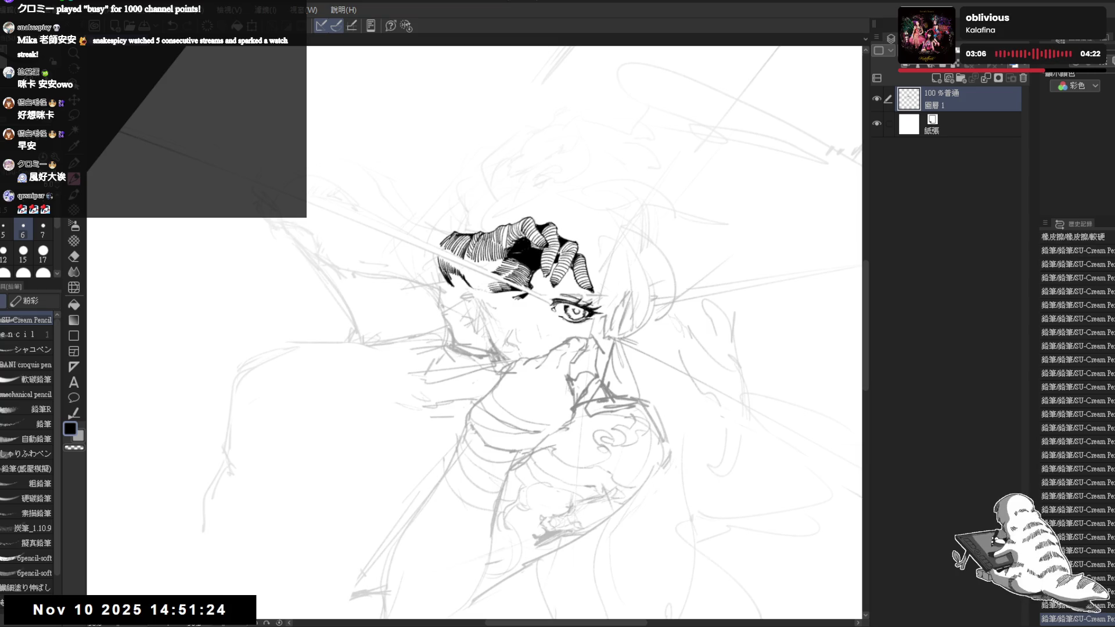
{"action": "key", "text": "ctrl+y"}
{"action": "key", "text": "ctrl+y"}
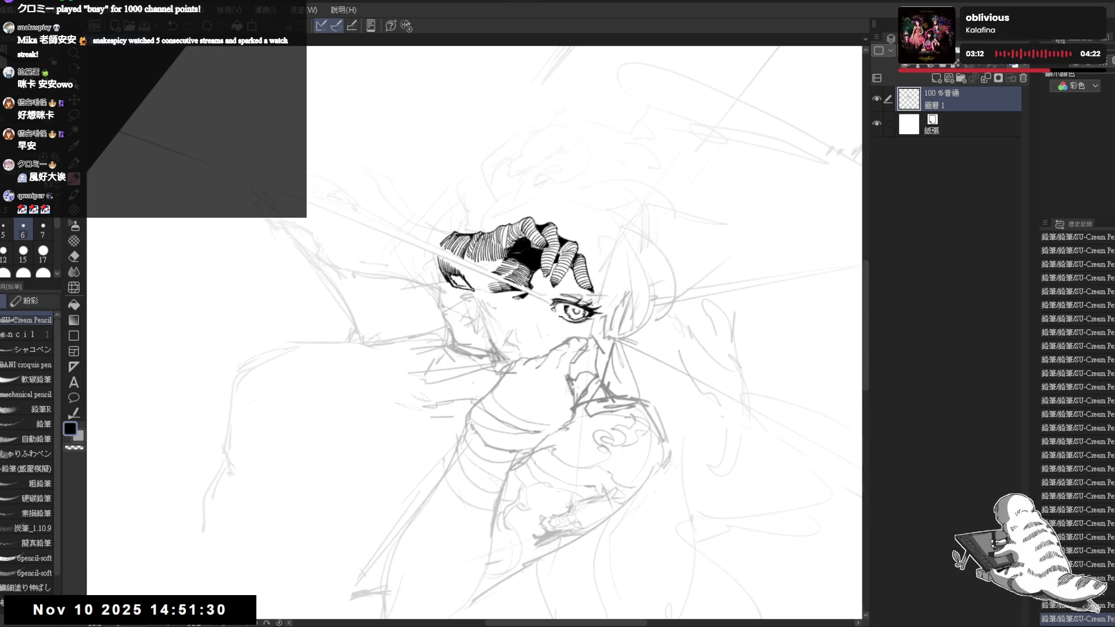
Rotate the canvas to turn the face and erase a small stray mark.
{"action": "key", "text": "r"}
{"action": "mouse_move", "coordinate": [499, 361]}
{"action": "left_mouse_down"}
{"action": "mouse_move", "coordinate": [531, 453]}
{"action": "mouse_move", "coordinate": [450, 295]}
{"action": "left_mouse_up"}
{"action": "key", "text": "e"}
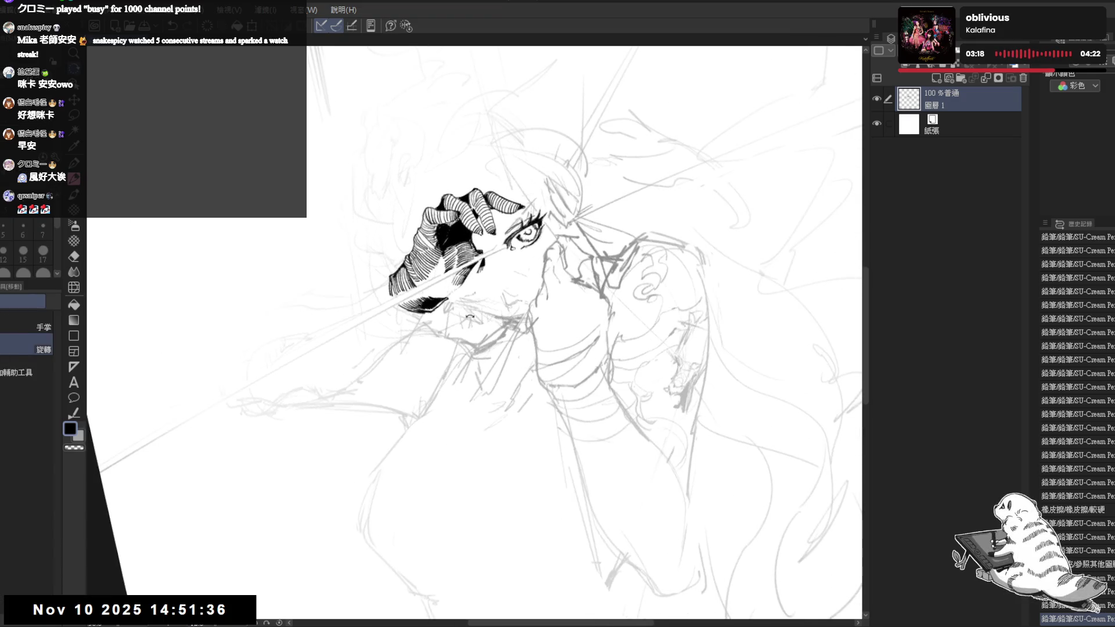
{"action": "left_click", "coordinate": [459, 292]}
{"action": "key", "text": "minus"}
Add a small dark pencil mark in the hair and erase a stray line near the face.
{"action": "key", "text": "p"}
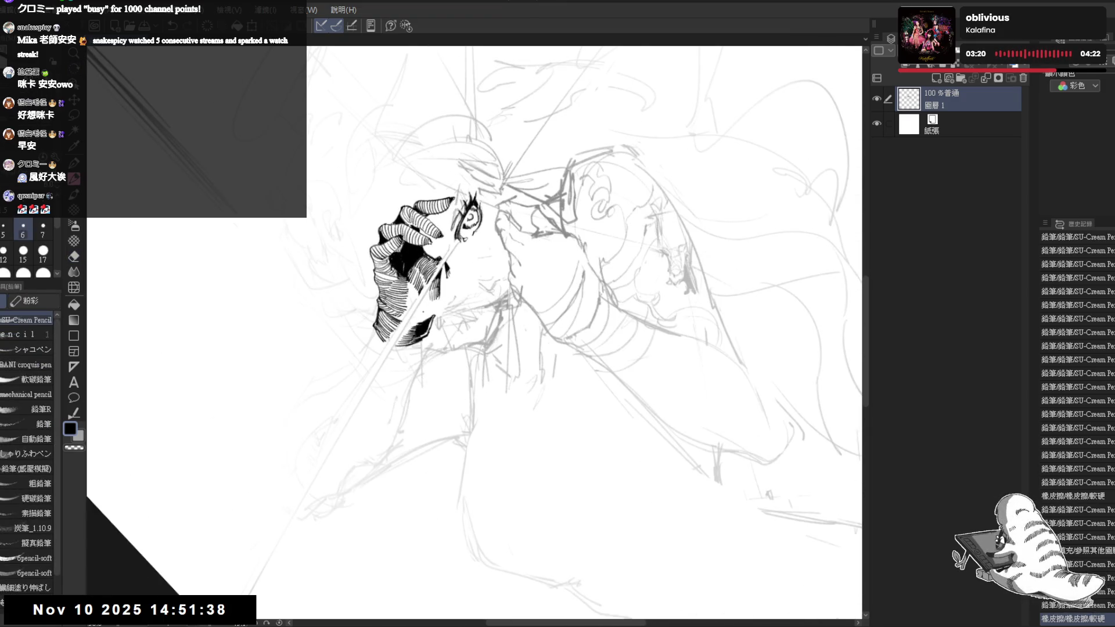
{"action": "left_click_drag", "start_coordinate": [460, 292], "coordinate": [523, 360]}
{"action": "left_click_drag", "start_coordinate": [477, 277], "coordinate": [483, 286]}
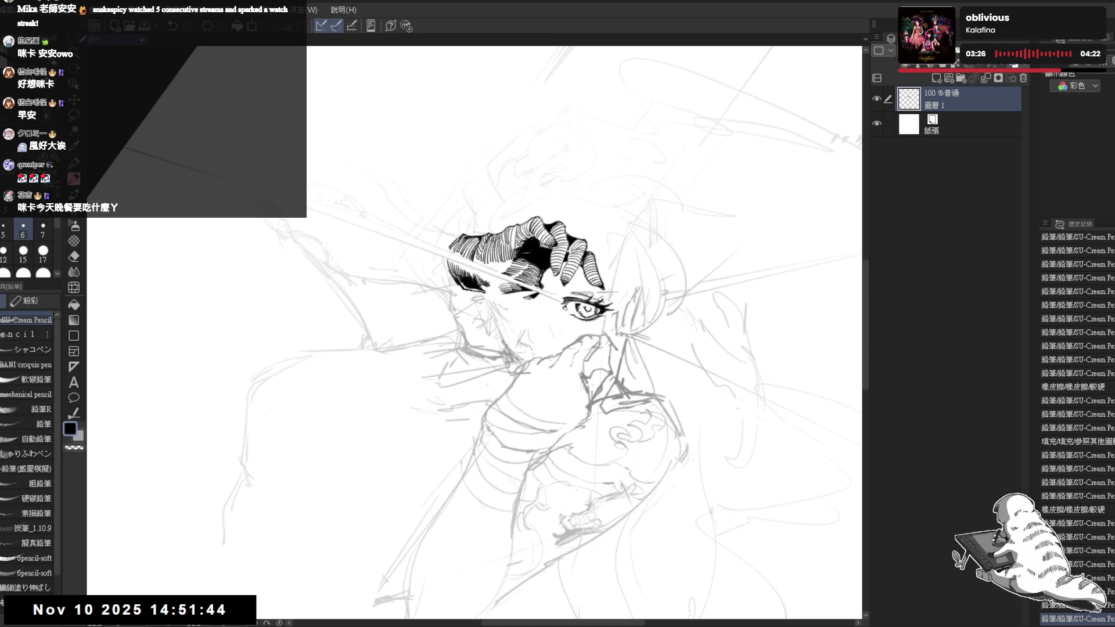
{"action": "mouse_move", "coordinate": [506, 461]}
{"action": "left_mouse_down"}
{"action": "mouse_move", "coordinate": [549, 442]}
{"action": "mouse_move", "coordinate": [522, 349]}
{"action": "left_mouse_up"}
{"action": "key", "text": "e"}
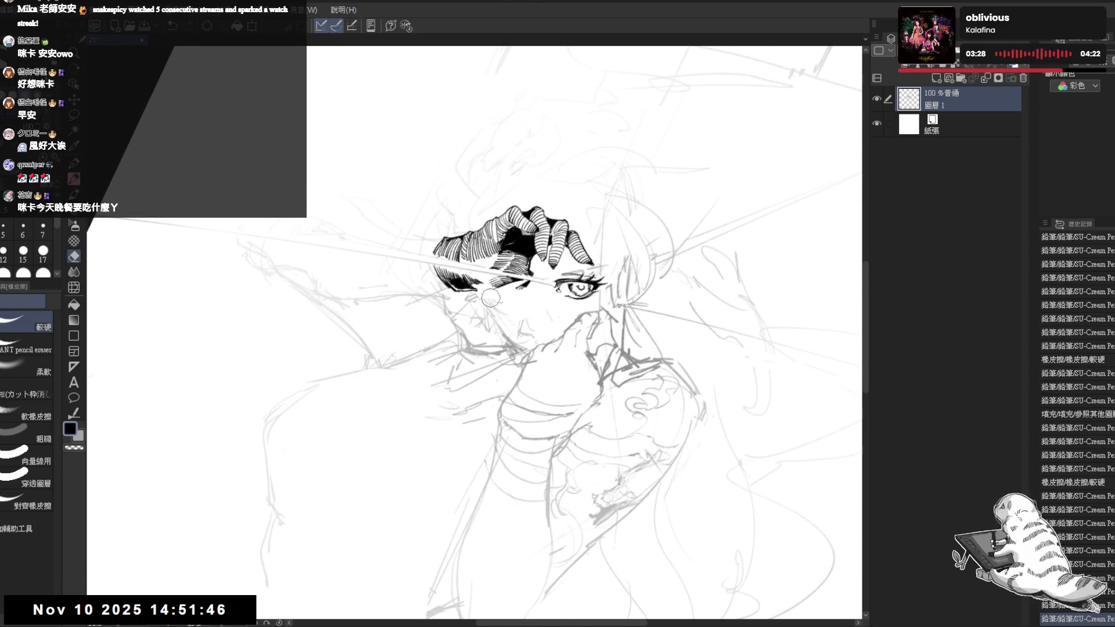
{"action": "mouse_move", "coordinate": [488, 300]}
{"action": "left_mouse_down"}
{"action": "mouse_move", "coordinate": [518, 328]}
{"action": "mouse_move", "coordinate": [436, 528]}
{"action": "left_mouse_up"}
Add small pencil touch-ups to the inked area and the lines near the hand.
{"action": "key", "text": "p"}
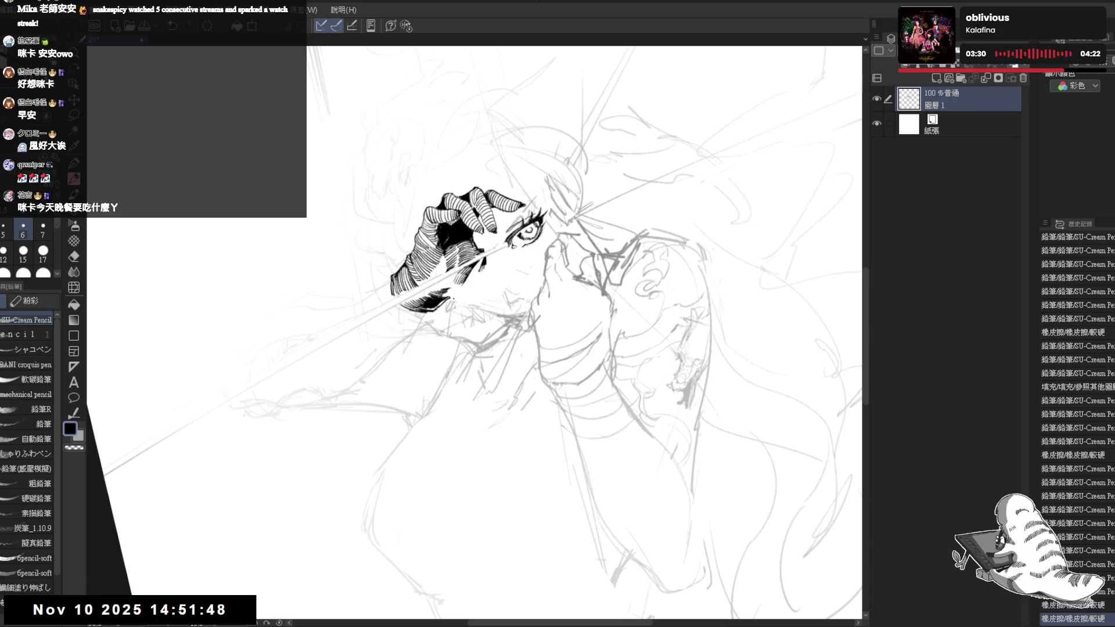
{"action": "left_click_drag", "start_coordinate": [511, 273], "coordinate": [522, 291]}
{"action": "left_click_drag", "start_coordinate": [436, 527], "coordinate": [406, 407]}
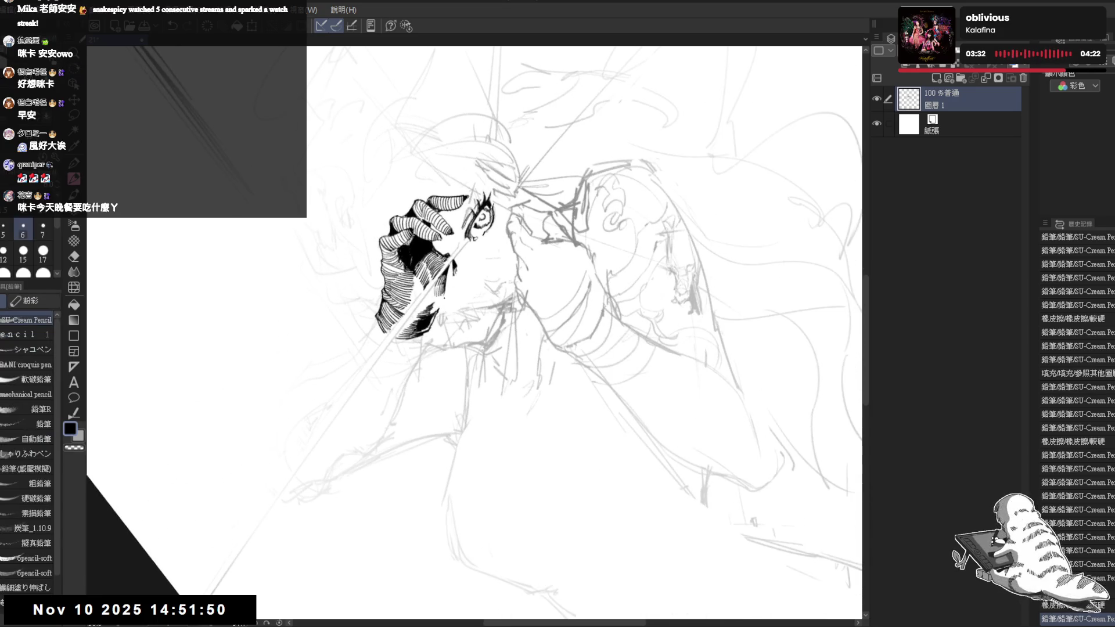
{"action": "left_click_drag", "start_coordinate": [439, 299], "coordinate": [442, 311]}
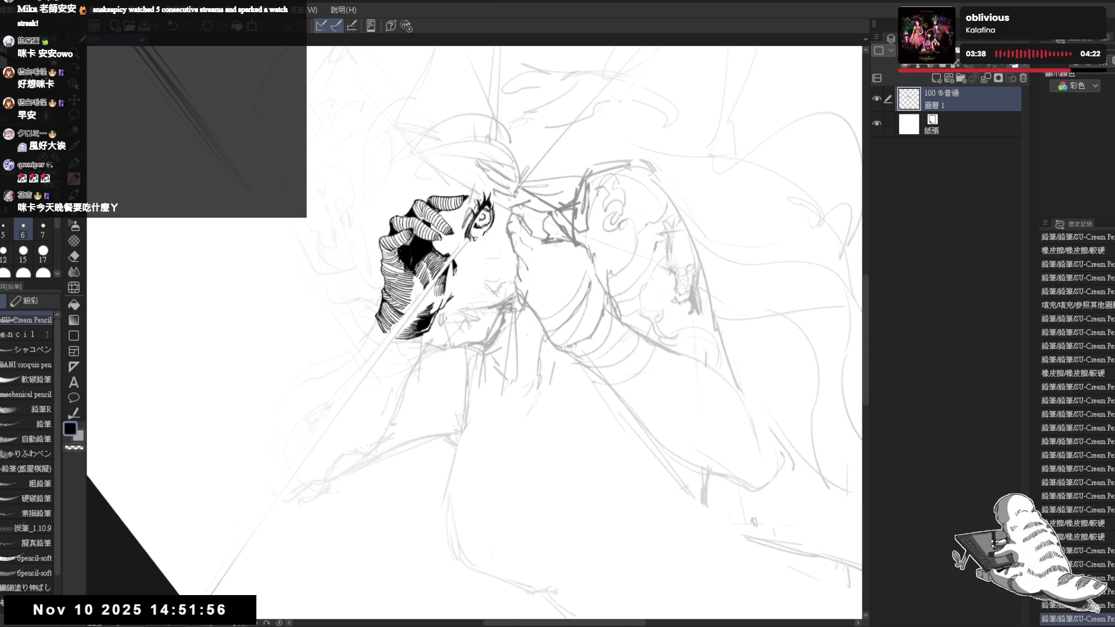
{"action": "left_click_drag", "start_coordinate": [456, 287], "coordinate": [447, 472]}
{"action": "key", "text": "h"}
{"action": "left_click_drag", "start_coordinate": [456, 289], "coordinate": [451, 294]}
{"action": "left_click_drag", "start_coordinate": [456, 290], "coordinate": [451, 294]}
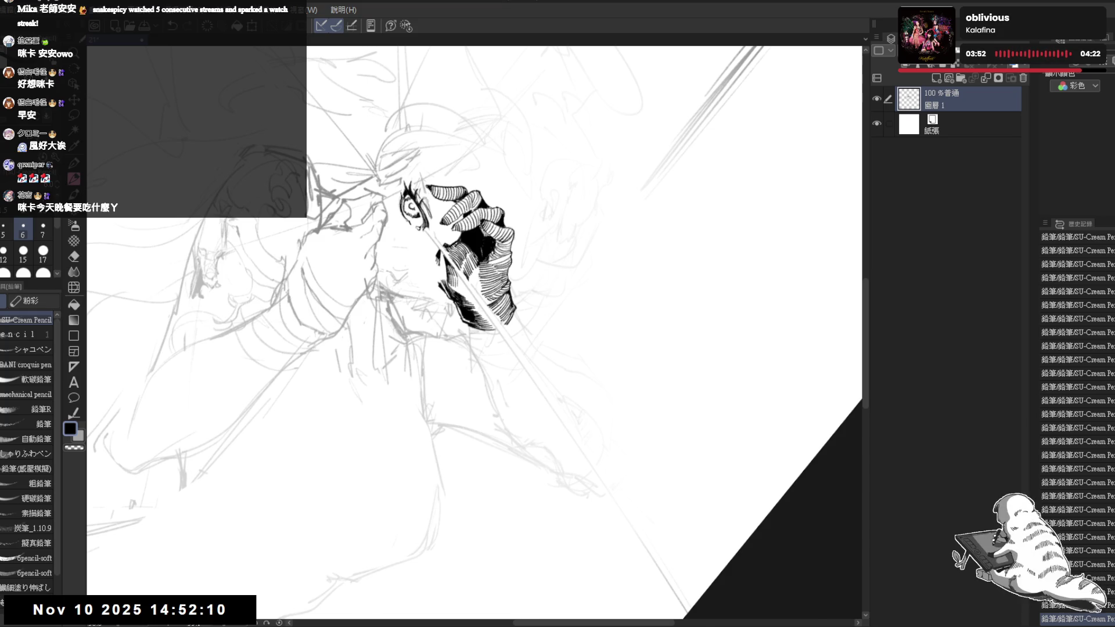
Rotate the canvas view step by step until the eye sits level, switching to the eraser.
{"action": "key", "text": "minus"}
{"action": "key", "text": "minus"}
{"action": "key", "text": "minus"}
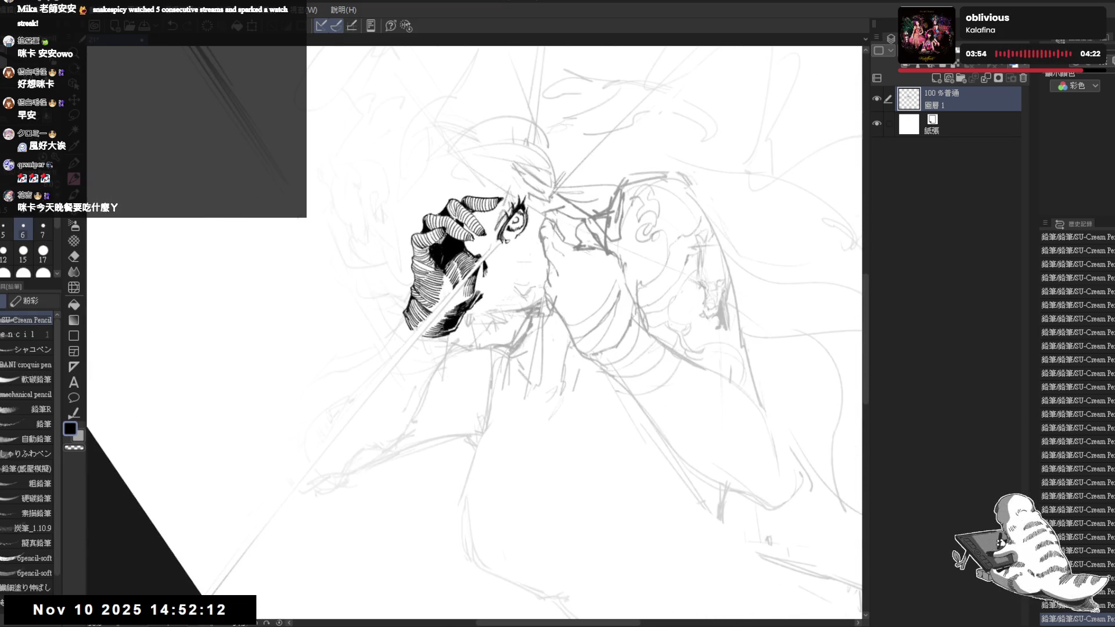
{"action": "key", "text": "minus"}
{"action": "key", "text": "minus"}
{"action": "key", "text": "minus"}
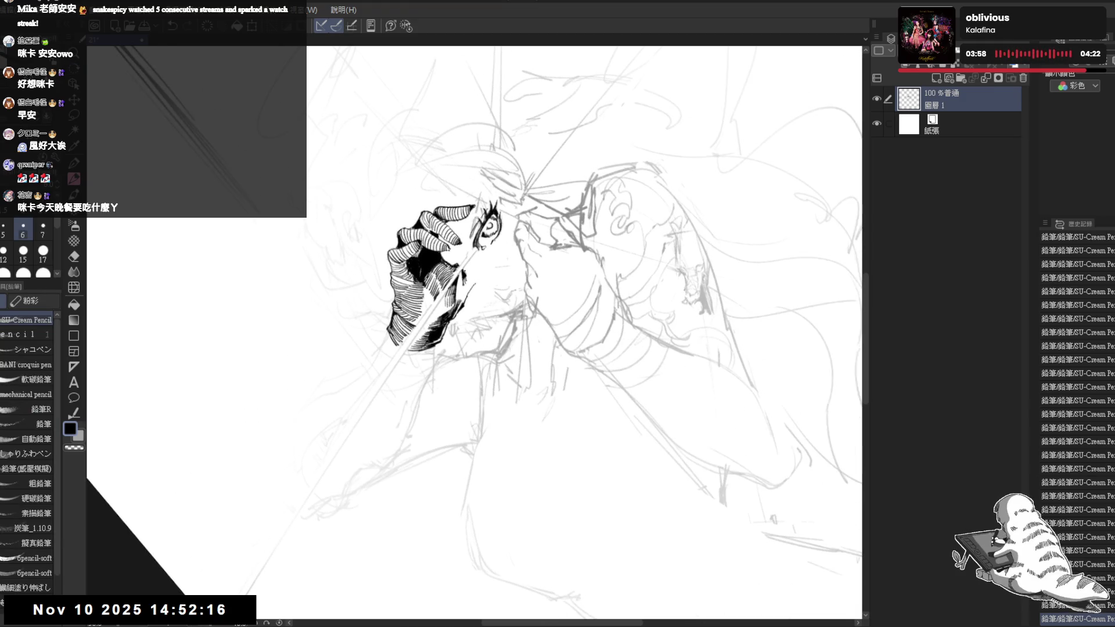
{"action": "key", "text": "minus"}
{"action": "key", "text": "minus"}
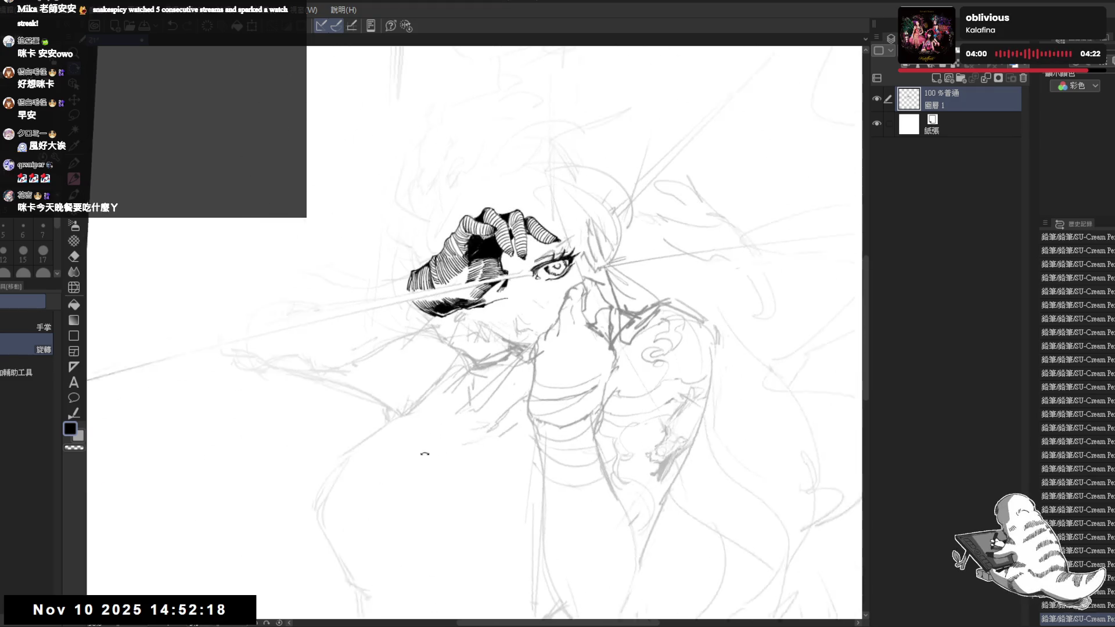
{"action": "key", "text": "minus"}
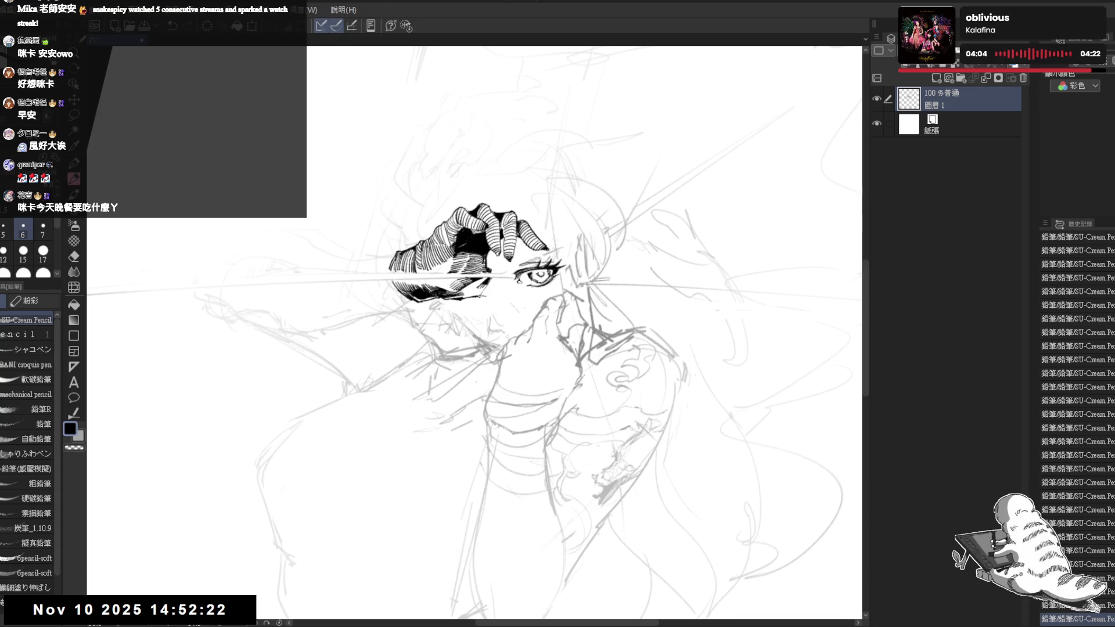
{"action": "key", "text": "minus"}
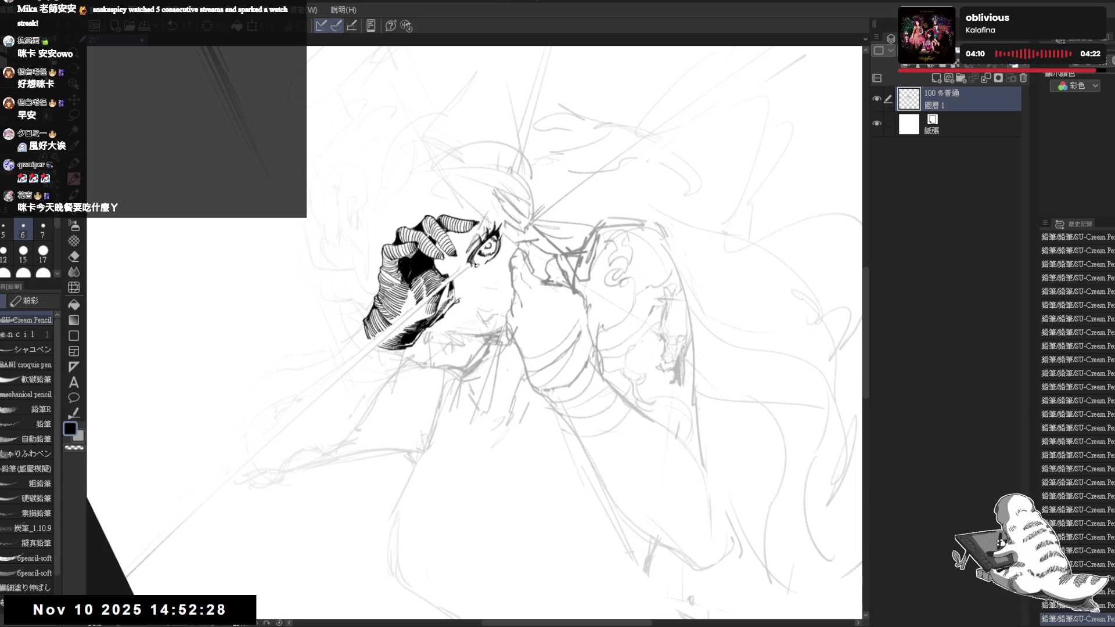
{"action": "key", "text": "asciicircum"}
{"action": "key", "text": "e"}
{"action": "key", "text": "minus"}
{"action": "key", "text": "minus"}
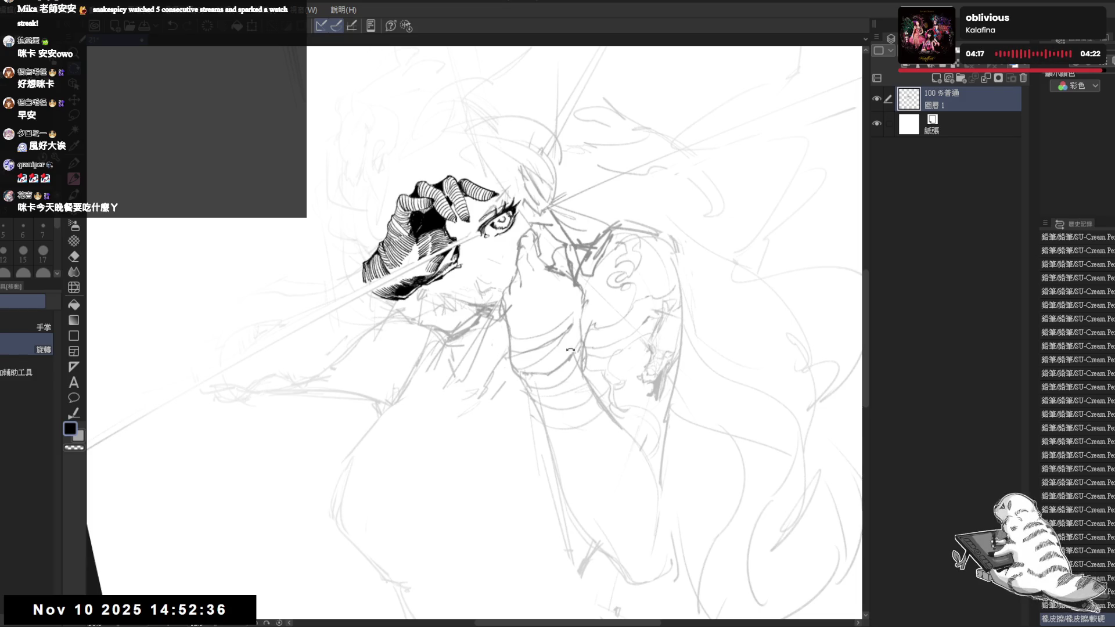
{"action": "key", "text": "minus"}
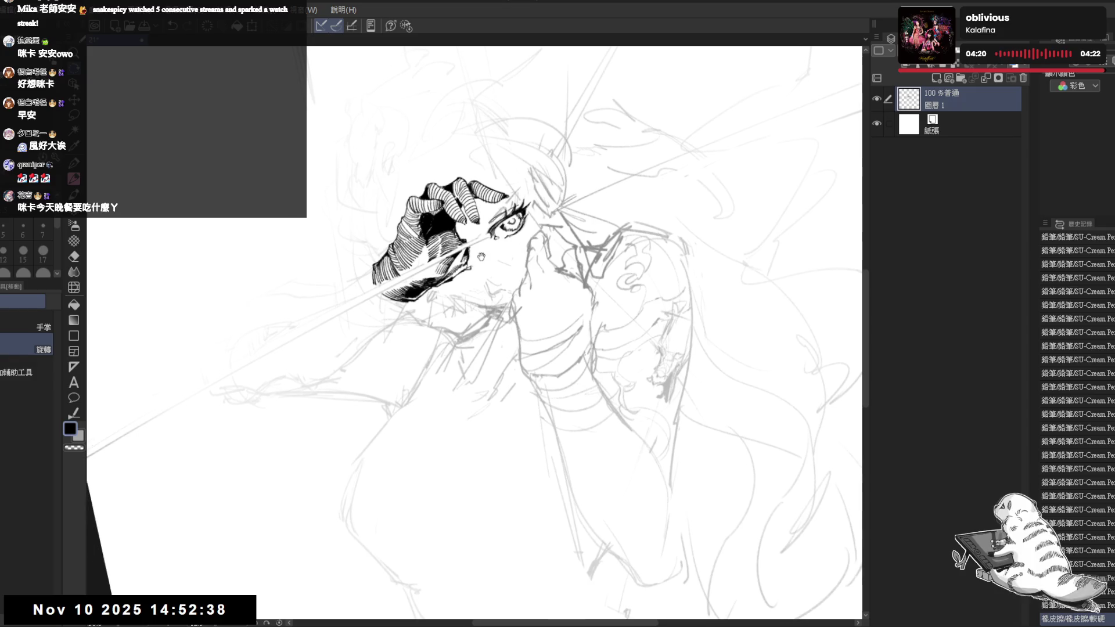
Try a short pencil line between the hand and eye, then undo it.
{"action": "key", "text": "e"}
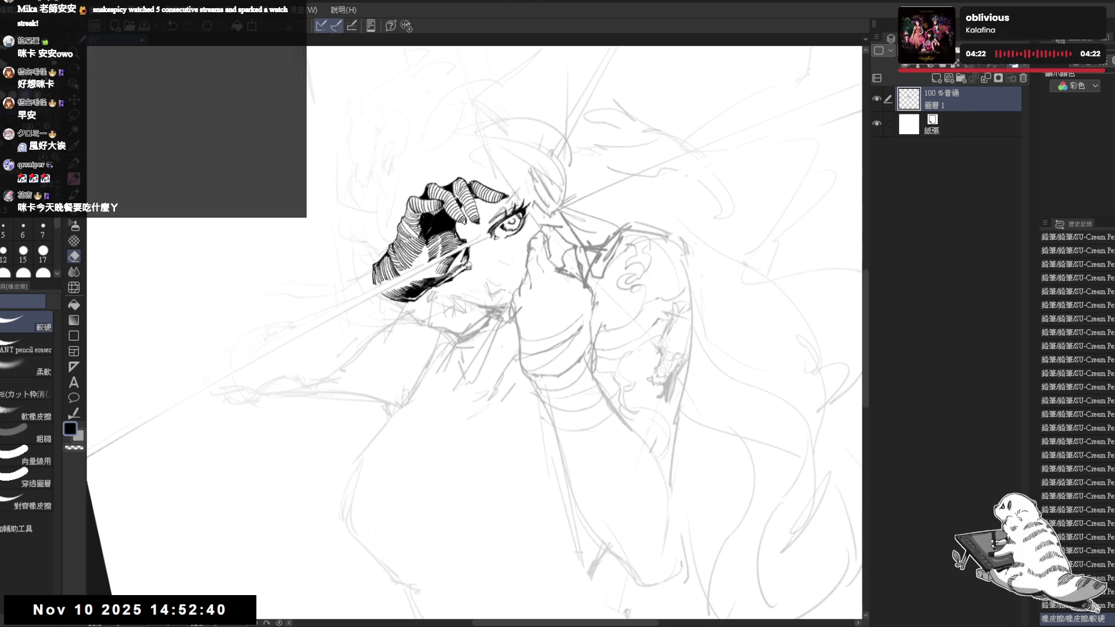
{"action": "key", "text": "p"}
{"action": "left_click_drag", "start_coordinate": [474, 252], "coordinate": [466, 285]}
{"action": "key", "text": "e"}
{"action": "key", "text": "p"}
{"action": "key", "text": "ctrl+z"}
{"action": "key", "text": "ctrl+z"}
Restore the stroke and add several small dark strokes beside the eye.
{"action": "key", "text": "h"}
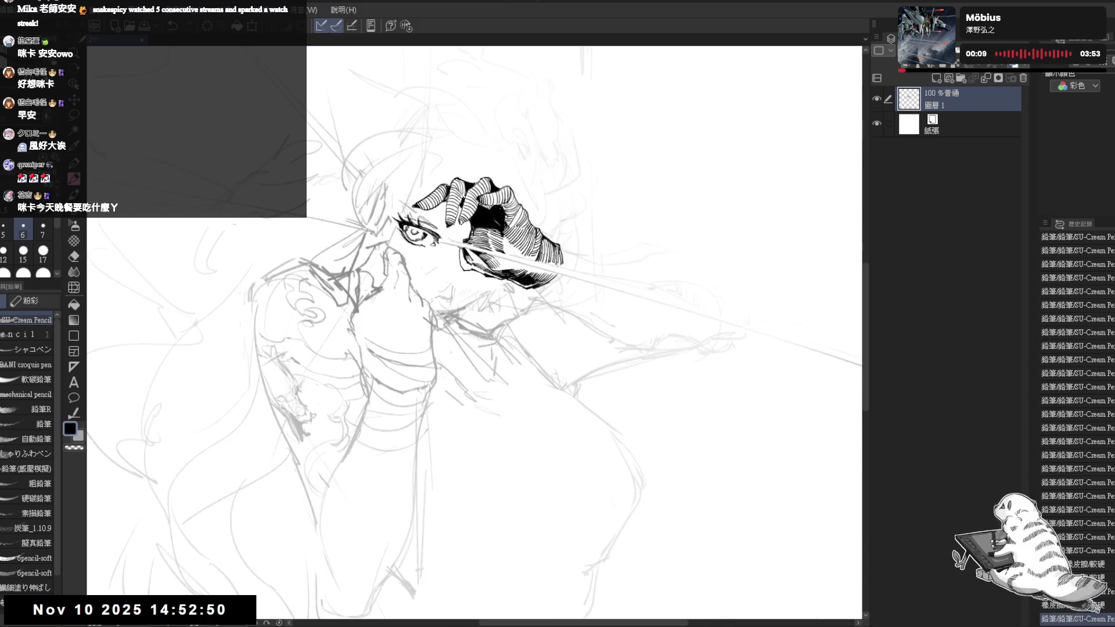
{"action": "scroll", "coordinate": [446, 260], "scroll_direction": "up", "scroll_amount": 1}
{"action": "key", "text": "ctrl+z"}
{"action": "key", "text": "ctrl+z"}
{"action": "key", "text": "ctrl+y"}
{"action": "left_click_drag", "start_coordinate": [432, 267], "coordinate": [437, 278]}
{"action": "left_click_drag", "start_coordinate": [434, 266], "coordinate": [439, 277]}
Rotate and zoom the canvas view to frame the bandaged hand.
{"action": "key", "text": "asciicircum"}
{"action": "key", "text": "asciicircum"}
{"action": "key", "text": "minus"}
{"action": "key", "text": "minus"}
{"action": "key", "text": "minus"}
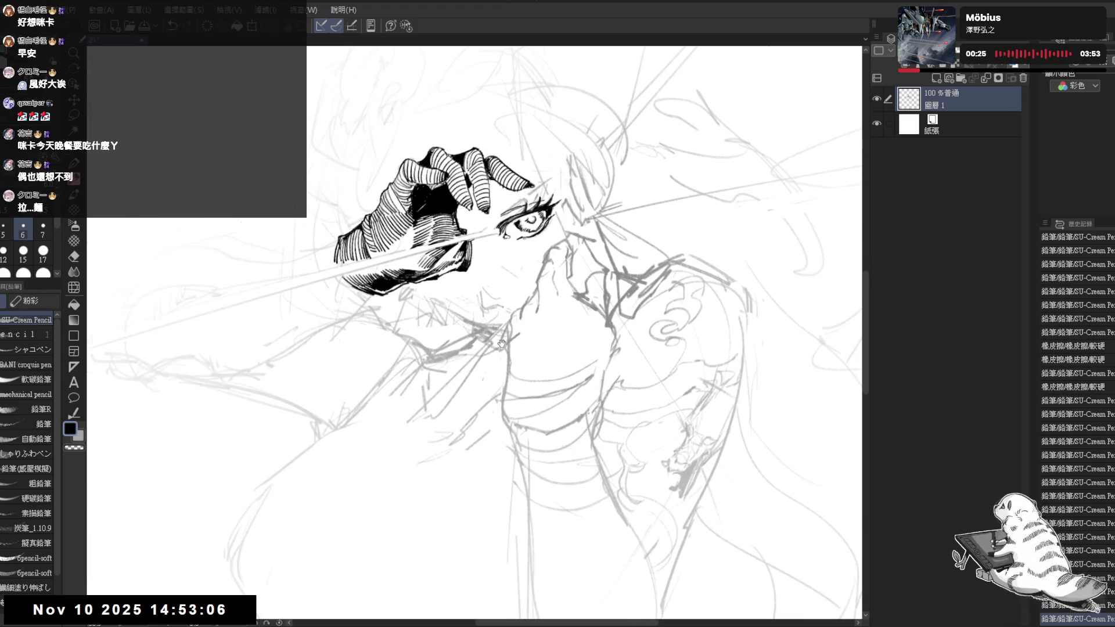
{"action": "key", "text": "minus"}
{"action": "key", "text": "minus"}
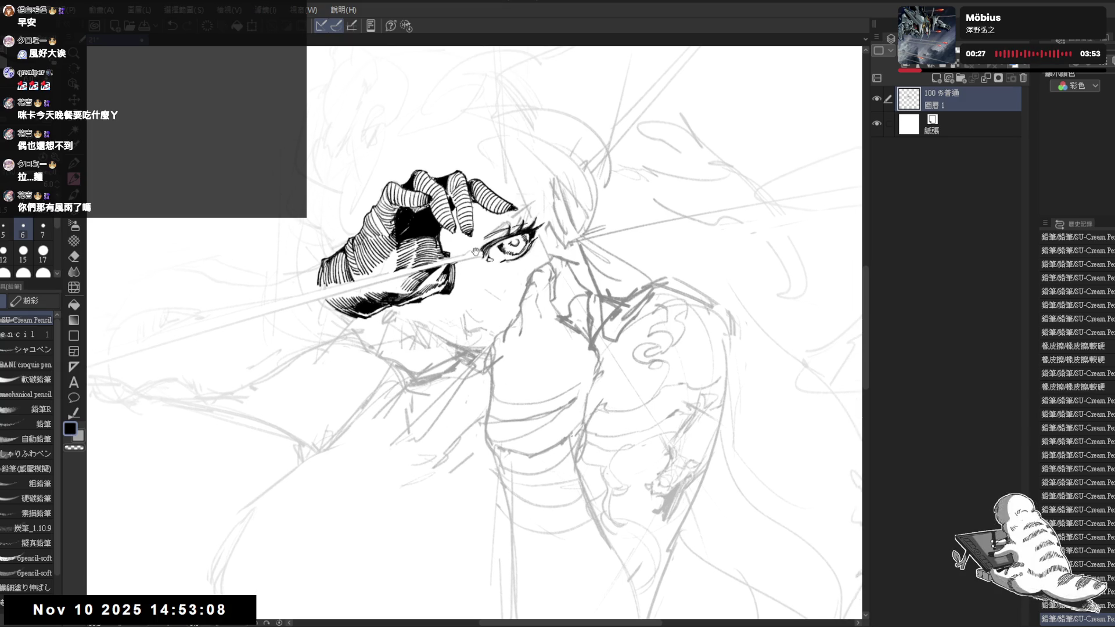
{"action": "scroll", "coordinate": [448, 243], "scroll_direction": "down", "scroll_amount": 1}
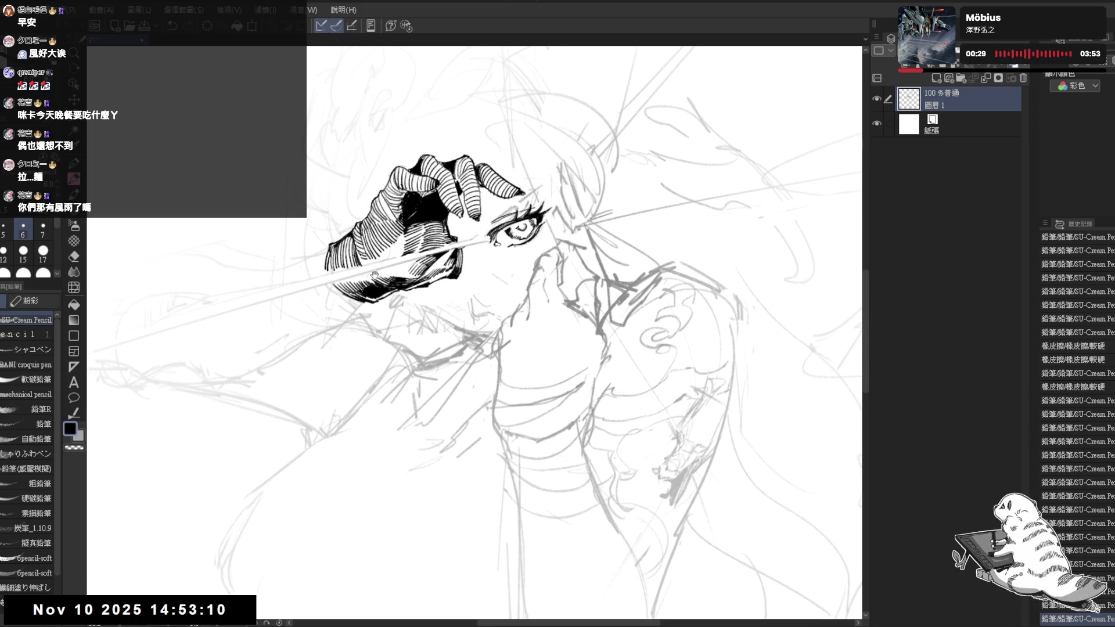
{"action": "left_click_drag", "start_coordinate": [369, 276], "coordinate": [397, 175]}
{"action": "scroll", "coordinate": [398, 174], "scroll_direction": "down", "scroll_amount": 2}
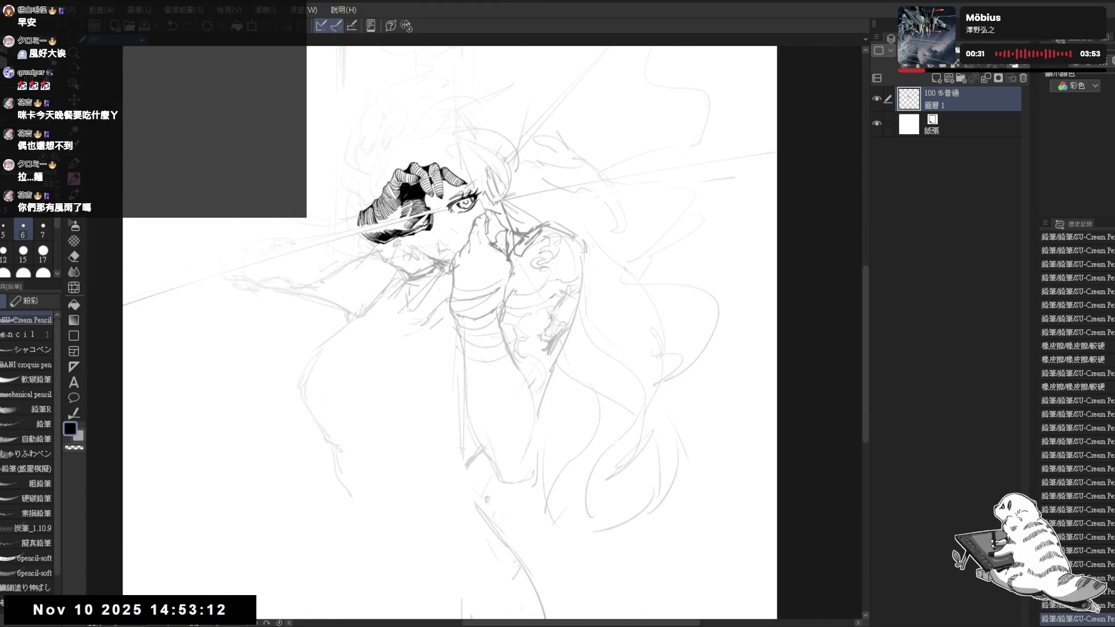
{"action": "scroll", "coordinate": [442, 213], "scroll_direction": "up", "scroll_amount": 1}
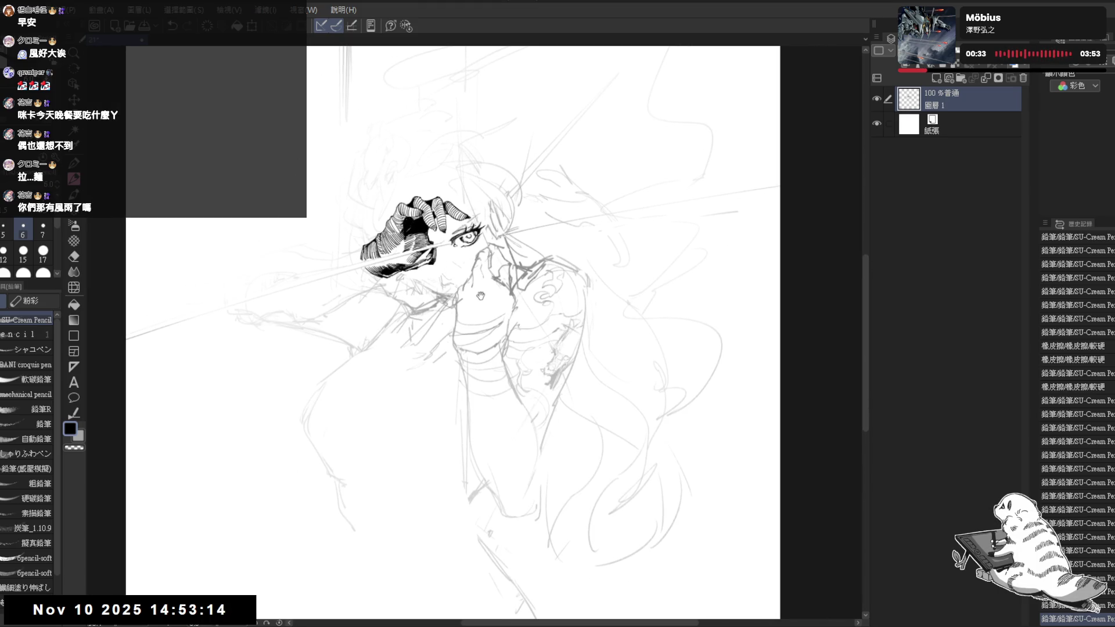
{"action": "scroll", "coordinate": [438, 281], "scroll_direction": "up", "scroll_amount": 2}
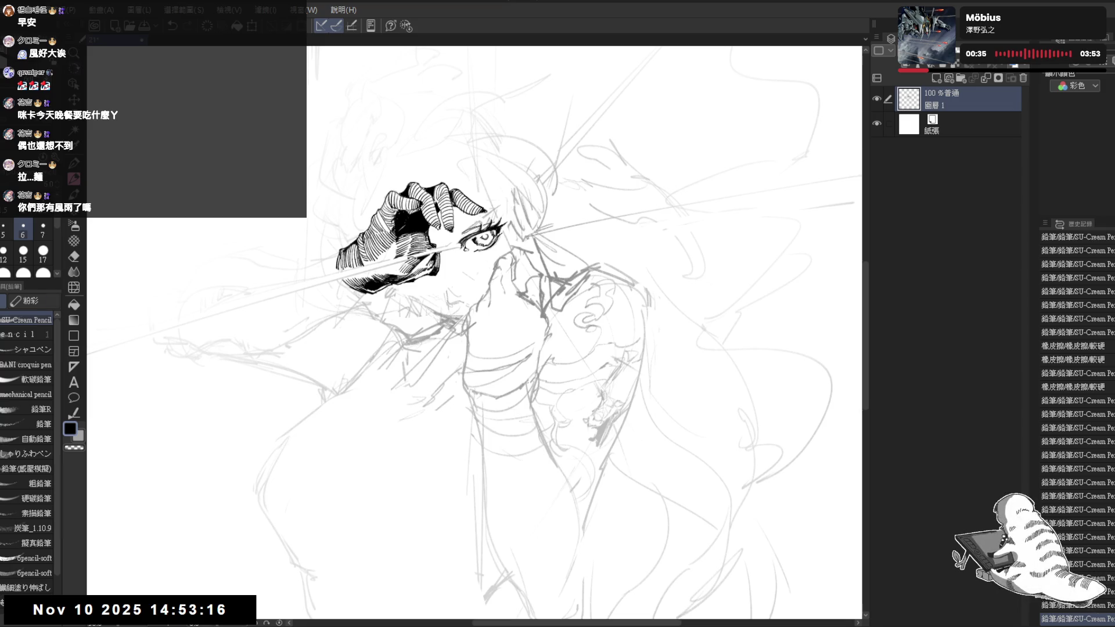
Erase bits of ink to clean up the edge along the bandaged hand.
{"action": "left_click_drag", "start_coordinate": [295, 430], "coordinate": [461, 542]}
{"action": "scroll", "coordinate": [394, 302], "scroll_direction": "up", "scroll_amount": 2}
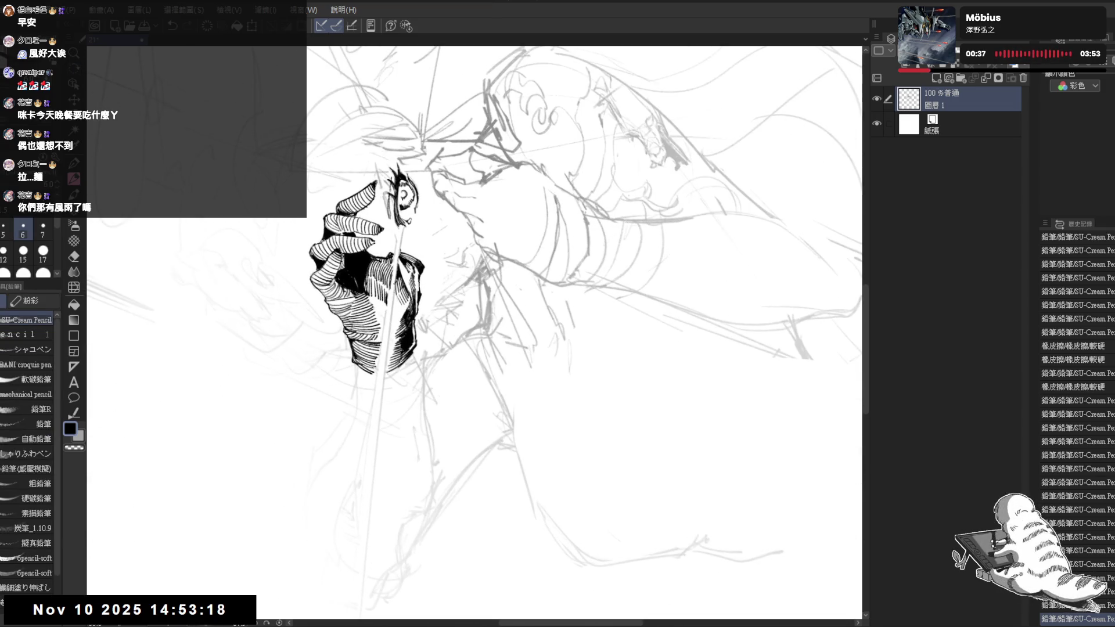
{"action": "scroll", "coordinate": [394, 302], "scroll_direction": "up", "scroll_amount": 1}
{"action": "key", "text": "e"}
{"action": "mouse_move", "coordinate": [395, 254]}
{"action": "left_mouse_down"}
{"action": "mouse_move", "coordinate": [385, 323]}
{"action": "mouse_move", "coordinate": [398, 250]}
{"action": "left_mouse_up"}
{"action": "left_click_drag", "start_coordinate": [392, 299], "coordinate": [395, 257]}
Recentre on the hand and face and add fine pencil strokes with a smaller brush.
{"action": "key", "text": "p"}
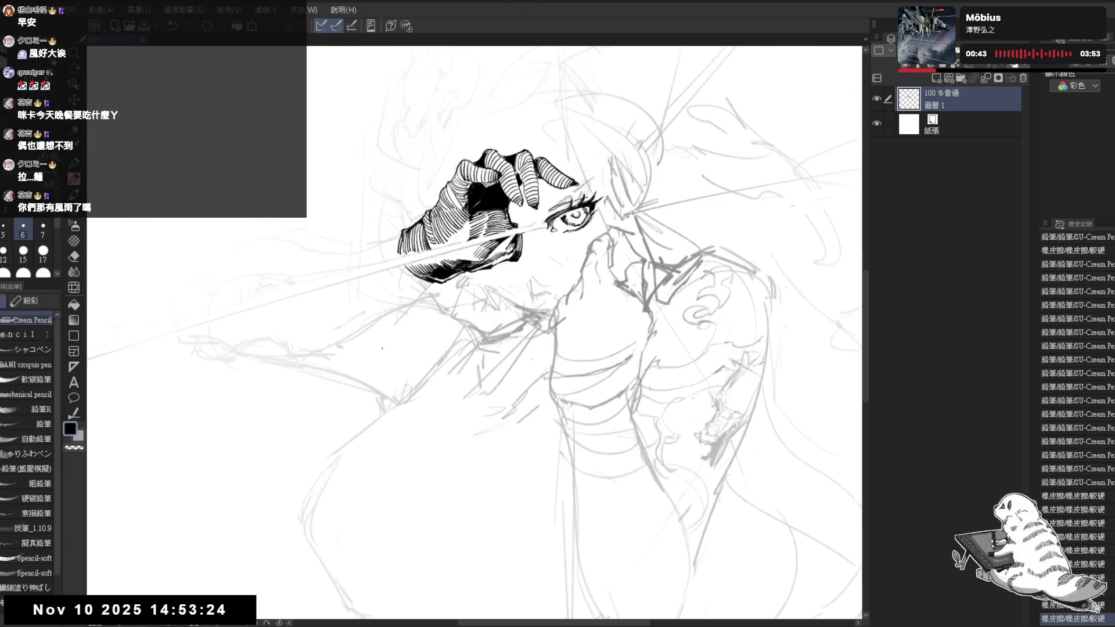
{"action": "scroll", "coordinate": [482, 325], "scroll_direction": "down", "scroll_amount": 3}
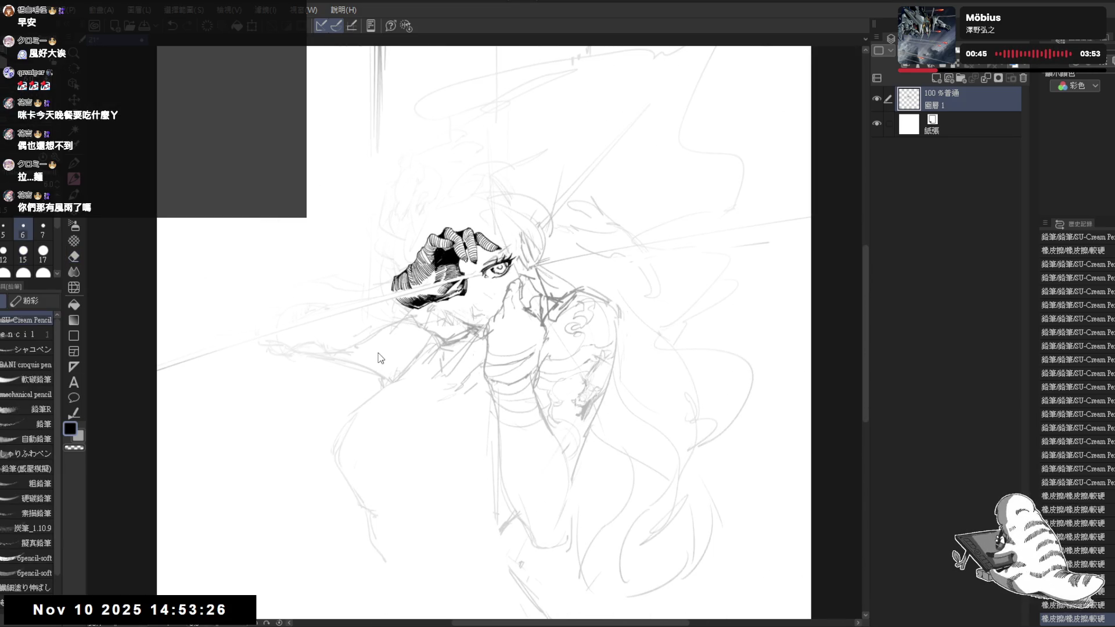
{"action": "scroll", "coordinate": [377, 353], "scroll_direction": "up", "scroll_amount": 2}
{"action": "mouse_move", "coordinate": [465, 386]}
{"action": "left_mouse_down"}
{"action": "mouse_move", "coordinate": [380, 458]}
{"action": "mouse_move", "coordinate": [330, 394]}
{"action": "left_mouse_up"}
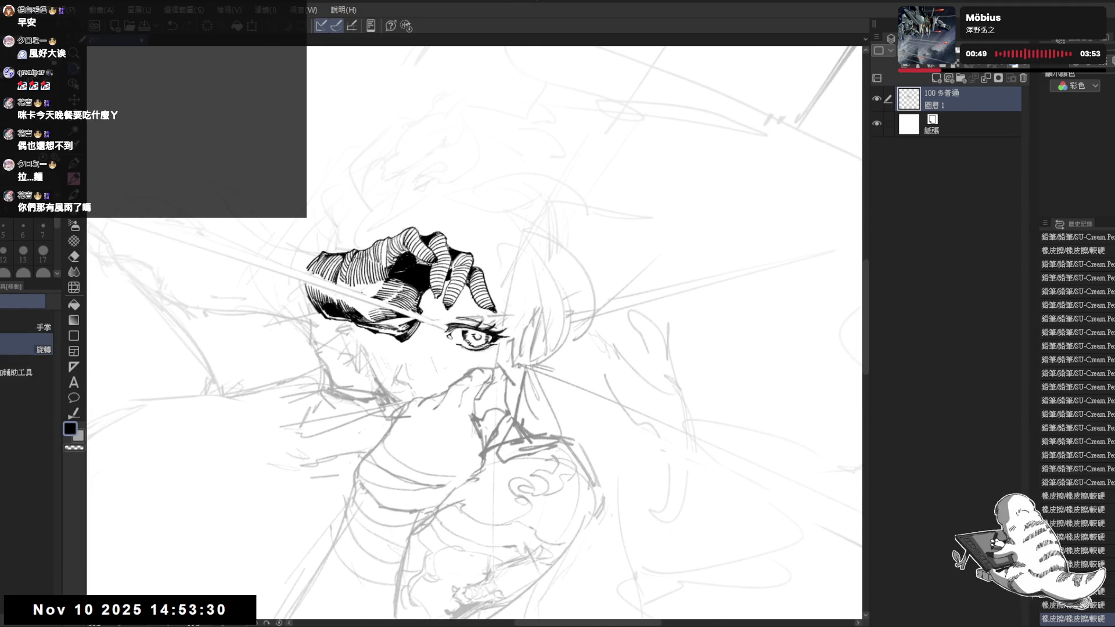
{"action": "mouse_move", "coordinate": [372, 294]}
{"action": "left_mouse_down"}
{"action": "mouse_move", "coordinate": [349, 433]}
{"action": "mouse_move", "coordinate": [442, 370]}
{"action": "left_mouse_up"}
{"action": "key", "text": "p"}
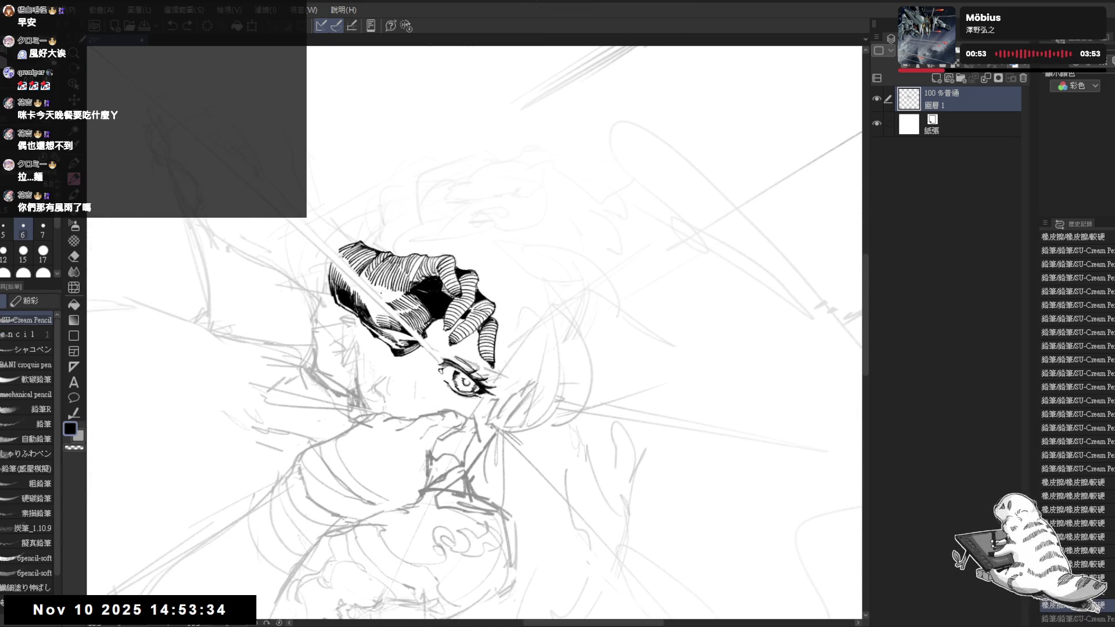
{"action": "mouse_move", "coordinate": [383, 293]}
{"action": "left_mouse_down"}
{"action": "mouse_move", "coordinate": [390, 307]}
{"action": "mouse_move", "coordinate": [412, 300]}
{"action": "left_mouse_up"}
{"action": "key", "text": "["}
{"action": "left_click_drag", "start_coordinate": [410, 294], "coordinate": [415, 302]}
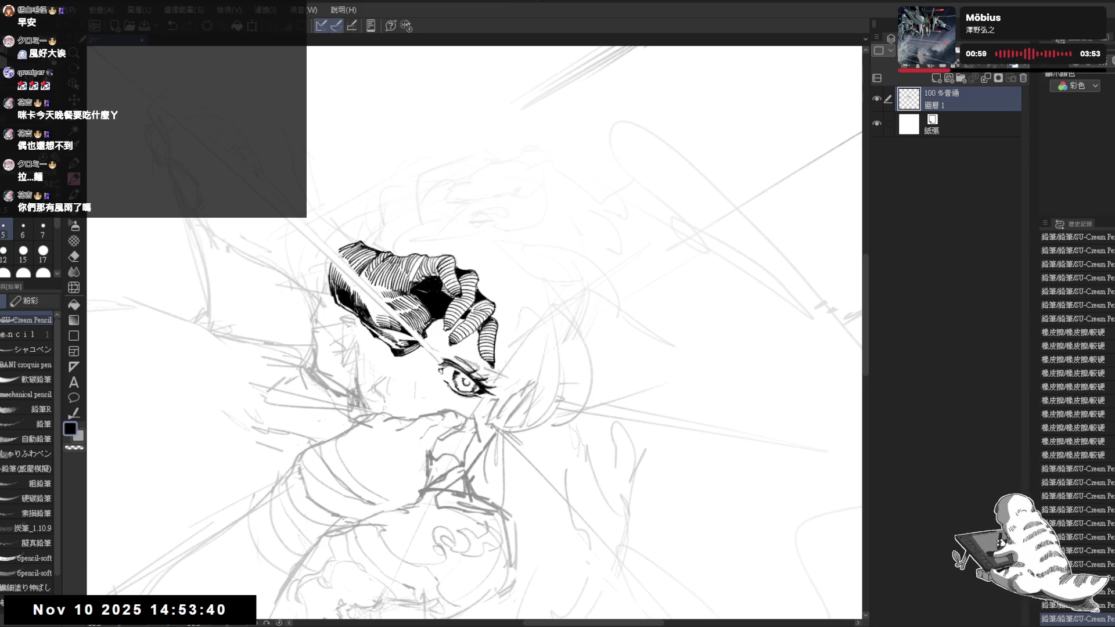
Erase a small stray mark near the hand using a slightly larger eraser.
{"action": "key", "text": "minus"}
{"action": "key", "text": "minus"}
{"action": "key", "text": "minus"}
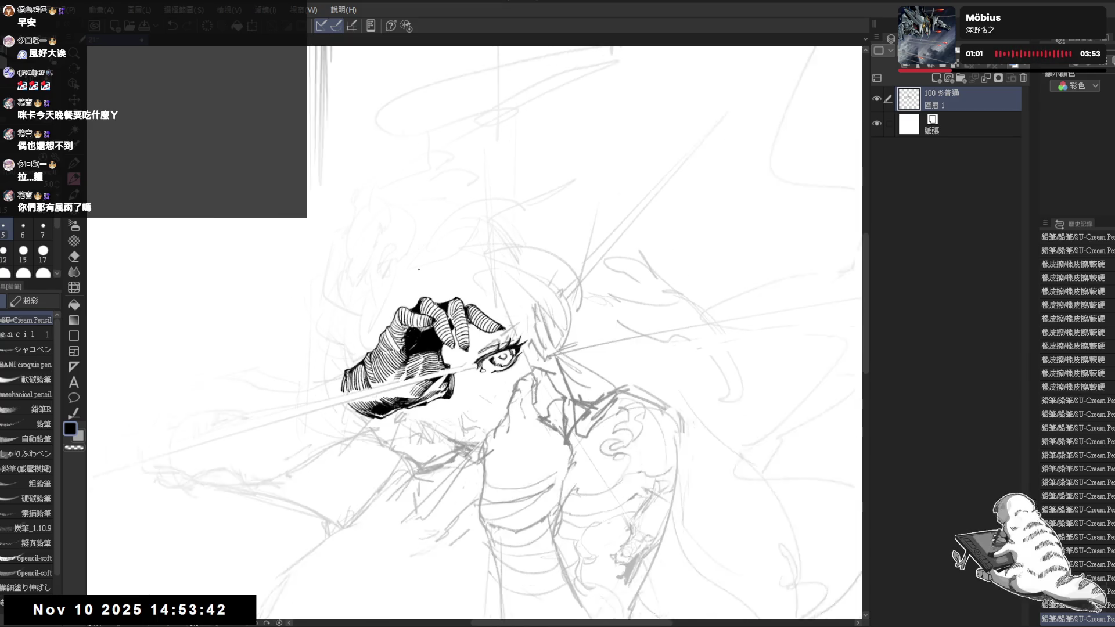
{"action": "scroll", "coordinate": [476, 331], "scroll_direction": "down", "scroll_amount": 3}
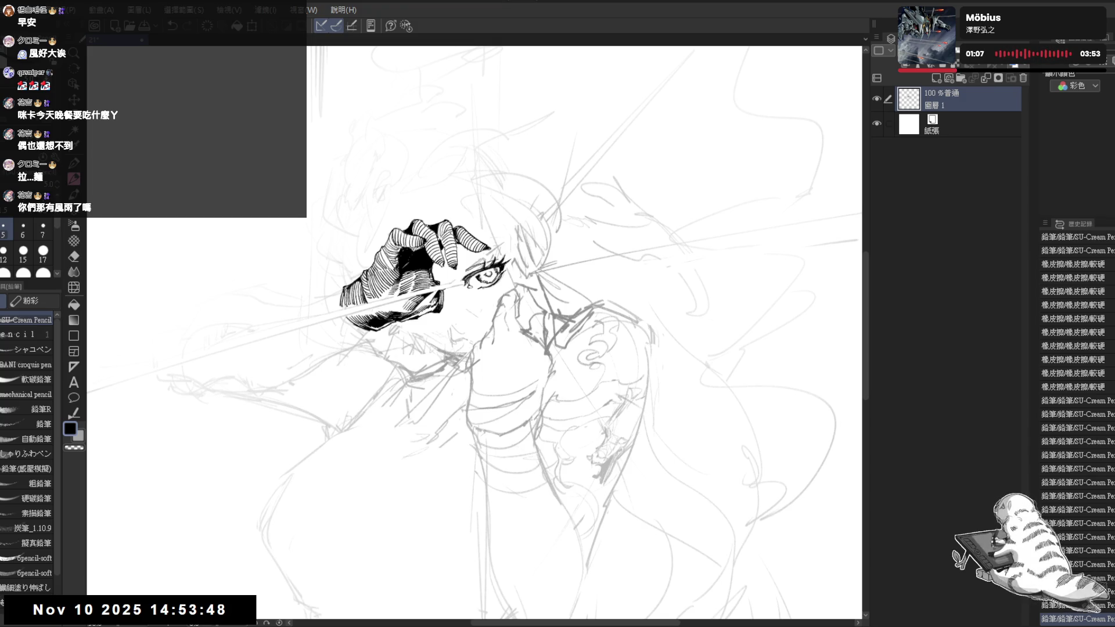
{"action": "scroll", "coordinate": [475, 331], "scroll_direction": "up", "scroll_amount": 2}
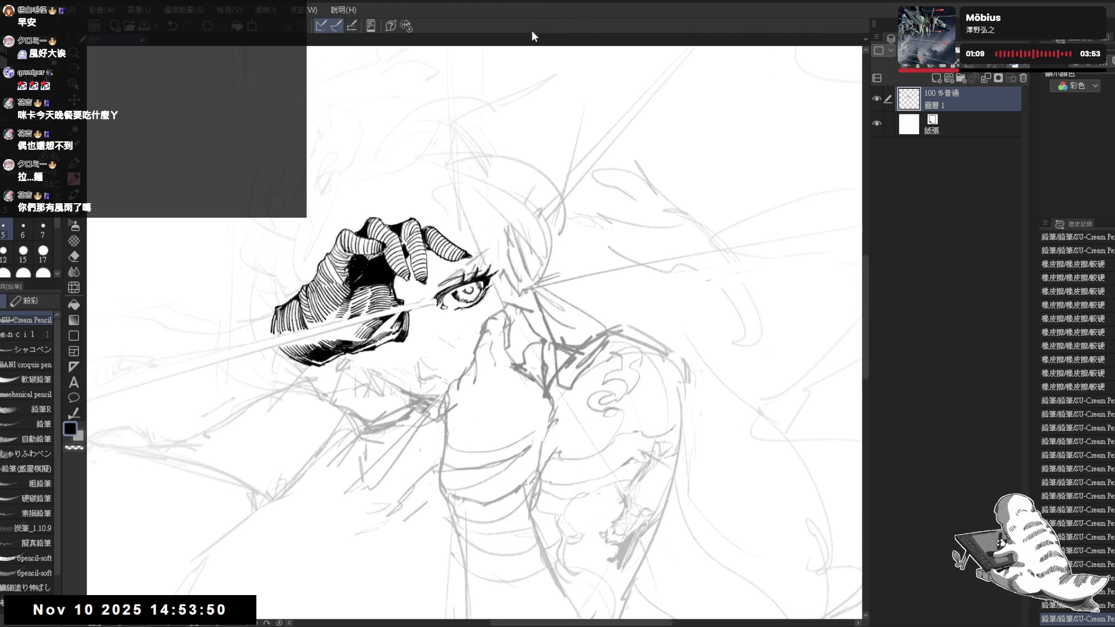
{"action": "scroll", "coordinate": [474, 331], "scroll_direction": "up", "scroll_amount": 2}
{"action": "left_click_drag", "start_coordinate": [472, 181], "coordinate": [430, 218]}
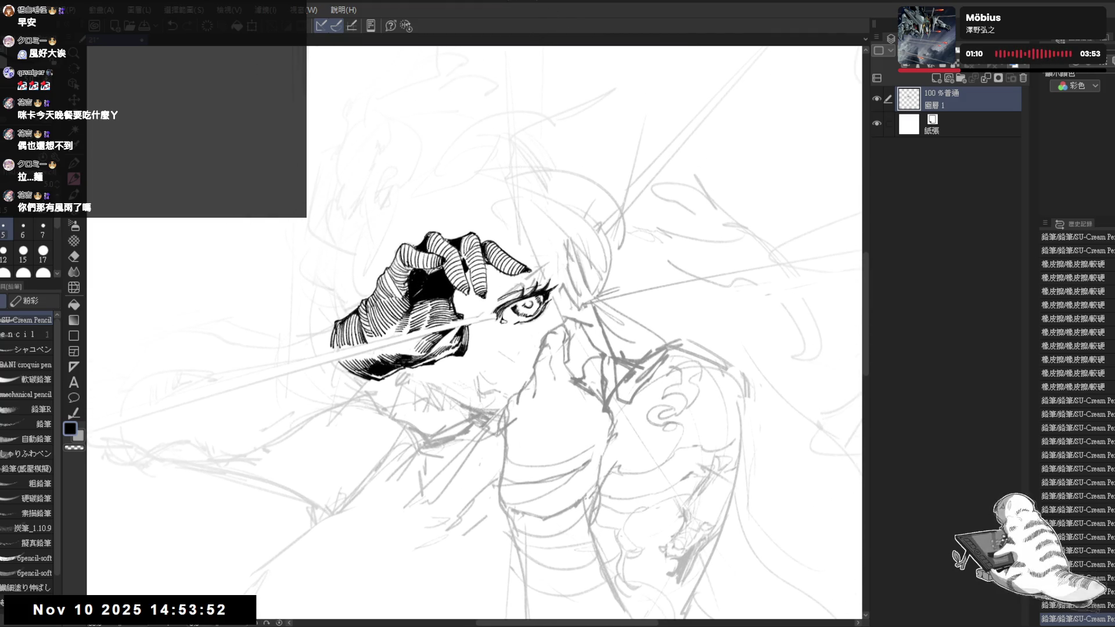
{"action": "key", "text": "e"}
{"action": "key", "text": "minus"}
{"action": "key", "text": "minus"}
{"action": "left_click", "coordinate": [380, 277]}
{"action": "key", "text": "asciicircum"}
{"action": "key", "text": "asciicircum"}
{"action": "key", "text": "bracketright"}
{"action": "left_click", "coordinate": [410, 240]}
{"action": "key", "text": "space"}
Add short hatching strokes on the fist, undoing the last stray one.
{"action": "key", "text": "p"}
{"action": "left_click_drag", "start_coordinate": [415, 223], "coordinate": [426, 231]}
{"action": "left_click_drag", "start_coordinate": [418, 225], "coordinate": [427, 234]}
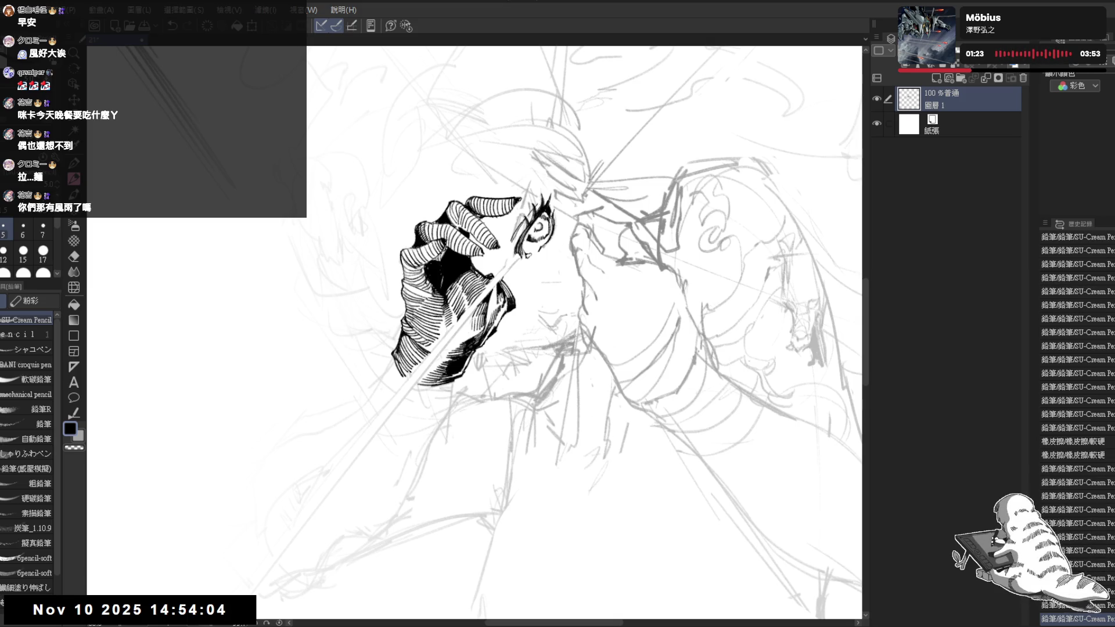
{"action": "key", "text": "h"}
{"action": "key", "text": "minus"}
{"action": "key", "text": "minus"}
{"action": "key", "text": "minus"}
{"action": "key", "text": "minus"}
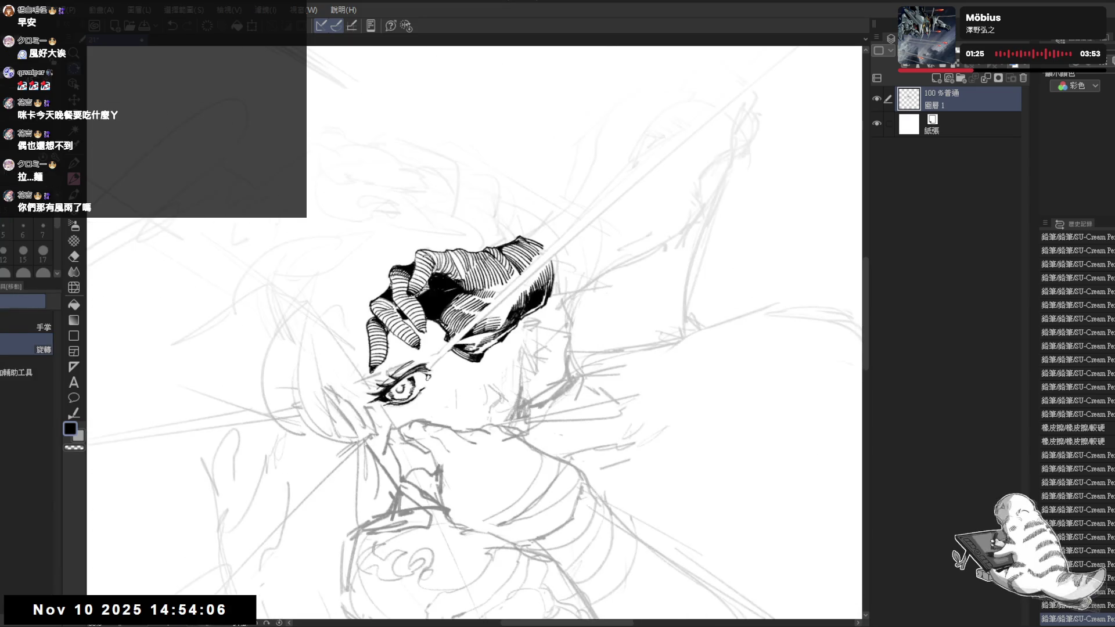
{"action": "key", "text": "ctrl+z"}
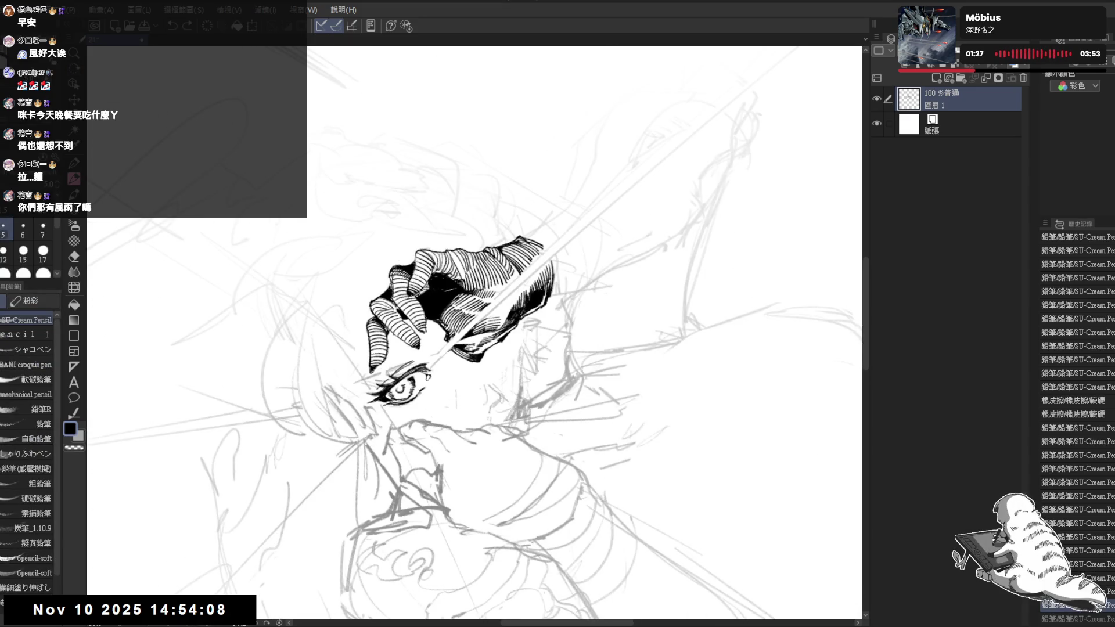
Hatch across the bandaged hand's wrappings, undoing missed strokes.
{"action": "mouse_move", "coordinate": [392, 274]}
{"action": "left_mouse_down"}
{"action": "mouse_move", "coordinate": [394, 301]}
{"action": "mouse_move", "coordinate": [409, 290]}
{"action": "left_mouse_up"}
{"action": "key", "text": "asciicircum"}
{"action": "key", "text": "asciicircum"}
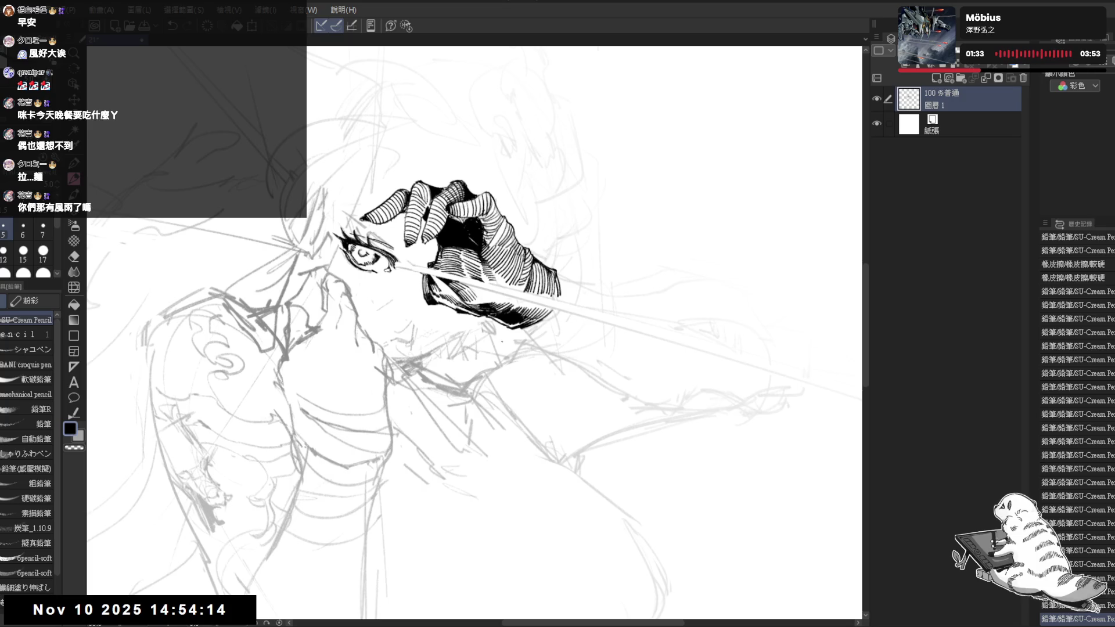
{"action": "scroll", "coordinate": [474, 333], "scroll_direction": "up", "scroll_amount": 2}
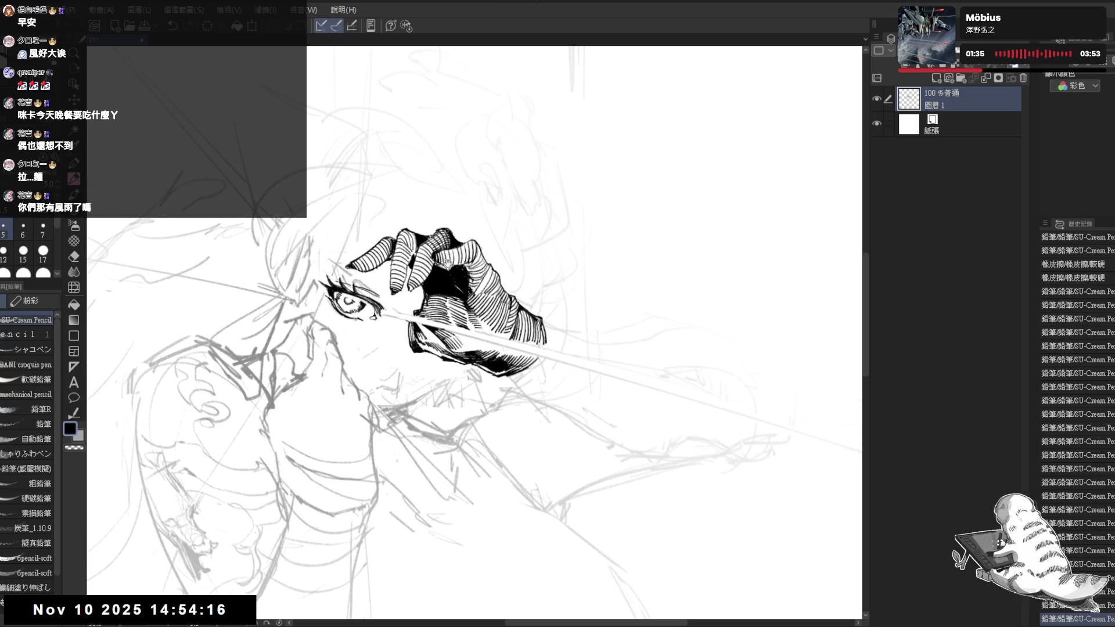
{"action": "key", "text": "minus"}
{"action": "key", "text": "minus"}
{"action": "key", "text": "minus"}
{"action": "key", "text": "ctrl+z"}
{"action": "left_click_drag", "start_coordinate": [401, 289], "coordinate": [410, 298]}
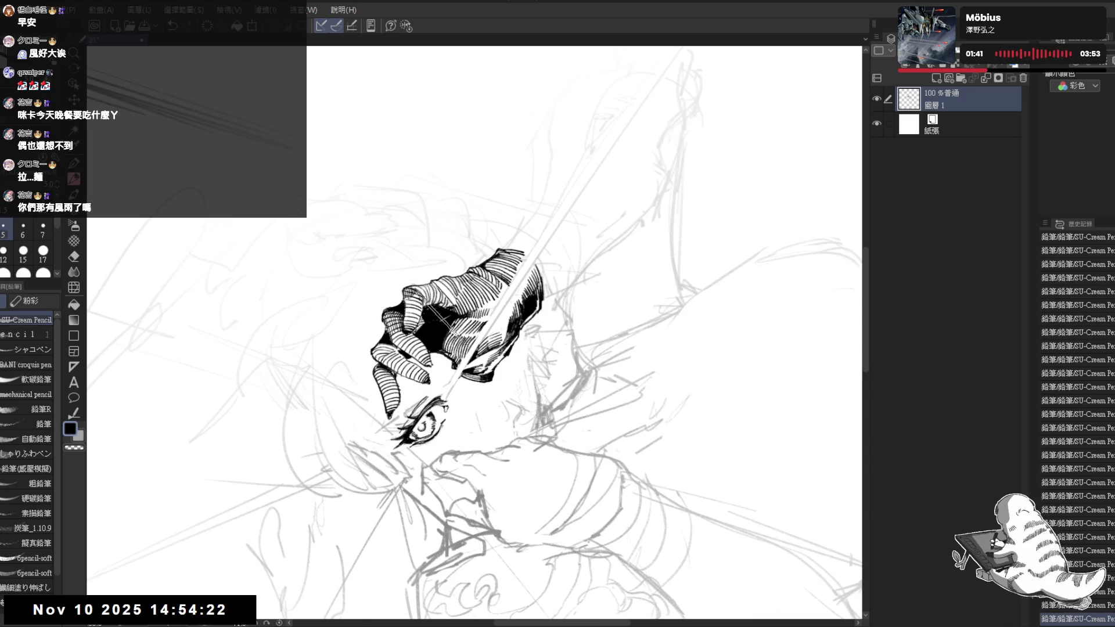
{"action": "key", "text": "asciicircum"}
{"action": "key", "text": "asciicircum"}
{"action": "key", "text": "asciicircum"}
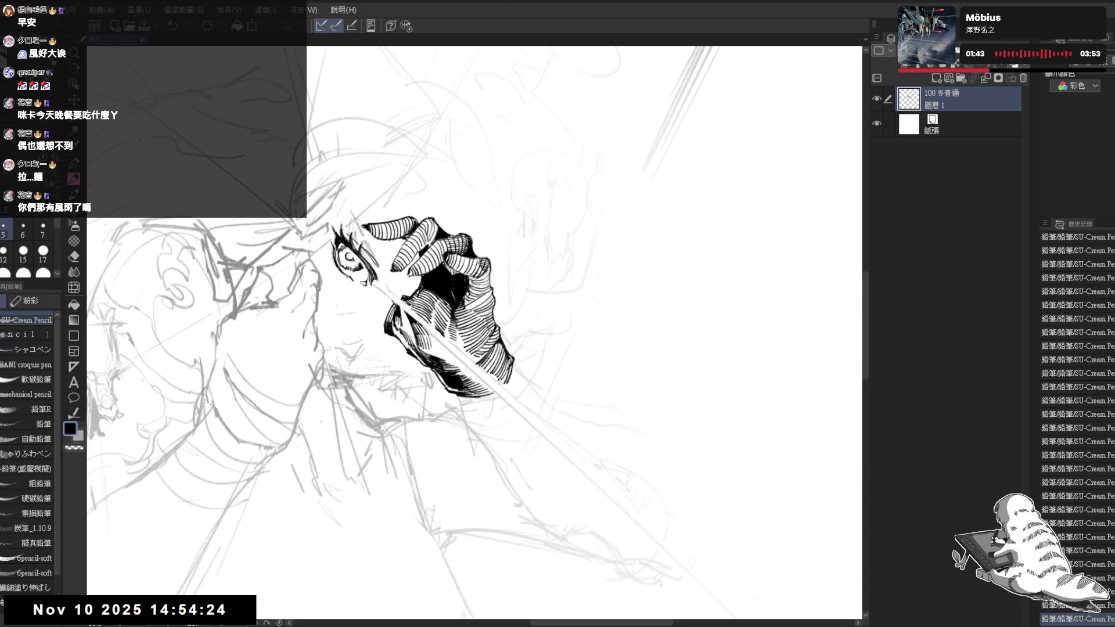
{"action": "key", "text": "ctrl+z"}
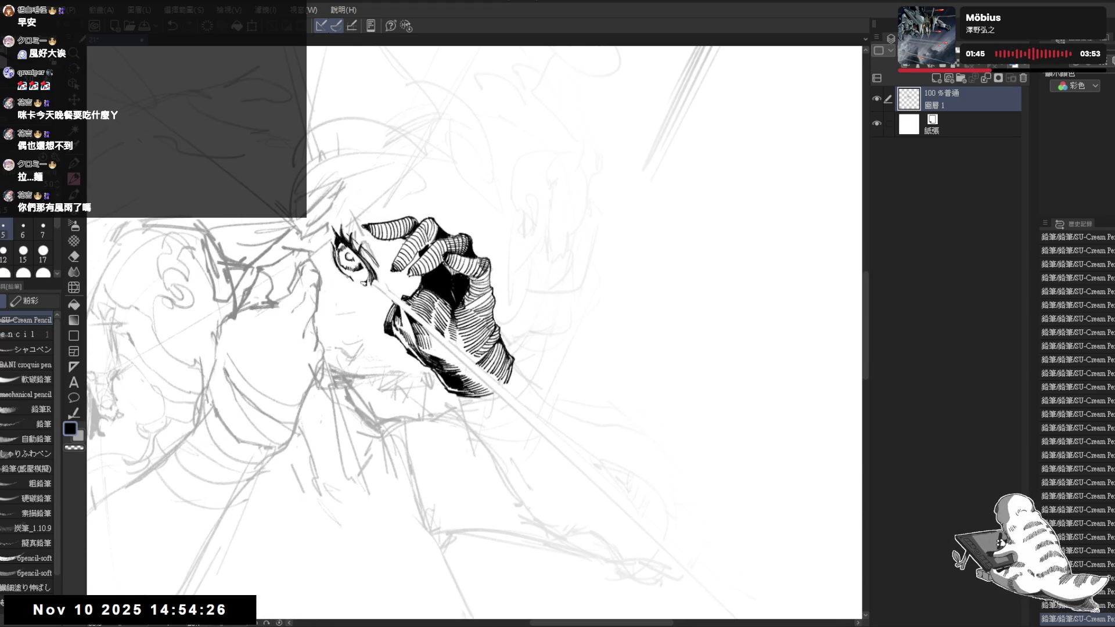
Add a short dark hatch stroke on the fist and turn the view so it stands upright.
{"action": "left_click_drag", "start_coordinate": [480, 281], "coordinate": [487, 290]}
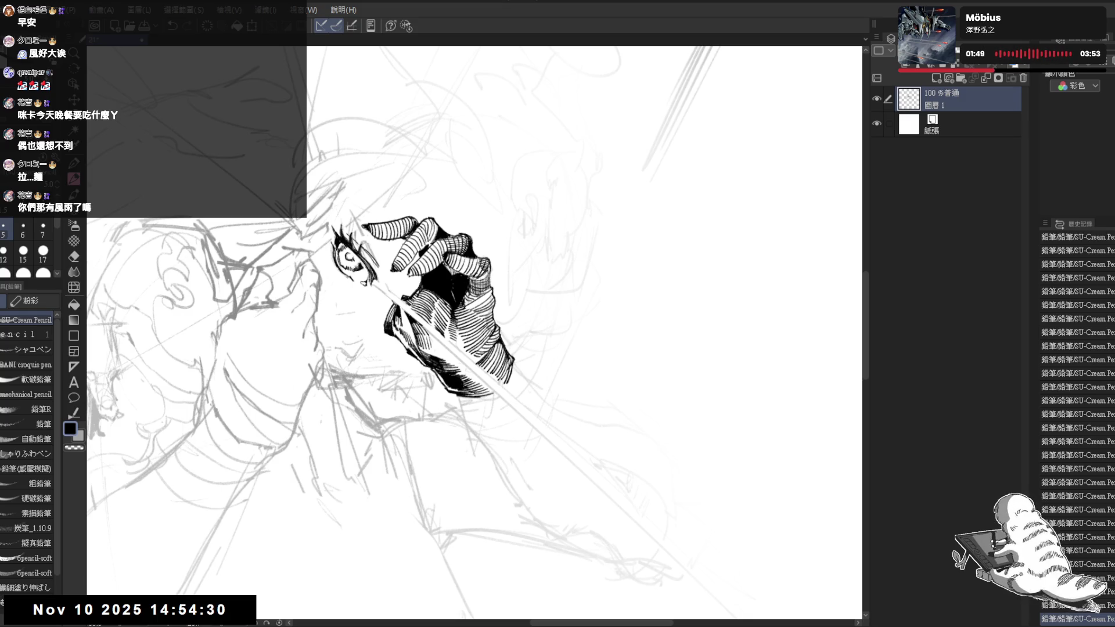
{"action": "key", "text": "minus"}
{"action": "key", "text": "minus"}
{"action": "key", "text": "h"}
{"action": "key", "text": "minus"}
{"action": "key", "text": "minus"}
{"action": "key", "text": "minus"}
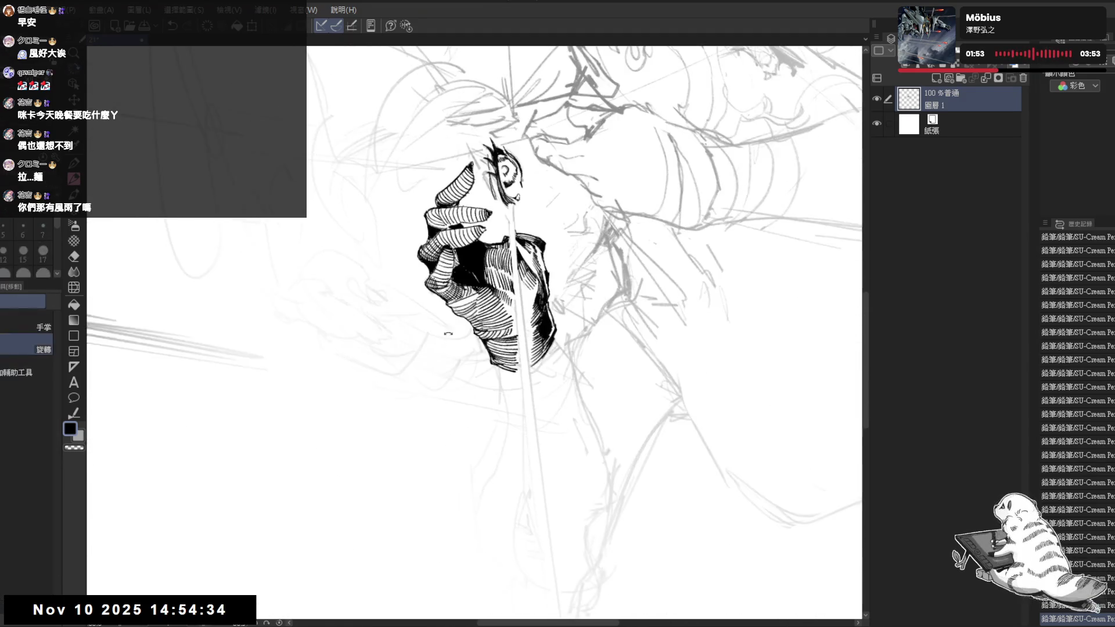
Add short hatching strokes along the fist's left edge after undoing a trial stroke.
{"action": "mouse_move", "coordinate": [426, 258]}
{"action": "left_mouse_down"}
{"action": "mouse_move", "coordinate": [424, 285]}
{"action": "mouse_move", "coordinate": [430, 273]}
{"action": "mouse_move", "coordinate": [440, 290]}
{"action": "mouse_move", "coordinate": [418, 372]}
{"action": "mouse_move", "coordinate": [465, 401]}
{"action": "mouse_move", "coordinate": [504, 397]}
{"action": "mouse_move", "coordinate": [465, 371]}
{"action": "mouse_move", "coordinate": [430, 325]}
{"action": "left_mouse_up"}
{"action": "key", "text": "ctrl+z"}
{"action": "key", "text": "ctrl+z"}
{"action": "left_click", "coordinate": [418, 296]}
{"action": "left_click_drag", "start_coordinate": [421, 286], "coordinate": [428, 307]}
{"action": "key", "text": "ctrl+at"}
{"action": "key", "text": "h"}
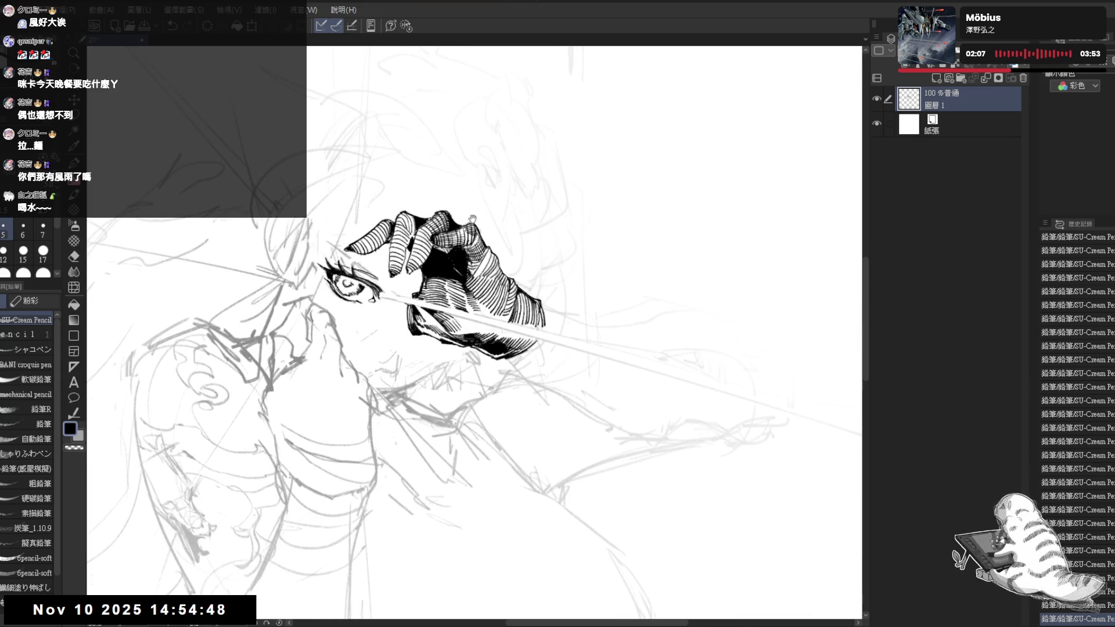
Erase a stray mark near the fist, keeping the hatching intact.
{"action": "key", "text": "e"}
{"action": "left_click_drag", "start_coordinate": [448, 256], "coordinate": [456, 261]}
{"action": "key", "text": "ctrl+z"}
{"action": "key", "text": "p"}
{"action": "key", "text": "e"}
{"action": "mouse_move", "coordinate": [457, 257]}
{"action": "left_mouse_down"}
{"action": "mouse_move", "coordinate": [455, 269]}
{"action": "mouse_move", "coordinate": [444, 261]}
{"action": "left_mouse_up"}
{"action": "key", "text": "p"}
Clean a small mark at the top of the hand and add a pencil stroke beside it.
{"action": "key", "text": "r"}
{"action": "key", "text": "p"}
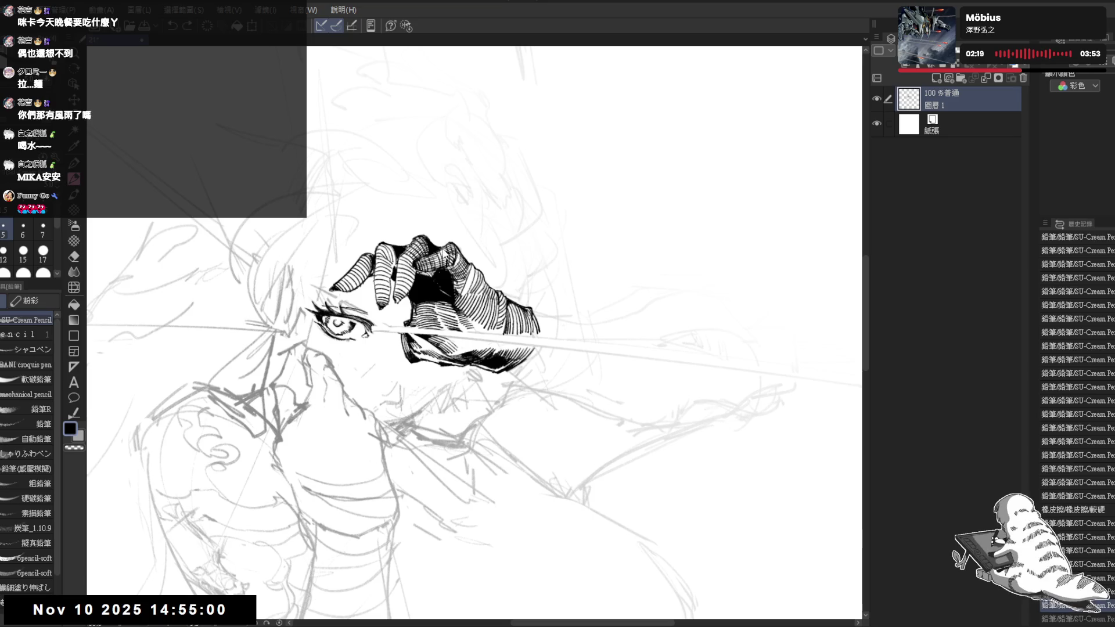
{"action": "left_click_drag", "start_coordinate": [444, 249], "coordinate": [452, 243]}
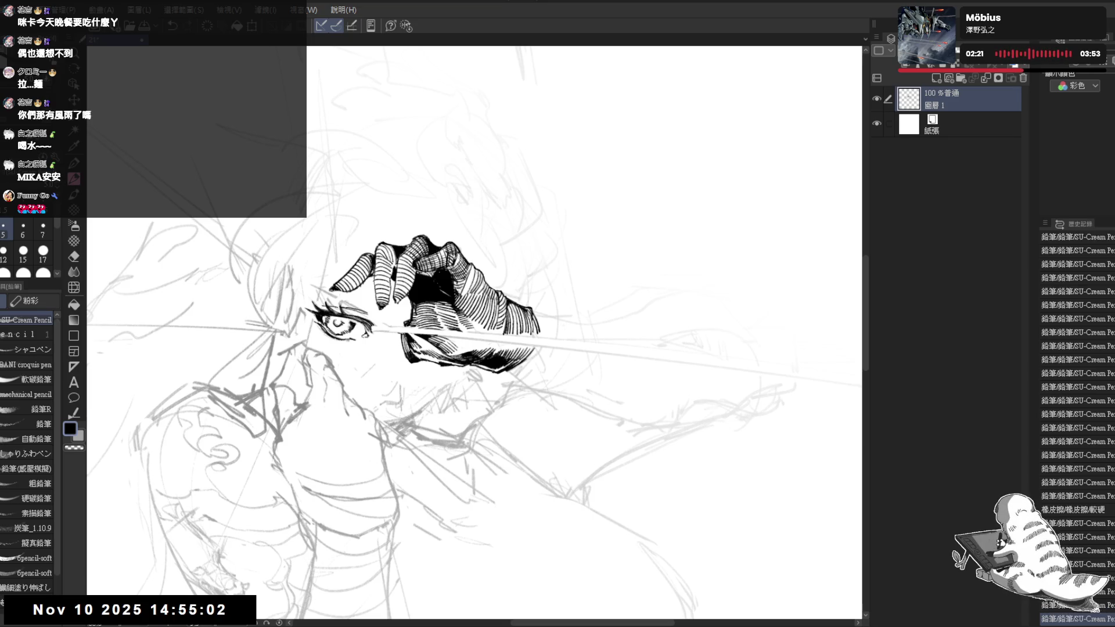
{"action": "key", "text": "minus"}
{"action": "key", "text": "minus"}
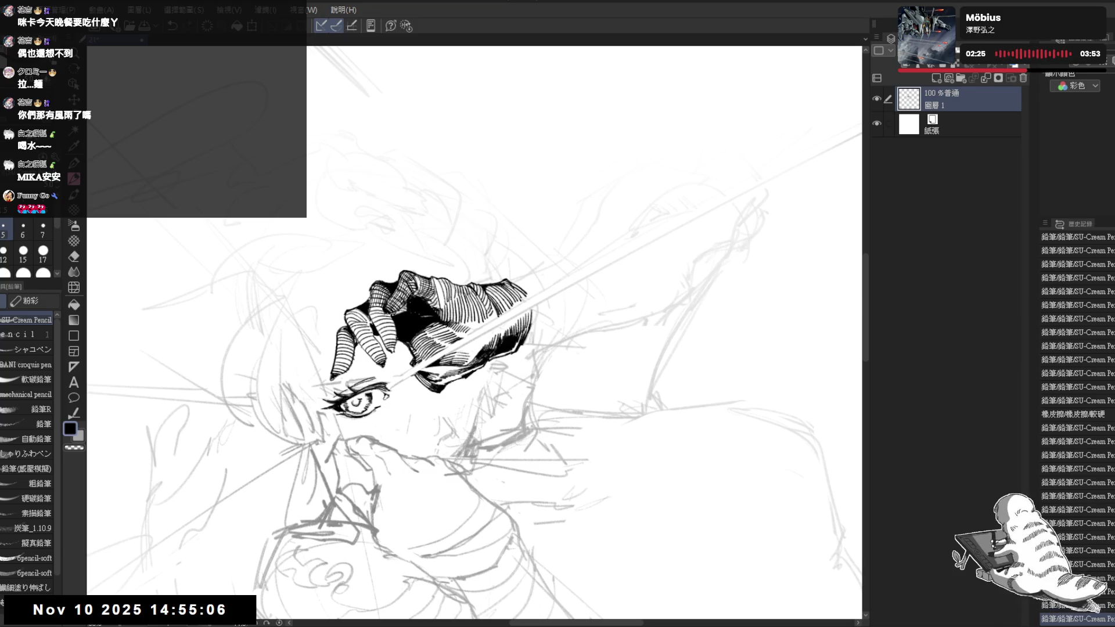
{"action": "key", "text": "h"}
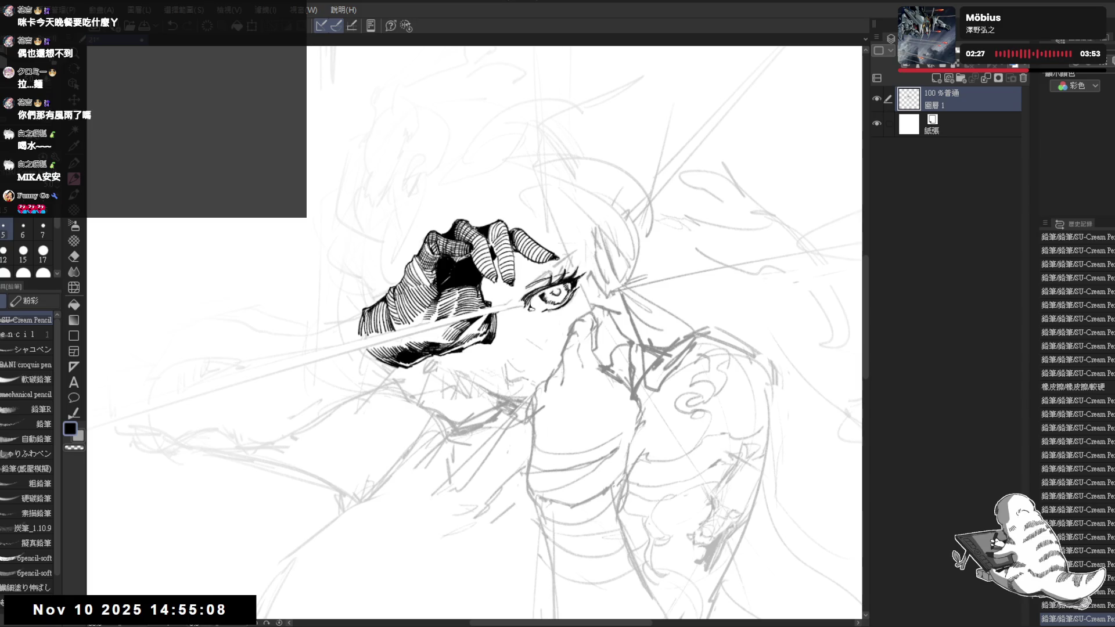
{"action": "left_click_drag", "start_coordinate": [430, 241], "coordinate": [436, 252]}
{"action": "left_click_drag", "start_coordinate": [679, 398], "coordinate": [694, 404]}
Add dense hatching strokes in the hair beside the hand.
{"action": "key", "text": "equal"}
{"action": "key", "text": "e"}
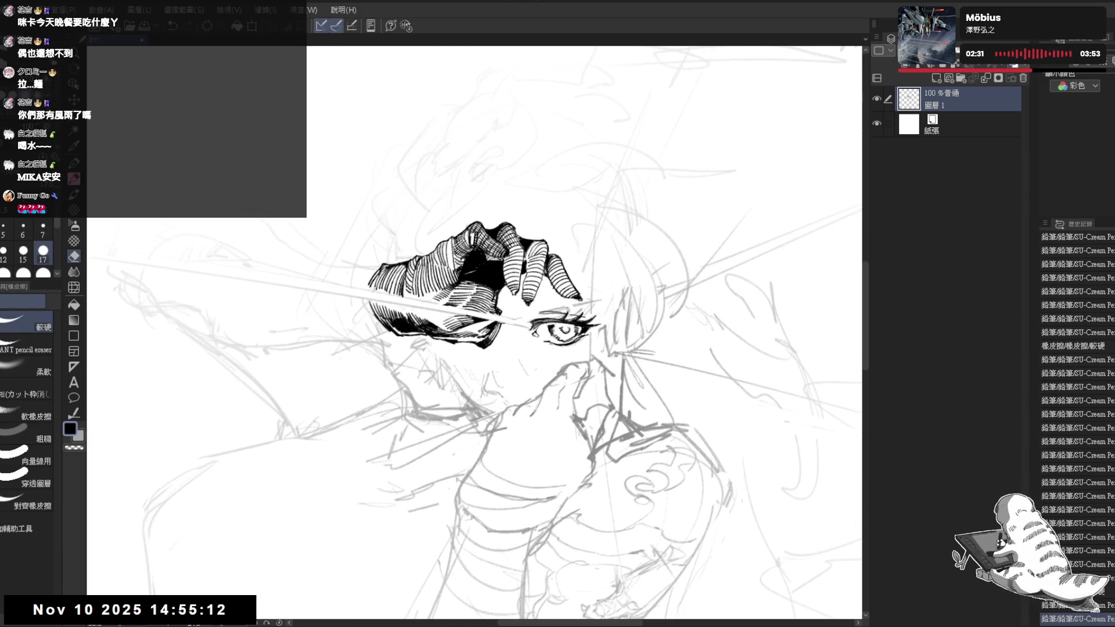
{"action": "key", "text": "p"}
{"action": "left_click_drag", "start_coordinate": [458, 233], "coordinate": [461, 239]}
{"action": "left_click_drag", "start_coordinate": [456, 236], "coordinate": [467, 257]}
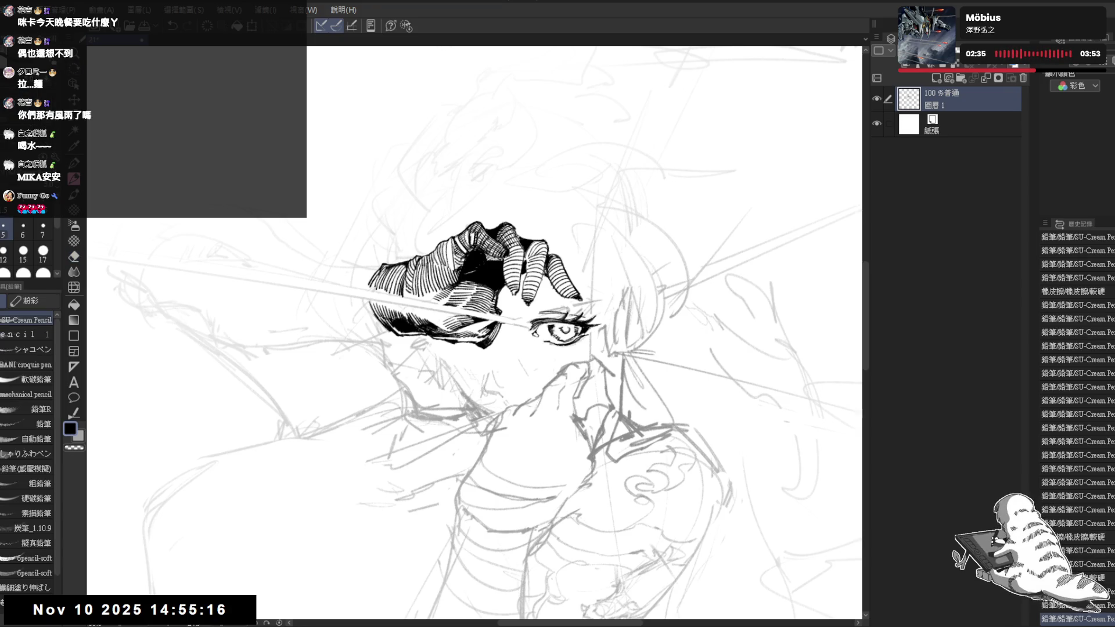
{"action": "left_click_drag", "start_coordinate": [454, 243], "coordinate": [468, 268]}
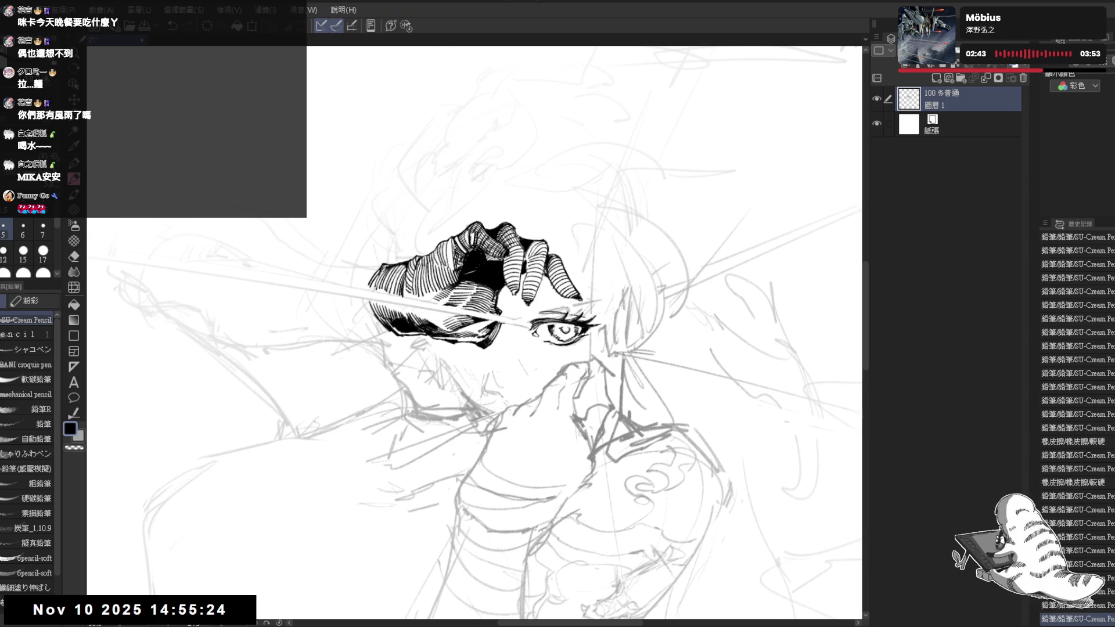
Readjust zoom and rotation, then place another small pencil stroke.
{"action": "key", "text": "ctrl+minus"}
{"action": "key", "text": "minus"}
{"action": "key", "text": "ctrl+plus"}
{"action": "key", "text": "r"}
{"action": "key", "text": "e"}
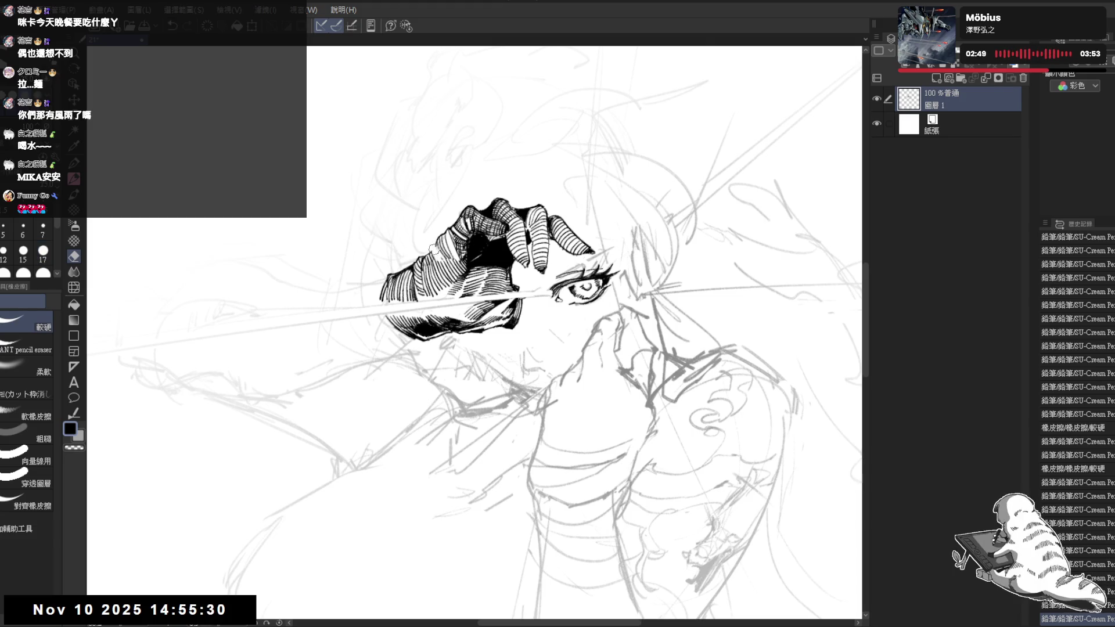
{"action": "key", "text": "p"}
{"action": "key", "text": "minus"}
{"action": "key", "text": "minus"}
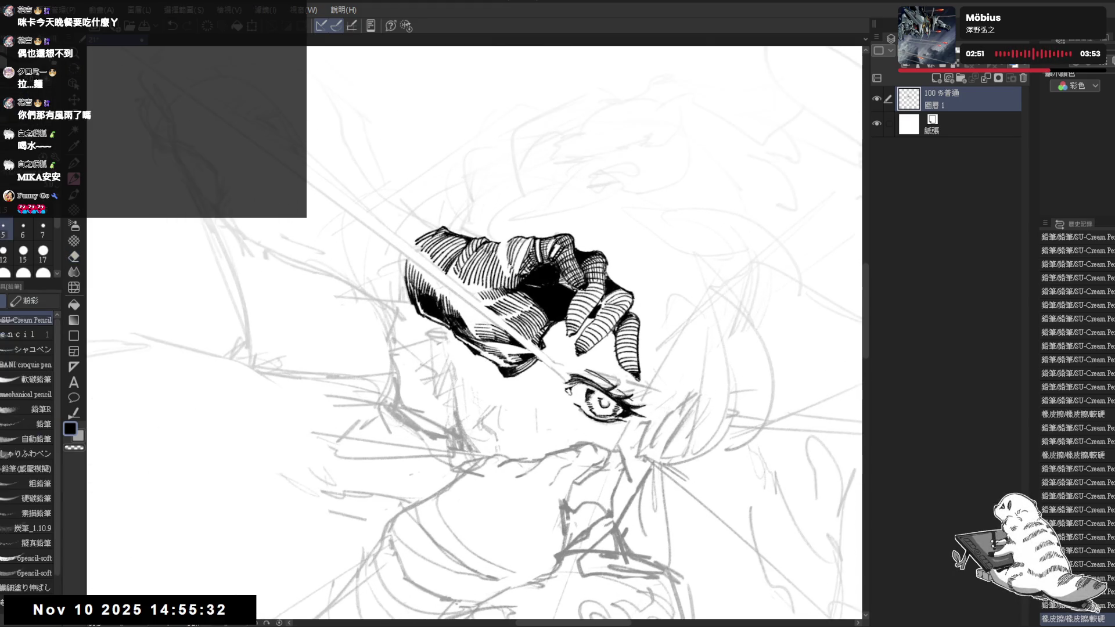
{"action": "left_click_drag", "start_coordinate": [581, 372], "coordinate": [593, 383]}
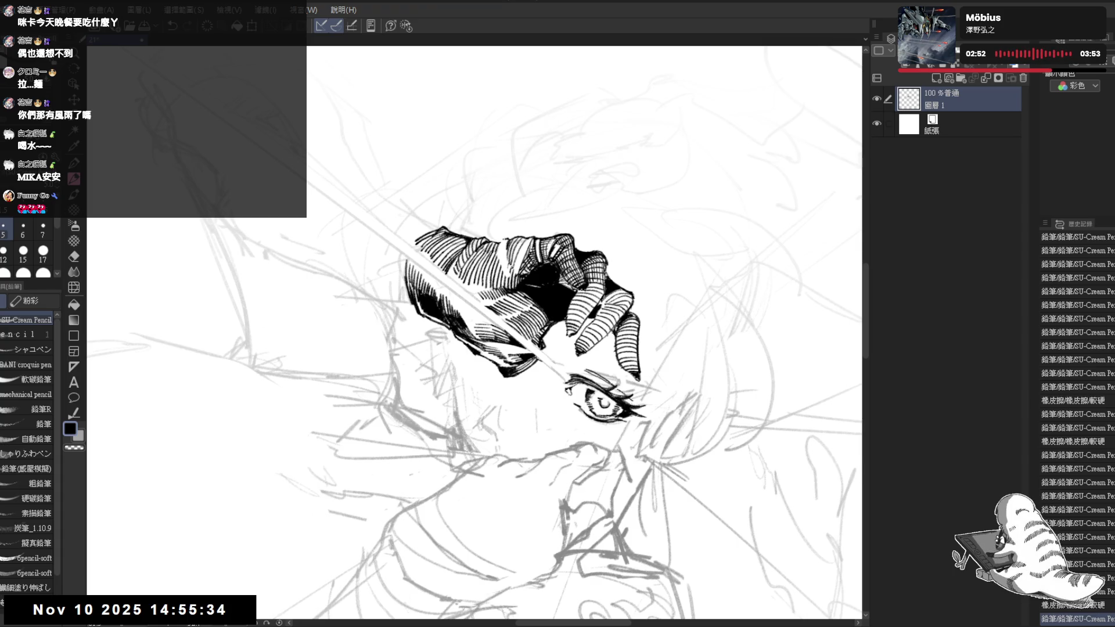
Add tiny hatching strokes on the inked hand, then zoom out to the whole figure.
{"action": "mouse_move", "coordinate": [581, 174]}
{"action": "left_mouse_down"}
{"action": "mouse_move", "coordinate": [639, 262]}
{"action": "mouse_move", "coordinate": [667, 348]}
{"action": "left_mouse_up"}
{"action": "mouse_move", "coordinate": [418, 291]}
{"action": "left_mouse_down"}
{"action": "mouse_move", "coordinate": [443, 304]}
{"action": "mouse_move", "coordinate": [463, 455]}
{"action": "mouse_move", "coordinate": [474, 258]}
{"action": "mouse_move", "coordinate": [477, 427]}
{"action": "left_mouse_up"}
{"action": "left_click_drag", "start_coordinate": [413, 277], "coordinate": [433, 299]}
{"action": "left_click_drag", "start_coordinate": [429, 285], "coordinate": [433, 299]}
{"action": "left_click_drag", "start_coordinate": [429, 285], "coordinate": [434, 299]}
{"action": "left_click_drag", "start_coordinate": [429, 284], "coordinate": [433, 299]}
{"action": "key", "text": "asciicircum"}
{"action": "key", "text": "ctrl+minus"}
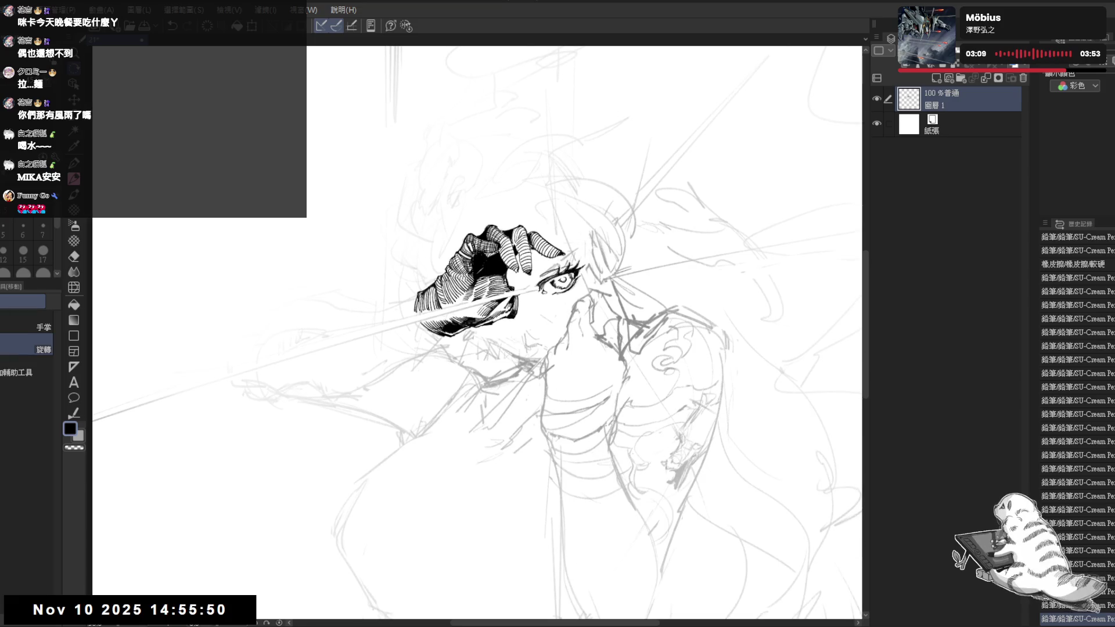
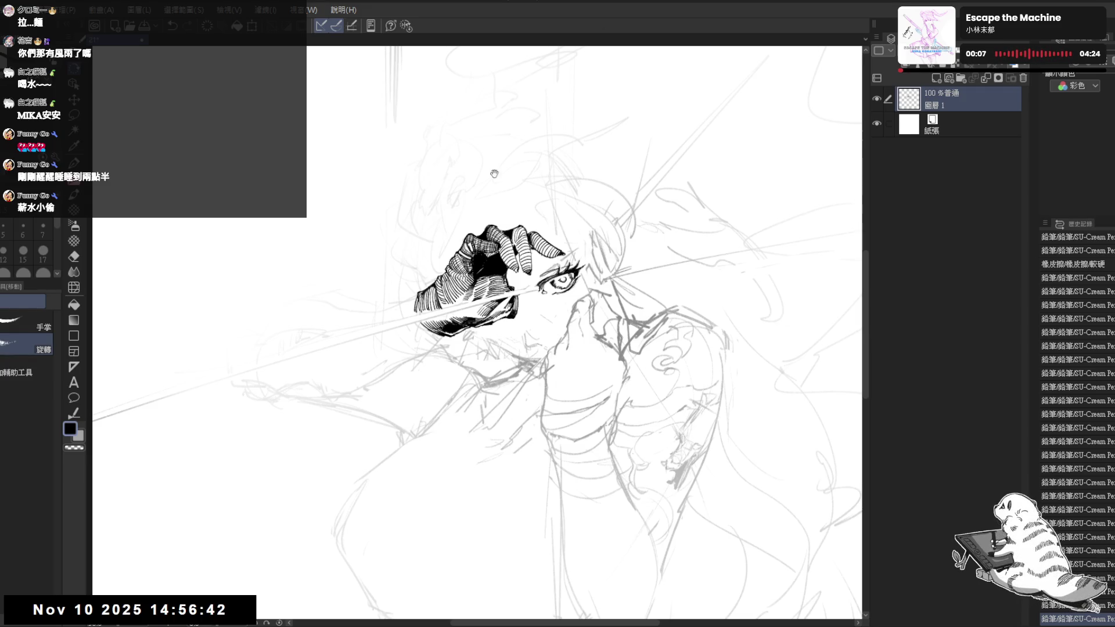
Rotate the canvas view about 40° and undo three recent strokes, restoring the last hatch stroke.
{"action": "scroll", "coordinate": [418, 260], "scroll_direction": "up", "scroll_amount": 2}
{"action": "left_click_drag", "start_coordinate": [486, 315], "coordinate": [456, 292]}
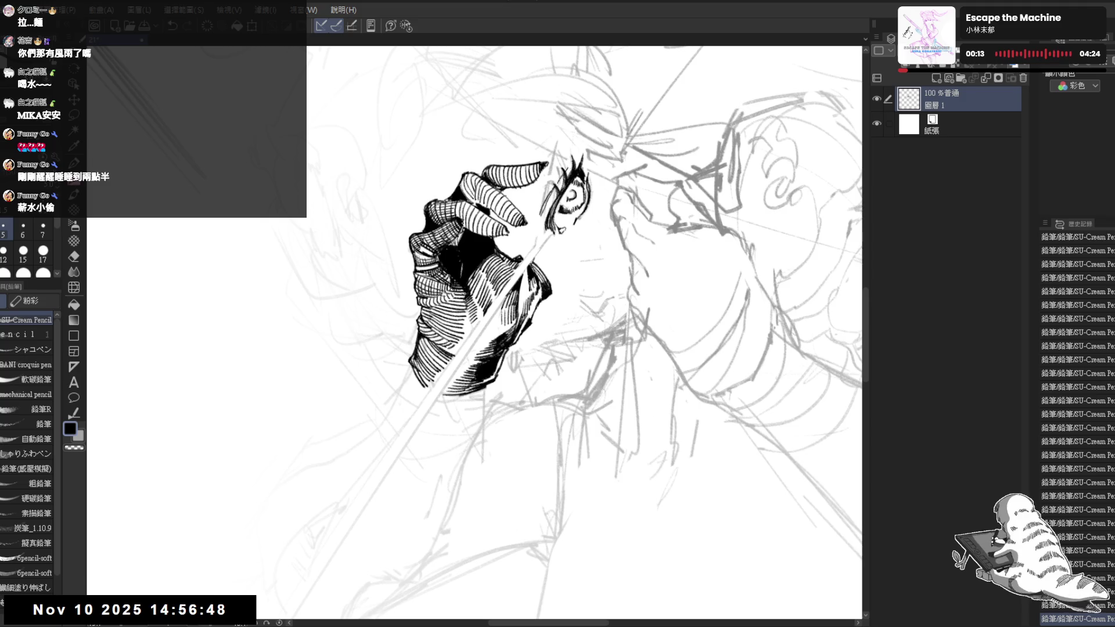
{"action": "key", "text": "ctrl+@"}
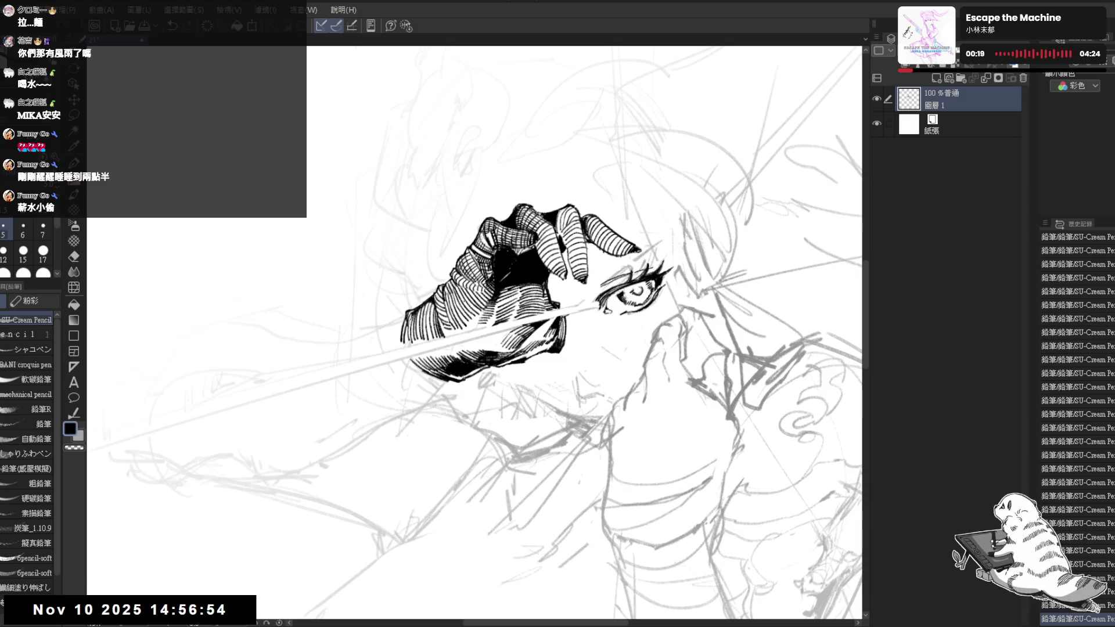
{"action": "scroll", "coordinate": [484, 293], "scroll_direction": "down", "scroll_amount": 2}
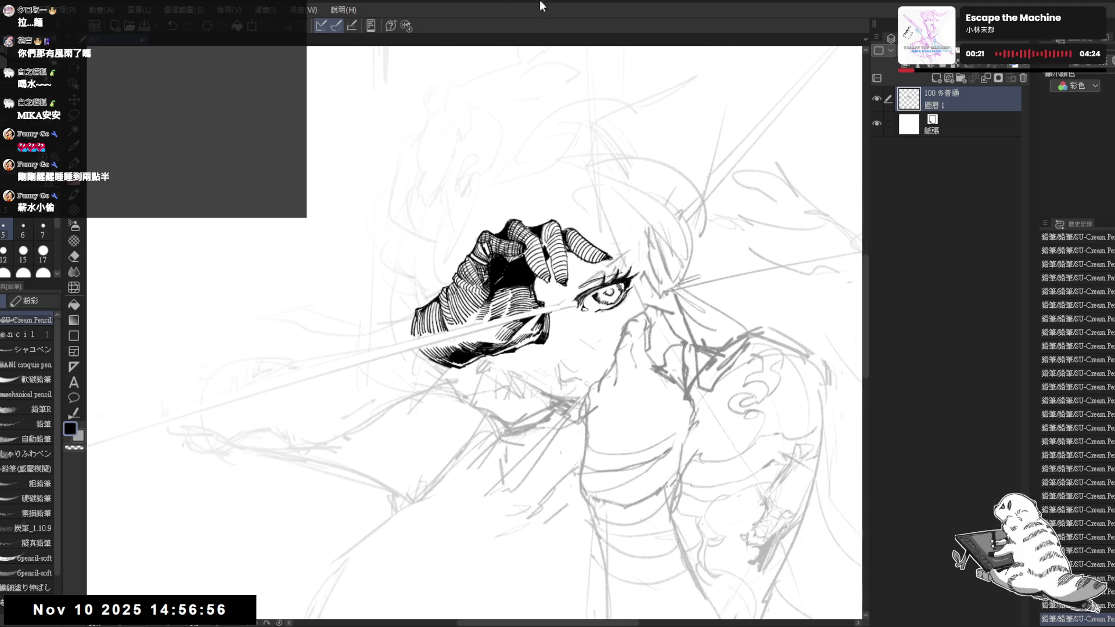
{"action": "key", "text": "r"}
{"action": "left_click_drag", "start_coordinate": [390, 410], "coordinate": [420, 330]}
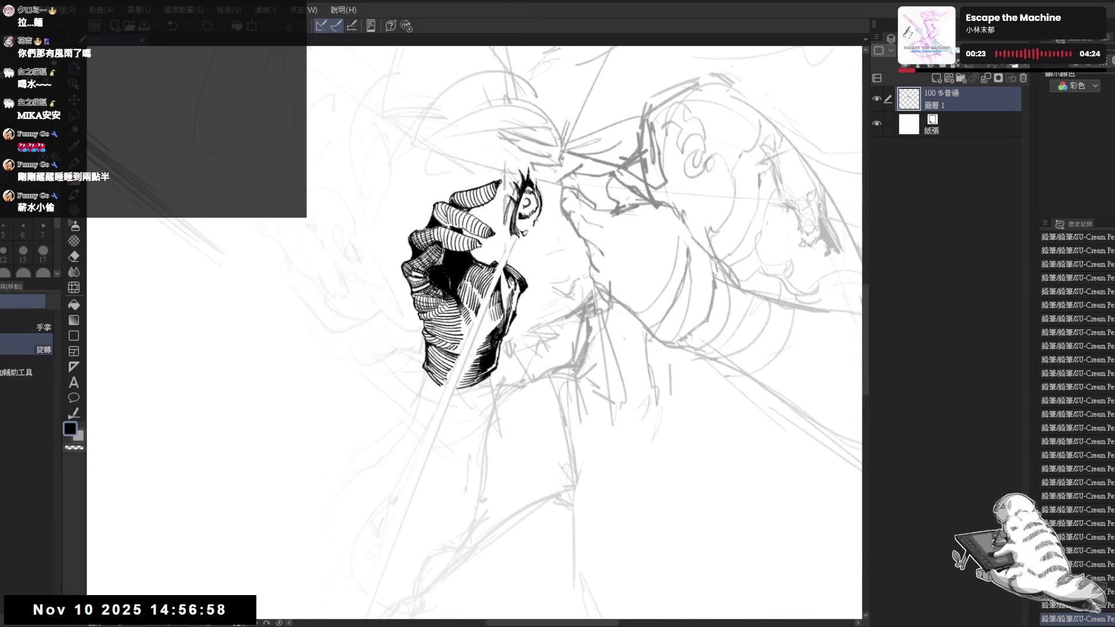
{"action": "key", "text": "ctrl+z"}
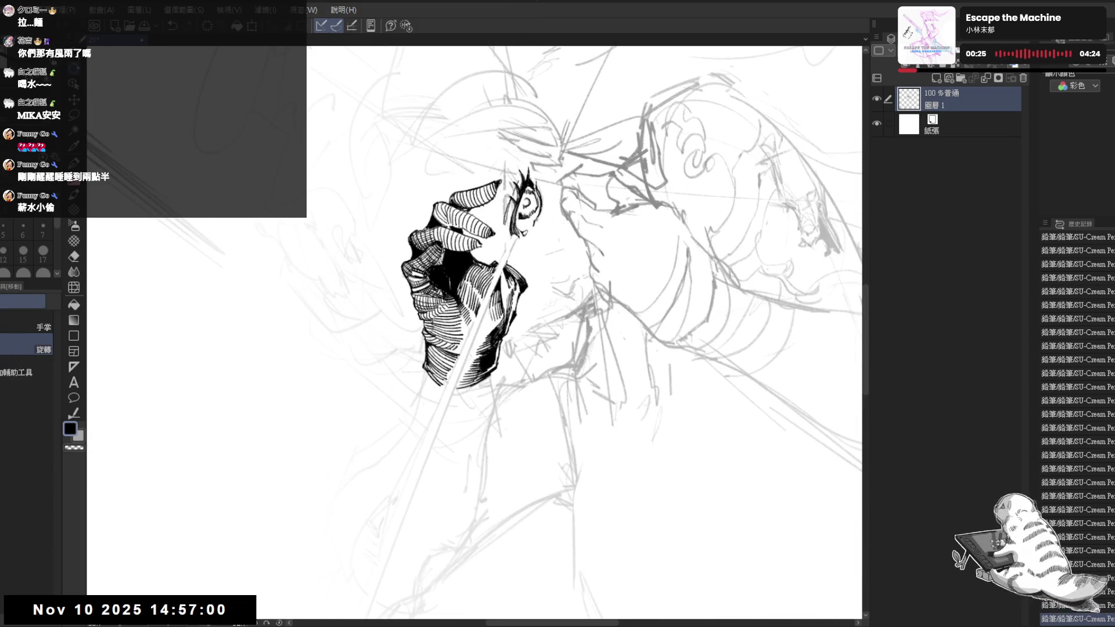
{"action": "key", "text": "ctrl+z"}
{"action": "key", "text": "ctrl+z"}
{"action": "key", "text": "ctrl+z"}
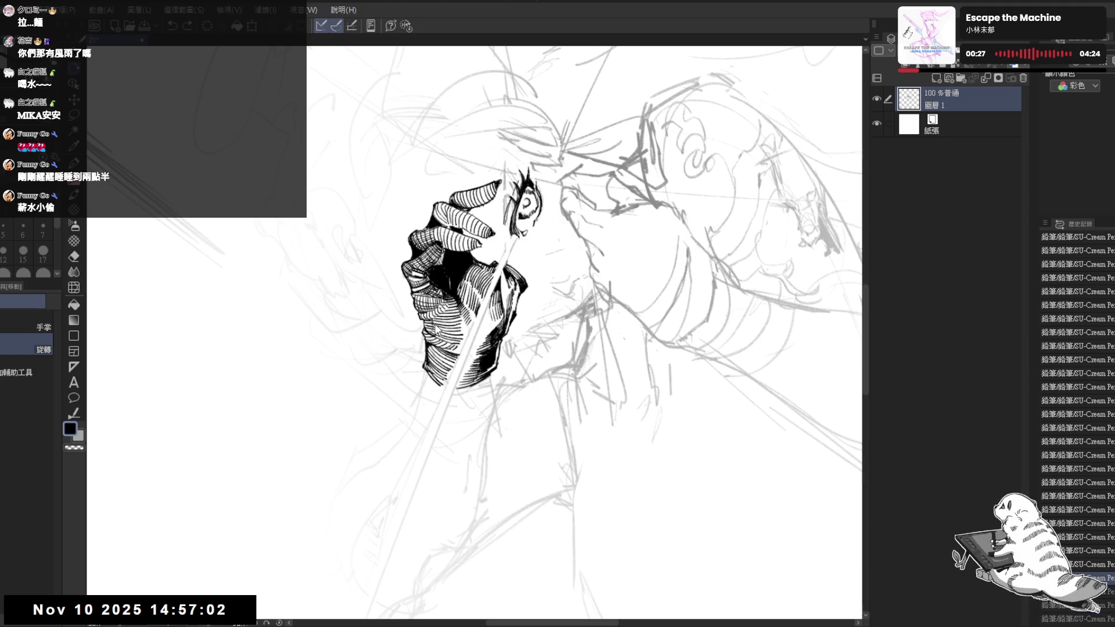
{"action": "key", "text": "ctrl+z"}
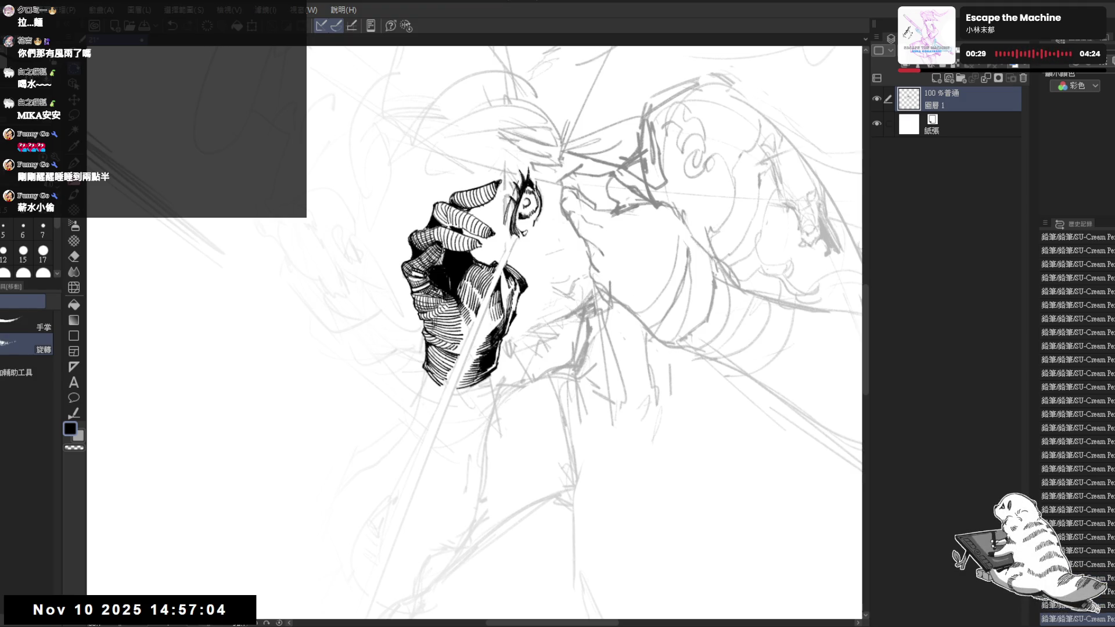
{"action": "key", "text": "ctrl+y"}
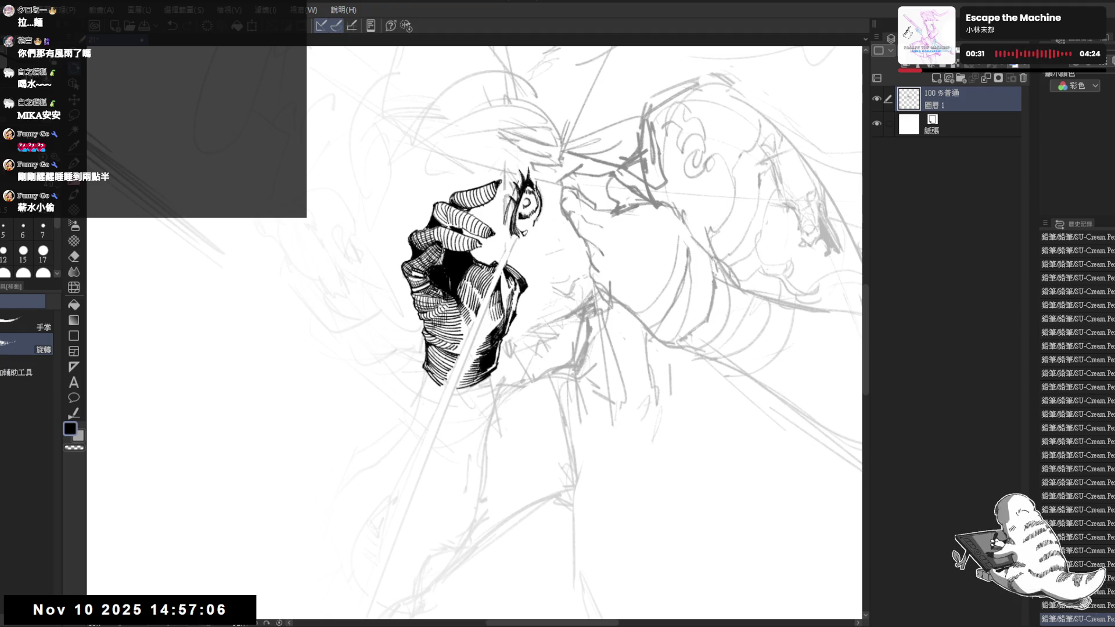
Add a short hatch stroke on the gloved hand and undo an unwanted trial stroke.
{"action": "mouse_move", "coordinate": [453, 424]}
{"action": "left_mouse_down"}
{"action": "mouse_move", "coordinate": [427, 384]}
{"action": "mouse_move", "coordinate": [446, 379]}
{"action": "mouse_move", "coordinate": [400, 409]}
{"action": "mouse_move", "coordinate": [407, 360]}
{"action": "mouse_move", "coordinate": [436, 334]}
{"action": "left_mouse_up"}
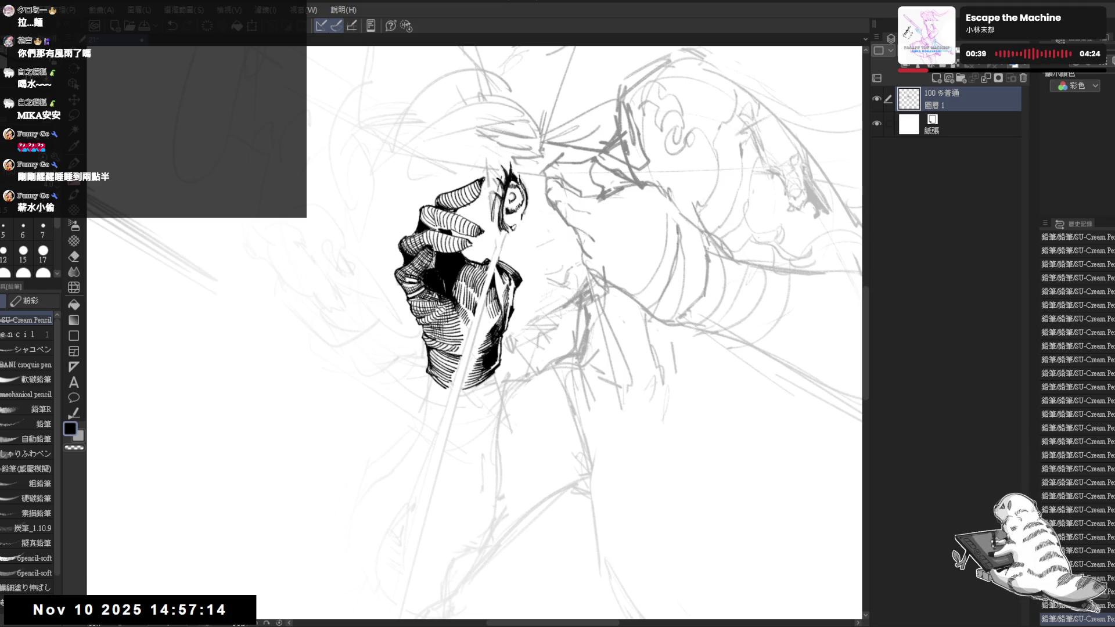
{"action": "left_click_drag", "start_coordinate": [456, 315], "coordinate": [460, 340]}
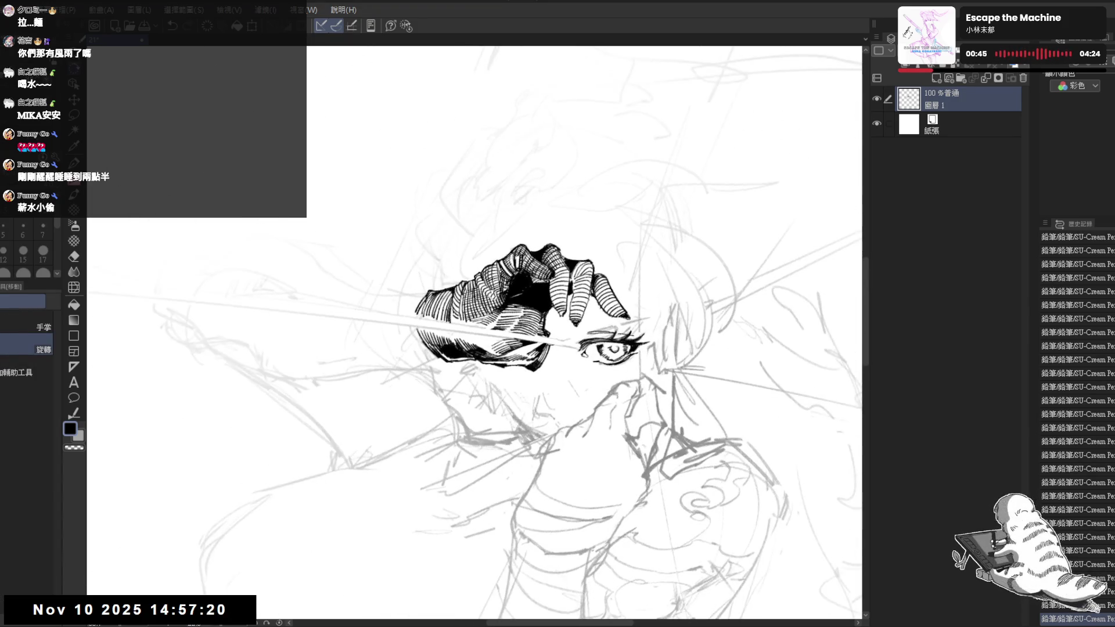
{"action": "left_click_drag", "start_coordinate": [480, 319], "coordinate": [477, 333]}
{"action": "key", "text": "ctrl+z"}
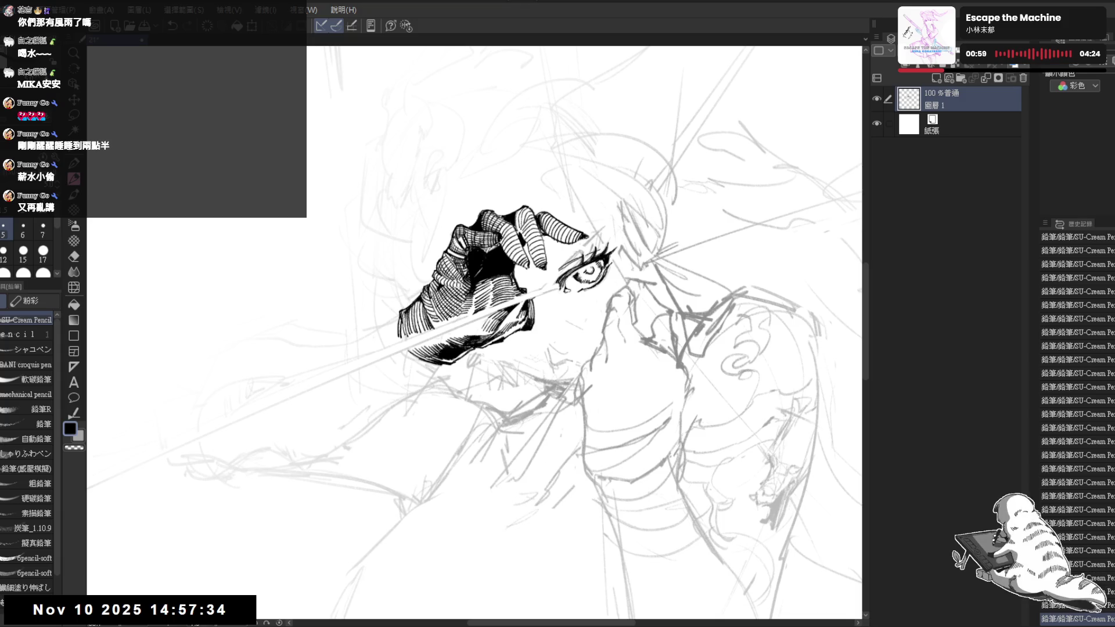
{"action": "mouse_move", "coordinate": [422, 407]}
{"action": "left_mouse_down"}
{"action": "mouse_move", "coordinate": [398, 465]}
{"action": "mouse_move", "coordinate": [422, 375]}
{"action": "mouse_move", "coordinate": [455, 431]}
{"action": "left_mouse_up"}
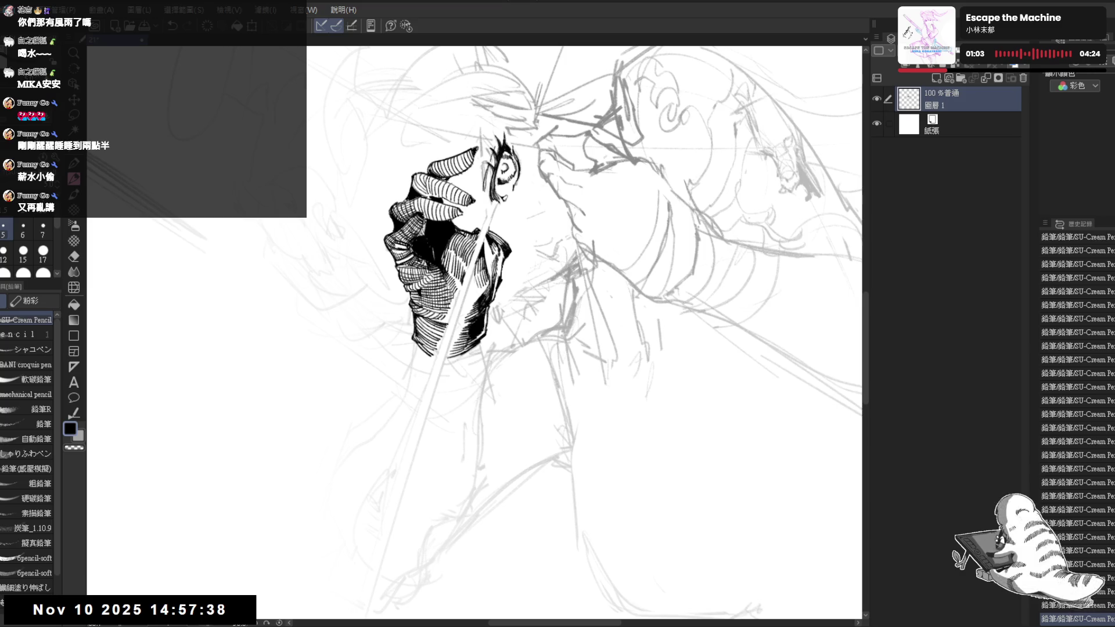
Add a short hatch stroke inside the hand, then frame the eye and hair area upright.
{"action": "mouse_move", "coordinate": [437, 312]}
{"action": "left_mouse_down"}
{"action": "mouse_move", "coordinate": [428, 271]}
{"action": "mouse_move", "coordinate": [409, 269]}
{"action": "left_mouse_up"}
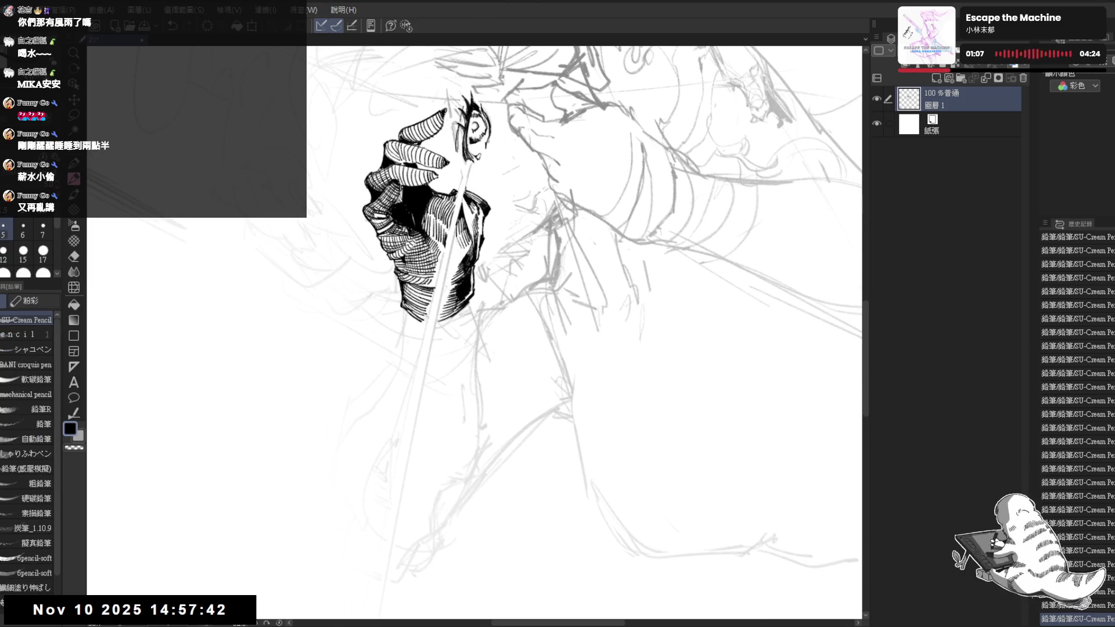
{"action": "mouse_move", "coordinate": [416, 290]}
{"action": "left_mouse_down"}
{"action": "mouse_move", "coordinate": [408, 307]}
{"action": "mouse_move", "coordinate": [421, 298]}
{"action": "mouse_move", "coordinate": [421, 309]}
{"action": "left_mouse_up"}
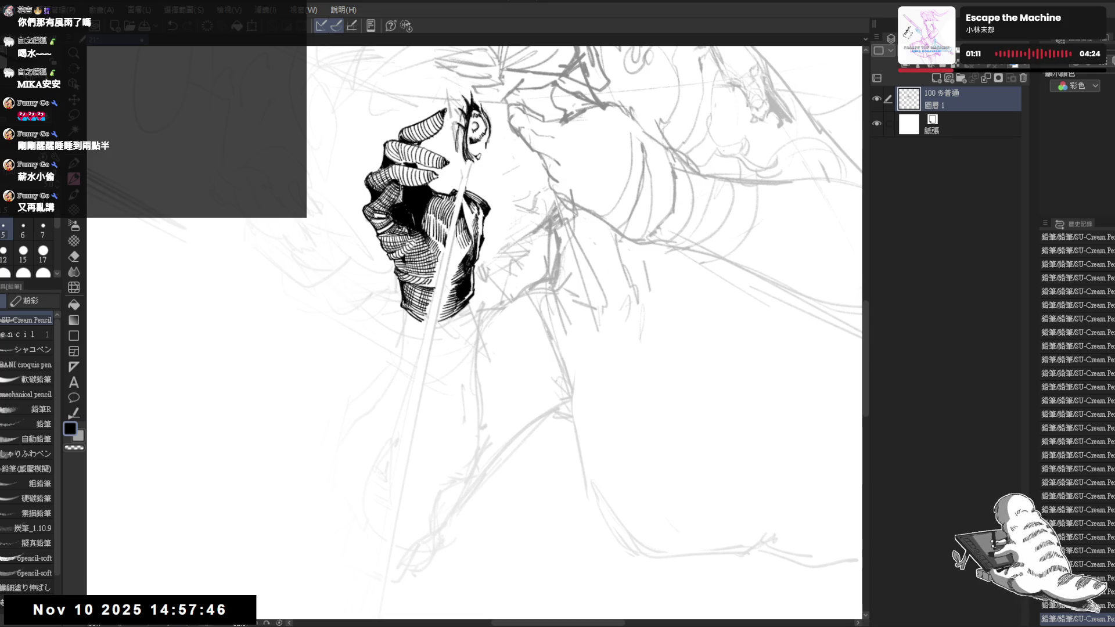
{"action": "left_click_drag", "start_coordinate": [639, 244], "coordinate": [593, 288]}
{"action": "left_click_drag", "start_coordinate": [593, 334], "coordinate": [419, 253]}
{"action": "left_click_drag", "start_coordinate": [463, 394], "coordinate": [488, 450]}
{"action": "scroll", "coordinate": [488, 450], "scroll_direction": "down", "scroll_amount": 2}
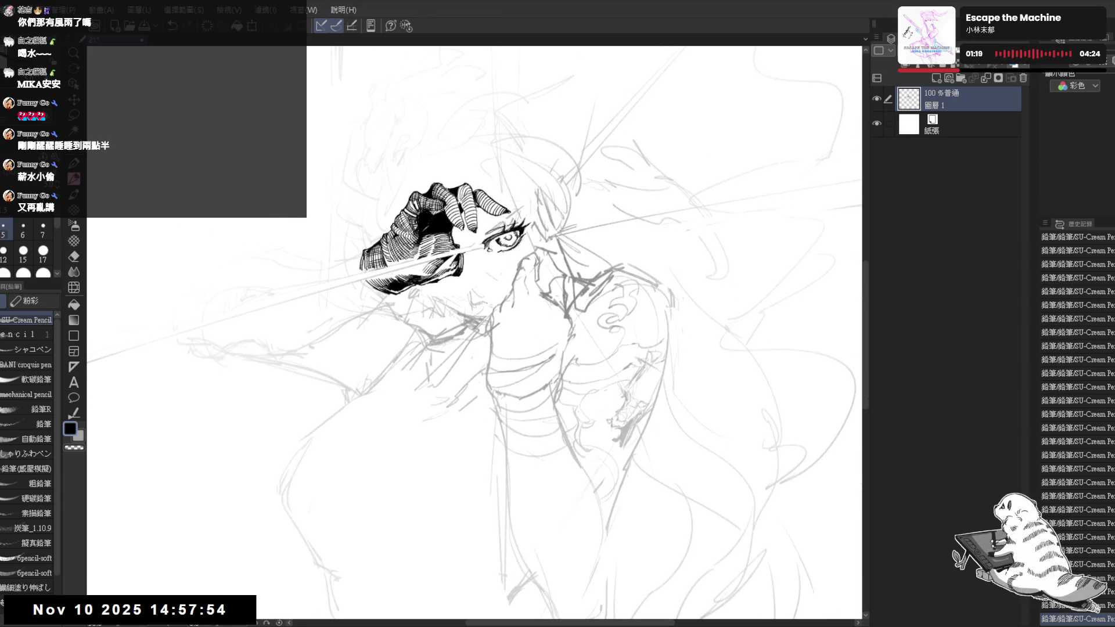
{"action": "scroll", "coordinate": [465, 195], "scroll_direction": "up", "scroll_amount": 2}
{"action": "mouse_move", "coordinate": [448, 242]}
{"action": "left_mouse_down"}
{"action": "mouse_move", "coordinate": [410, 321]}
{"action": "mouse_move", "coordinate": [410, 243]}
{"action": "mouse_move", "coordinate": [395, 253]}
{"action": "left_mouse_up"}
Hatch the hair beside the gloved hand with vertical dark strokes.
{"action": "key", "text": "p"}
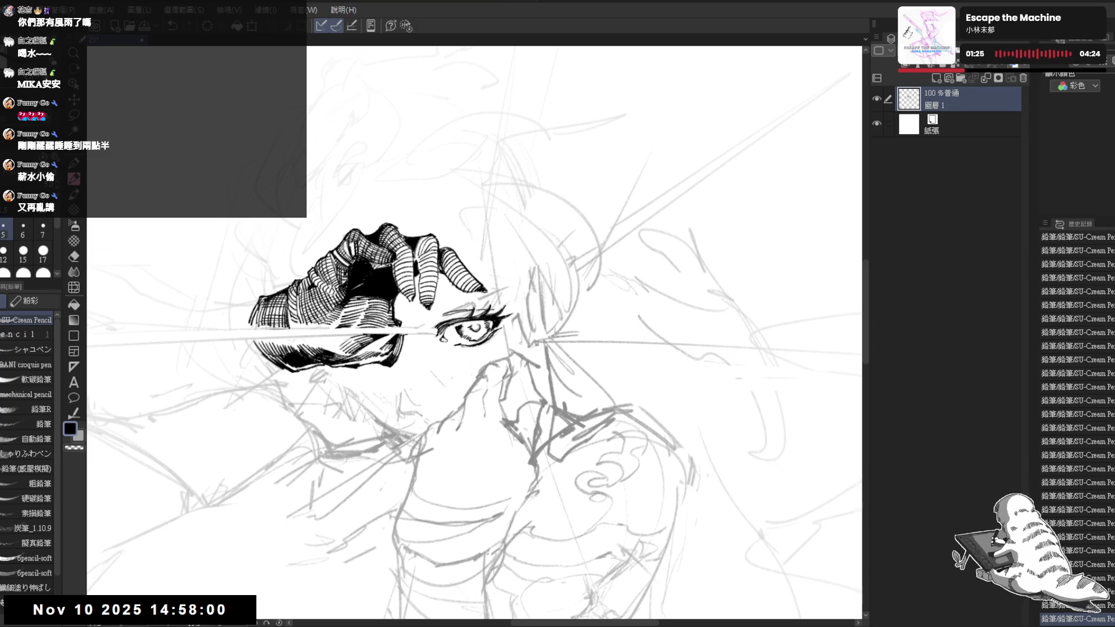
{"action": "key", "text": "ctrl+z"}
{"action": "left_click_drag", "start_coordinate": [393, 261], "coordinate": [408, 295]}
{"action": "left_click_drag", "start_coordinate": [407, 244], "coordinate": [415, 296]}
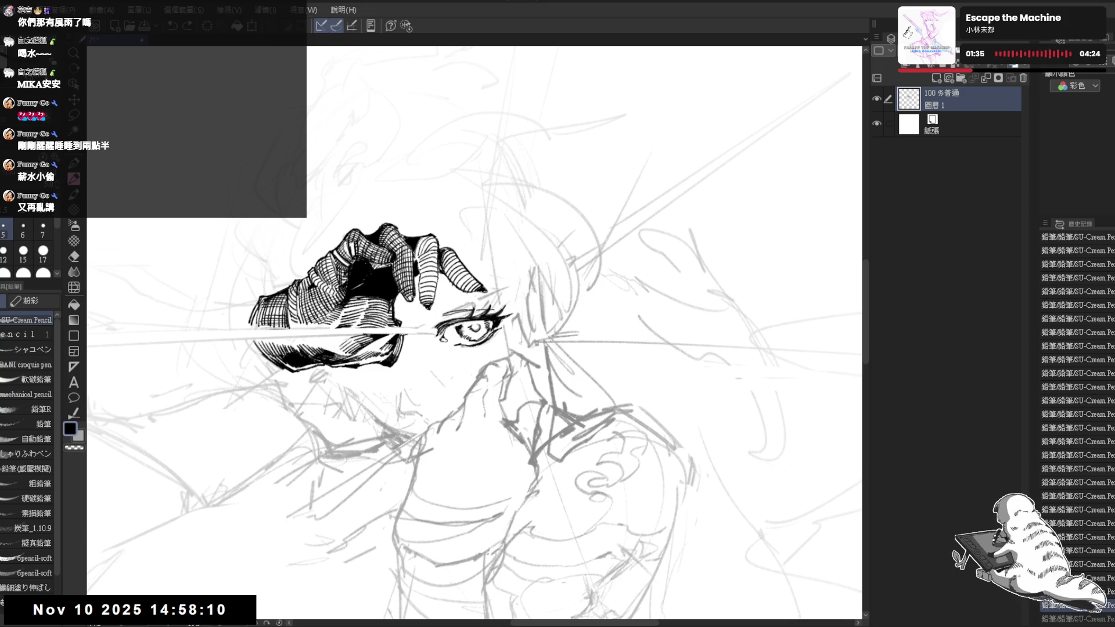
{"action": "key", "text": "e"}
{"action": "key", "text": "p"}
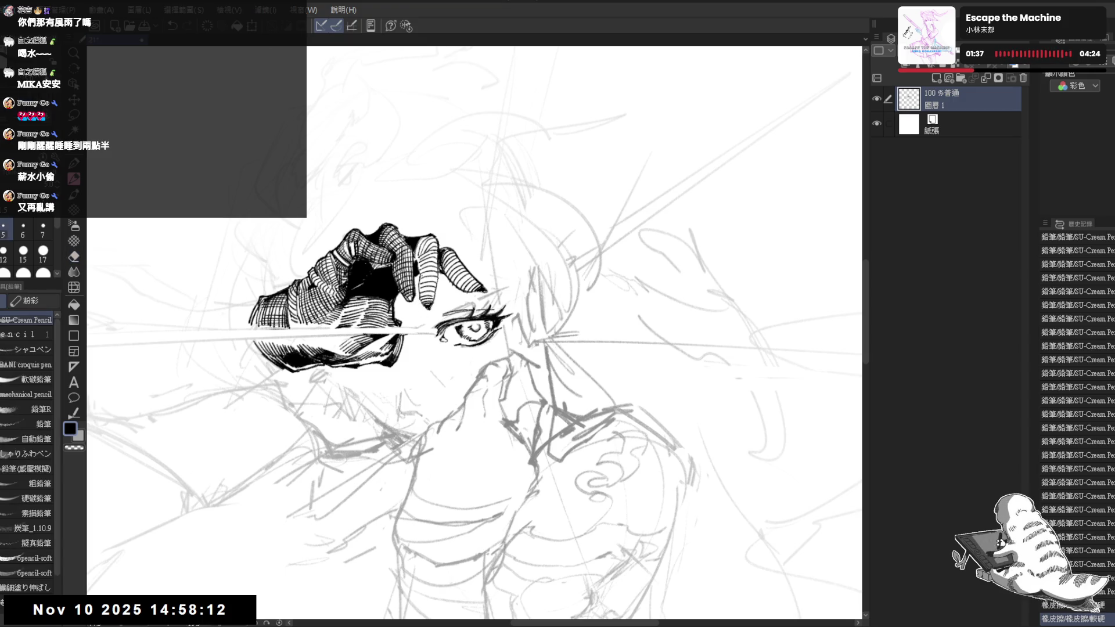
{"action": "mouse_move", "coordinate": [422, 267]}
{"action": "left_mouse_down"}
{"action": "mouse_move", "coordinate": [418, 302]}
{"action": "mouse_move", "coordinate": [430, 293]}
{"action": "left_mouse_up"}
{"action": "left_click_drag", "start_coordinate": [430, 290], "coordinate": [428, 314]}
Add a cluster of small hatching strokes higher in the hair above the eye.
{"action": "key", "text": "e"}
{"action": "key", "text": "p"}
{"action": "left_click_drag", "start_coordinate": [416, 256], "coordinate": [423, 272]}
{"action": "left_click_drag", "start_coordinate": [422, 256], "coordinate": [428, 270]}
{"action": "left_click_drag", "start_coordinate": [428, 254], "coordinate": [435, 271]}
{"action": "mouse_move", "coordinate": [433, 254]}
{"action": "left_mouse_down"}
{"action": "mouse_move", "coordinate": [436, 271]}
{"action": "mouse_move", "coordinate": [417, 254]}
{"action": "left_mouse_up"}
{"action": "mouse_move", "coordinate": [416, 239]}
{"action": "left_mouse_down"}
{"action": "mouse_move", "coordinate": [419, 254]}
{"action": "mouse_move", "coordinate": [437, 250]}
{"action": "left_mouse_up"}
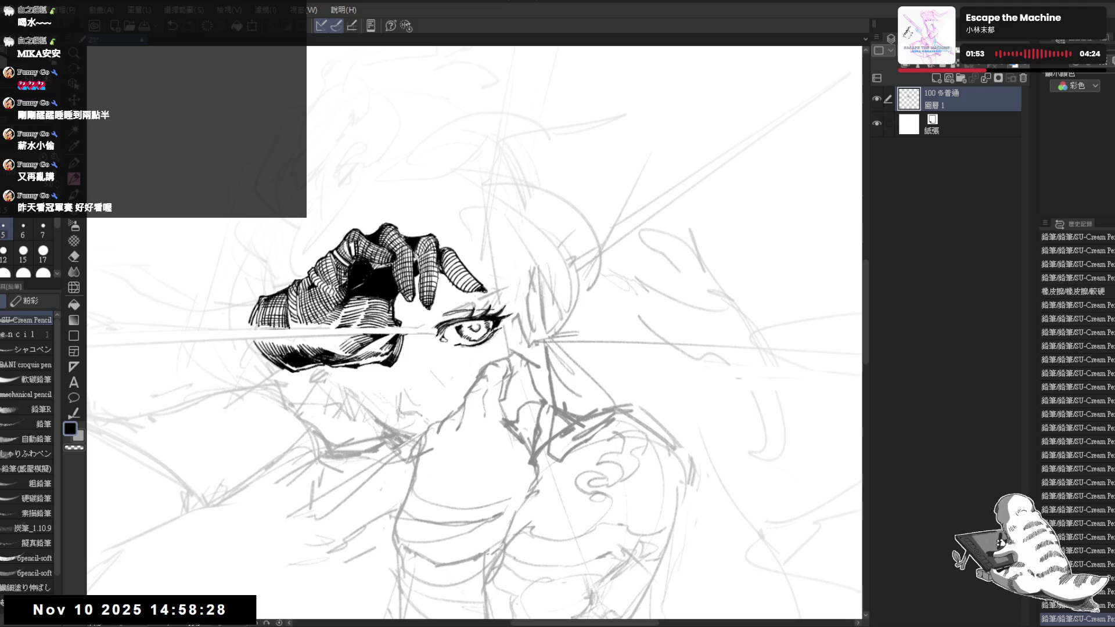
Erase a small area near the hair tip and hatch near the fingertips, undoing one stroke.
{"action": "left_click_drag", "start_coordinate": [465, 348], "coordinate": [522, 302]}
{"action": "key", "text": "e"}
{"action": "left_click_drag", "start_coordinate": [474, 267], "coordinate": [478, 298]}
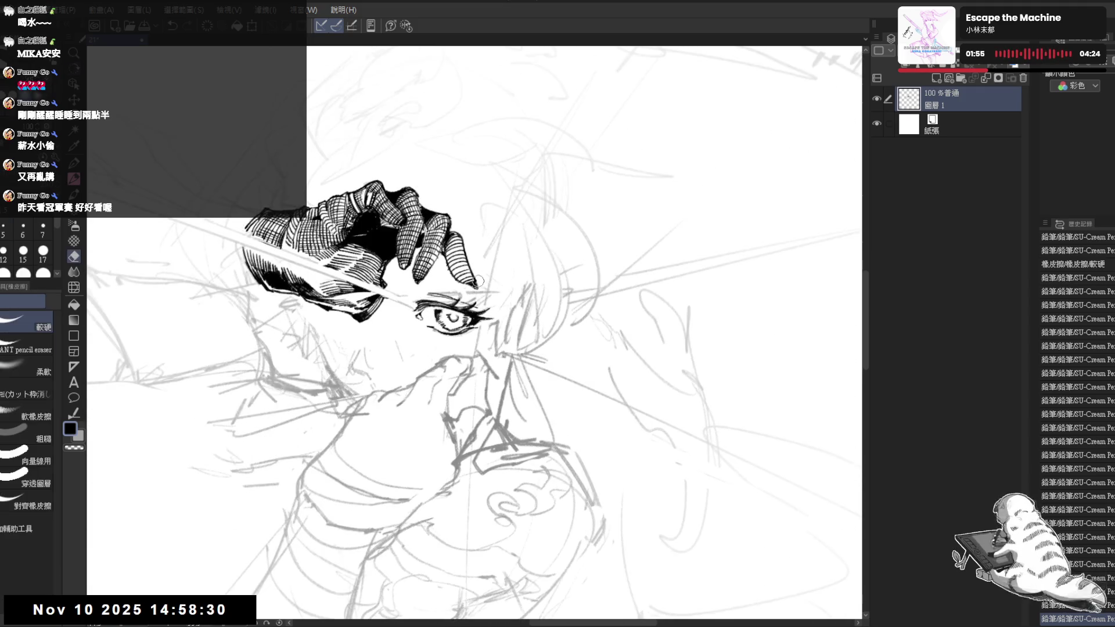
{"action": "key", "text": "p"}
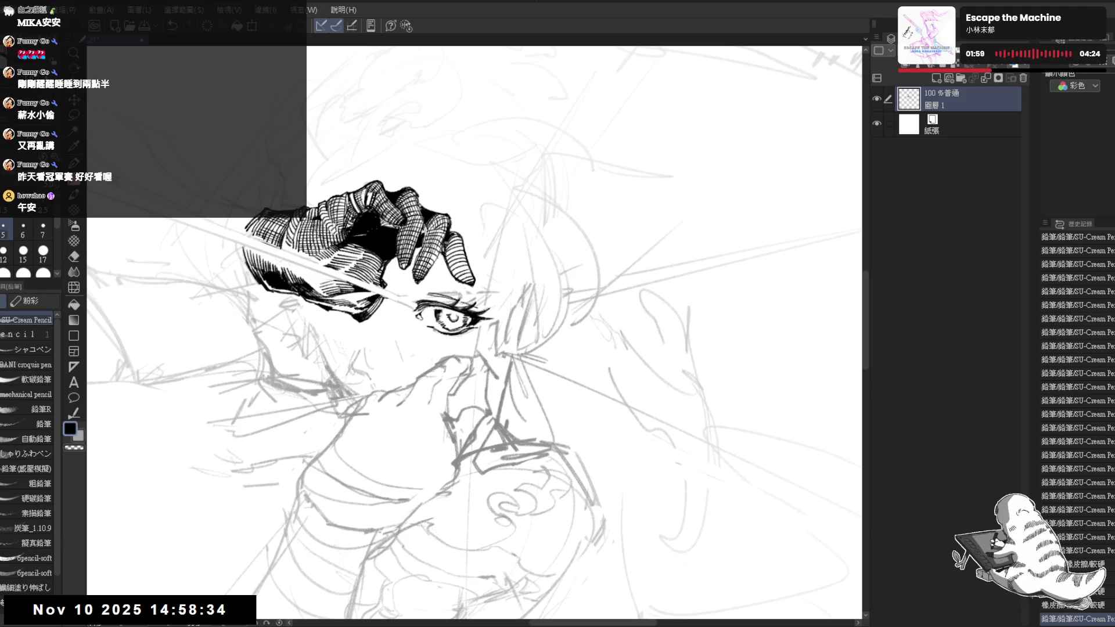
{"action": "left_click_drag", "start_coordinate": [449, 254], "coordinate": [469, 281]}
{"action": "left_click_drag", "start_coordinate": [456, 235], "coordinate": [471, 282]}
{"action": "key", "text": "ctrl+z"}
{"action": "left_click_drag", "start_coordinate": [458, 240], "coordinate": [472, 276]}
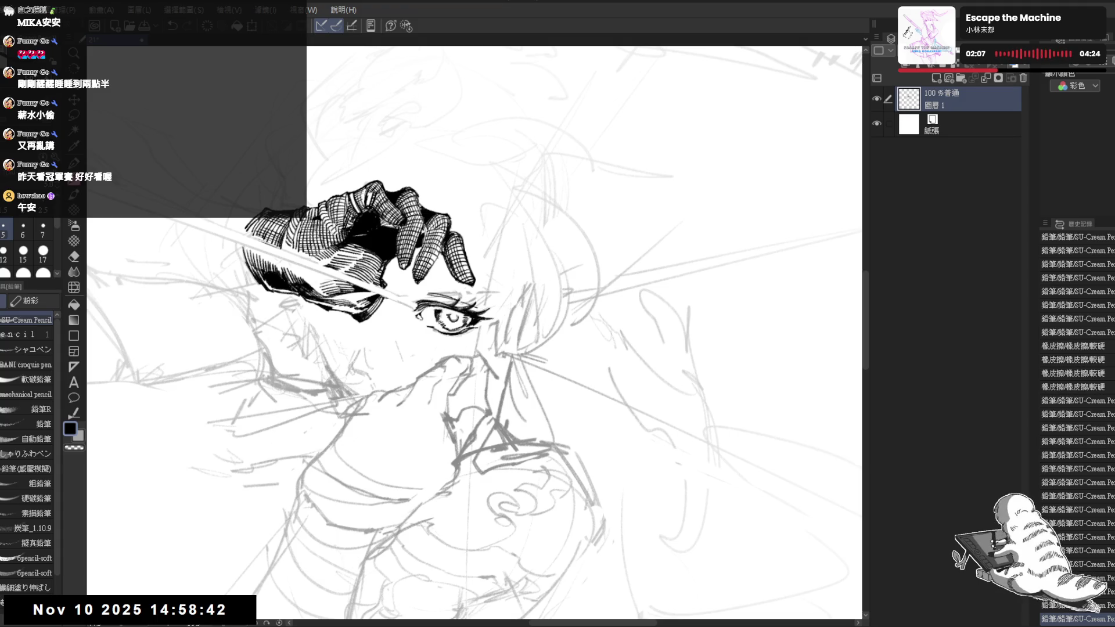
Flip the canvas horizontally to check the drawing, undoing and redoing recent strokes.
{"action": "key", "text": "h"}
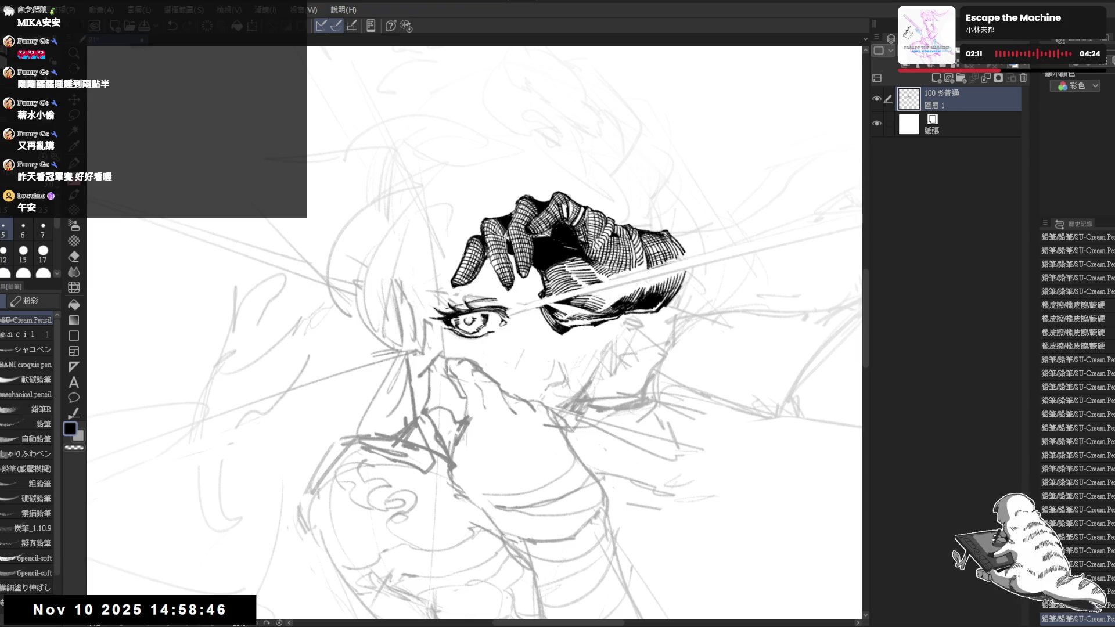
{"action": "key", "text": "ctrl+z"}
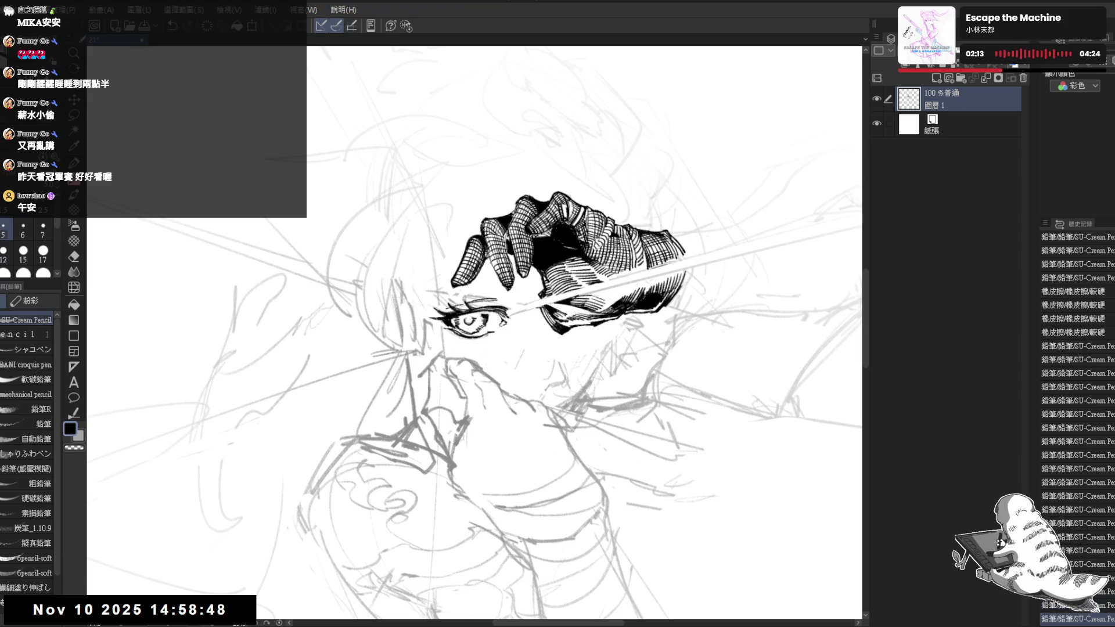
{"action": "key", "text": "ctrl+y"}
{"action": "key", "text": "ctrl+y"}
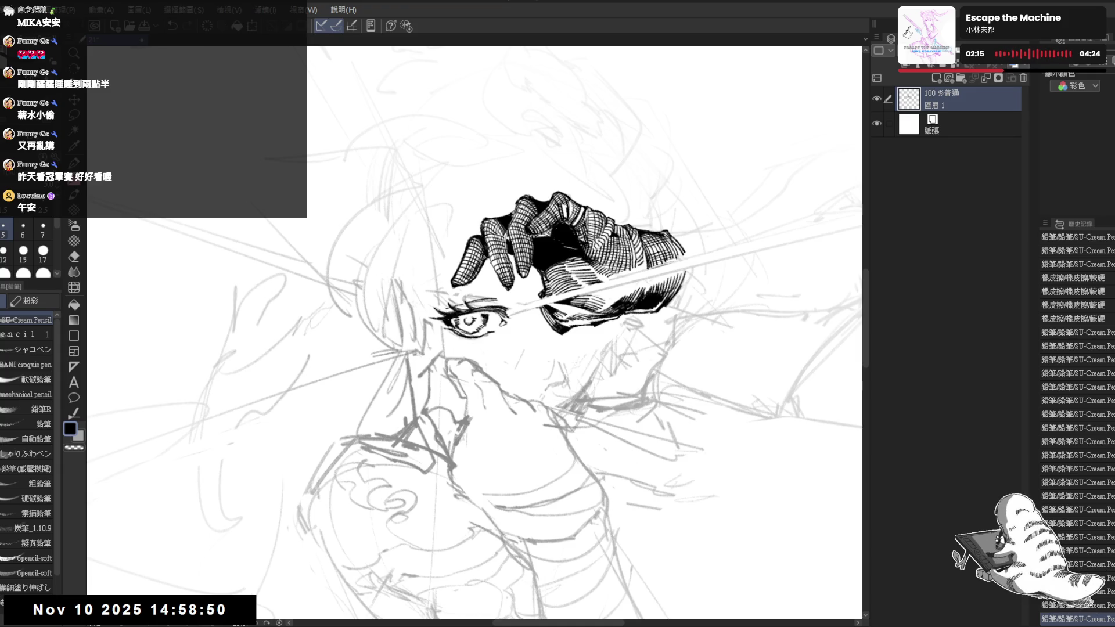
{"action": "key", "text": "ctrl+y"}
{"action": "key", "text": "ctrl+y"}
{"action": "key", "text": "ctrl+y"}
{"action": "key", "text": "ctrl+y"}
{"action": "left_click_drag", "start_coordinate": [492, 262], "coordinate": [496, 264]}
Erase stray marks by the glove and add small hatch marks near the fingertips.
{"action": "key", "text": "p"}
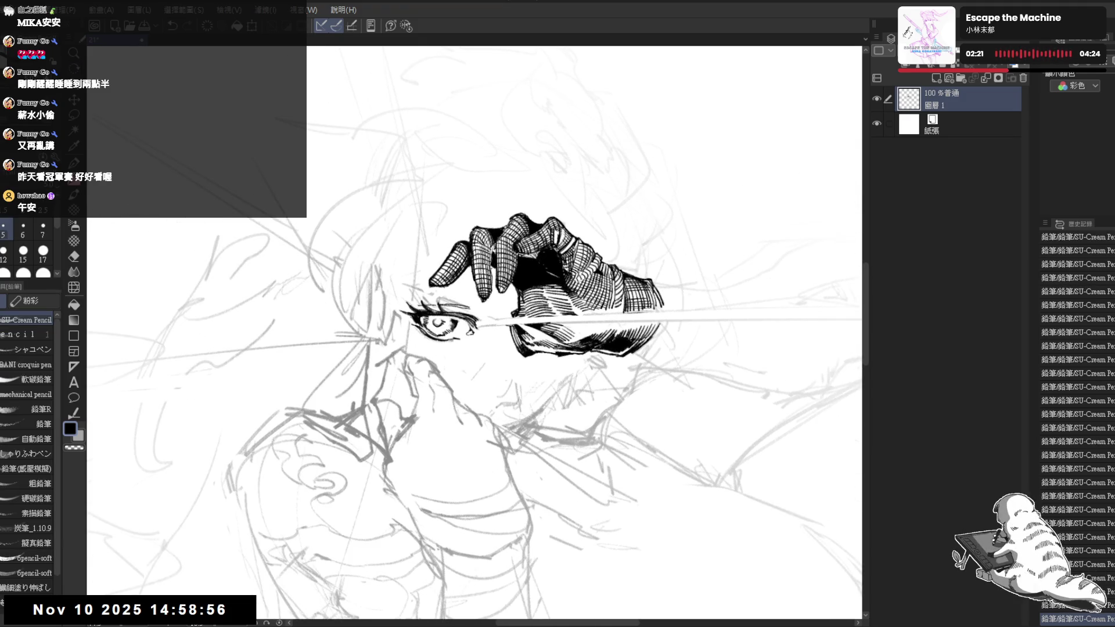
{"action": "key", "text": "e"}
{"action": "left_click_drag", "start_coordinate": [493, 281], "coordinate": [480, 305]}
{"action": "key", "text": "p"}
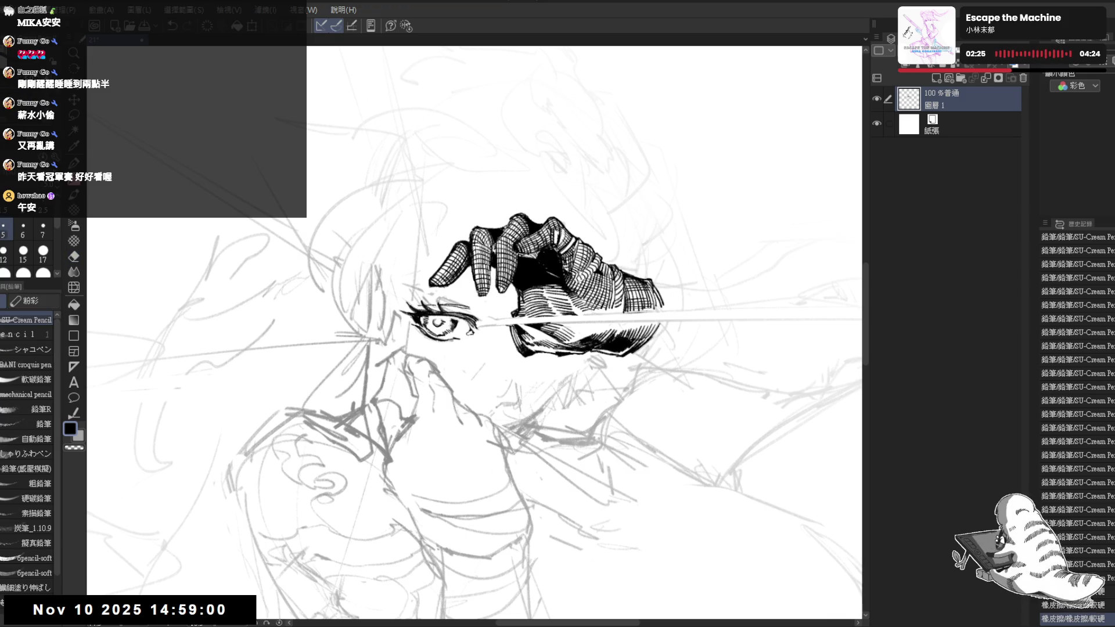
{"action": "left_click_drag", "start_coordinate": [482, 260], "coordinate": [491, 270]}
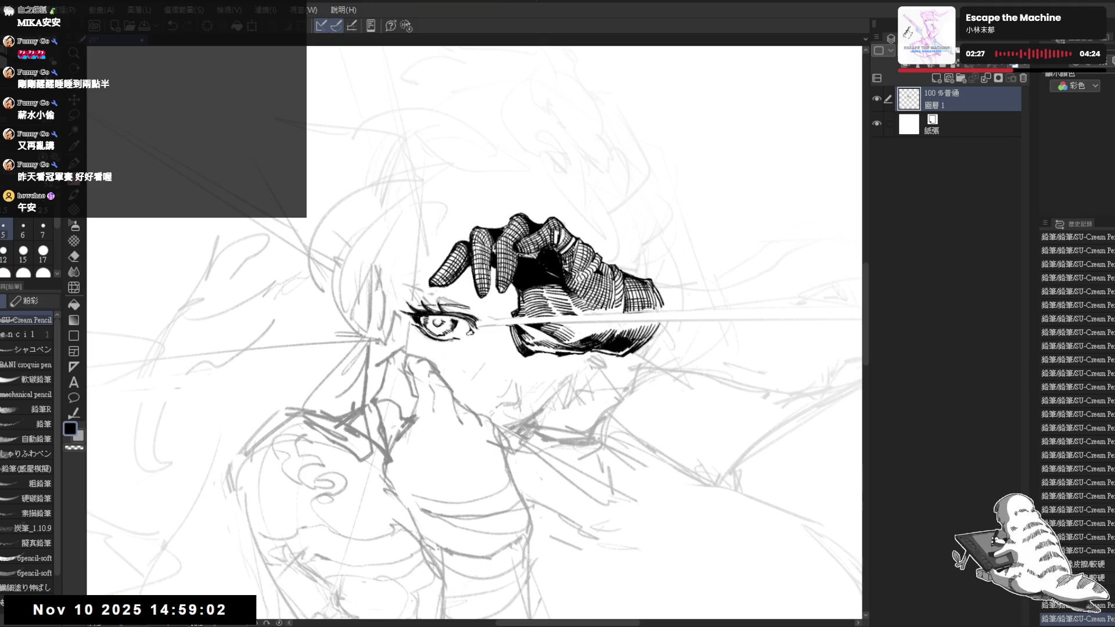
{"action": "left_click_drag", "start_coordinate": [483, 260], "coordinate": [491, 269]}
{"action": "left_click_drag", "start_coordinate": [484, 261], "coordinate": [494, 272]}
{"action": "left_click_drag", "start_coordinate": [483, 260], "coordinate": [491, 269]}
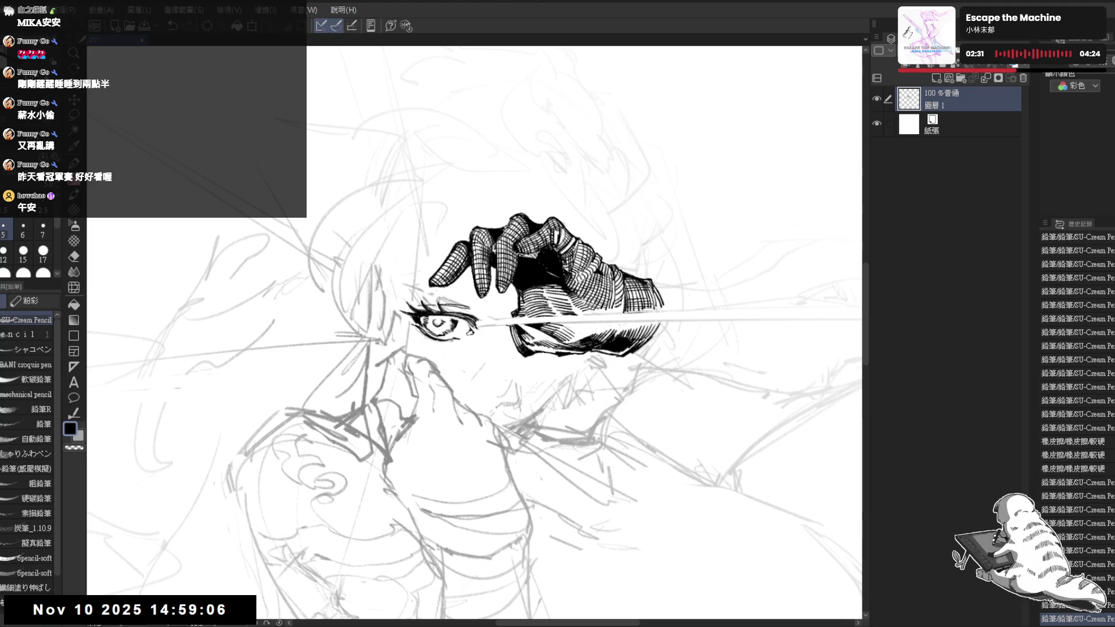
{"action": "scroll", "coordinate": [489, 302], "scroll_direction": "down", "scroll_amount": 2}
{"action": "scroll", "coordinate": [473, 333], "scroll_direction": "right", "scroll_amount": 3}
Recentre the view on the gloved hand and erase a stray mark near the fingertip.
{"action": "scroll", "coordinate": [474, 332], "scroll_direction": "down", "scroll_amount": 2}
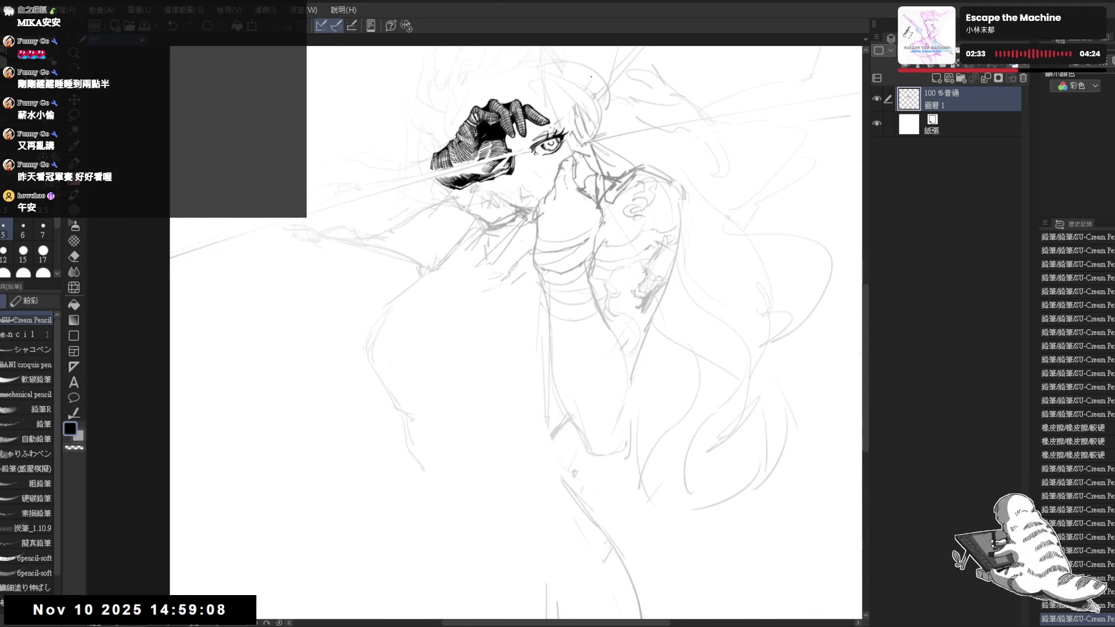
{"action": "left_click_drag", "start_coordinate": [645, 92], "coordinate": [572, 168]}
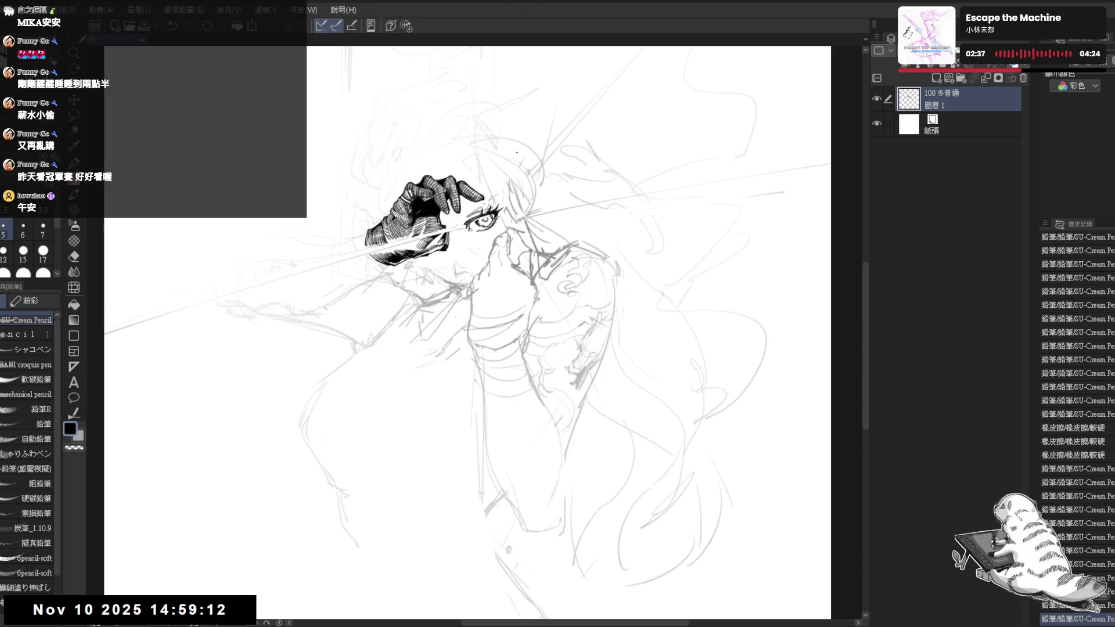
{"action": "scroll", "coordinate": [517, 152], "scroll_direction": "up", "scroll_amount": 2}
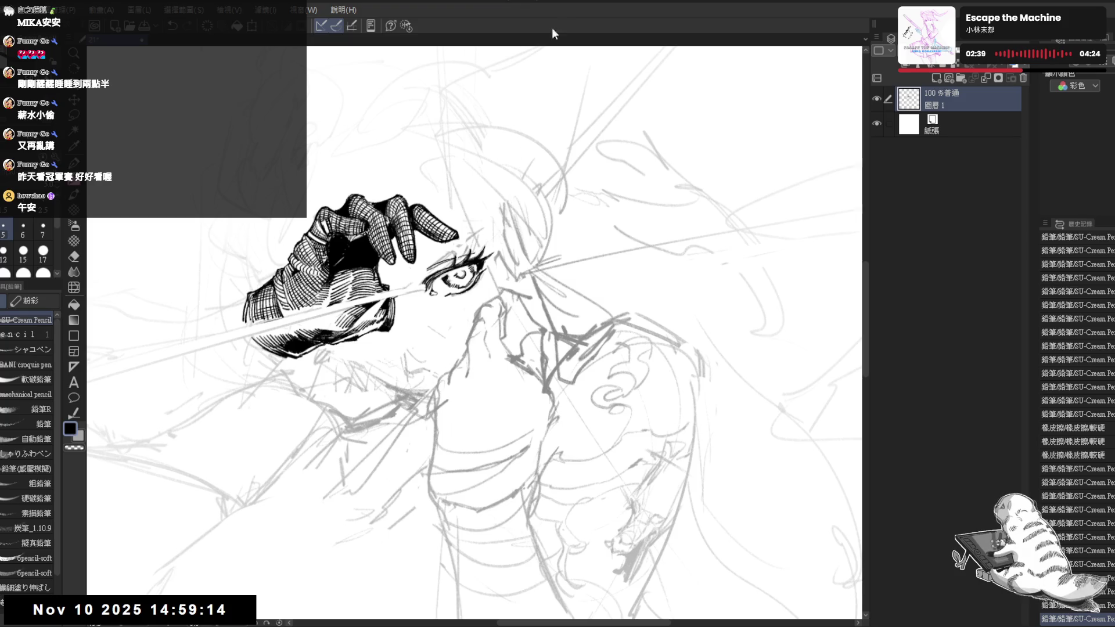
{"action": "left_click_drag", "start_coordinate": [486, 275], "coordinate": [496, 281]}
{"action": "key", "text": "e"}
{"action": "left_click_drag", "start_coordinate": [469, 246], "coordinate": [376, 386]}
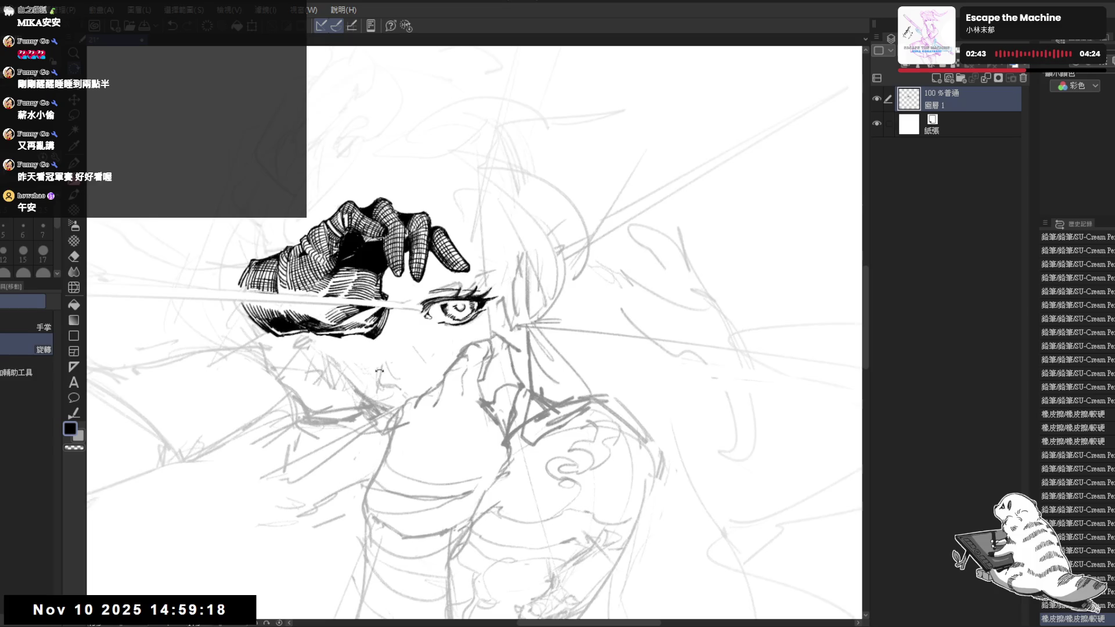
{"action": "key", "text": "p"}
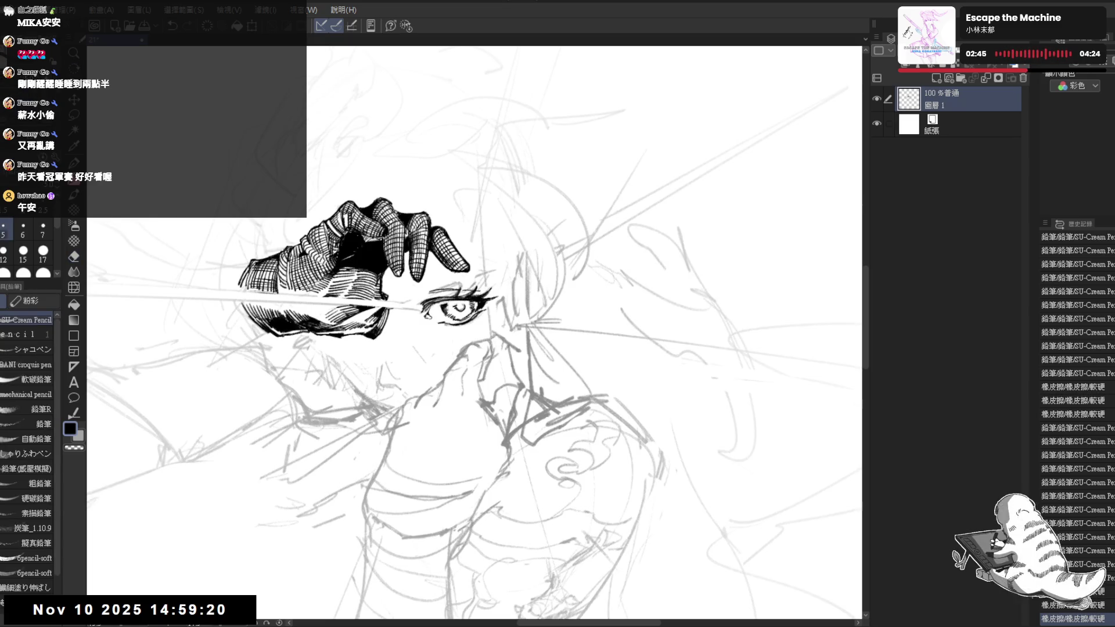
Rotate the view around the hand and eye, undoing the last two strokes.
{"action": "mouse_move", "coordinate": [354, 272]}
{"action": "left_mouse_down"}
{"action": "mouse_move", "coordinate": [348, 305]}
{"action": "mouse_move", "coordinate": [380, 418]}
{"action": "left_mouse_up"}
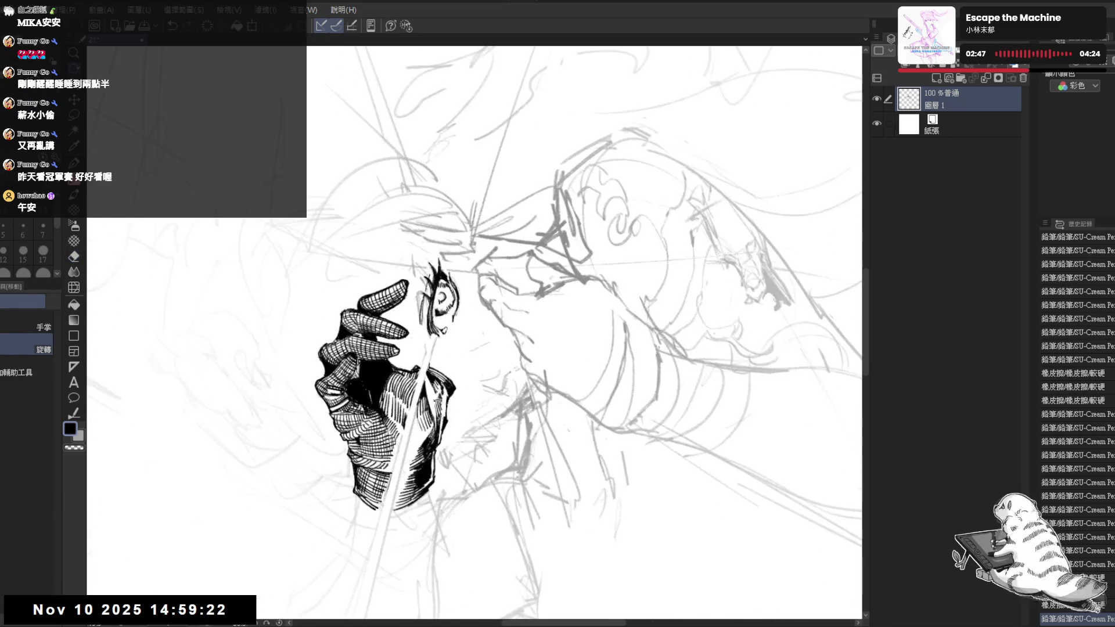
{"action": "key", "text": "ctrl+z"}
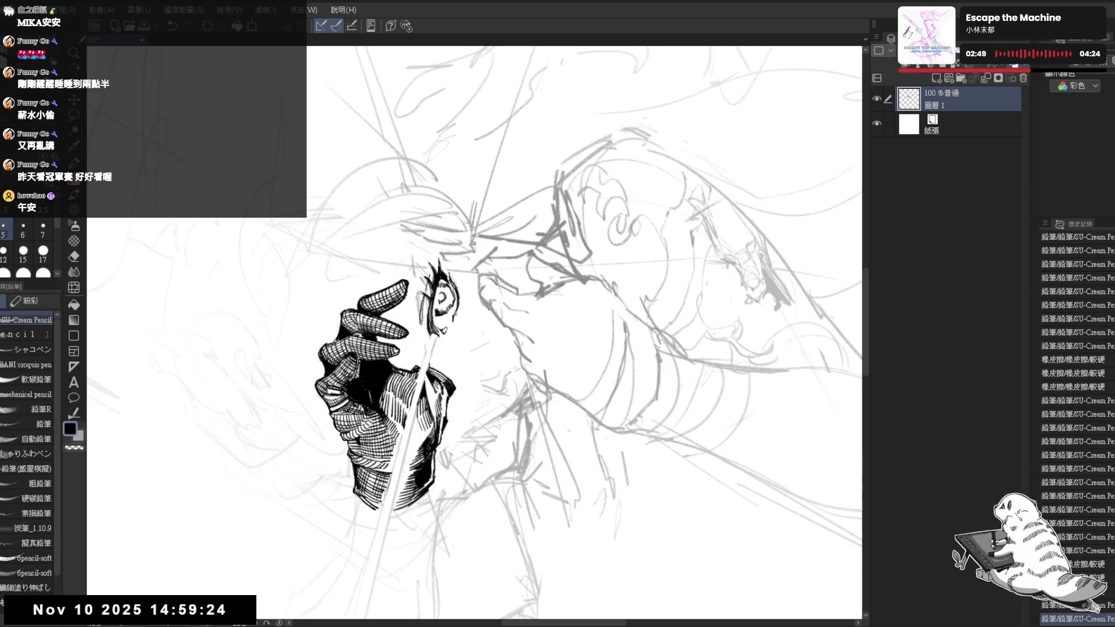
{"action": "left_click_drag", "start_coordinate": [464, 349], "coordinate": [566, 294]}
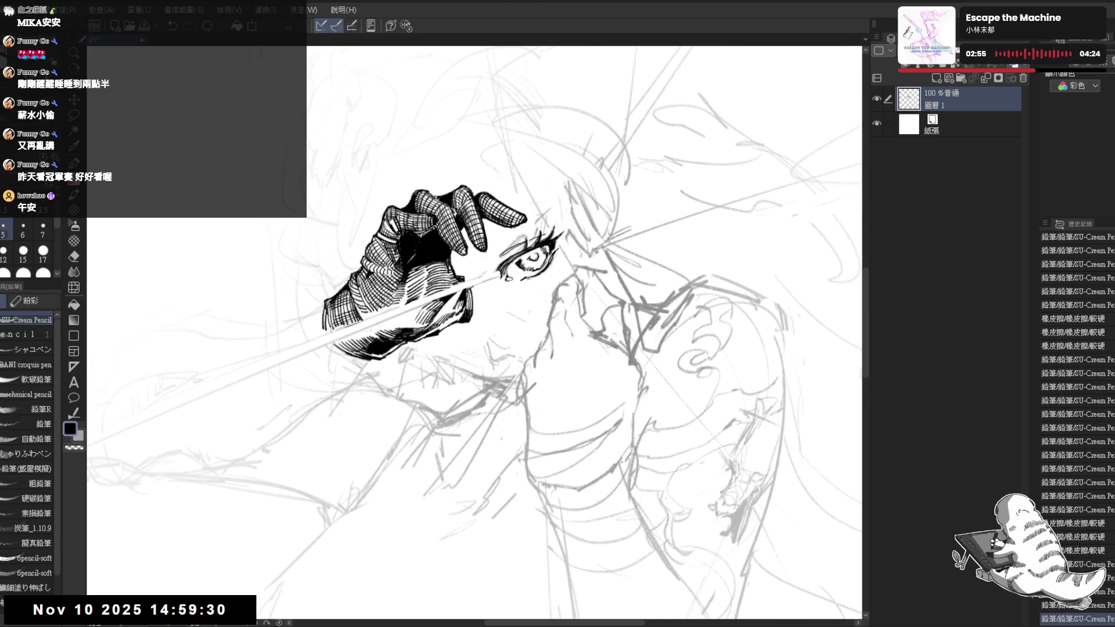
{"action": "mouse_move", "coordinate": [567, 294]}
{"action": "left_mouse_down"}
{"action": "mouse_move", "coordinate": [604, 325]}
{"action": "mouse_move", "coordinate": [556, 322]}
{"action": "left_mouse_up"}
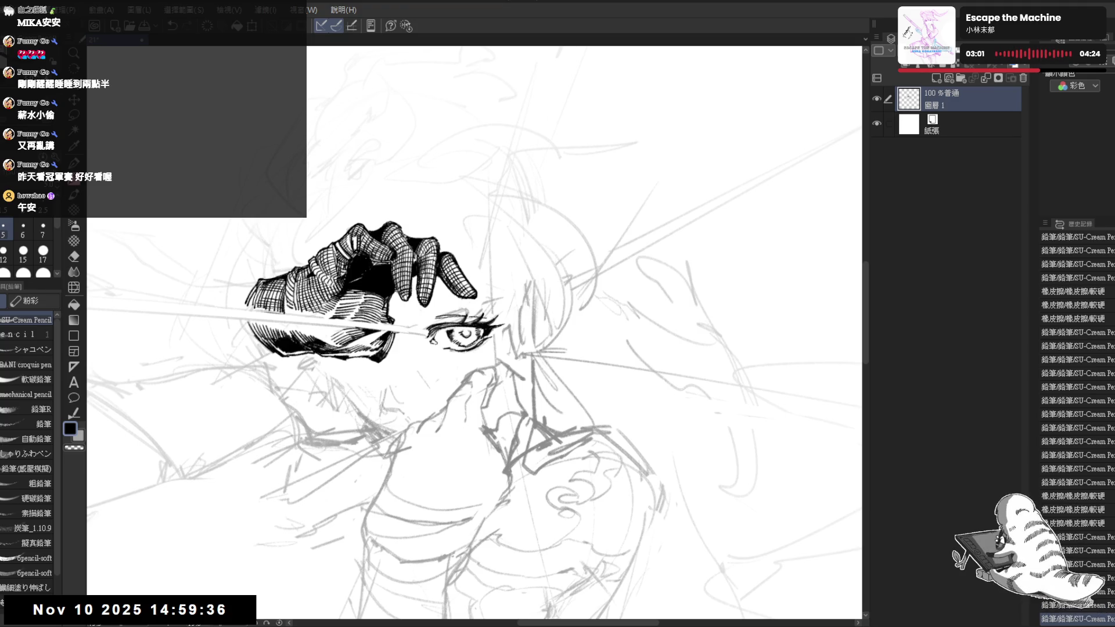
{"action": "key", "text": "minus"}
{"action": "key", "text": "minus"}
{"action": "key", "text": "minus"}
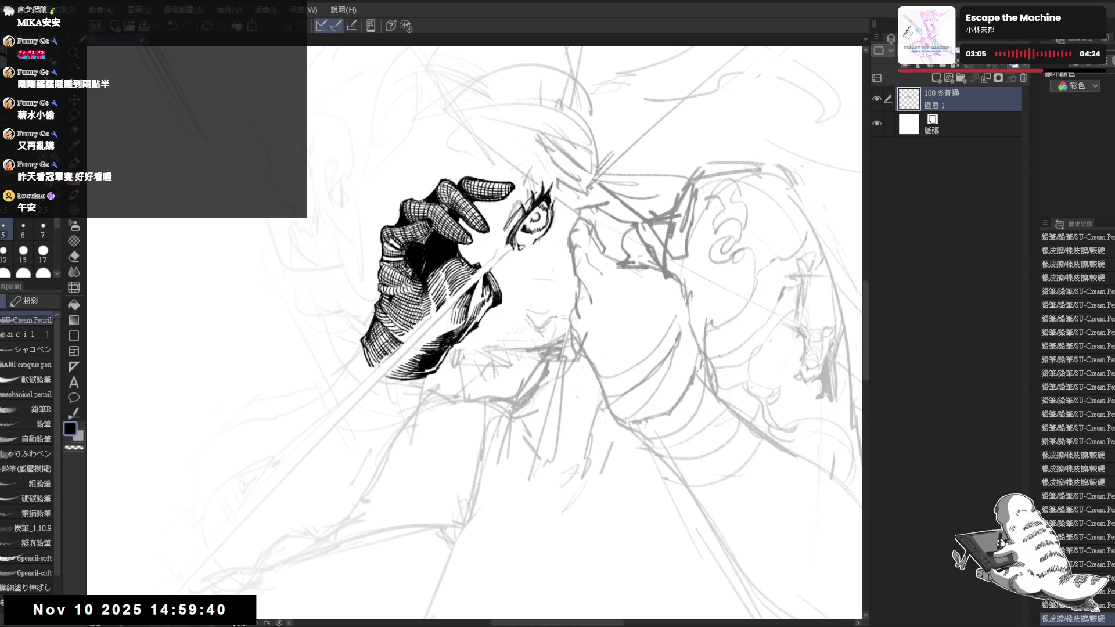
{"action": "key", "text": "ctrl+z"}
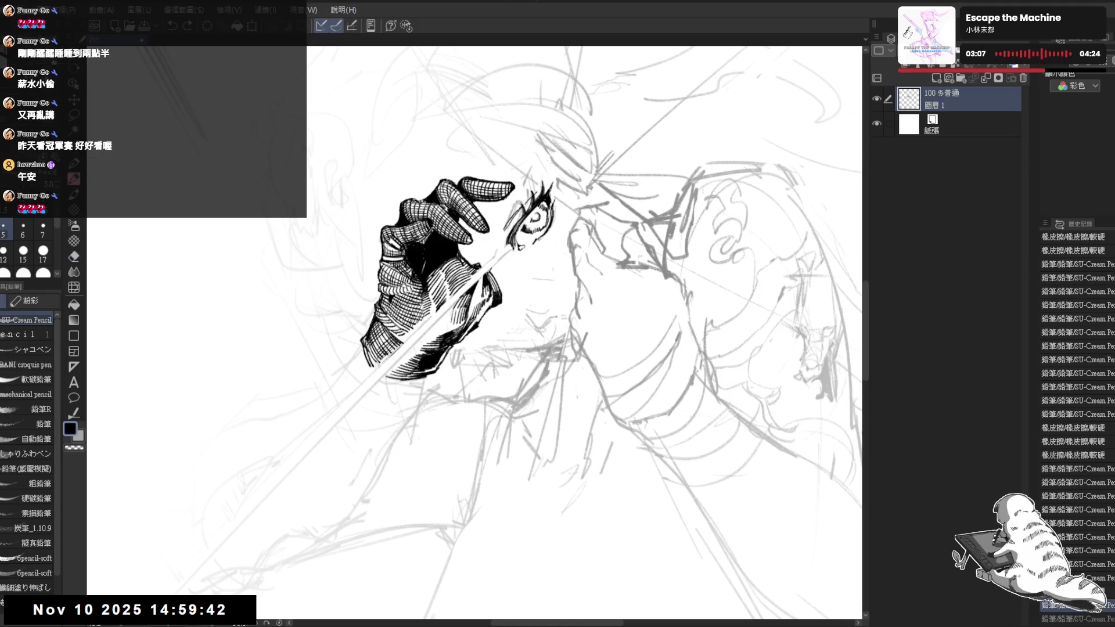
{"action": "key", "text": "e"}
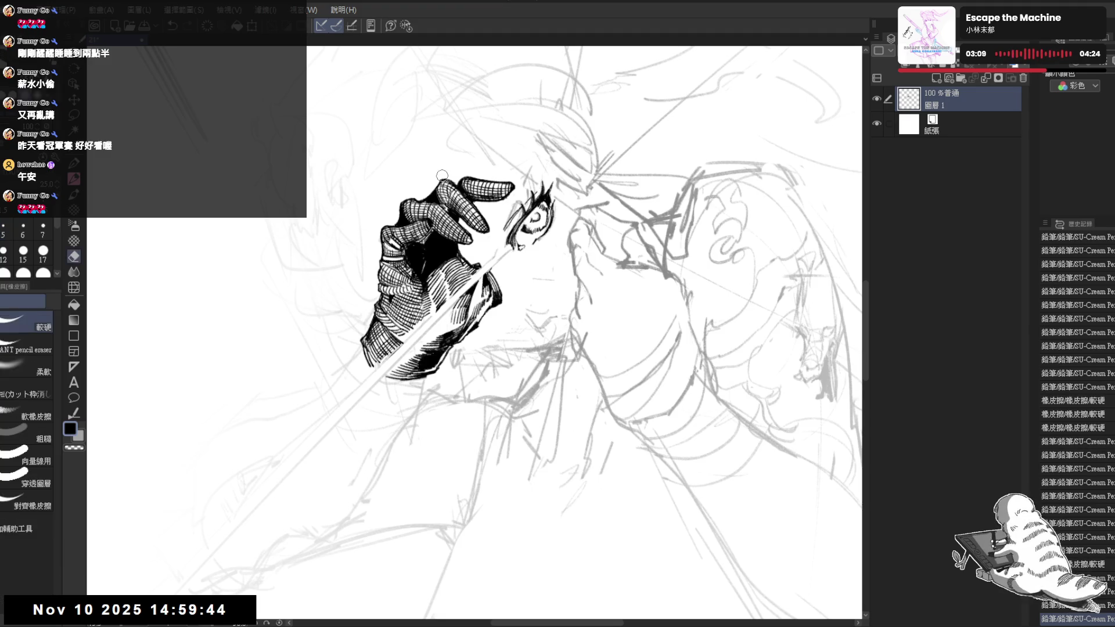
{"action": "key", "text": "p"}
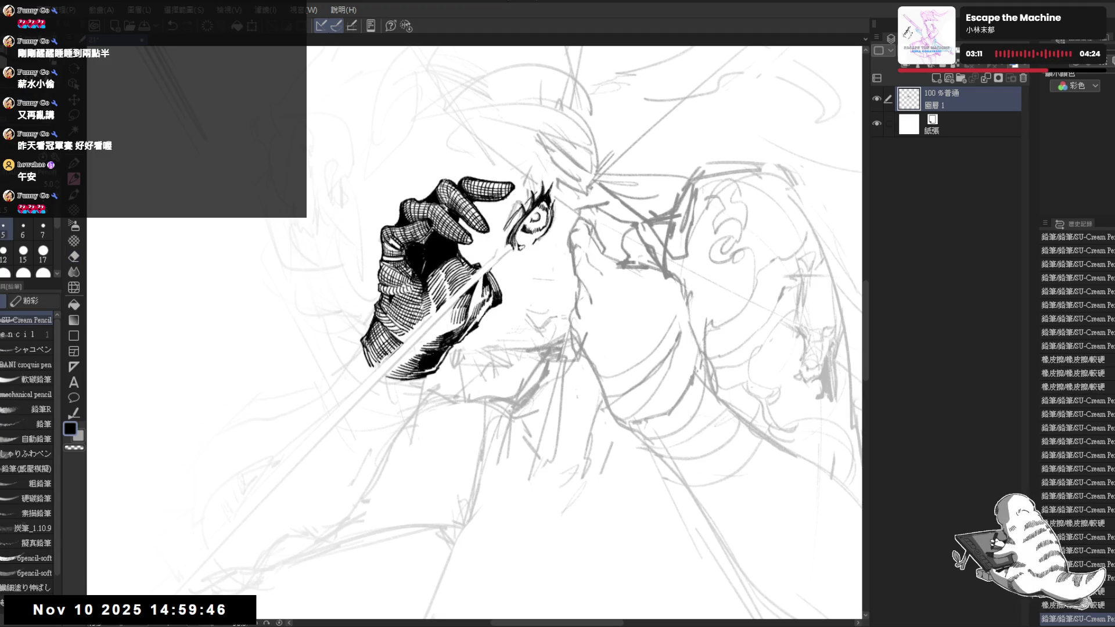
Pan out to see the whole figure, then return to the face.
{"action": "left_click_drag", "start_coordinate": [556, 314], "coordinate": [511, 214]}
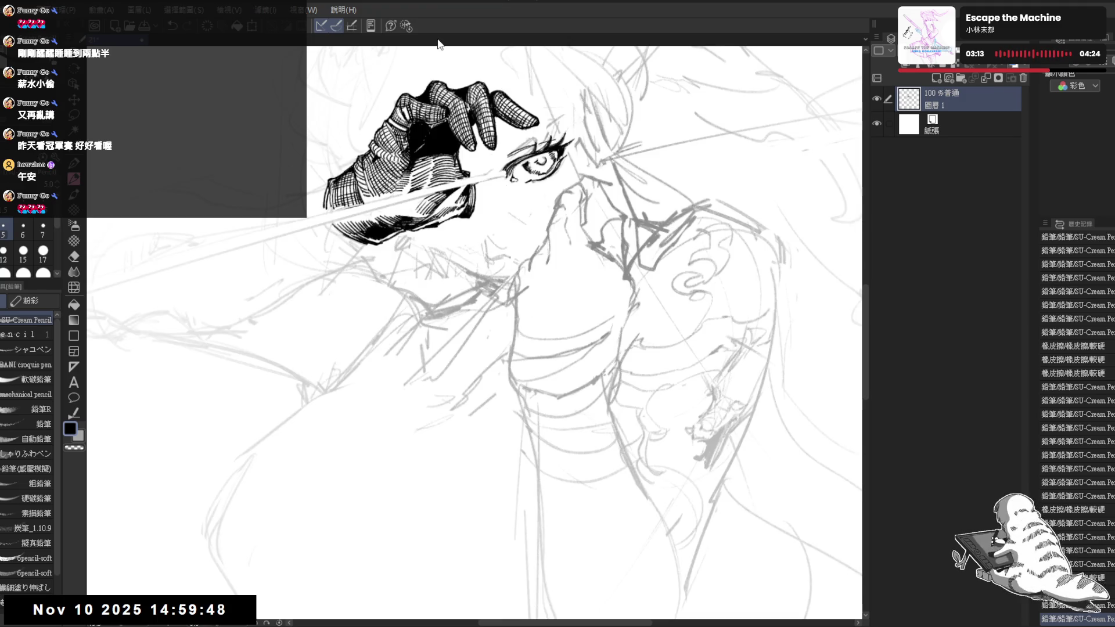
{"action": "scroll", "coordinate": [567, 195], "scroll_direction": "down", "scroll_amount": 3}
{"action": "left_click_drag", "start_coordinate": [627, 211], "coordinate": [586, 219]}
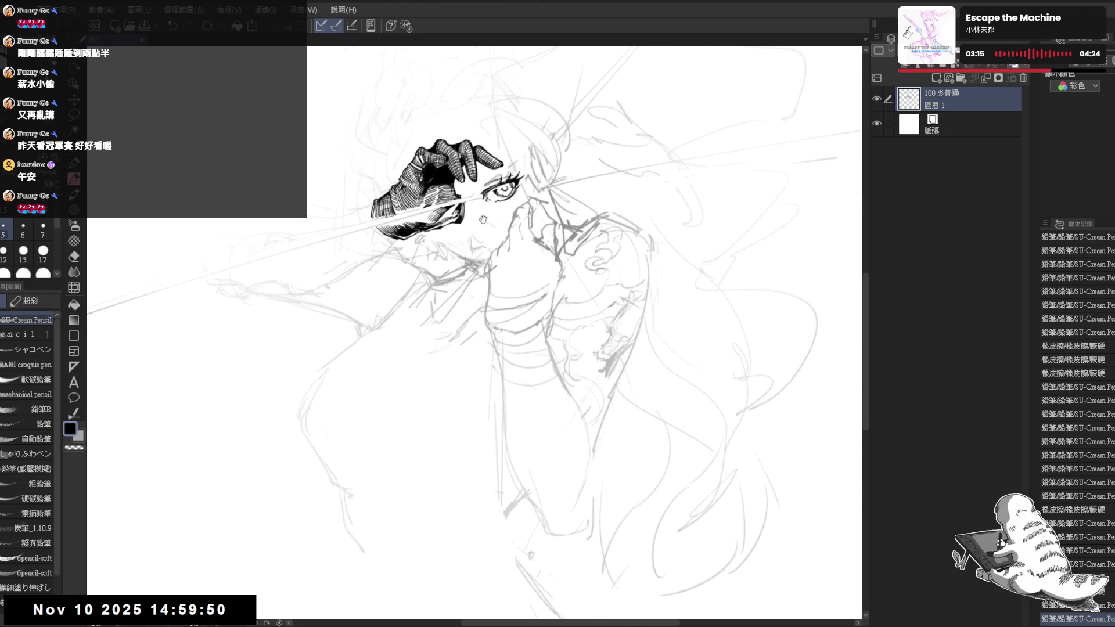
{"action": "scroll", "coordinate": [561, 197], "scroll_direction": "up", "scroll_amount": 2}
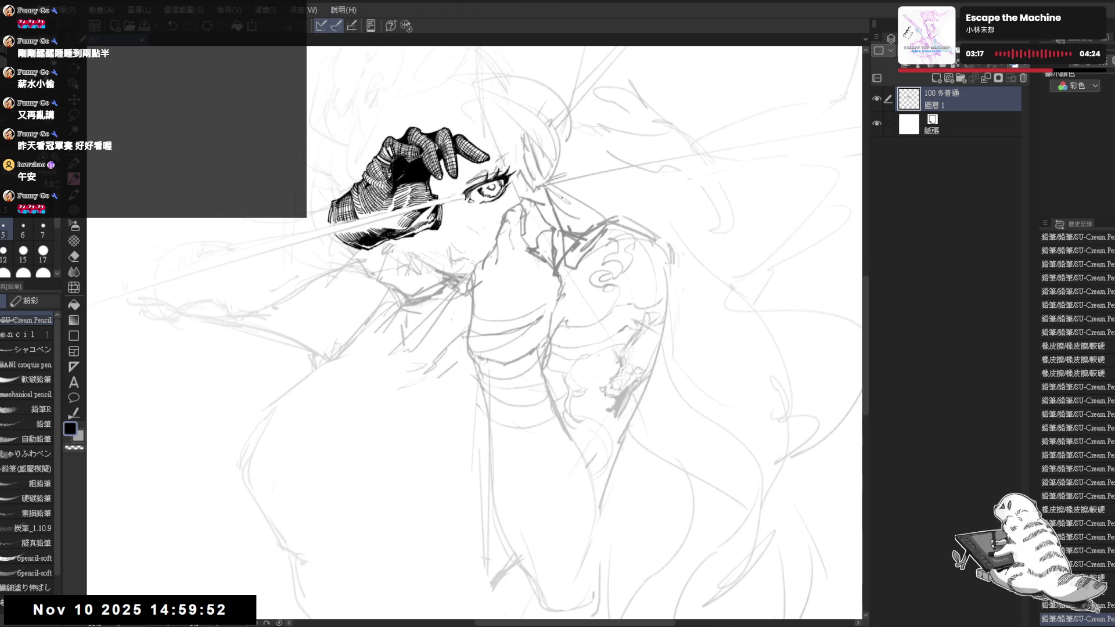
{"action": "left_click_drag", "start_coordinate": [414, 262], "coordinate": [391, 293]}
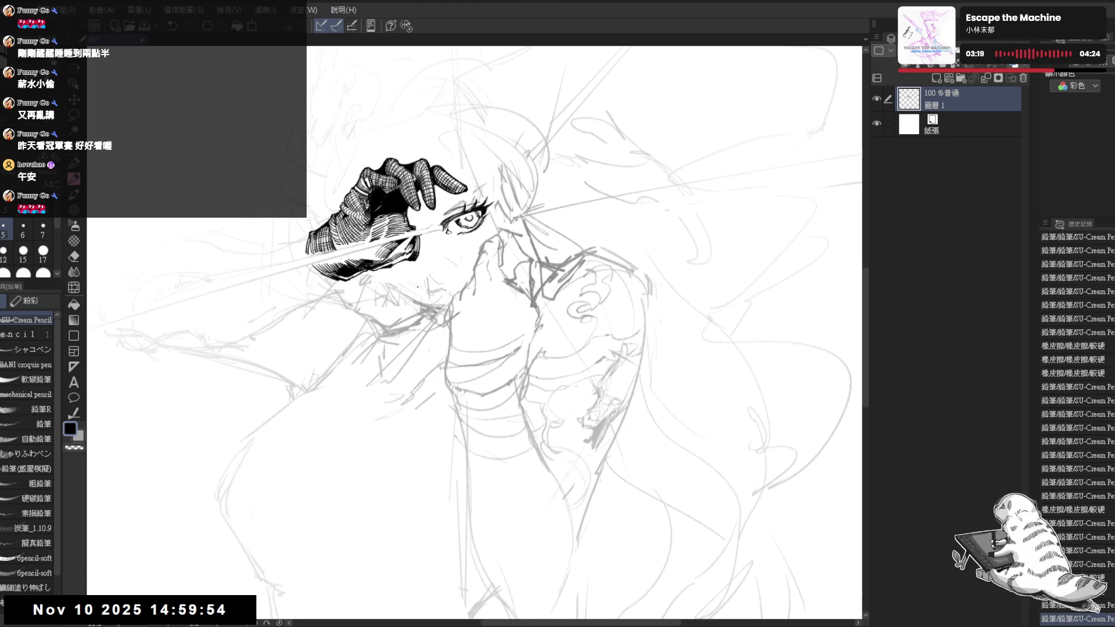
{"action": "key", "text": "minus"}
{"action": "left_click_drag", "start_coordinate": [623, 349], "coordinate": [631, 385]}
Zoom in on the gloved hand and eye and rotate until the hand stands vertical.
{"action": "left_click_drag", "start_coordinate": [401, 279], "coordinate": [396, 307]}
{"action": "left_click_drag", "start_coordinate": [666, 395], "coordinate": [669, 420]}
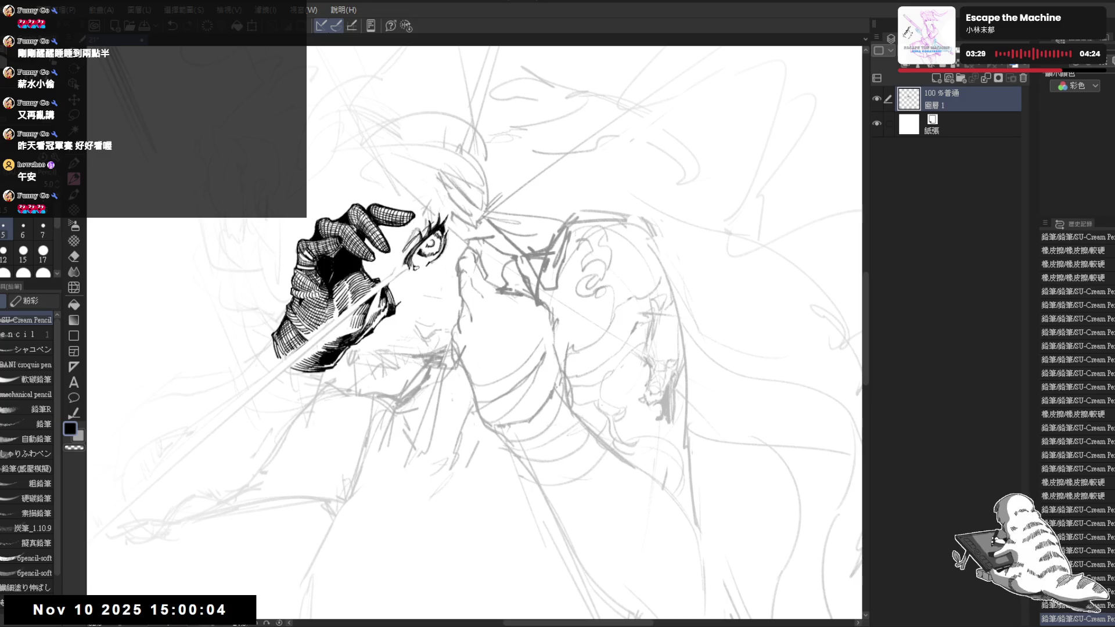
{"action": "left_click_drag", "start_coordinate": [441, 325], "coordinate": [494, 291]}
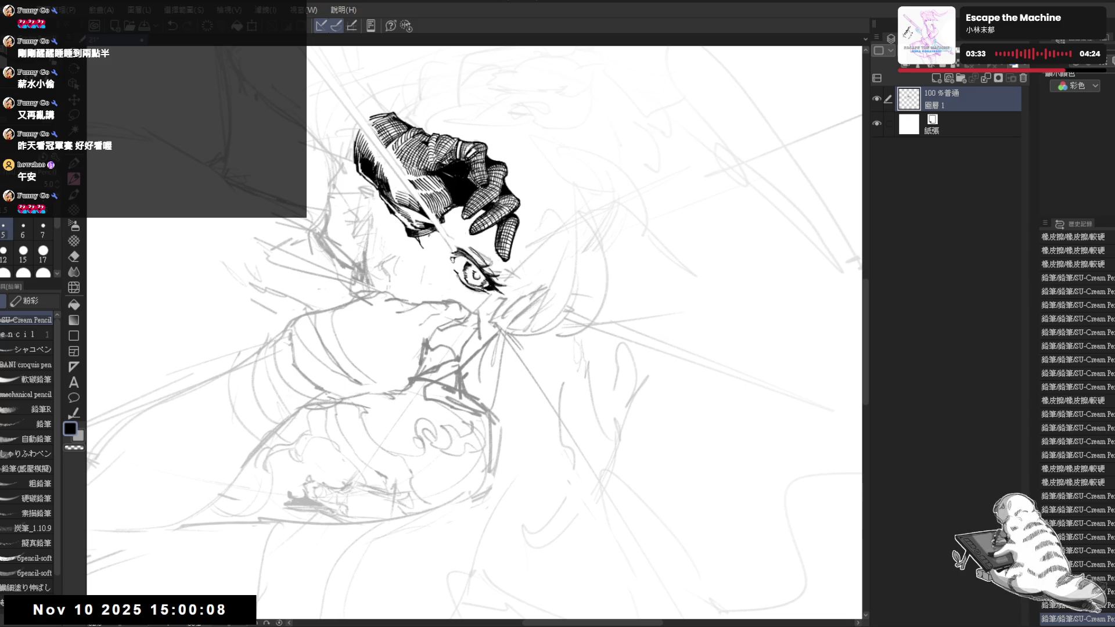
{"action": "key", "text": "minus"}
{"action": "left_click_drag", "start_coordinate": [410, 323], "coordinate": [438, 231]}
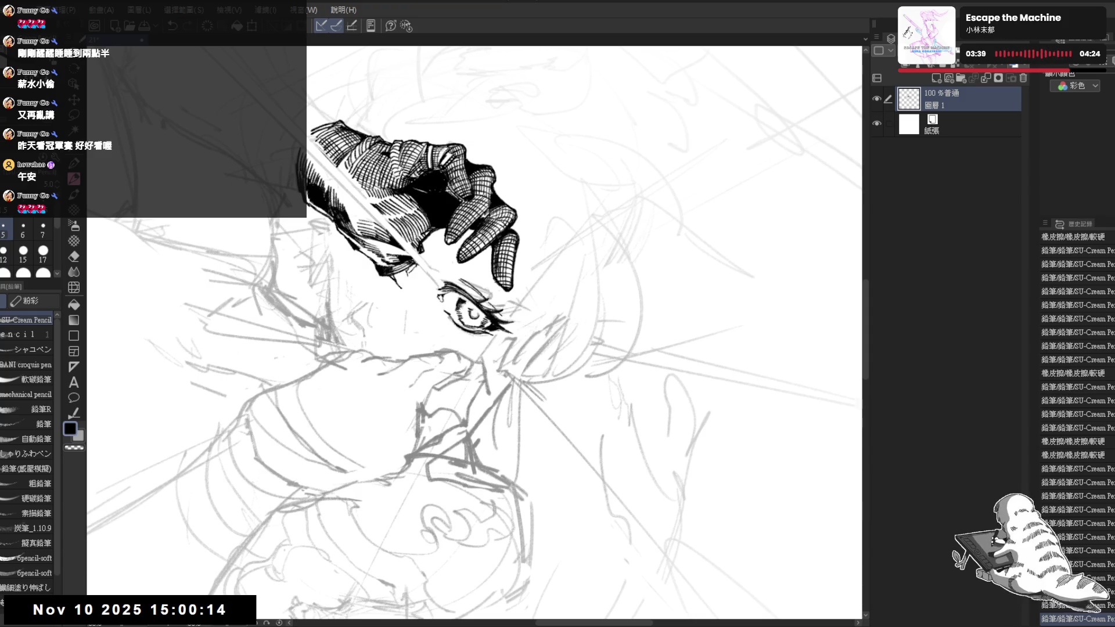
{"action": "left_click_drag", "start_coordinate": [439, 232], "coordinate": [348, 278]}
{"action": "left_click_drag", "start_coordinate": [407, 333], "coordinate": [388, 335]}
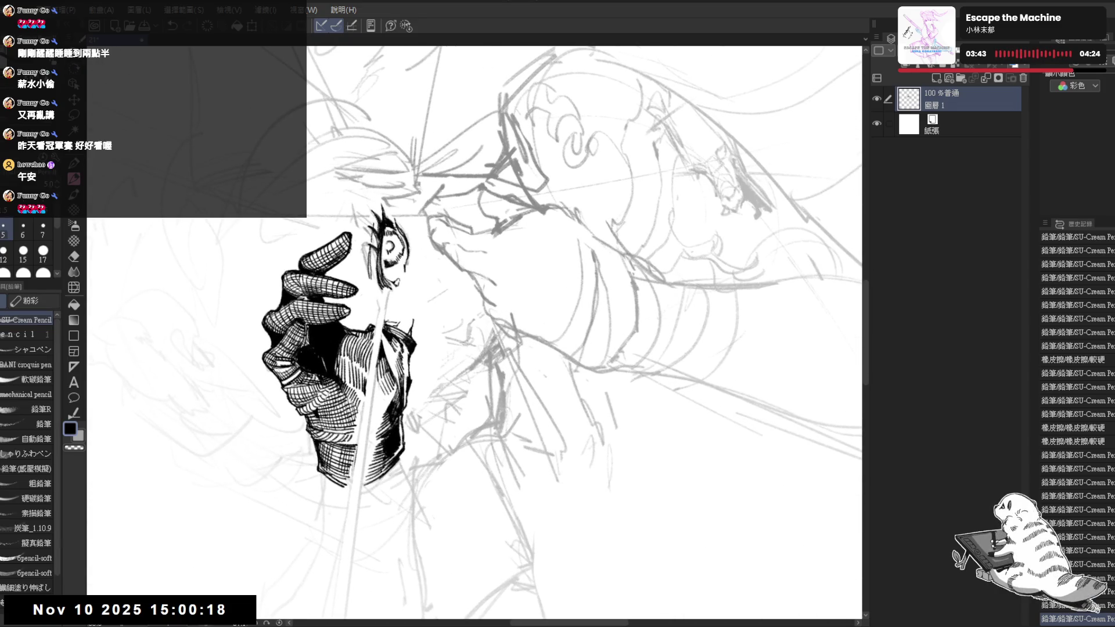
Set the pencil size to 6 and add a short ink stroke near the glove.
{"action": "left_click", "coordinate": [23, 228]}
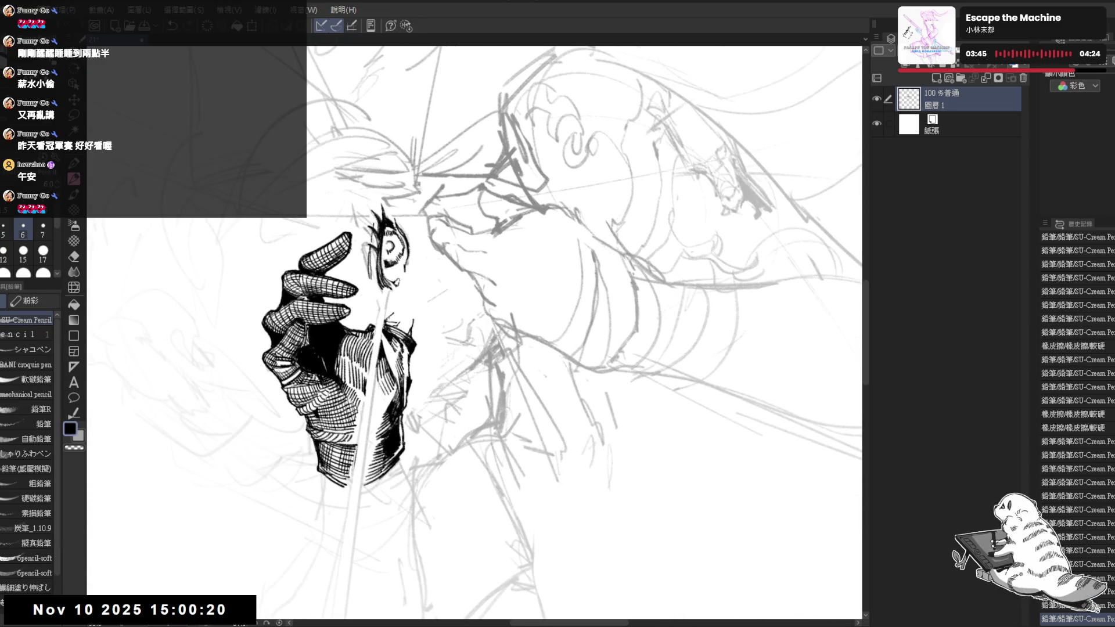
{"action": "key", "text": "ctrl+z"}
{"action": "mouse_move", "coordinate": [384, 320]}
{"action": "left_mouse_down"}
{"action": "mouse_move", "coordinate": [422, 267]}
{"action": "mouse_move", "coordinate": [417, 313]}
{"action": "left_mouse_up"}
{"action": "key", "text": "e"}
{"action": "key", "text": "p"}
{"action": "key", "text": "minus"}
{"action": "key", "text": "h"}
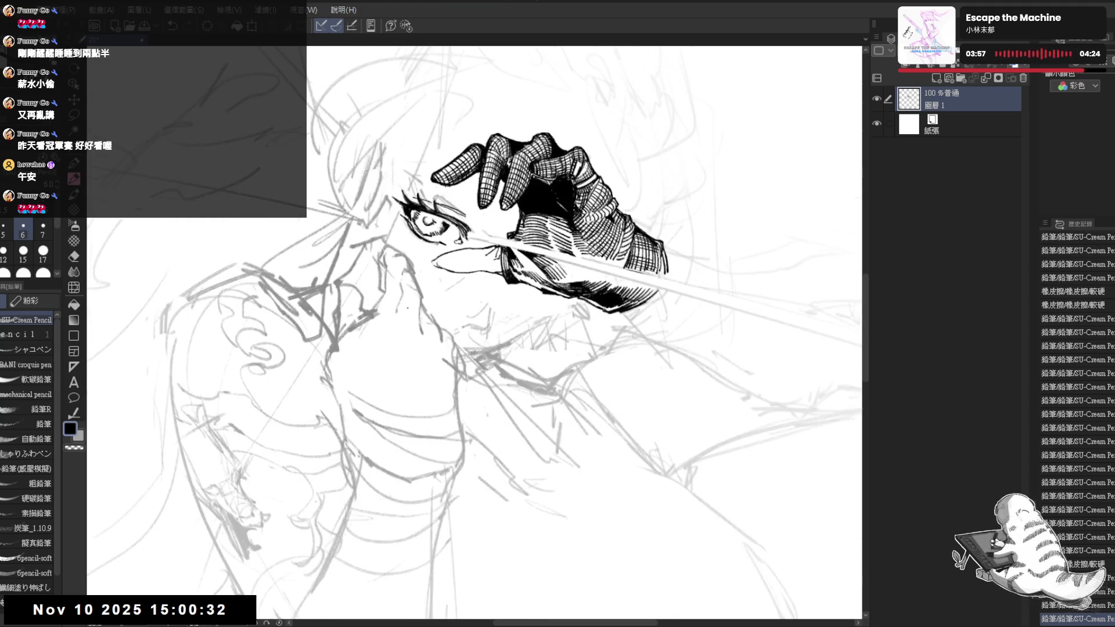
{"action": "key", "text": "h"}
Erase stray spots by the finger and ink a stroke along the glove's finger.
{"action": "key", "text": "minus"}
{"action": "key", "text": "minus"}
{"action": "key", "text": "minus"}
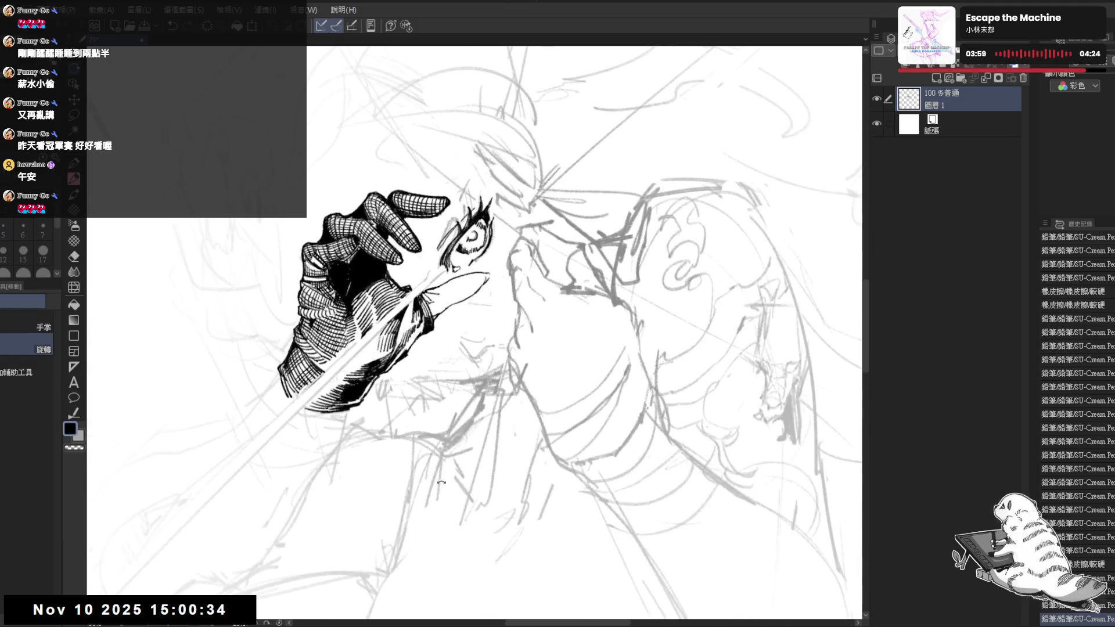
{"action": "mouse_move", "coordinate": [436, 302]}
{"action": "left_mouse_down"}
{"action": "mouse_move", "coordinate": [422, 323]}
{"action": "mouse_move", "coordinate": [472, 336]}
{"action": "mouse_move", "coordinate": [425, 401]}
{"action": "left_mouse_up"}
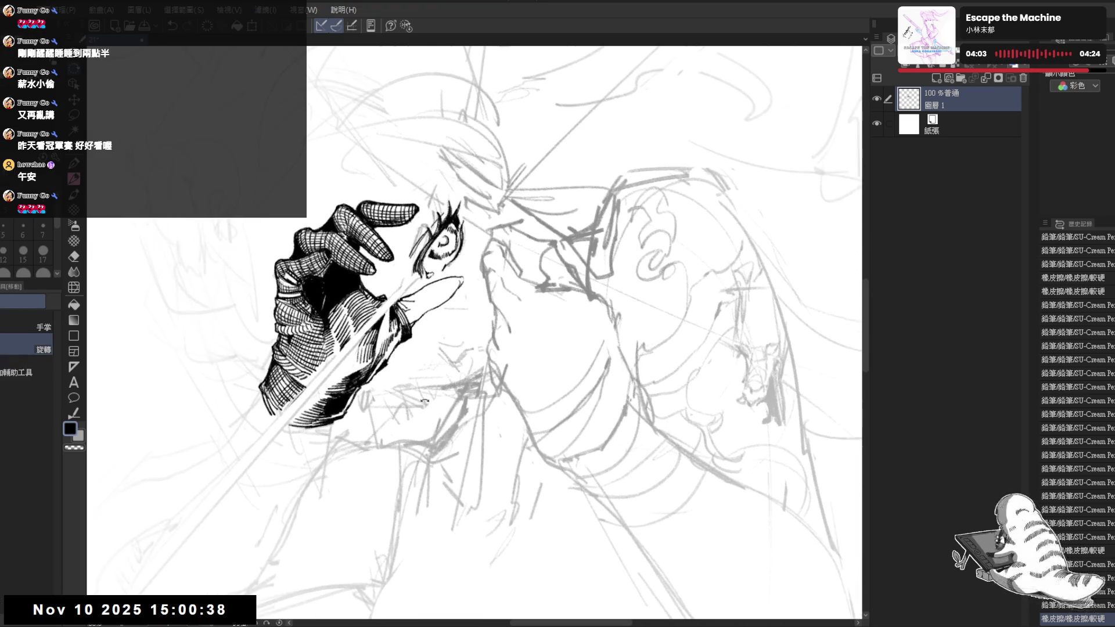
{"action": "left_click_drag", "start_coordinate": [434, 441], "coordinate": [428, 280]}
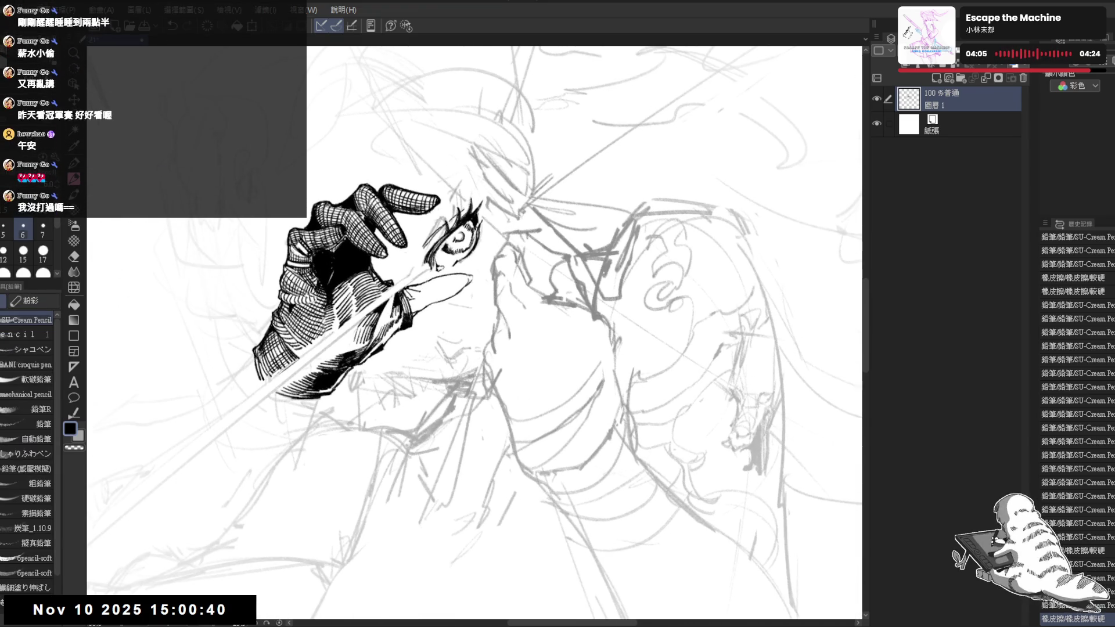
{"action": "left_click", "coordinate": [427, 279]}
{"action": "key", "text": "p"}
{"action": "mouse_move", "coordinate": [434, 287]}
{"action": "left_mouse_down"}
{"action": "mouse_move", "coordinate": [434, 301]}
{"action": "mouse_move", "coordinate": [470, 319]}
{"action": "mouse_move", "coordinate": [450, 359]}
{"action": "mouse_move", "coordinate": [413, 342]}
{"action": "mouse_move", "coordinate": [412, 328]}
{"action": "left_mouse_up"}
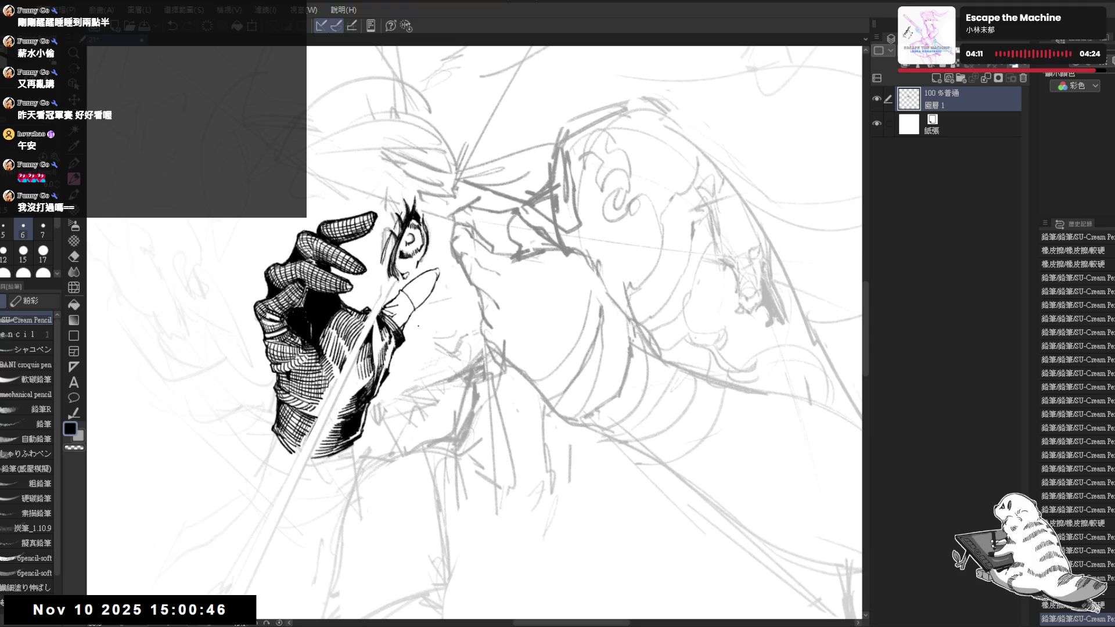
{"action": "key", "text": "e"}
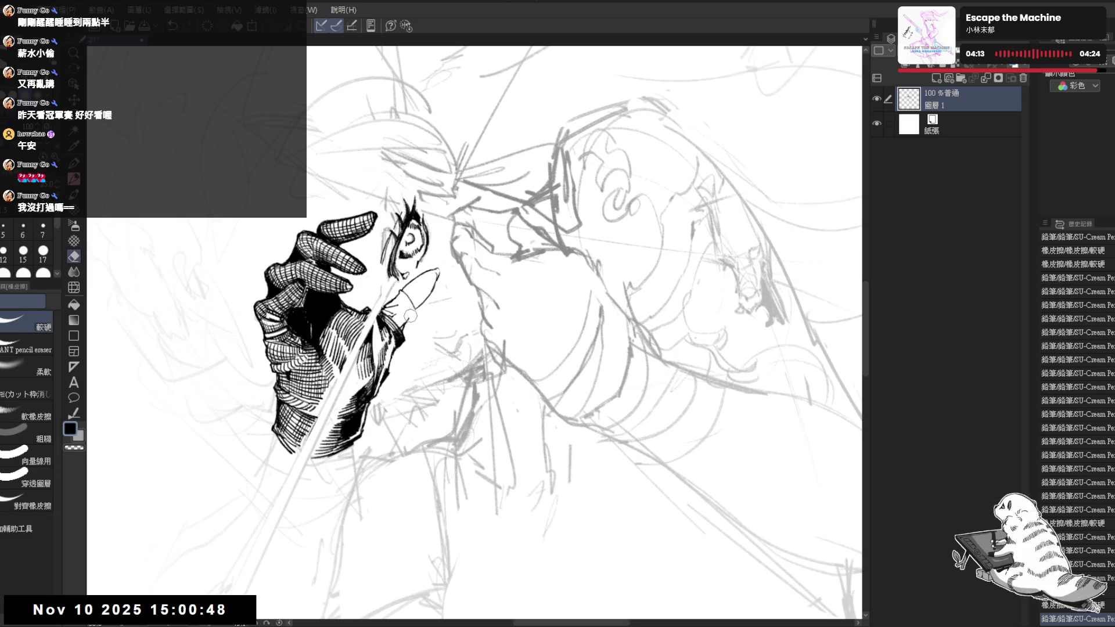
{"action": "left_click", "coordinate": [410, 315]}
{"action": "key", "text": "p"}
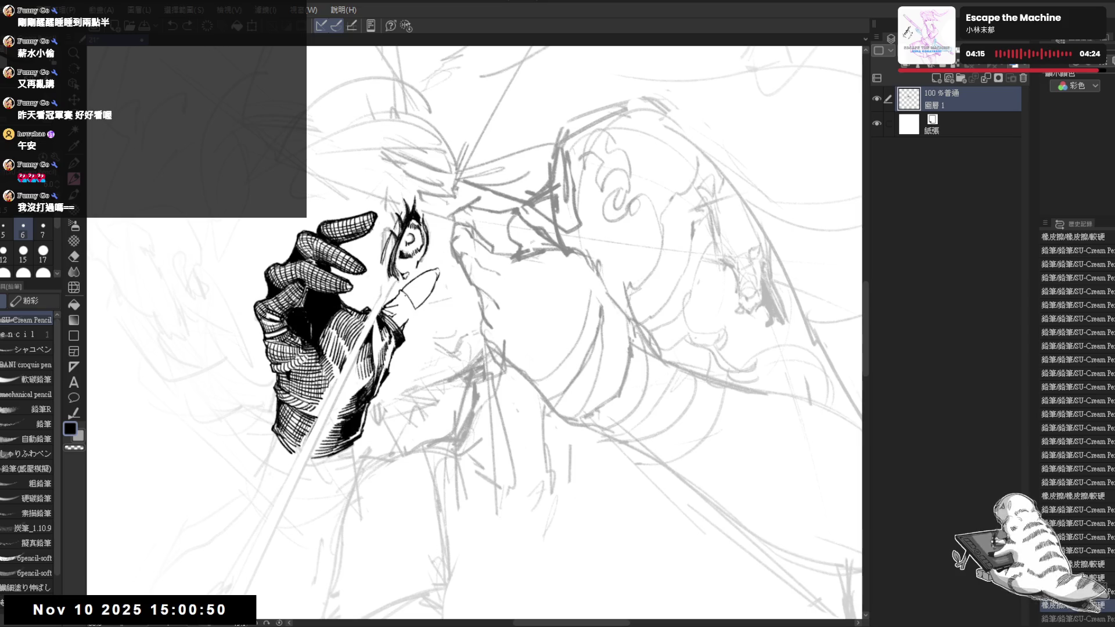
Touch up the fingertip with small erasures and short ink marks.
{"action": "key", "text": "e"}
{"action": "left_click_drag", "start_coordinate": [410, 304], "coordinate": [404, 291]}
{"action": "key", "text": "p"}
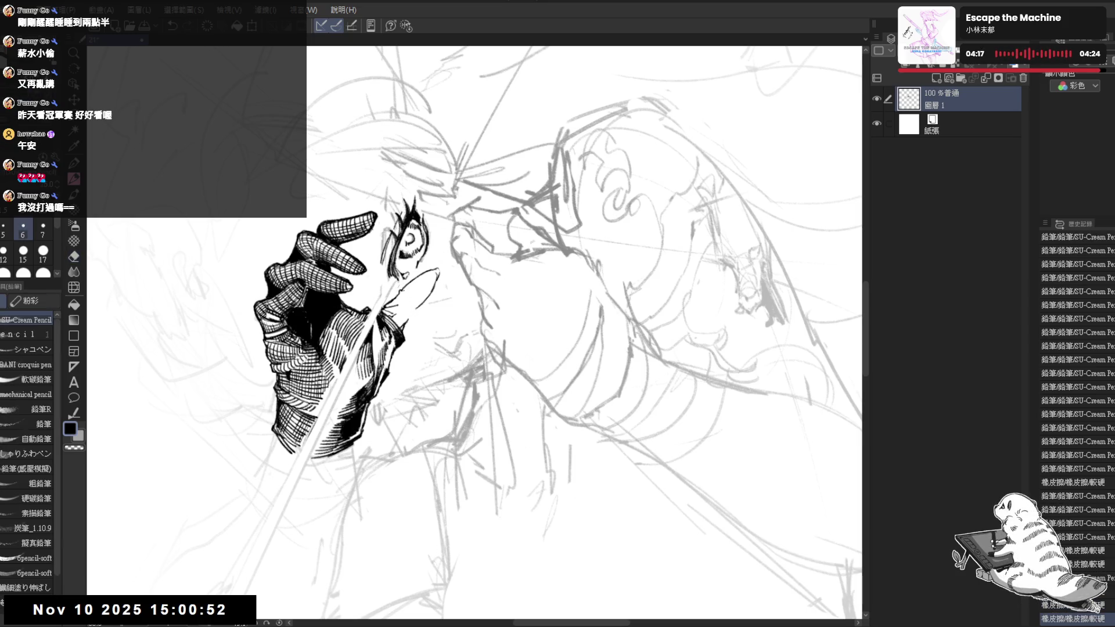
{"action": "left_click", "coordinate": [411, 295]}
{"action": "key", "text": "ctrl+z"}
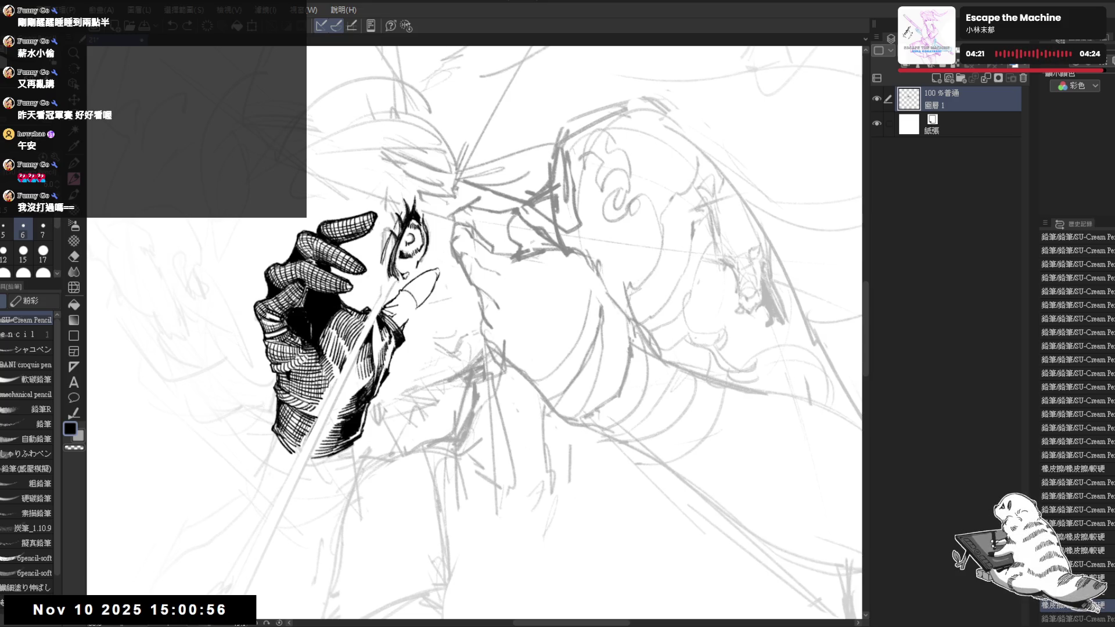
{"action": "key", "text": "e"}
{"action": "left_click_drag", "start_coordinate": [413, 303], "coordinate": [420, 314]}
{"action": "key", "text": "p"}
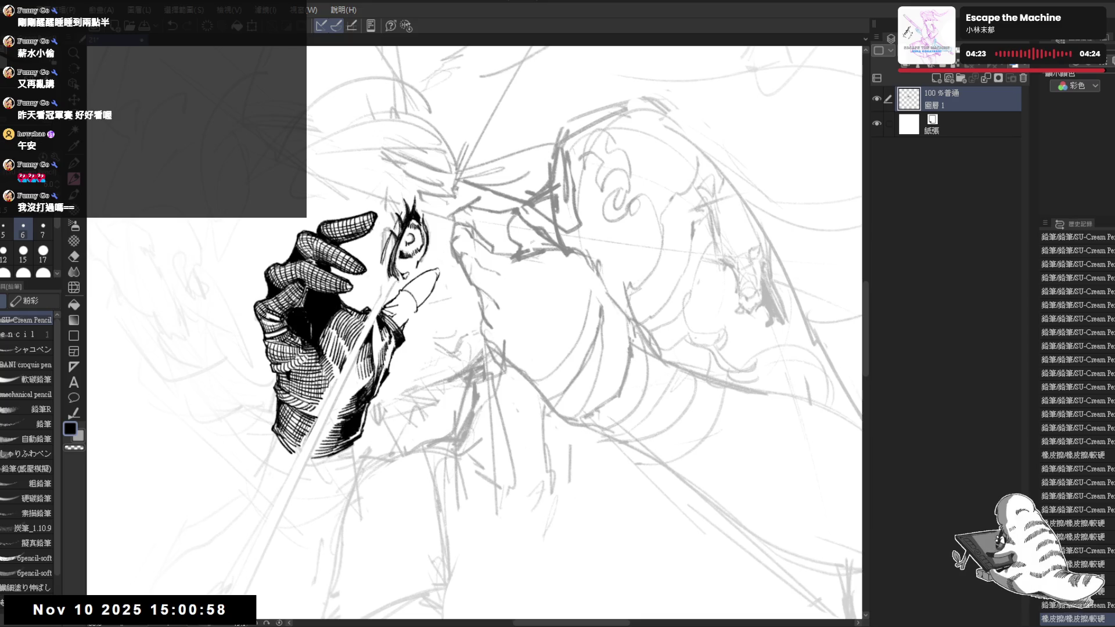
{"action": "left_click", "coordinate": [411, 308]}
Fill the enclosed shadow area beside the thumb with solid black.
{"action": "key", "text": "minus"}
{"action": "key", "text": "h"}
{"action": "key", "text": "h"}
{"action": "key", "text": "minus"}
{"action": "key", "text": "minus"}
{"action": "key", "text": "minus"}
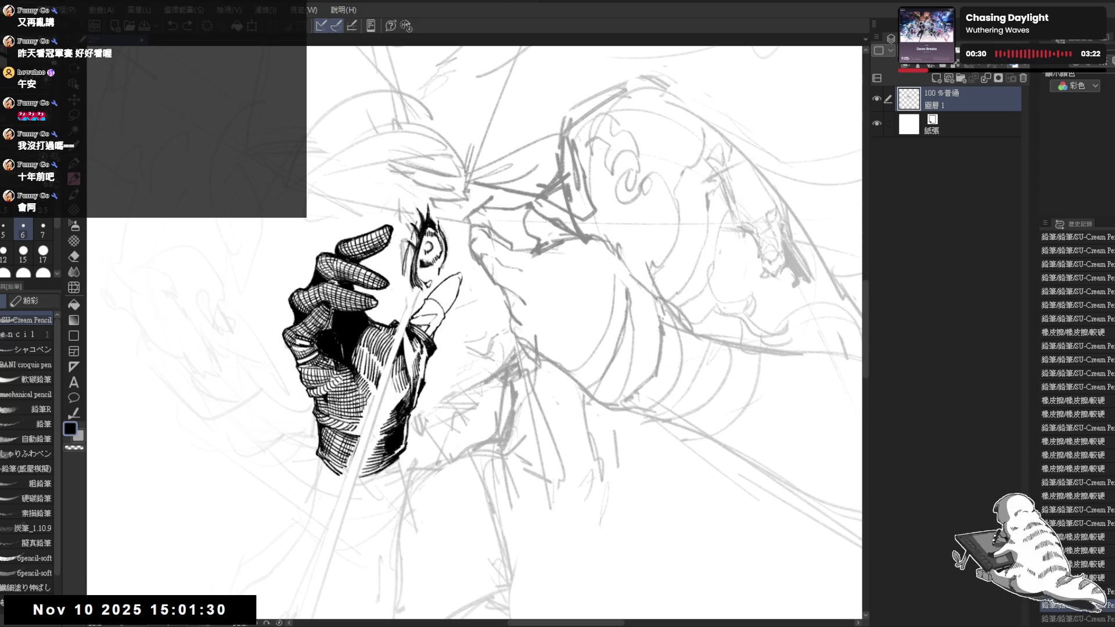
{"action": "key", "text": "g"}
{"action": "left_click", "coordinate": [432, 305]}
Fill the remaining enclosed areas of the glove with solid black.
{"action": "left_click", "coordinate": [439, 321]}
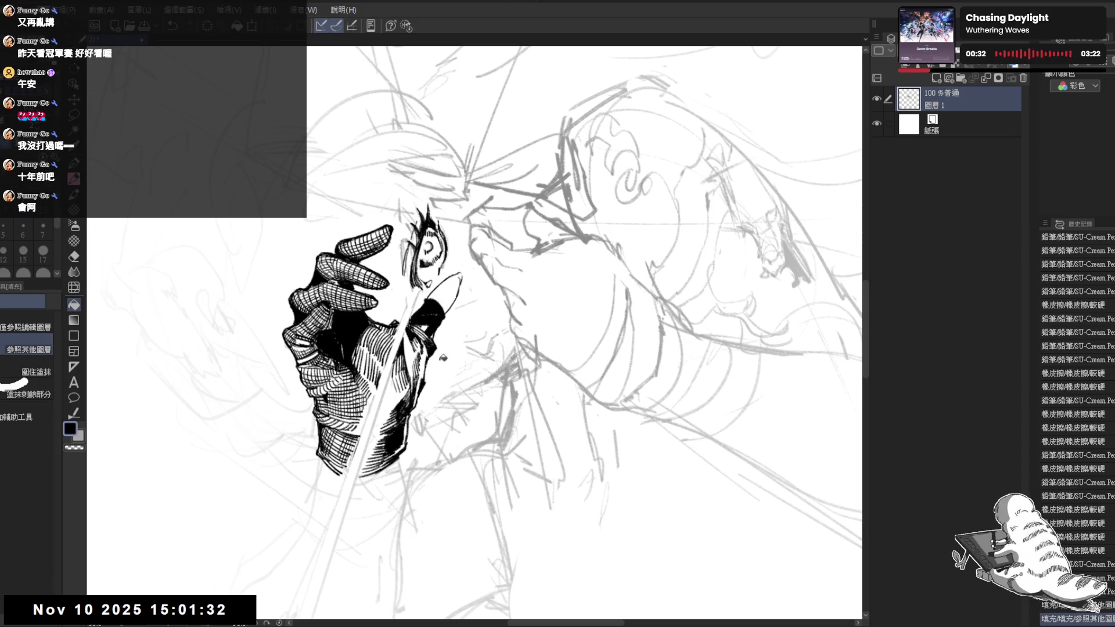
{"action": "key", "text": "p"}
{"action": "key", "text": "g"}
{"action": "left_click", "coordinate": [430, 490]}
Ink a small dark mark on the glove and make the pencil slightly thinner.
{"action": "key", "text": "minus"}
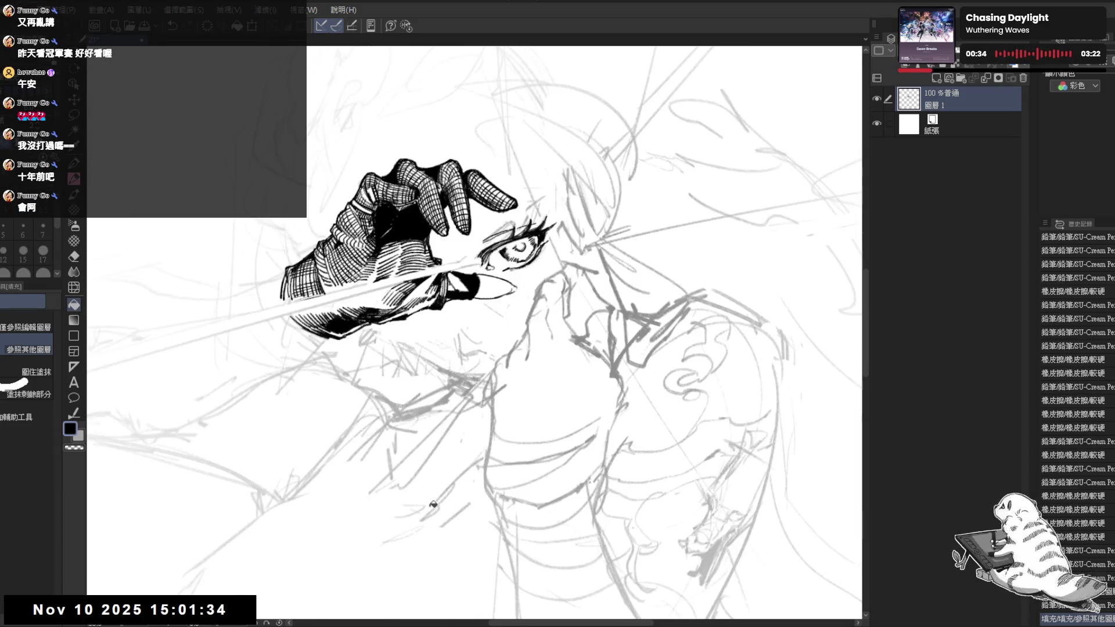
{"action": "key", "text": "h"}
{"action": "key", "text": "h"}
{"action": "key", "text": "minus"}
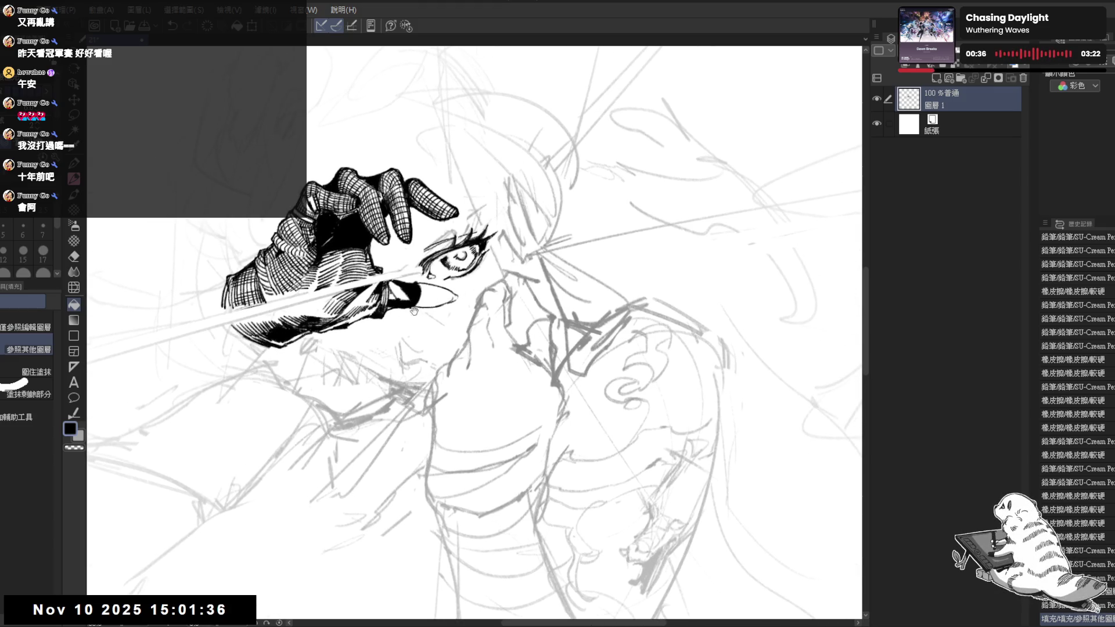
{"action": "key", "text": "minus"}
{"action": "key", "text": "p"}
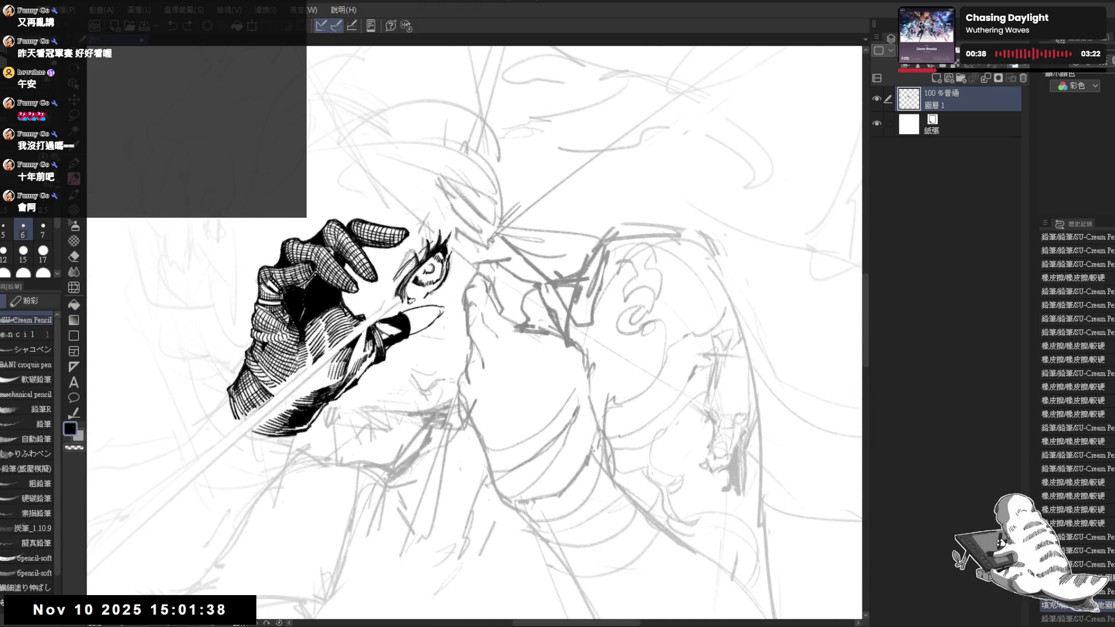
{"action": "left_click_drag", "start_coordinate": [378, 323], "coordinate": [394, 332]}
{"action": "key", "text": "bracketleft"}
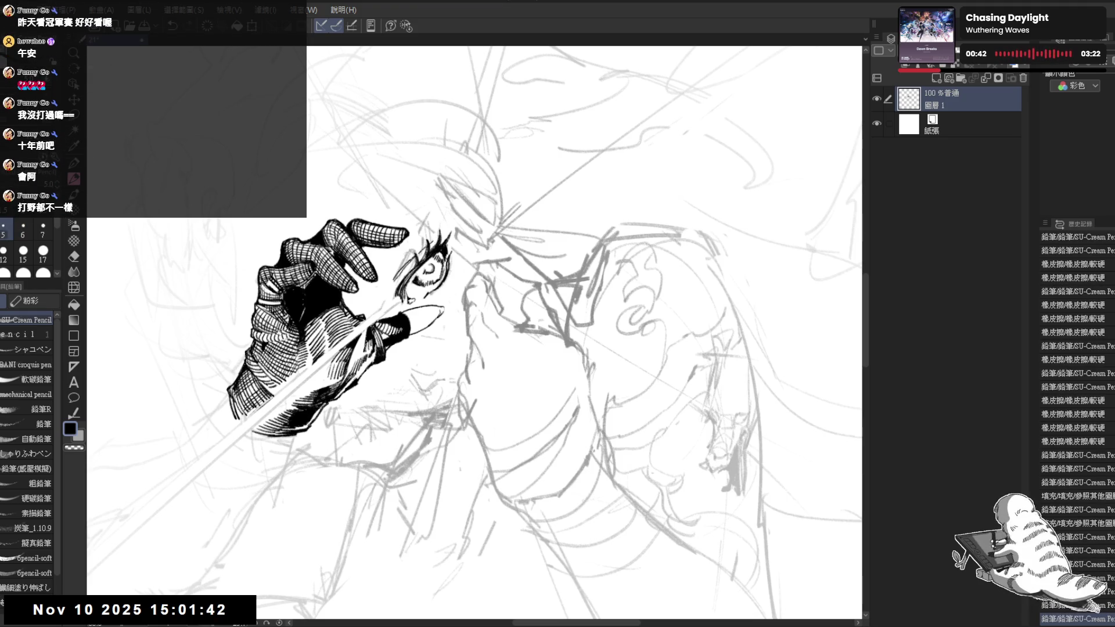
Add small ink strokes around the eye.
{"action": "key", "text": "r"}
{"action": "left_click_drag", "start_coordinate": [325, 264], "coordinate": [331, 227]}
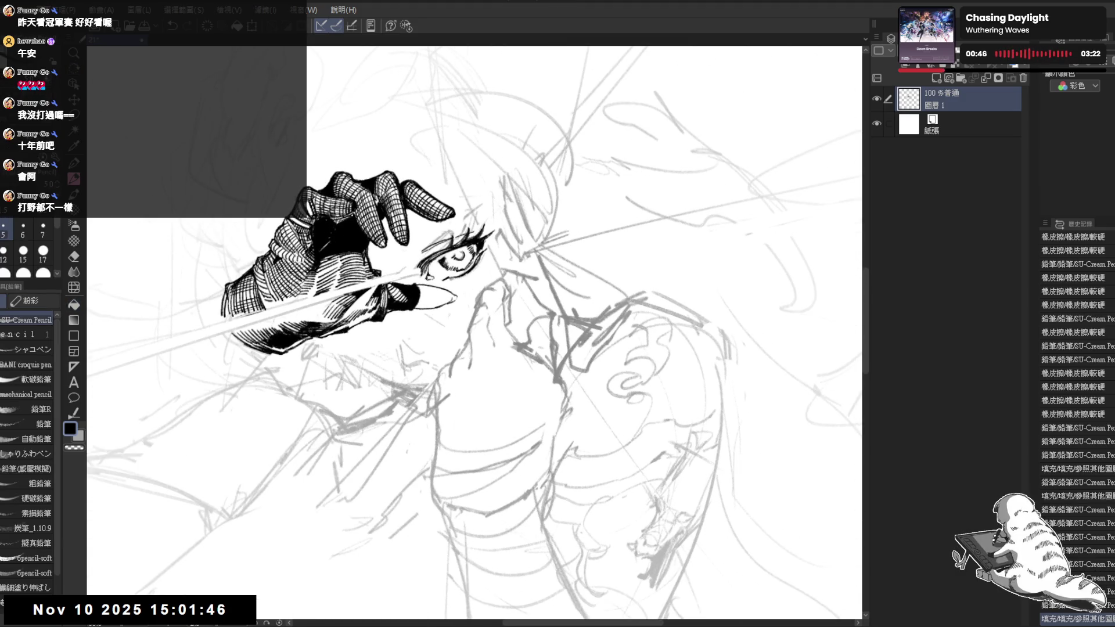
{"action": "left_click_drag", "start_coordinate": [331, 226], "coordinate": [325, 265]}
{"action": "left_click_drag", "start_coordinate": [413, 259], "coordinate": [419, 268]}
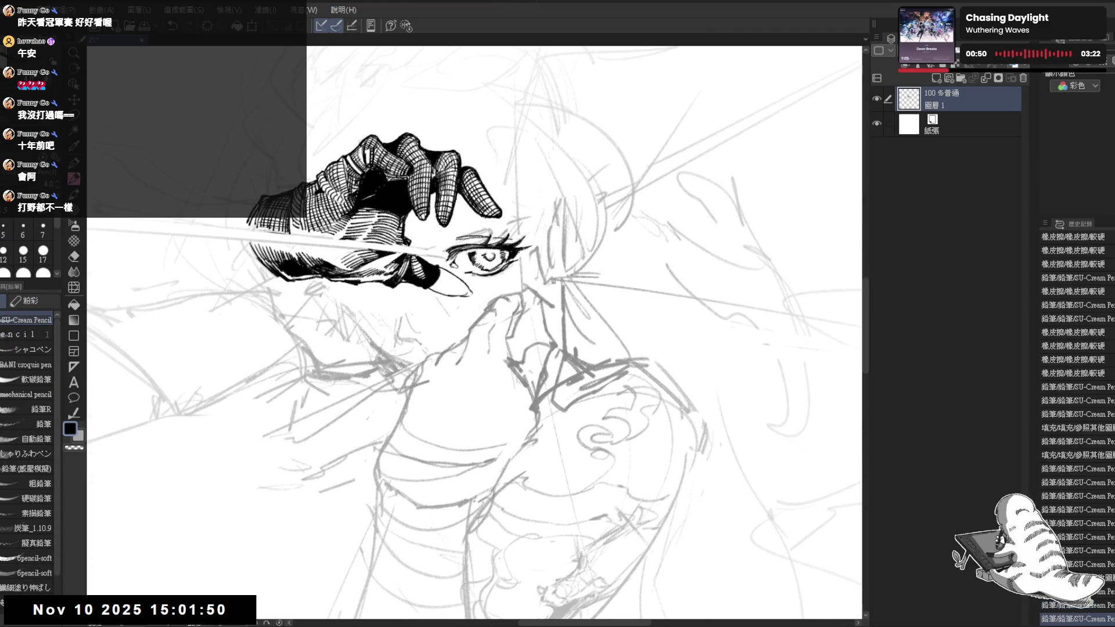
{"action": "left_click_drag", "start_coordinate": [413, 255], "coordinate": [424, 279]}
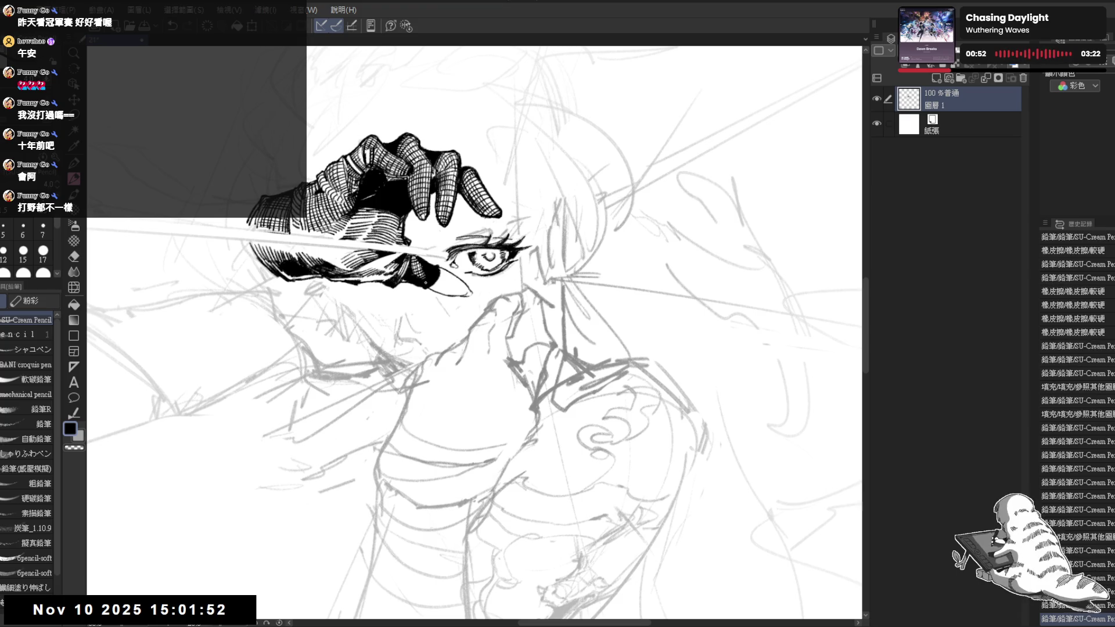
{"action": "key", "text": "h"}
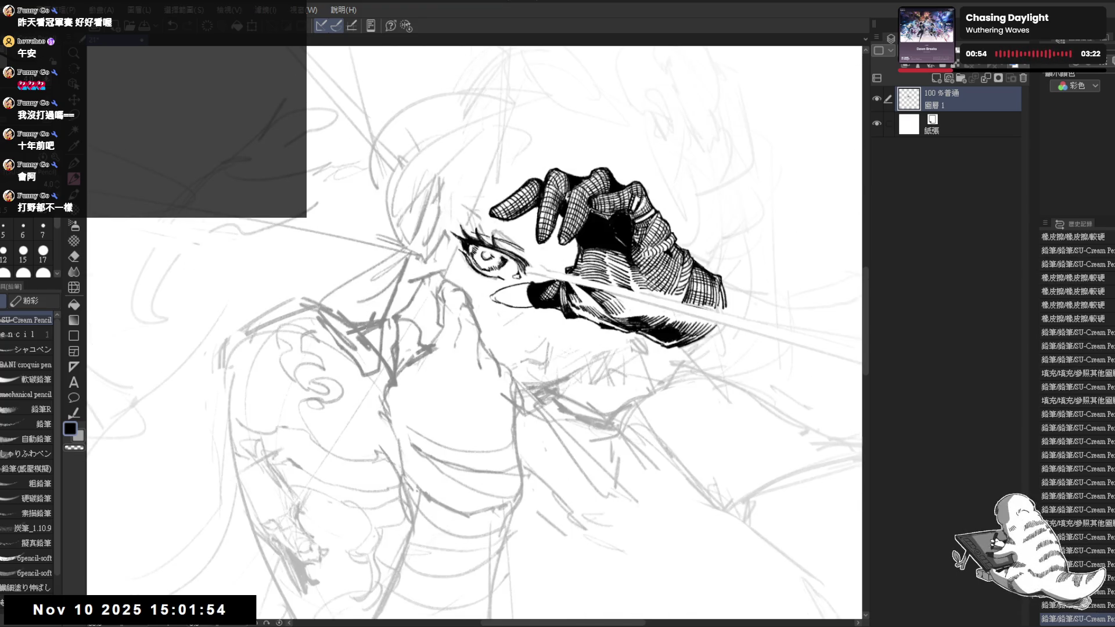
{"action": "key", "text": "h"}
Turn the hand upright and return to the pencil with the main black colour.
{"action": "left_click_drag", "start_coordinate": [376, 285], "coordinate": [399, 382]}
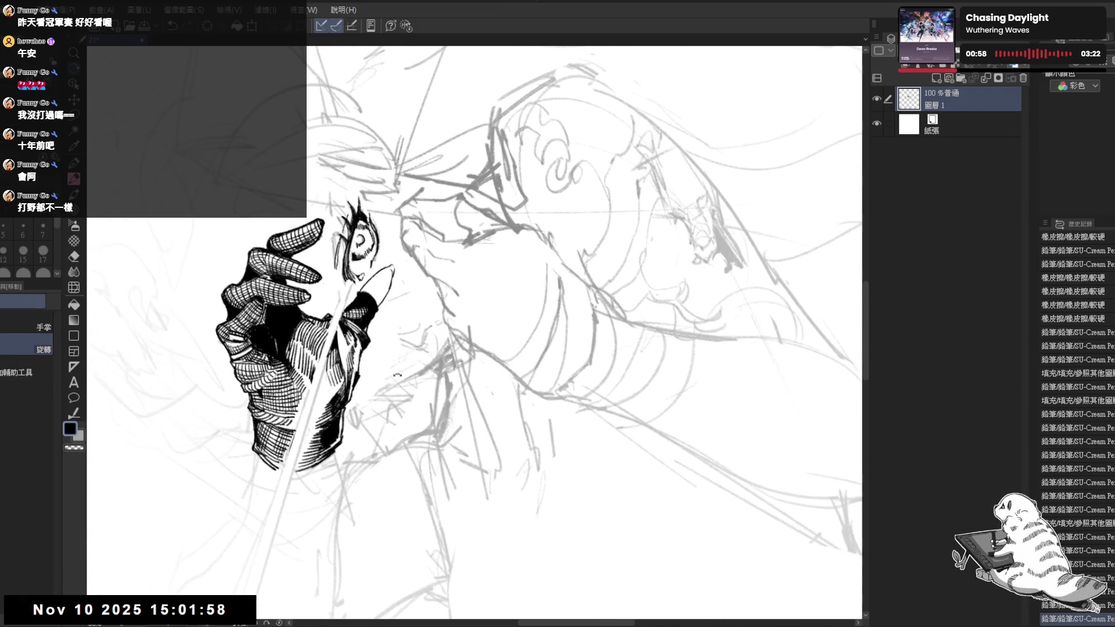
{"action": "key", "text": "e"}
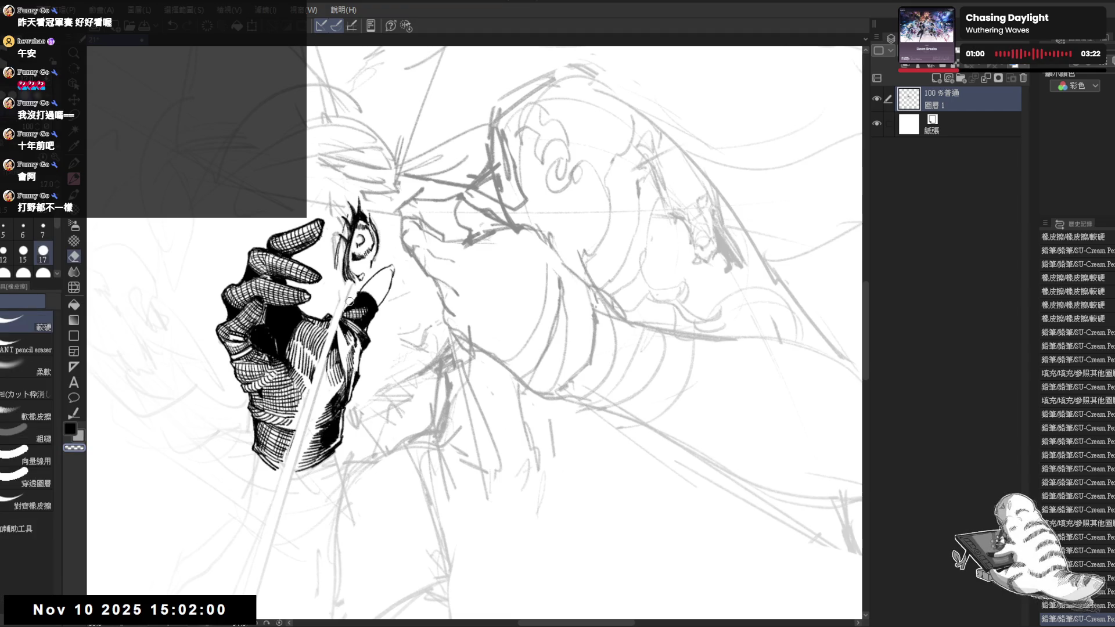
{"action": "key", "text": "p"}
{"action": "key", "text": "e"}
{"action": "key", "text": "p"}
{"action": "key", "text": "e"}
{"action": "key", "text": "p"}
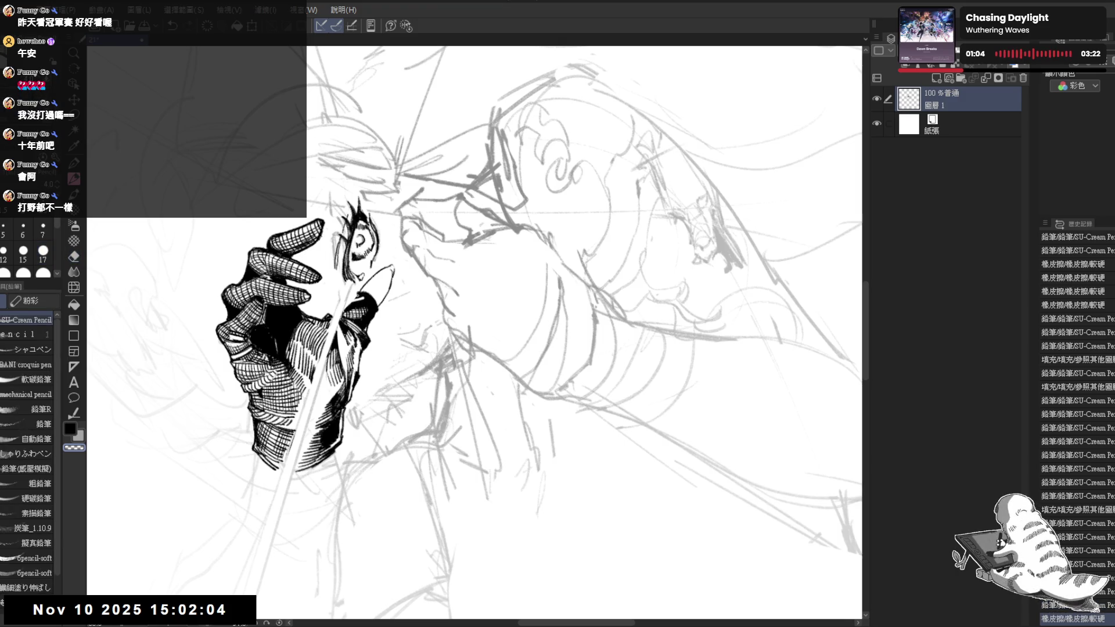
{"action": "key", "text": "c"}
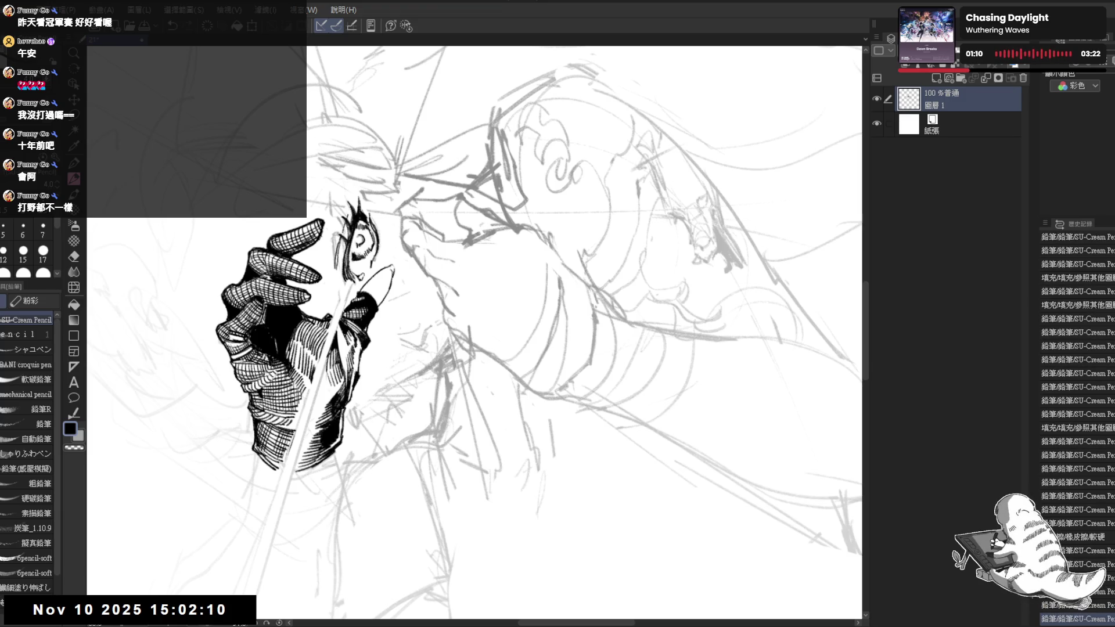
Erase a small stray mark, then lay the hand across the top of the view.
{"action": "key", "text": "e"}
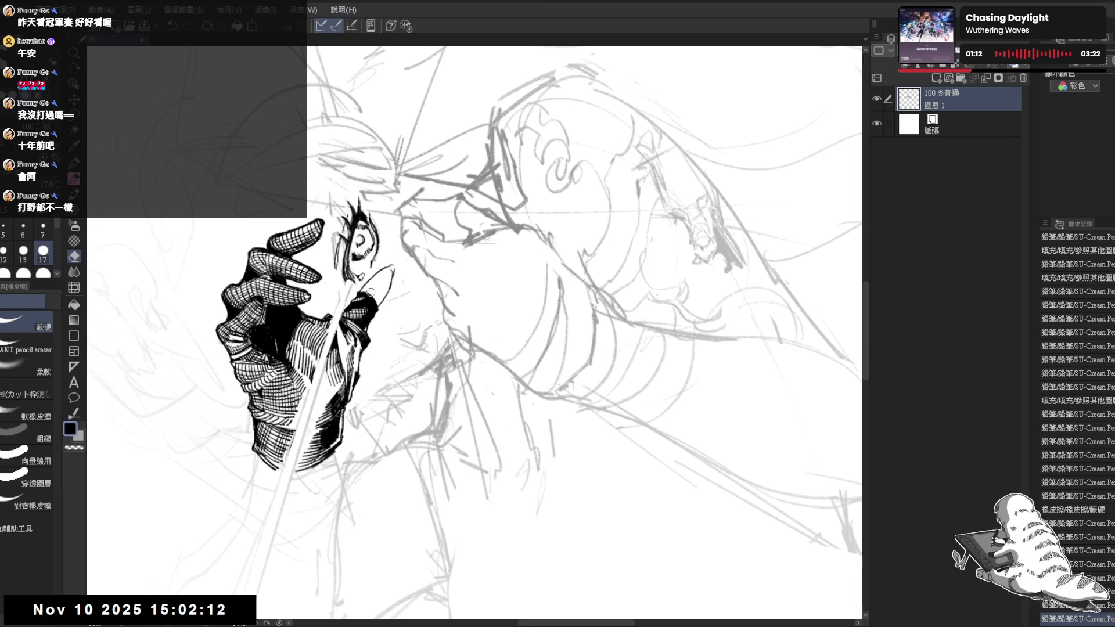
{"action": "left_click", "coordinate": [370, 292]}
{"action": "key", "text": "p"}
{"action": "key", "text": "e"}
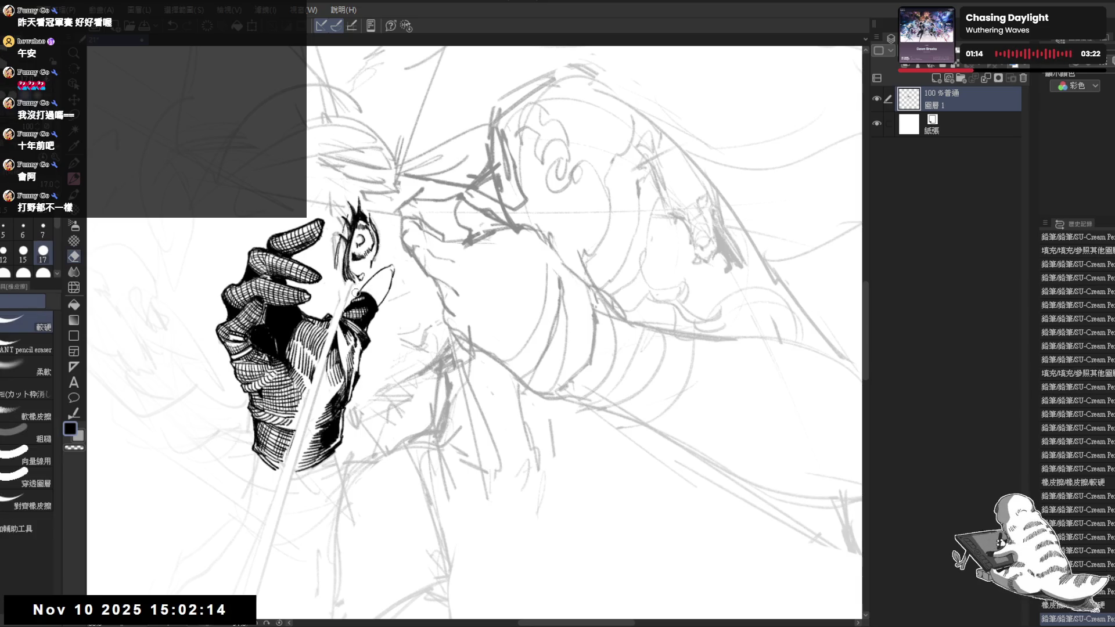
{"action": "key", "text": "p"}
{"action": "left_click_drag", "start_coordinate": [348, 293], "coordinate": [438, 444]}
Bring the hand and face into view and darken the mouth area with an ink stroke.
{"action": "key", "text": "e"}
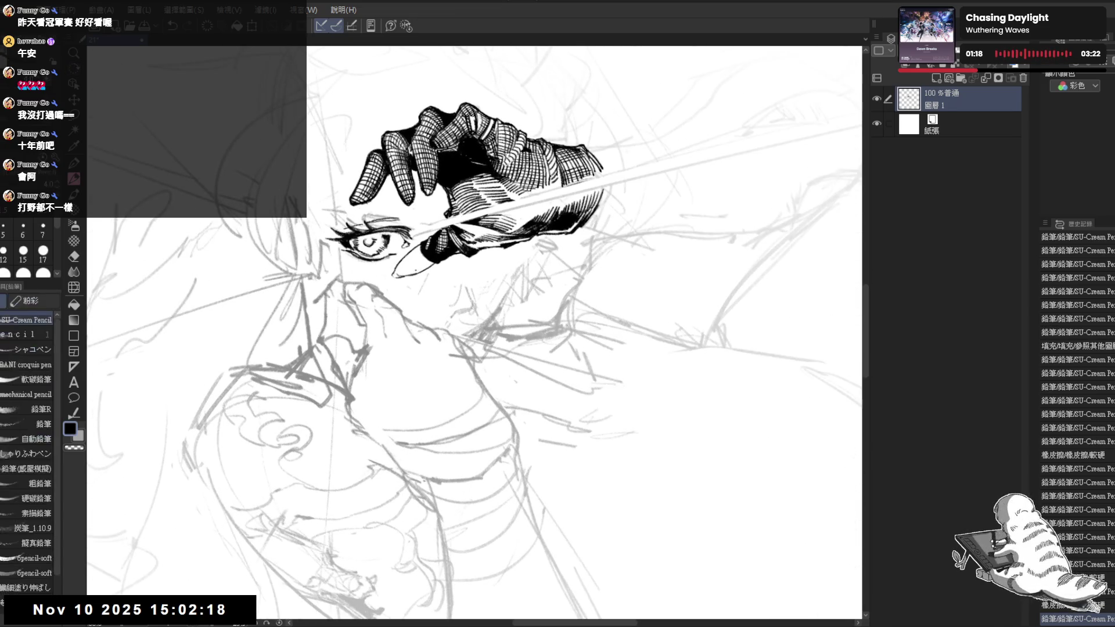
{"action": "key", "text": "p"}
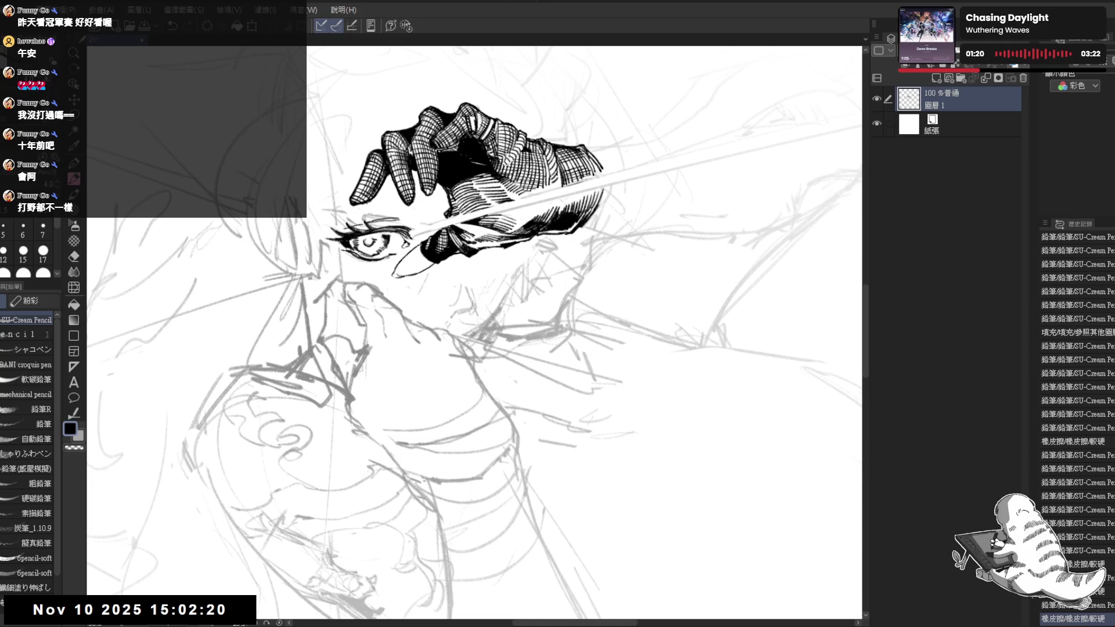
{"action": "left_click_drag", "start_coordinate": [473, 321], "coordinate": [410, 346]}
{"action": "left_click_drag", "start_coordinate": [418, 250], "coordinate": [413, 256]}
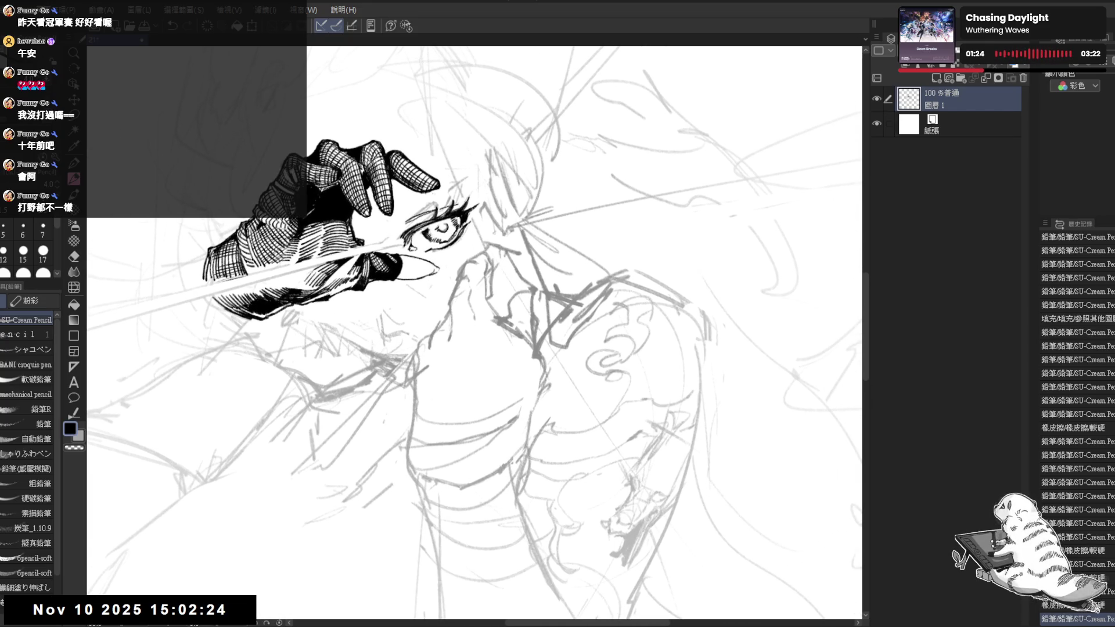
{"action": "scroll", "coordinate": [440, 197], "scroll_direction": "down", "scroll_amount": 3}
{"action": "scroll", "coordinate": [415, 263], "scroll_direction": "up", "scroll_amount": 5}
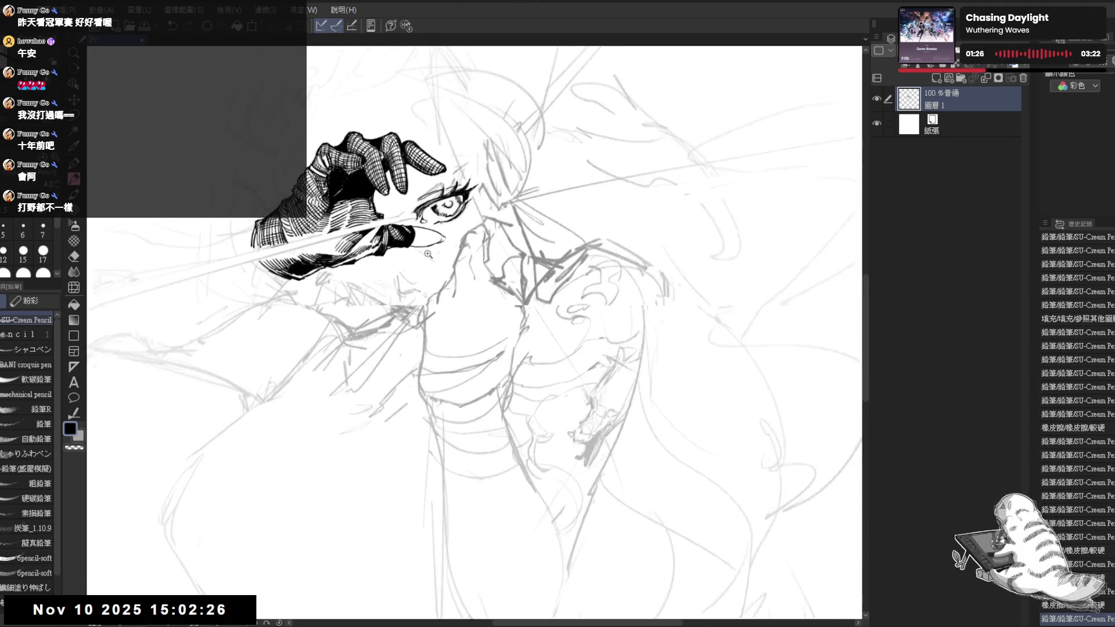
{"action": "mouse_move", "coordinate": [428, 314]}
{"action": "left_mouse_down"}
{"action": "mouse_move", "coordinate": [389, 318]}
{"action": "mouse_move", "coordinate": [410, 305]}
{"action": "left_mouse_up"}
{"action": "key", "text": "e"}
{"action": "key", "text": "space"}
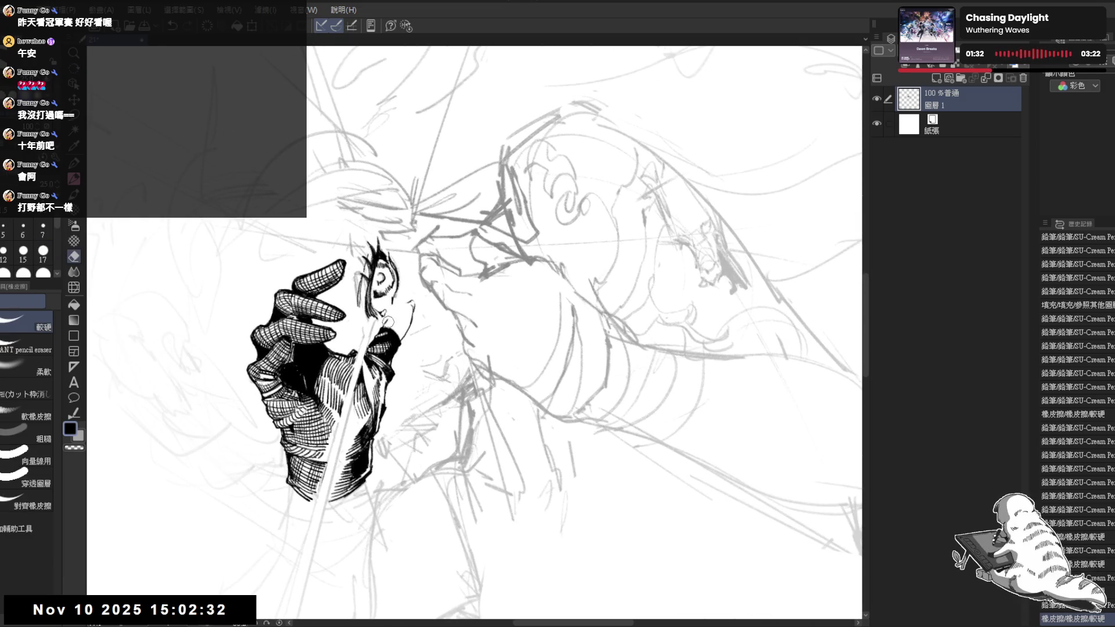
{"action": "key", "text": "p"}
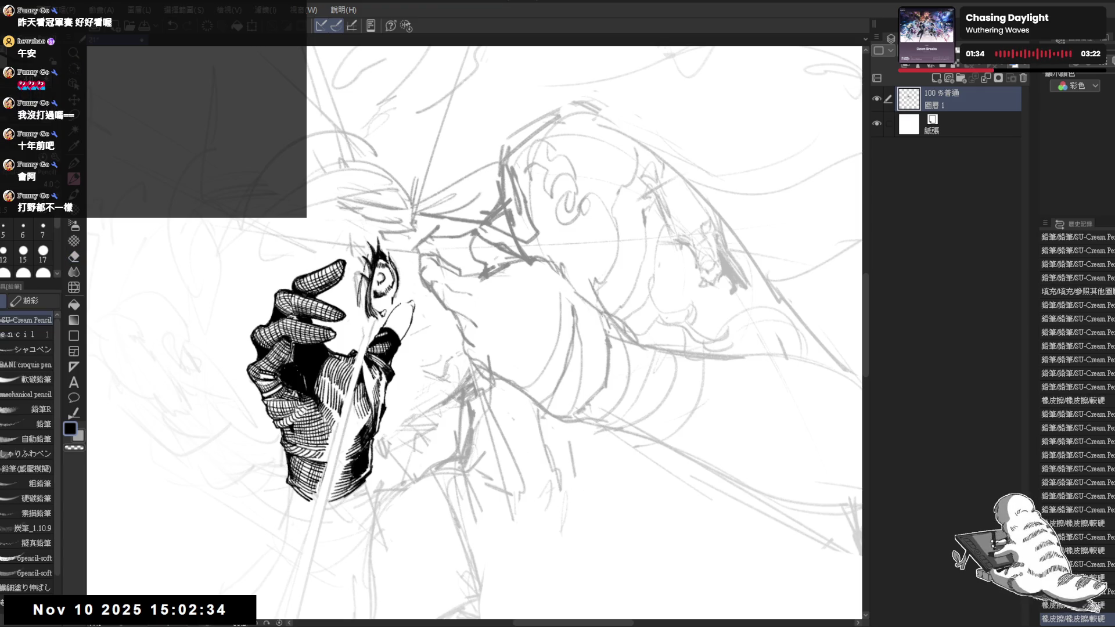
{"action": "left_click_drag", "start_coordinate": [384, 333], "coordinate": [397, 328]}
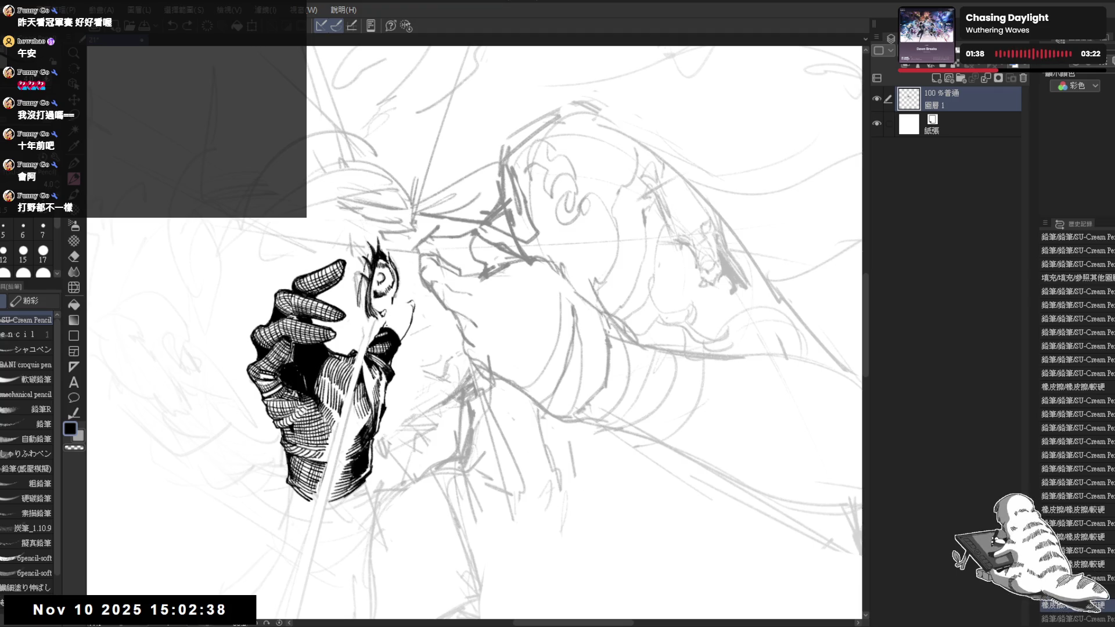
Mirror the view to check the drawing and erase part of the mouth line.
{"action": "key", "text": "ctrl+at"}
{"action": "key", "text": "h"}
{"action": "key", "text": "h"}
{"action": "key", "text": "e"}
{"action": "mouse_move", "coordinate": [471, 270]}
{"action": "left_mouse_down"}
{"action": "mouse_move", "coordinate": [463, 256]}
{"action": "mouse_move", "coordinate": [466, 266]}
{"action": "left_mouse_up"}
{"action": "key", "text": "p"}
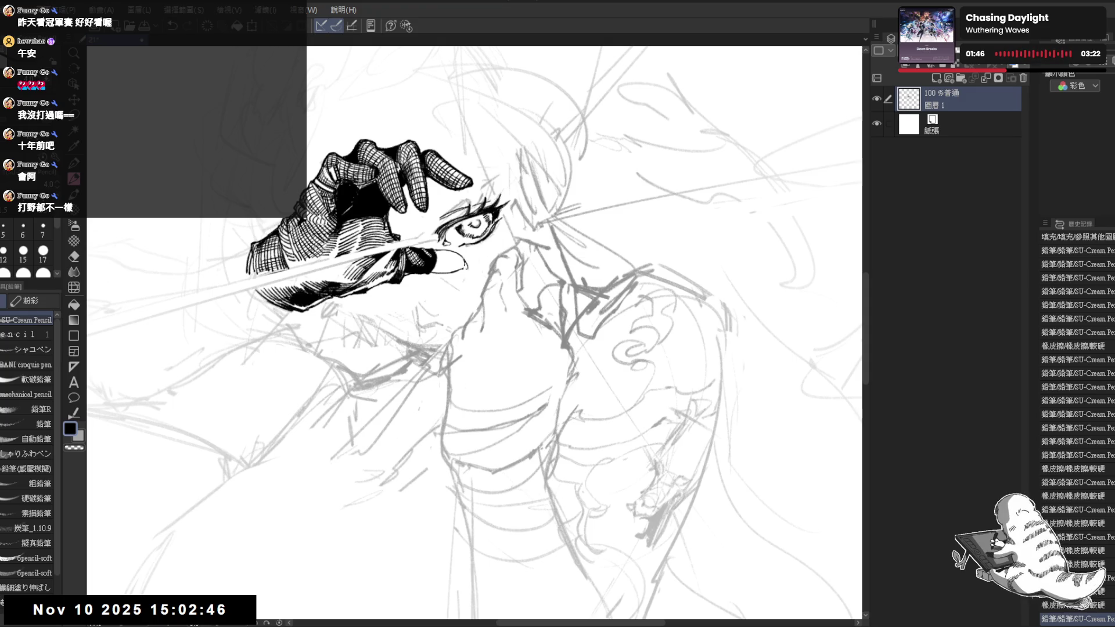
Erase the small curl near the mouth and stray marks at the fingertip.
{"action": "mouse_move", "coordinate": [581, 174]}
{"action": "left_mouse_down"}
{"action": "mouse_move", "coordinate": [668, 262]}
{"action": "mouse_move", "coordinate": [697, 348]}
{"action": "mouse_move", "coordinate": [668, 436]}
{"action": "left_mouse_up"}
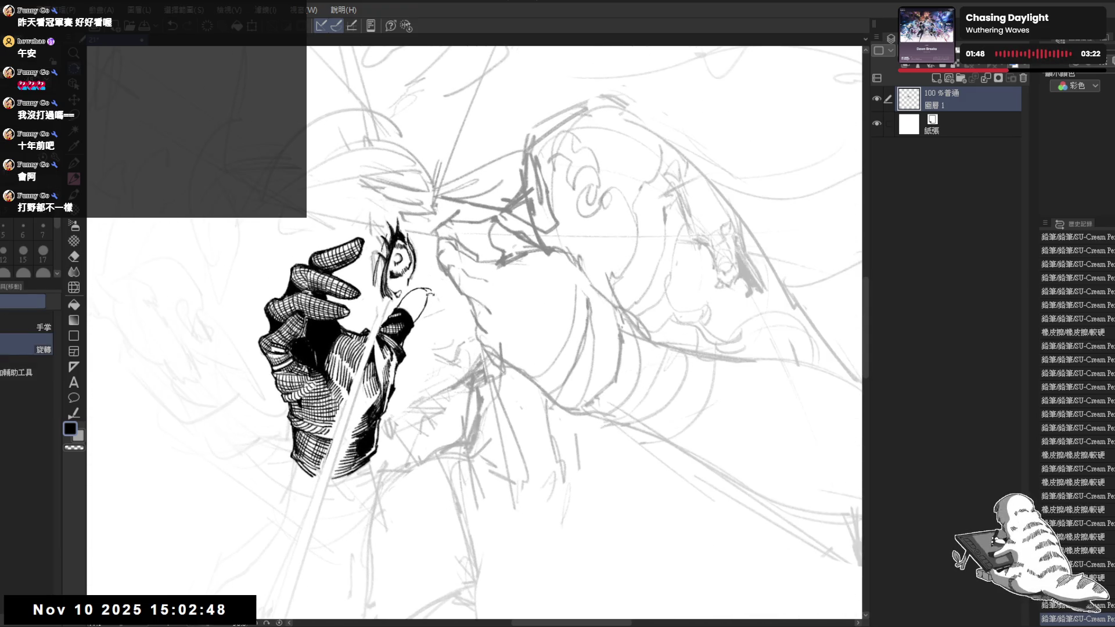
{"action": "key", "text": "e"}
{"action": "left_click_drag", "start_coordinate": [428, 291], "coordinate": [431, 299]}
{"action": "key", "text": "p"}
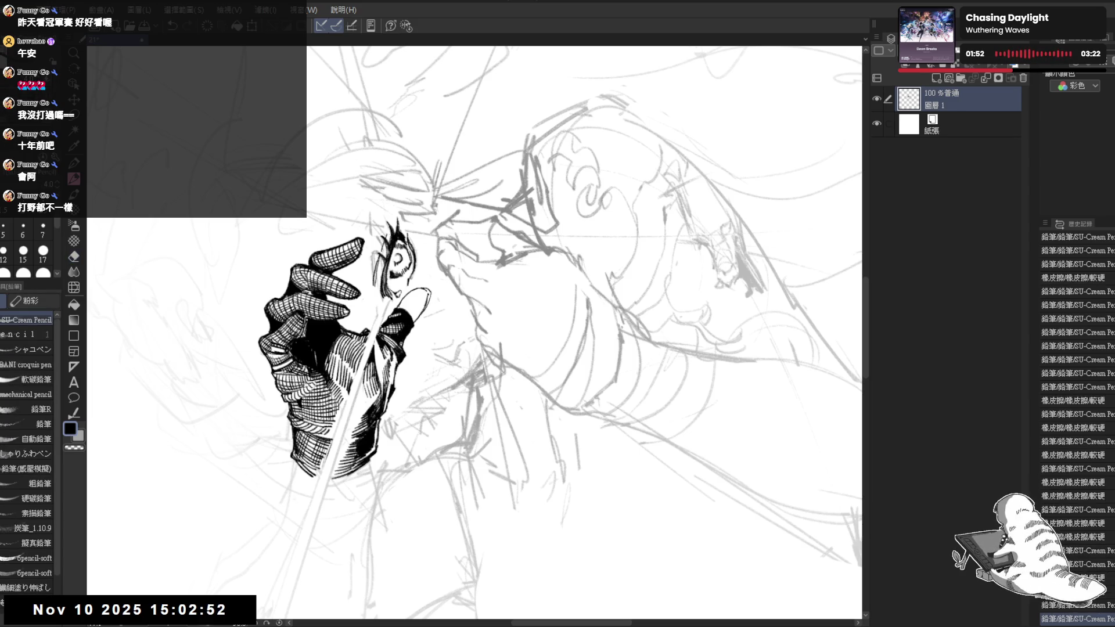
{"action": "key", "text": "minus"}
{"action": "key", "text": "minus"}
{"action": "key", "text": "minus"}
{"action": "key", "text": "minus"}
{"action": "key", "text": "minus"}
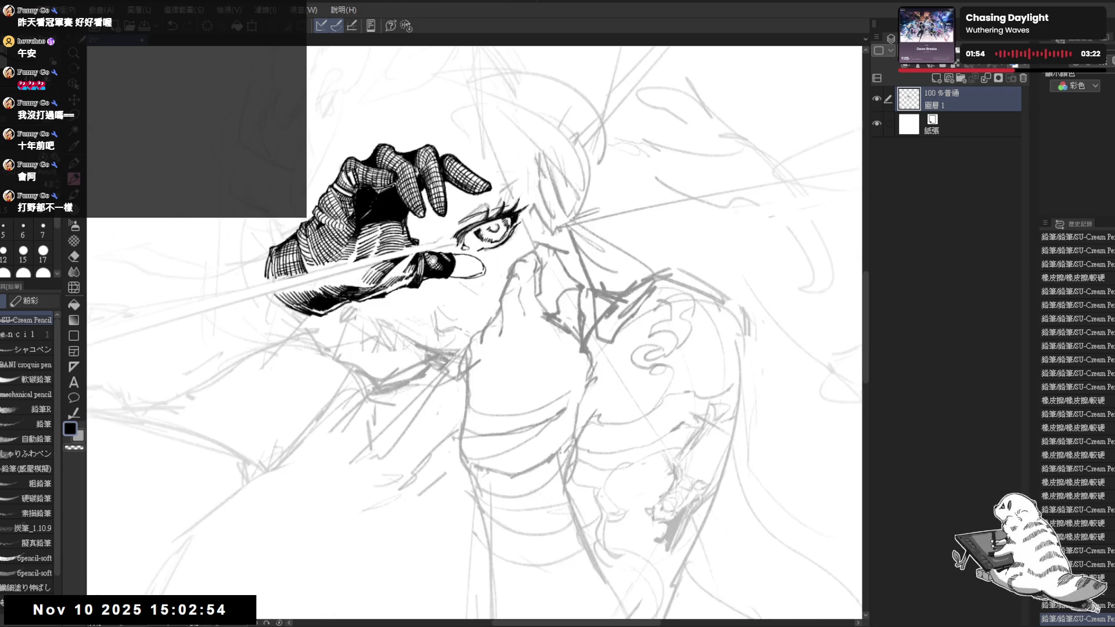
{"action": "key", "text": "e"}
{"action": "mouse_move", "coordinate": [429, 312]}
{"action": "left_mouse_down"}
{"action": "mouse_move", "coordinate": [422, 332]}
{"action": "mouse_move", "coordinate": [429, 319]}
{"action": "left_mouse_up"}
{"action": "key", "text": "p"}
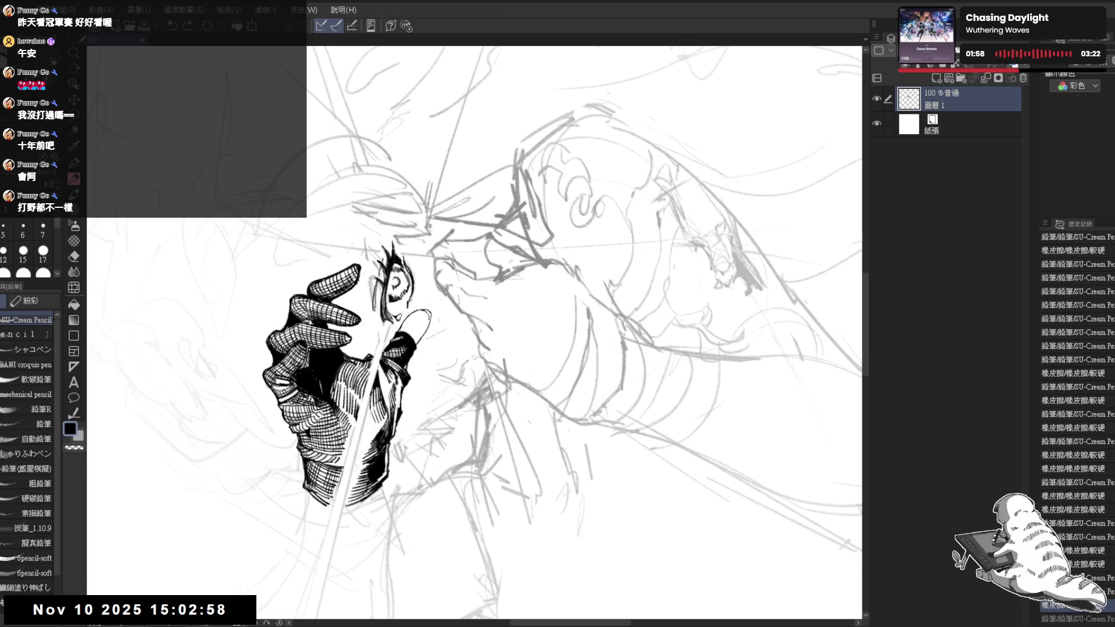
Add a pencil stroke near the fingertip, undoing and redoing it to compare.
{"action": "key", "text": "asciicircum"}
{"action": "key", "text": "asciicircum"}
{"action": "key", "text": "asciicircum"}
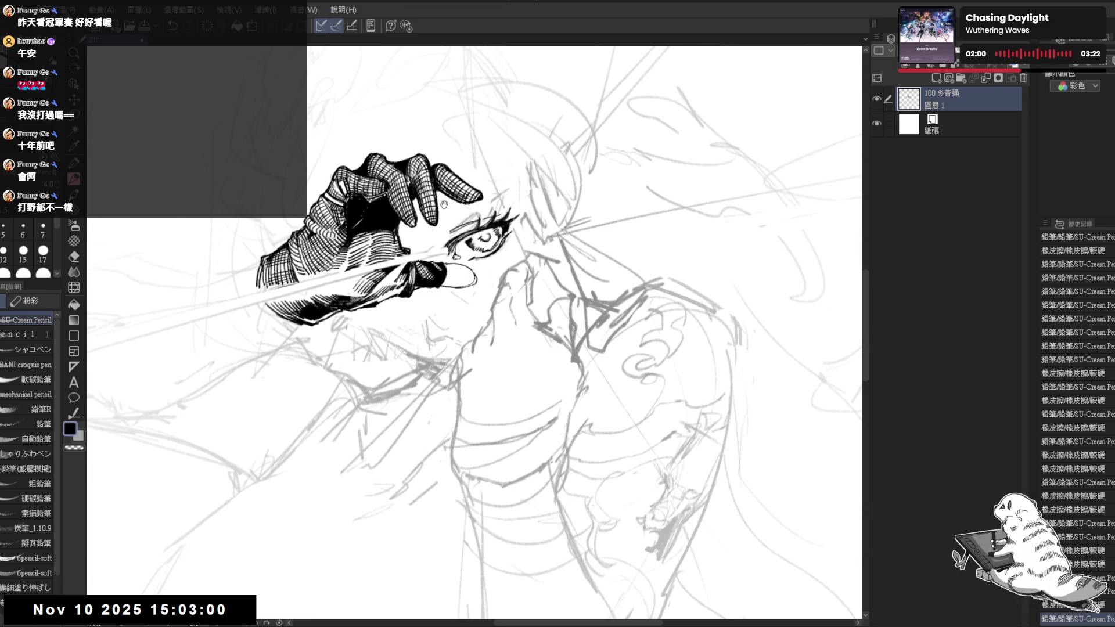
{"action": "left_click_drag", "start_coordinate": [467, 276], "coordinate": [443, 335]}
{"action": "key", "text": "minus"}
{"action": "key", "text": "minus"}
{"action": "key", "text": "minus"}
{"action": "key", "text": "e"}
{"action": "key", "text": "p"}
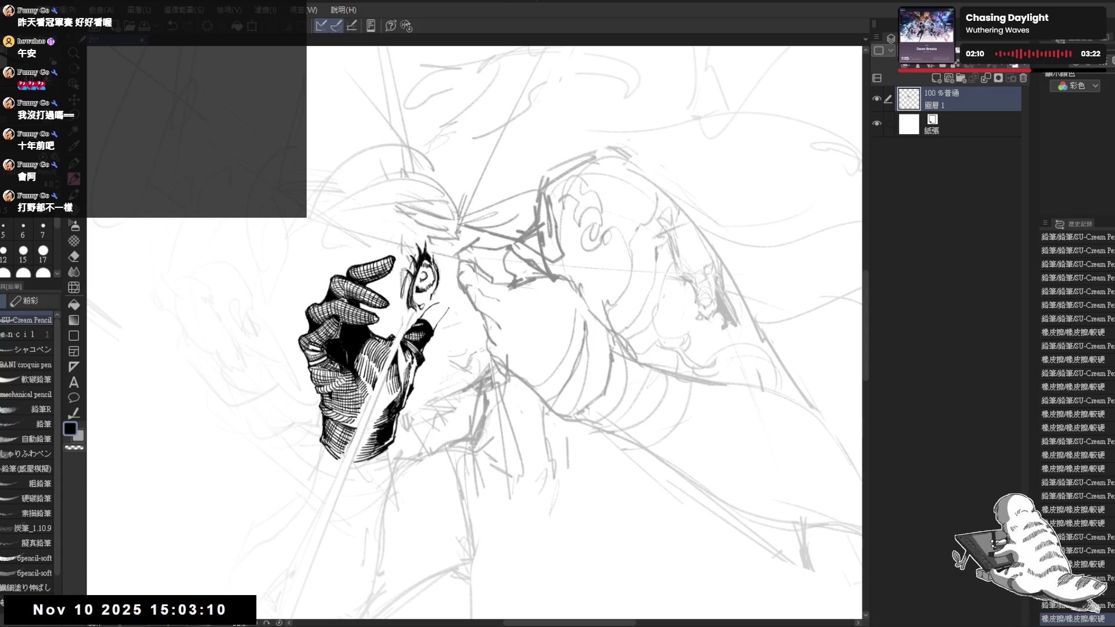
{"action": "left_click_drag", "start_coordinate": [431, 314], "coordinate": [441, 305]}
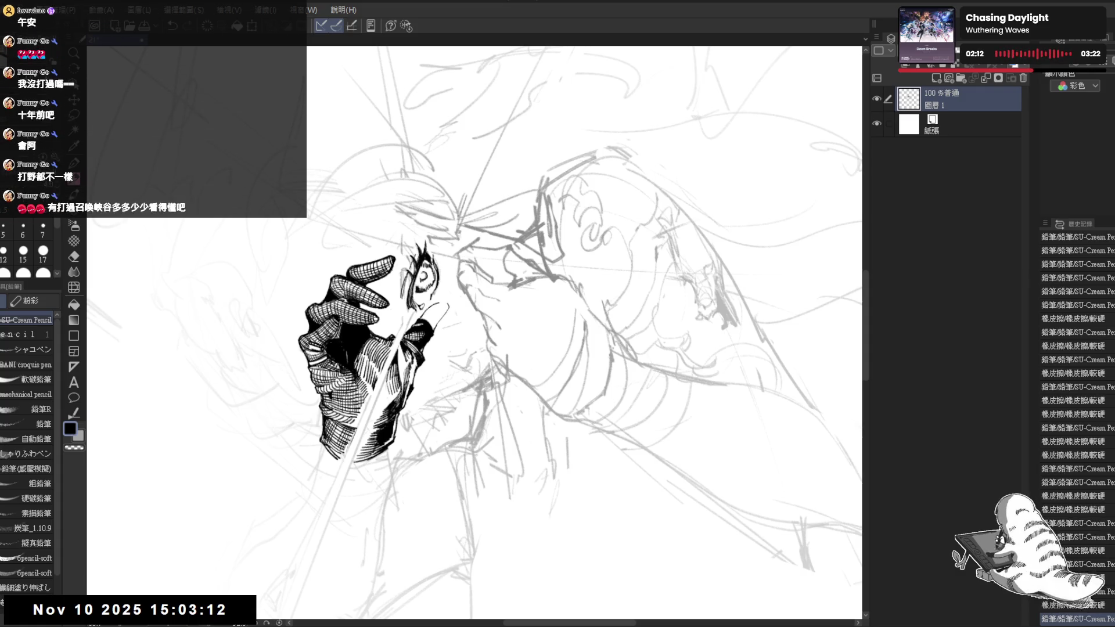
{"action": "scroll", "coordinate": [474, 333], "scroll_direction": "down", "scroll_amount": 1}
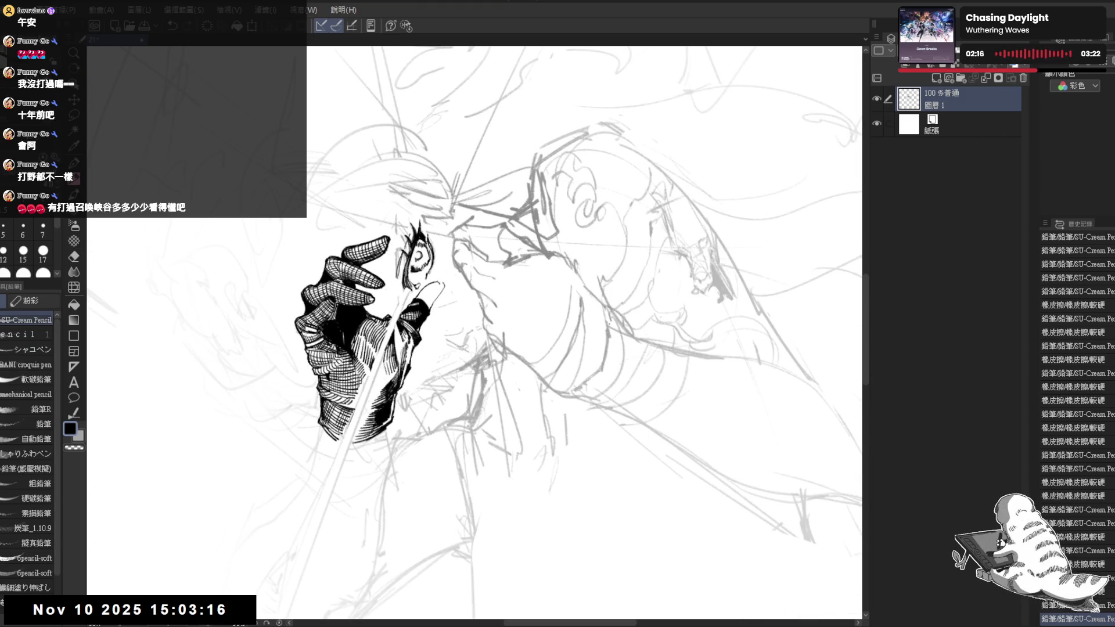
{"action": "key", "text": "ctrl+z"}
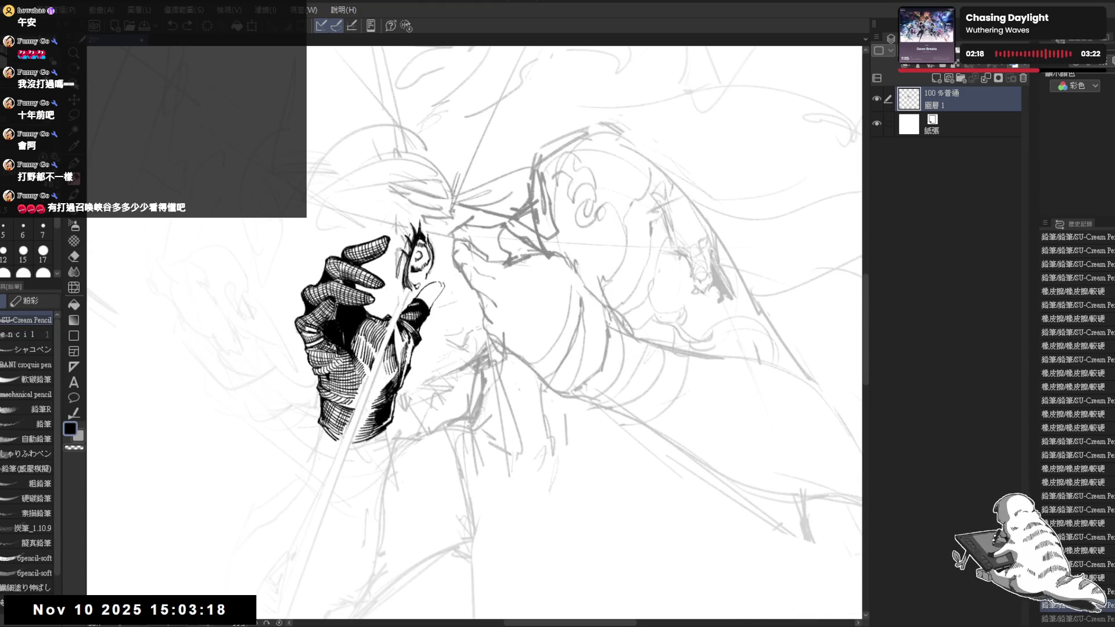
{"action": "key", "text": "ctrl+y"}
Erase a stray line near the finger and undo the short stroke there.
{"action": "key", "text": "minus"}
{"action": "key", "text": "minus"}
{"action": "key", "text": "minus"}
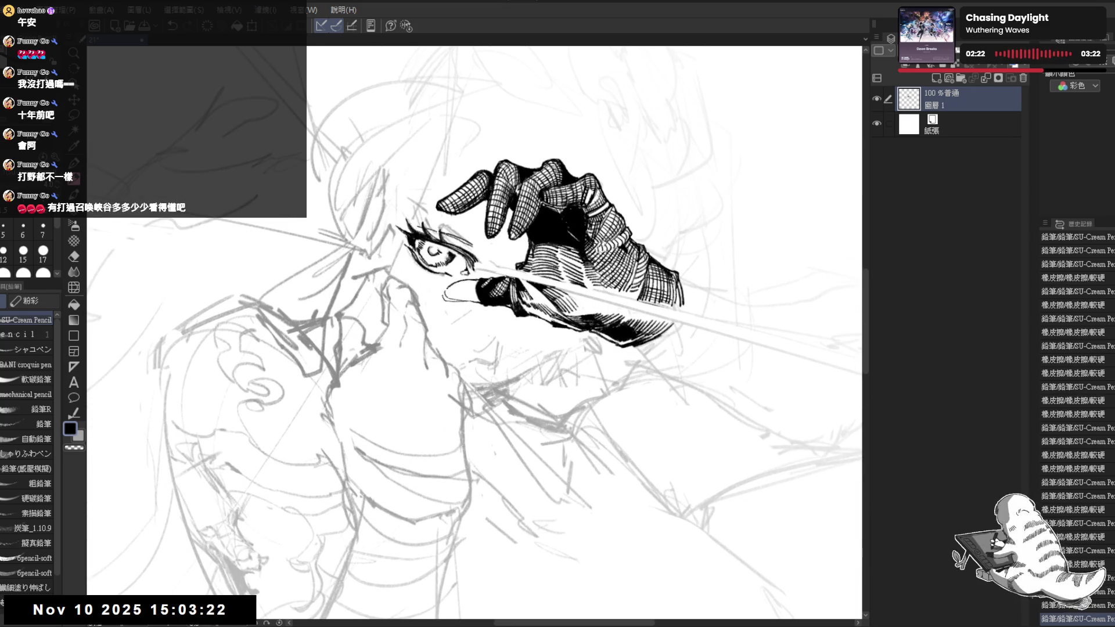
{"action": "key", "text": "ctrl+z"}
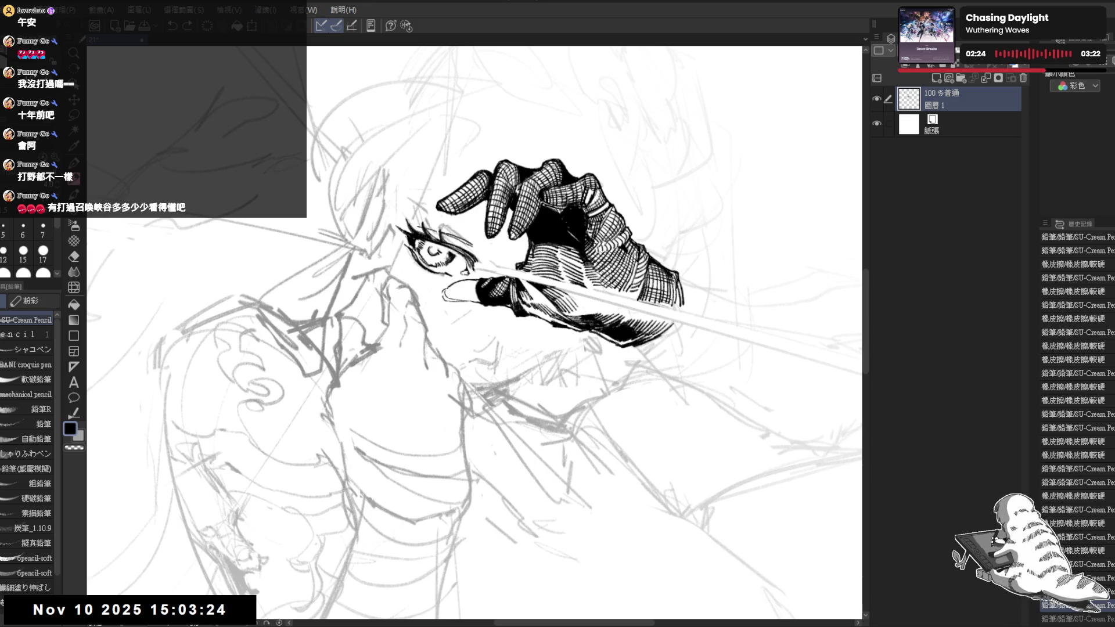
{"action": "key", "text": "ctrl+y"}
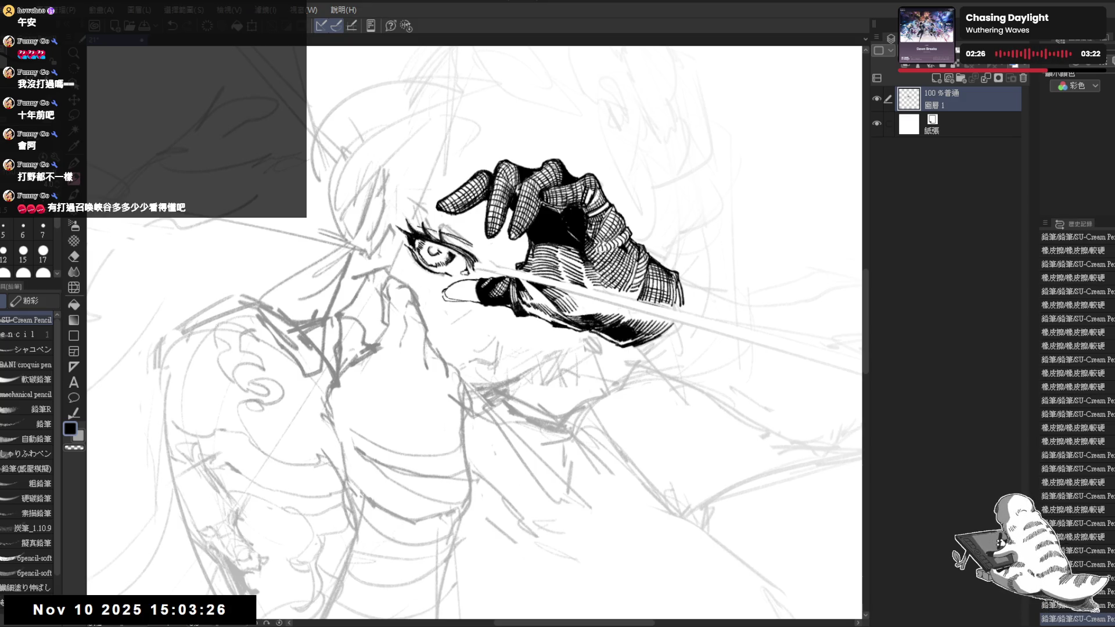
{"action": "key", "text": "ctrl+y"}
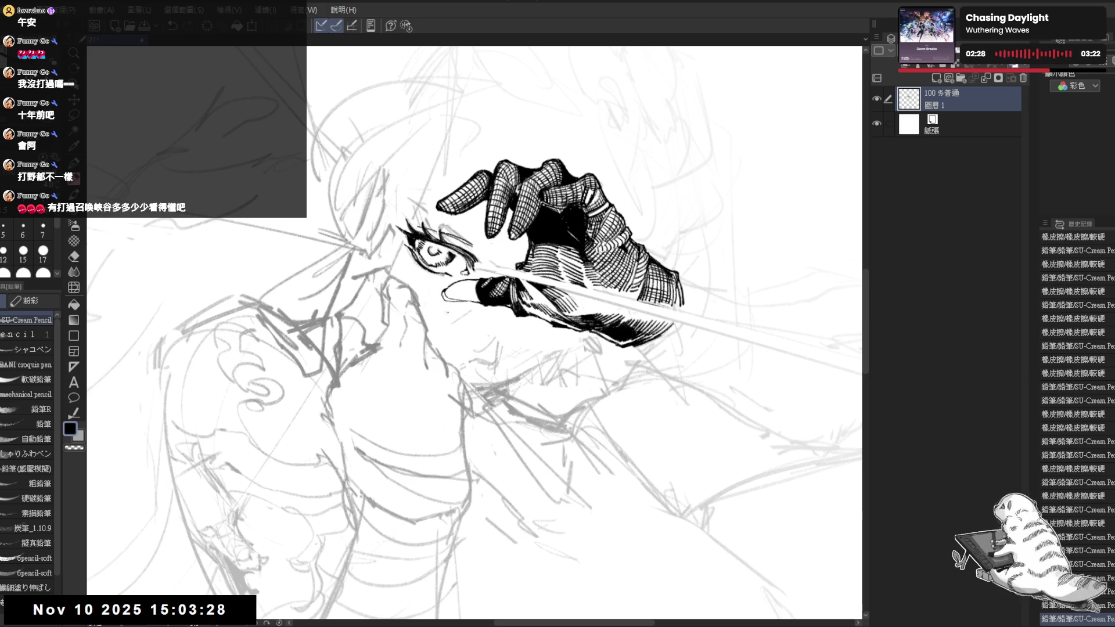
{"action": "key", "text": "shift+space"}
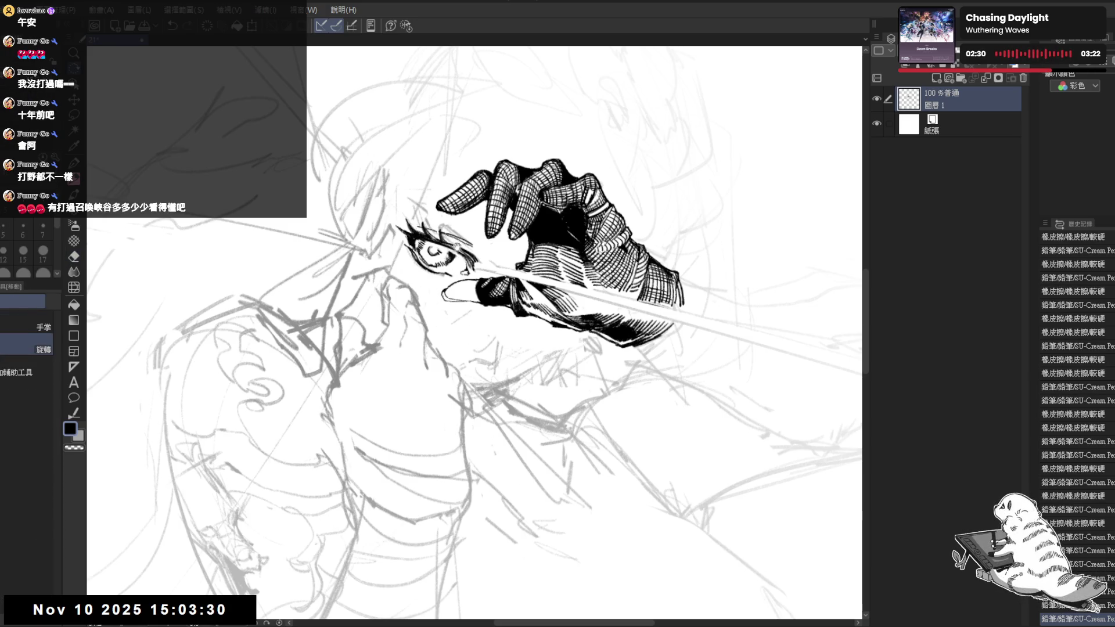
{"action": "mouse_move", "coordinate": [496, 388]}
{"action": "left_mouse_down"}
{"action": "mouse_move", "coordinate": [487, 428]}
{"action": "mouse_move", "coordinate": [389, 374]}
{"action": "mouse_move", "coordinate": [415, 409]}
{"action": "left_mouse_up"}
{"action": "key", "text": "e"}
{"action": "mouse_move", "coordinate": [450, 306]}
{"action": "left_mouse_down"}
{"action": "mouse_move", "coordinate": [426, 343]}
{"action": "mouse_move", "coordinate": [433, 371]}
{"action": "mouse_move", "coordinate": [444, 354]}
{"action": "mouse_move", "coordinate": [419, 302]}
{"action": "mouse_move", "coordinate": [459, 290]}
{"action": "mouse_move", "coordinate": [448, 327]}
{"action": "left_mouse_up"}
{"action": "key", "text": "r"}
{"action": "key", "text": "p"}
{"action": "key", "text": "ctrl+z"}
Erase a small mark along the blade and add a pencil stroke on the hand.
{"action": "key", "text": "r"}
{"action": "key", "text": "e"}
{"action": "key", "text": "p"}
{"action": "key", "text": "ctrl+z"}
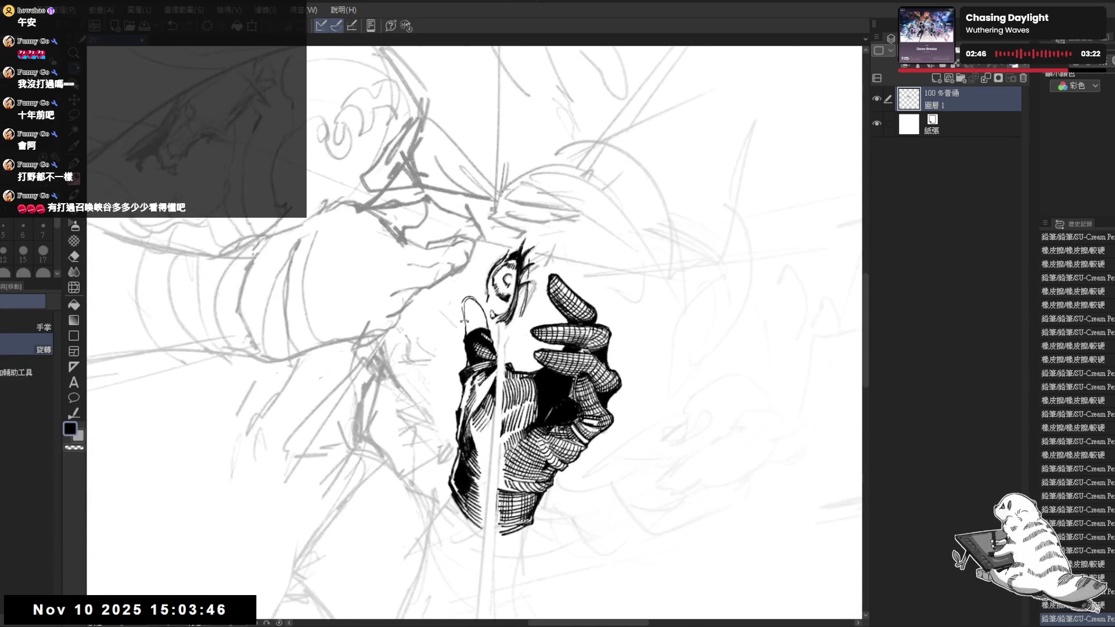
{"action": "key", "text": "e"}
{"action": "left_click_drag", "start_coordinate": [453, 293], "coordinate": [468, 313]}
{"action": "key", "text": "p"}
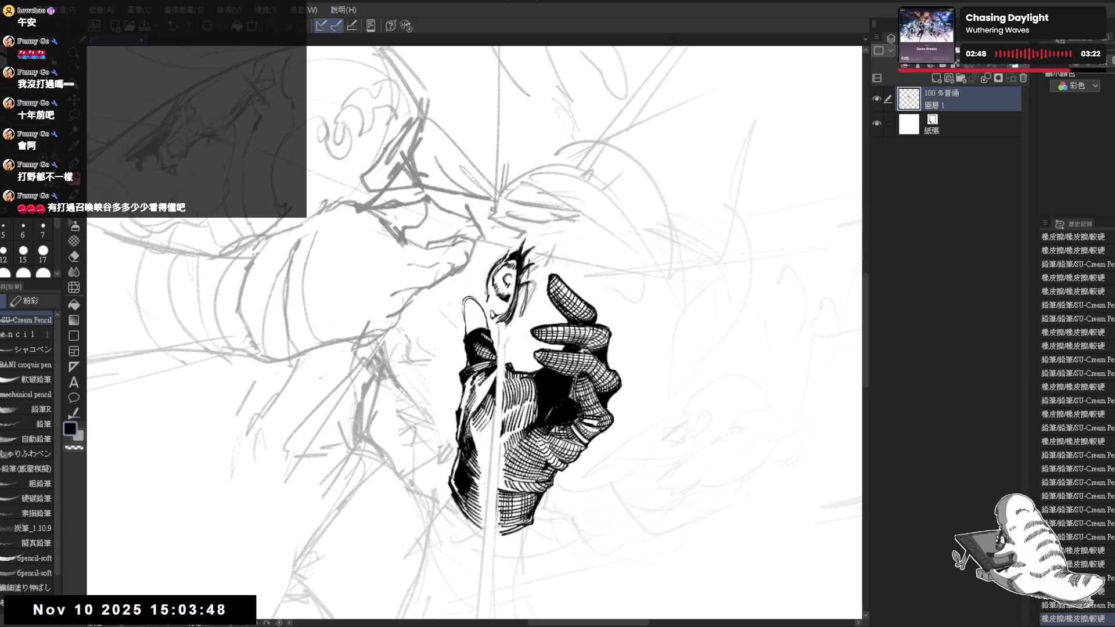
{"action": "left_click_drag", "start_coordinate": [493, 349], "coordinate": [512, 407]}
{"action": "left_click_drag", "start_coordinate": [557, 360], "coordinate": [522, 265]}
{"action": "scroll", "coordinate": [522, 265], "scroll_direction": "down", "scroll_amount": 3}
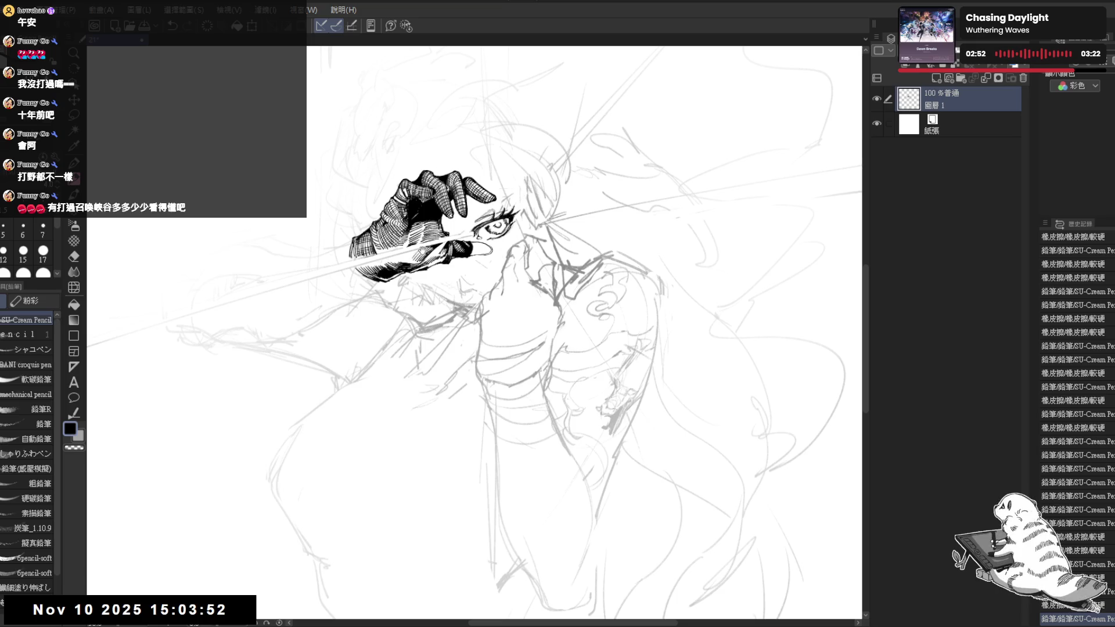
Add a faint pencil stroke while recentring the drawing in view.
{"action": "scroll", "coordinate": [480, 273], "scroll_direction": "up", "scroll_amount": 3}
{"action": "left_click_drag", "start_coordinate": [481, 273], "coordinate": [507, 313]}
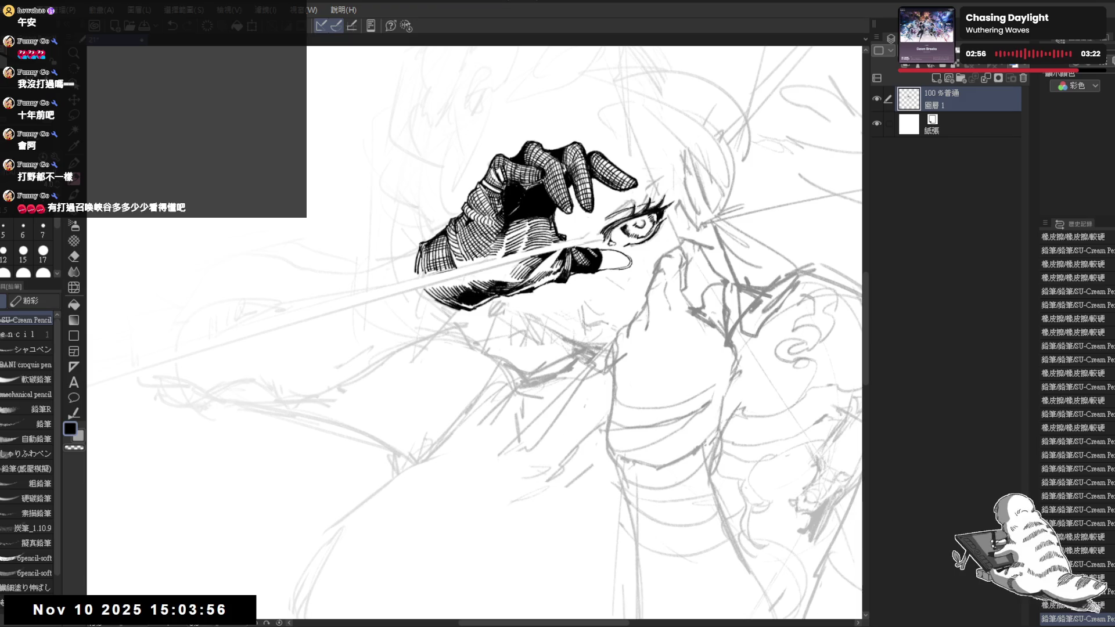
{"action": "left_click_drag", "start_coordinate": [863, 521], "coordinate": [863, 547]}
{"action": "left_click_drag", "start_coordinate": [455, 281], "coordinate": [394, 293]}
{"action": "scroll", "coordinate": [372, 293], "scroll_direction": "down", "scroll_amount": 2}
{"action": "left_click_drag", "start_coordinate": [505, 273], "coordinate": [460, 271]}
{"action": "scroll", "coordinate": [472, 276], "scroll_direction": "down", "scroll_amount": 1}
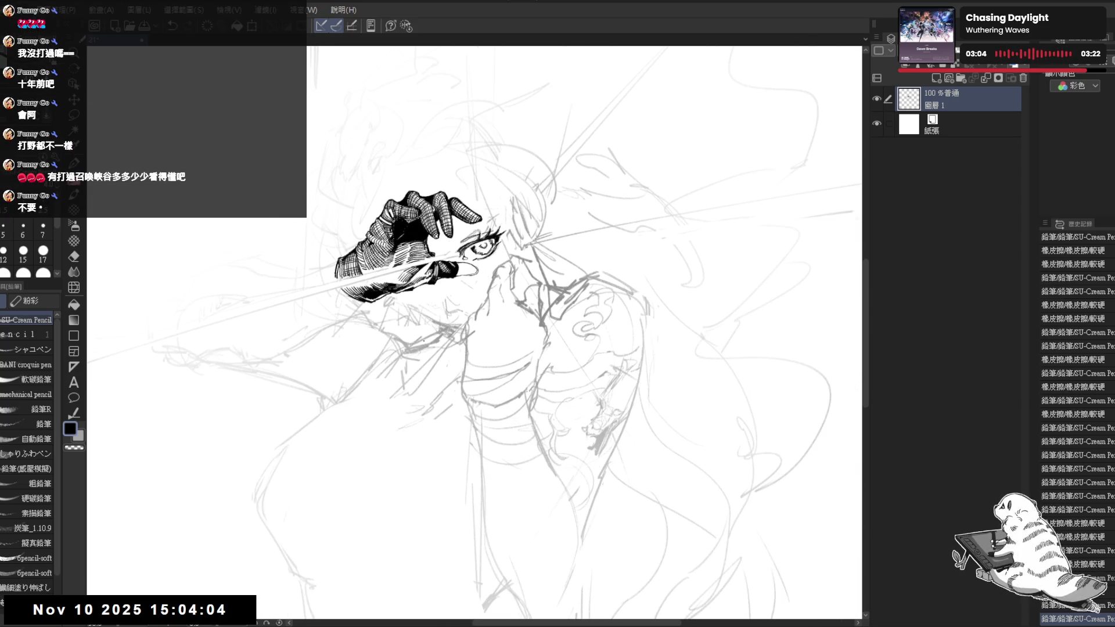
{"action": "left_click_drag", "start_coordinate": [497, 250], "coordinate": [479, 228]}
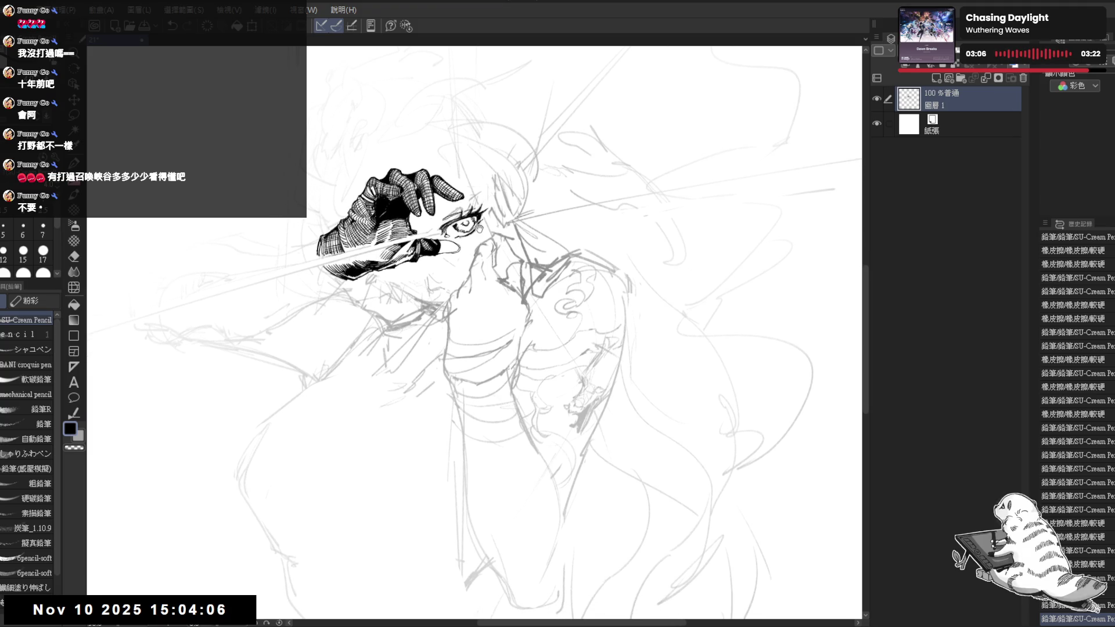
{"action": "scroll", "coordinate": [479, 228], "scroll_direction": "down", "scroll_amount": 2}
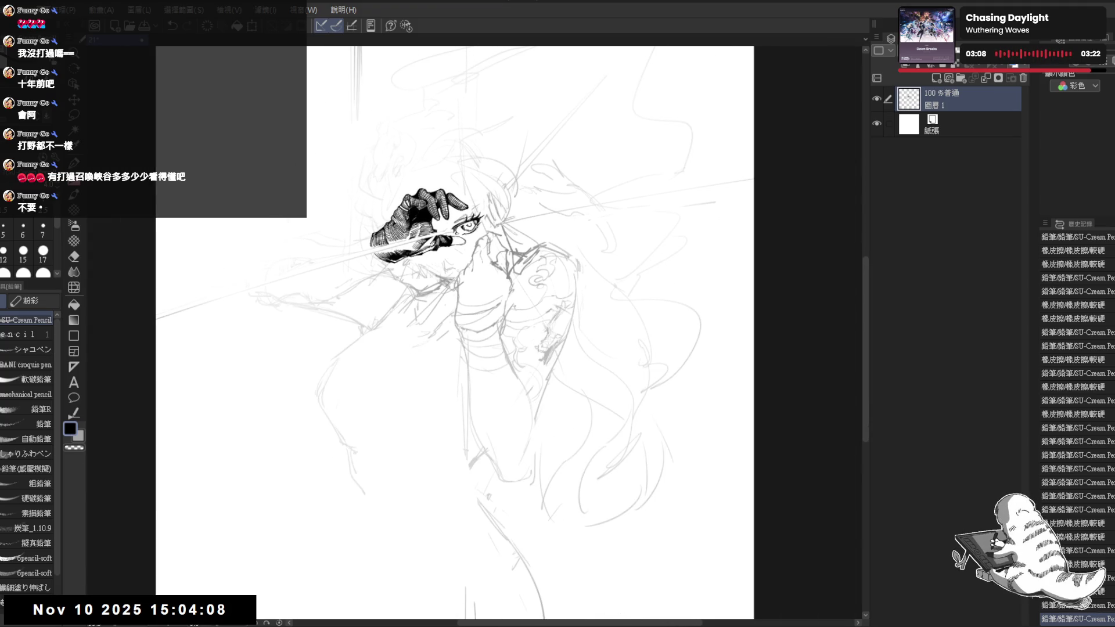
{"action": "mouse_move", "coordinate": [408, 256]}
{"action": "left_mouse_down"}
{"action": "mouse_move", "coordinate": [395, 291]}
{"action": "mouse_move", "coordinate": [357, 241]}
{"action": "mouse_move", "coordinate": [392, 308]}
{"action": "left_mouse_up"}
{"action": "scroll", "coordinate": [498, 237], "scroll_direction": "up", "scroll_amount": 2}
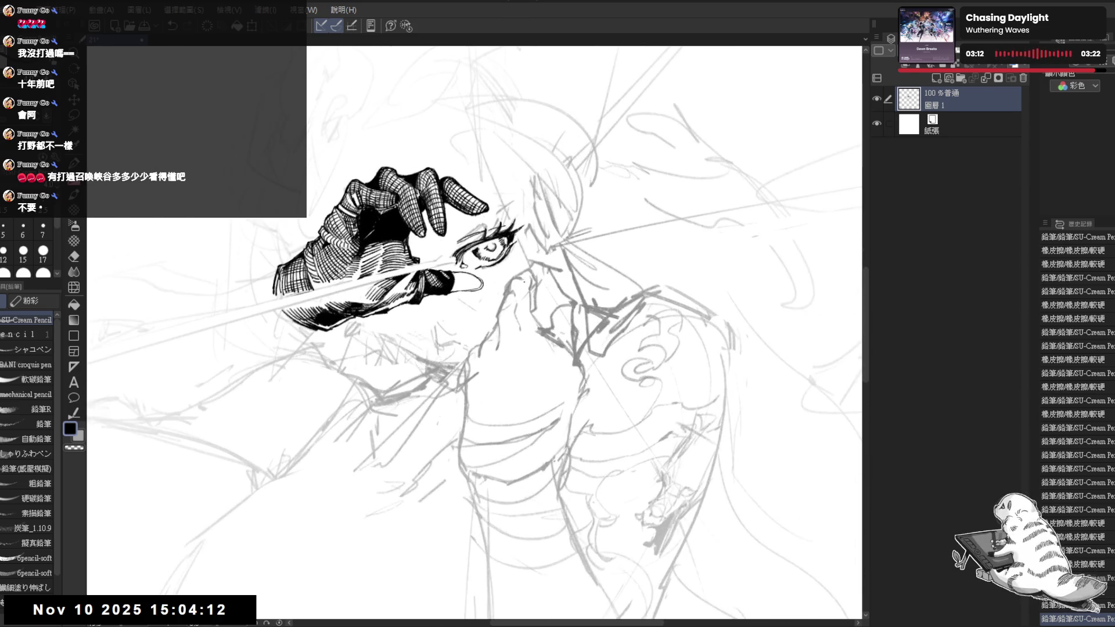
{"action": "left_click_drag", "start_coordinate": [456, 240], "coordinate": [462, 257]}
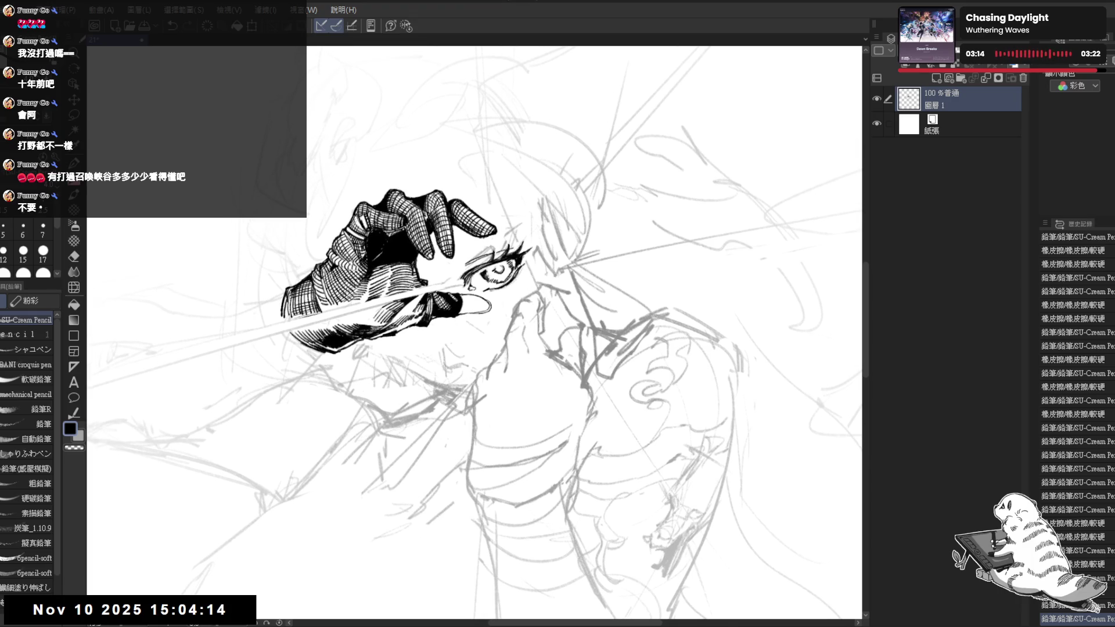
Erase a stray mark near the nose and add a faint mark near the eye.
{"action": "key", "text": "e"}
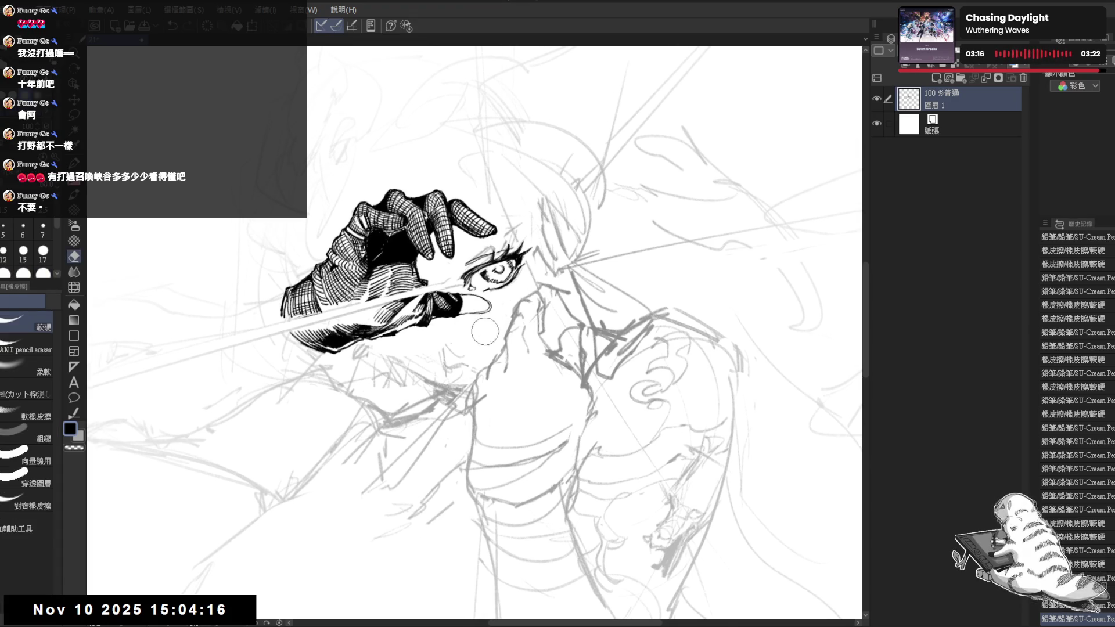
{"action": "left_click", "coordinate": [507, 312]}
{"action": "key", "text": "p"}
{"action": "left_click_drag", "start_coordinate": [492, 256], "coordinate": [474, 283]}
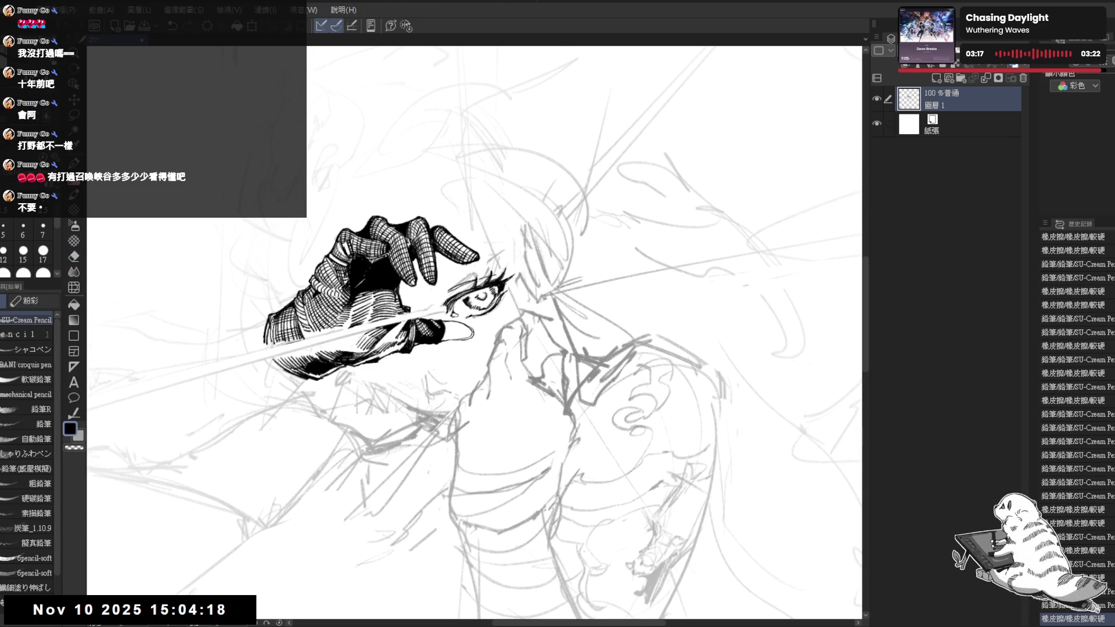
{"action": "key", "text": "r"}
{"action": "left_click_drag", "start_coordinate": [479, 320], "coordinate": [523, 443]}
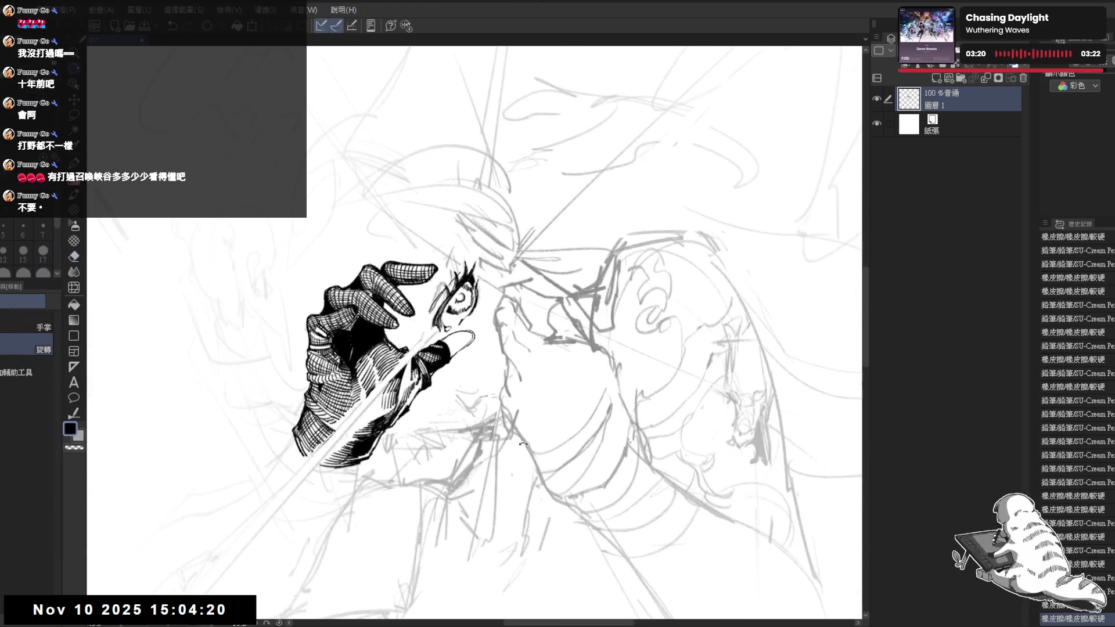
{"action": "key", "text": "p"}
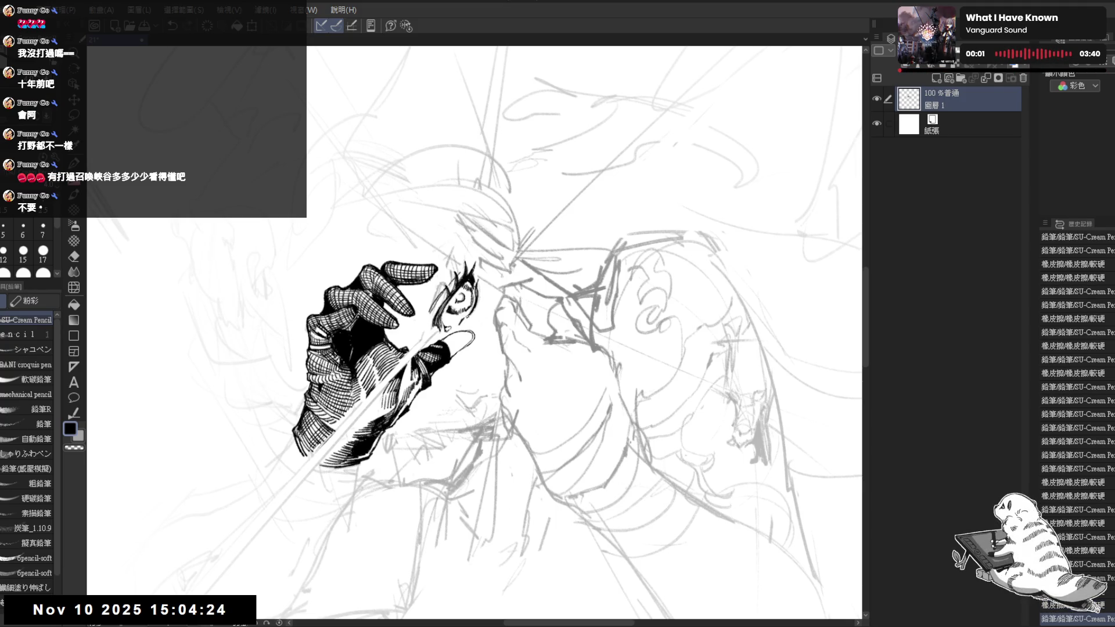
{"action": "left_click_drag", "start_coordinate": [472, 302], "coordinate": [477, 313]}
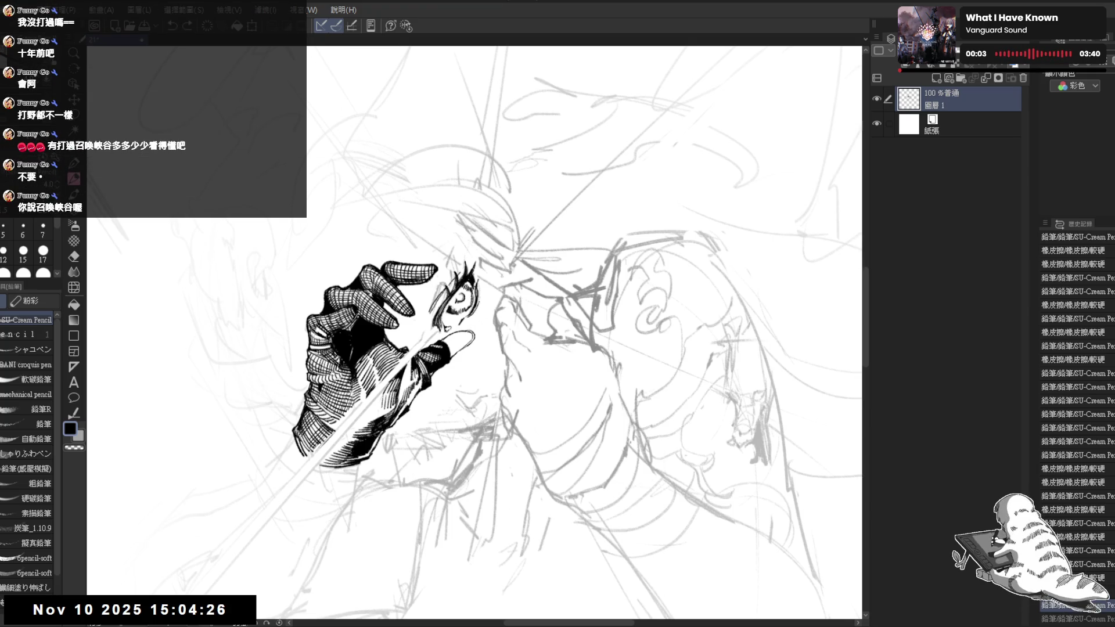
Rotate the canvas about 25° and mirror it briefly to check the inked eye area.
{"action": "key", "text": "asciicircum"}
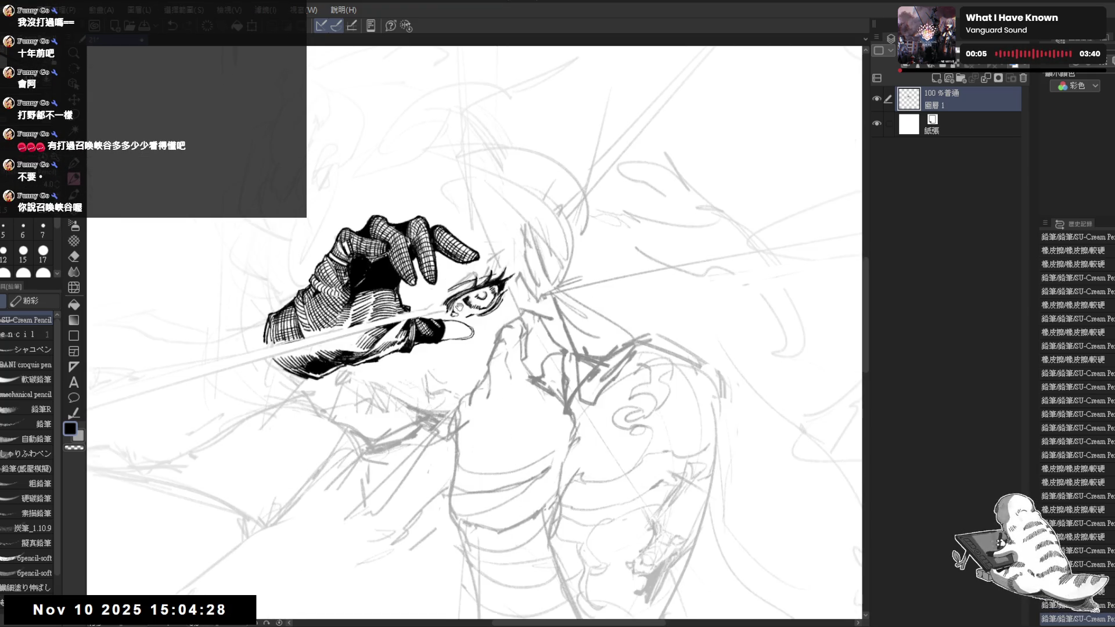
{"action": "scroll", "coordinate": [462, 314], "scroll_direction": "down", "scroll_amount": 2}
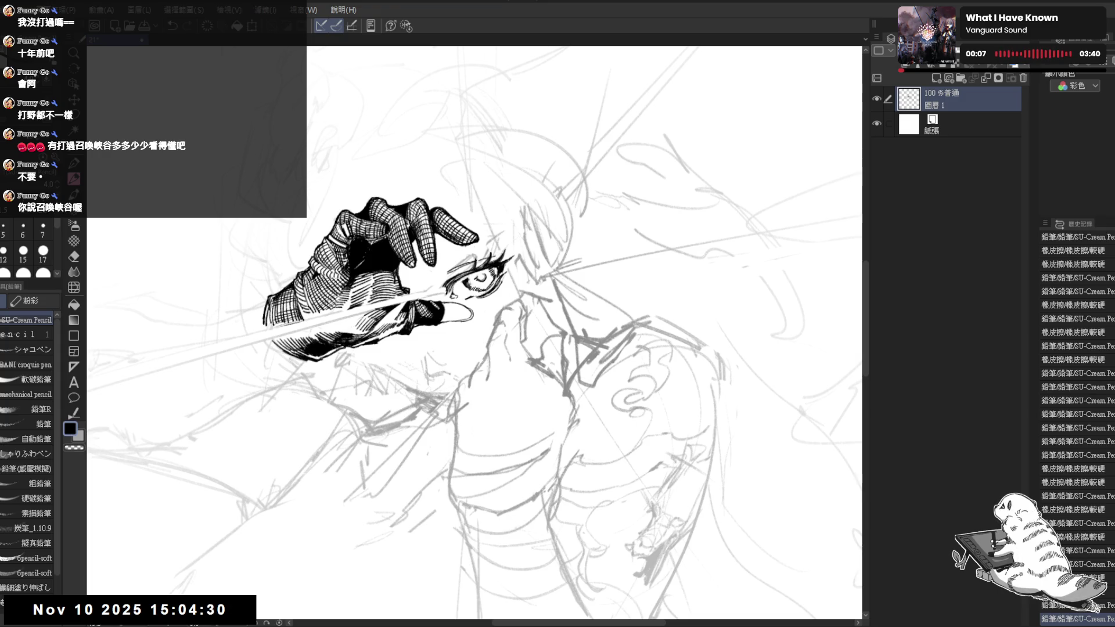
{"action": "scroll", "coordinate": [477, 282], "scroll_direction": "down", "scroll_amount": 2}
{"action": "key", "text": "h"}
{"action": "key", "text": "h"}
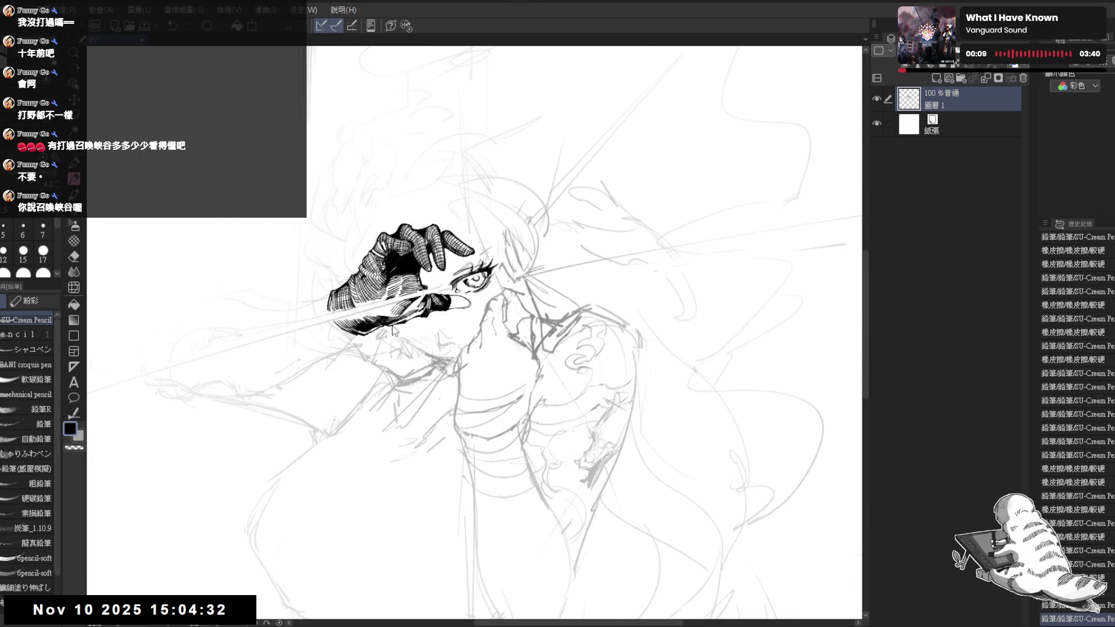
{"action": "scroll", "coordinate": [466, 225], "scroll_direction": "right", "scroll_amount": 1}
{"action": "scroll", "coordinate": [466, 225], "scroll_direction": "up", "scroll_amount": 1}
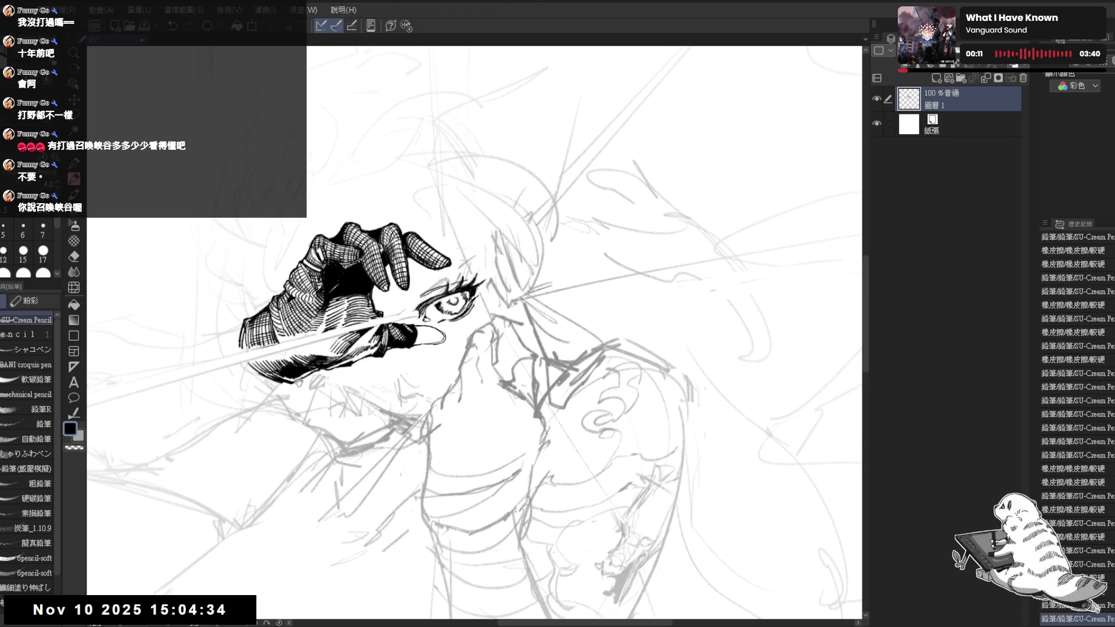
{"action": "scroll", "coordinate": [434, 263], "scroll_direction": "up", "scroll_amount": 2}
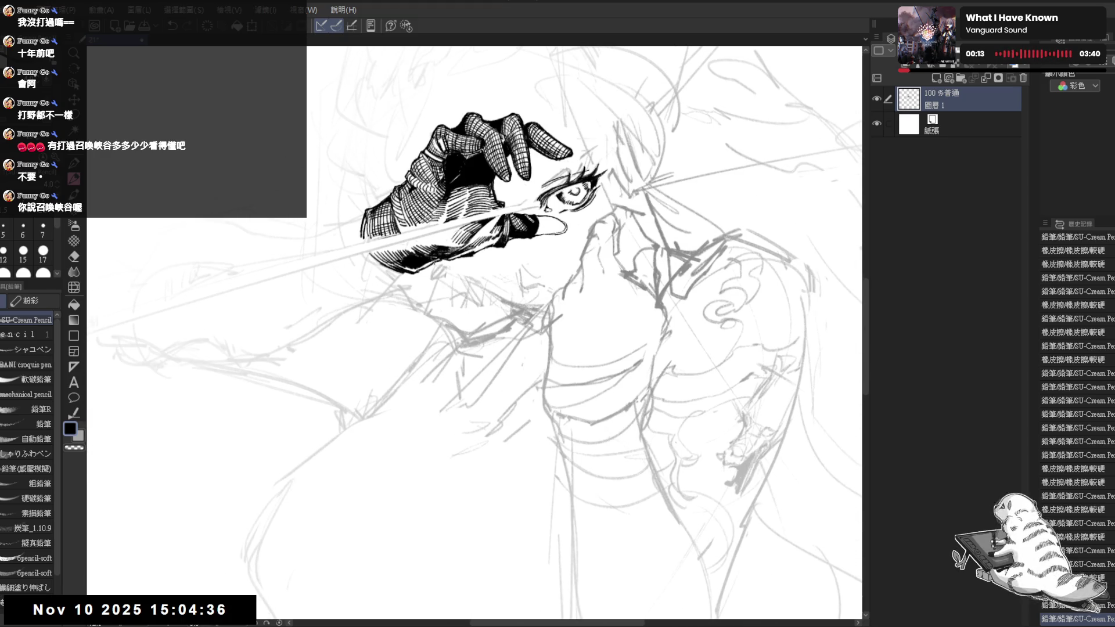
{"action": "scroll", "coordinate": [425, 261], "scroll_direction": "down", "scroll_amount": 2}
{"action": "left_click_drag", "start_coordinate": [487, 245], "coordinate": [478, 299]}
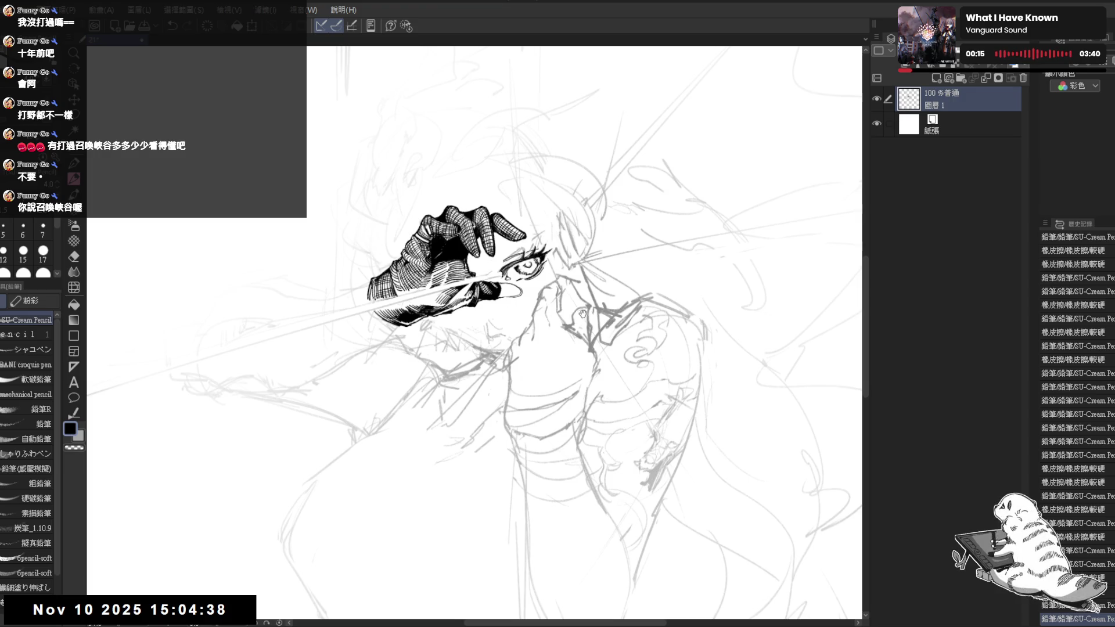
{"action": "mouse_move", "coordinate": [617, 298]}
{"action": "left_mouse_down"}
{"action": "mouse_move", "coordinate": [514, 242]}
{"action": "mouse_move", "coordinate": [469, 259]}
{"action": "left_mouse_up"}
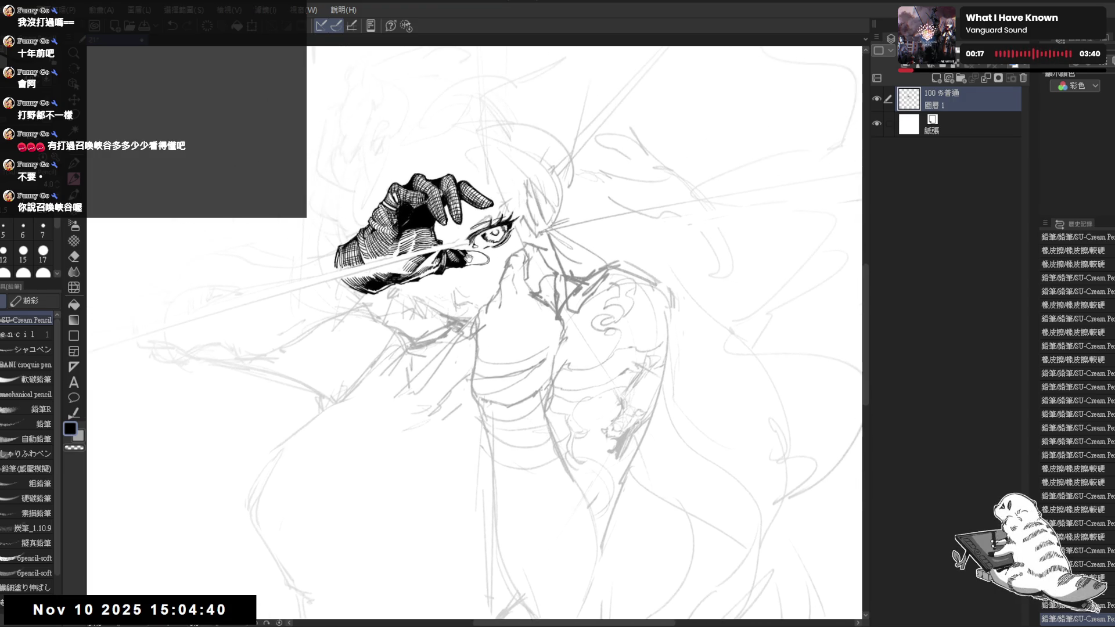
{"action": "scroll", "coordinate": [468, 259], "scroll_direction": "up", "scroll_amount": 1}
Shift the drawing in view and turn the canvas to a comfortable inking angle.
{"action": "key", "text": "e"}
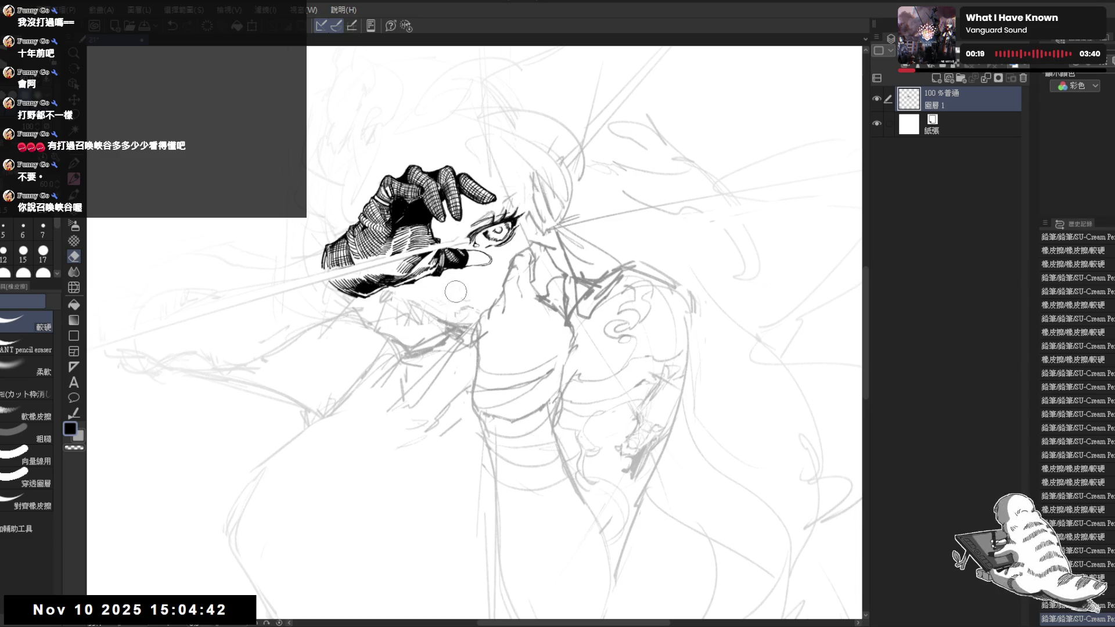
{"action": "key", "text": "p"}
{"action": "left_click_drag", "start_coordinate": [479, 305], "coordinate": [489, 300]}
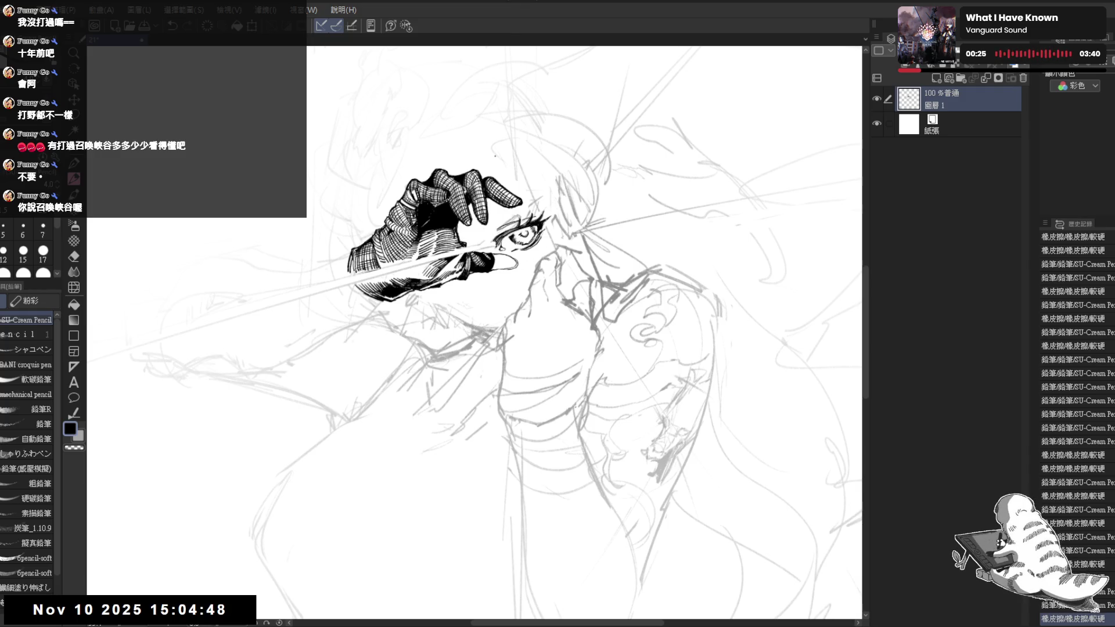
{"action": "left_click_drag", "start_coordinate": [464, 270], "coordinate": [482, 272]}
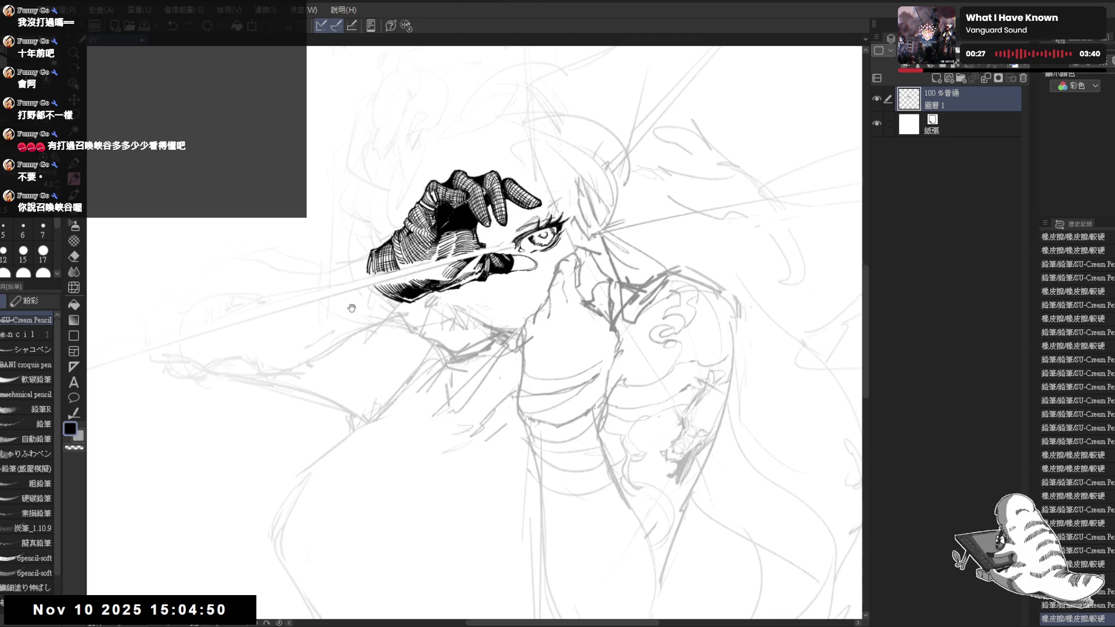
{"action": "left_click_drag", "start_coordinate": [352, 314], "coordinate": [384, 308]}
{"action": "key", "text": "e"}
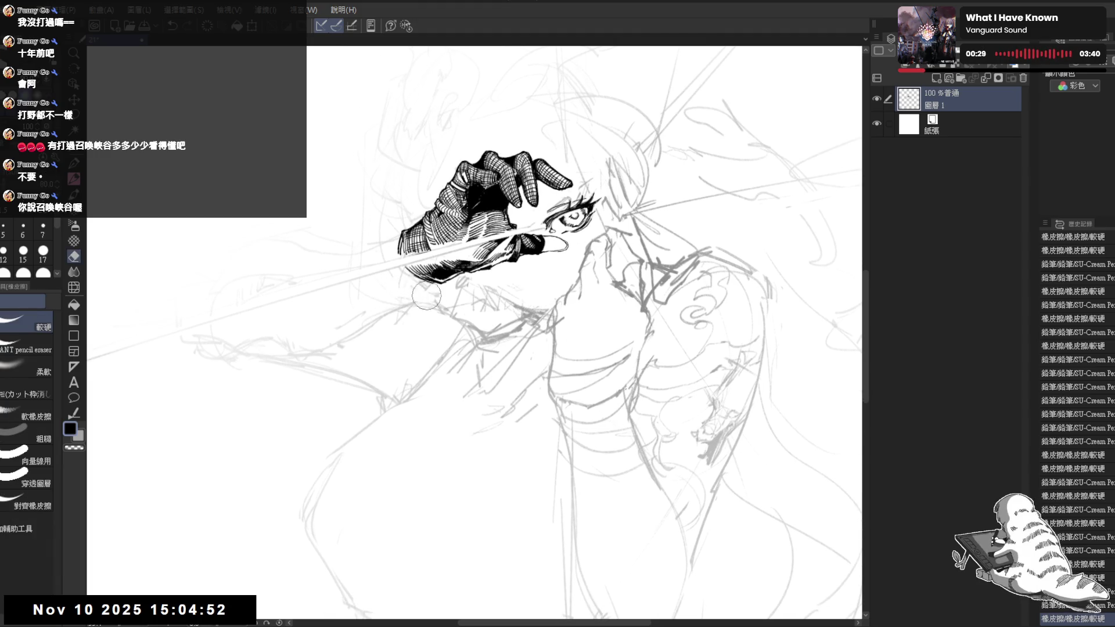
{"action": "key", "text": "p"}
{"action": "left_click_drag", "start_coordinate": [424, 292], "coordinate": [386, 341]}
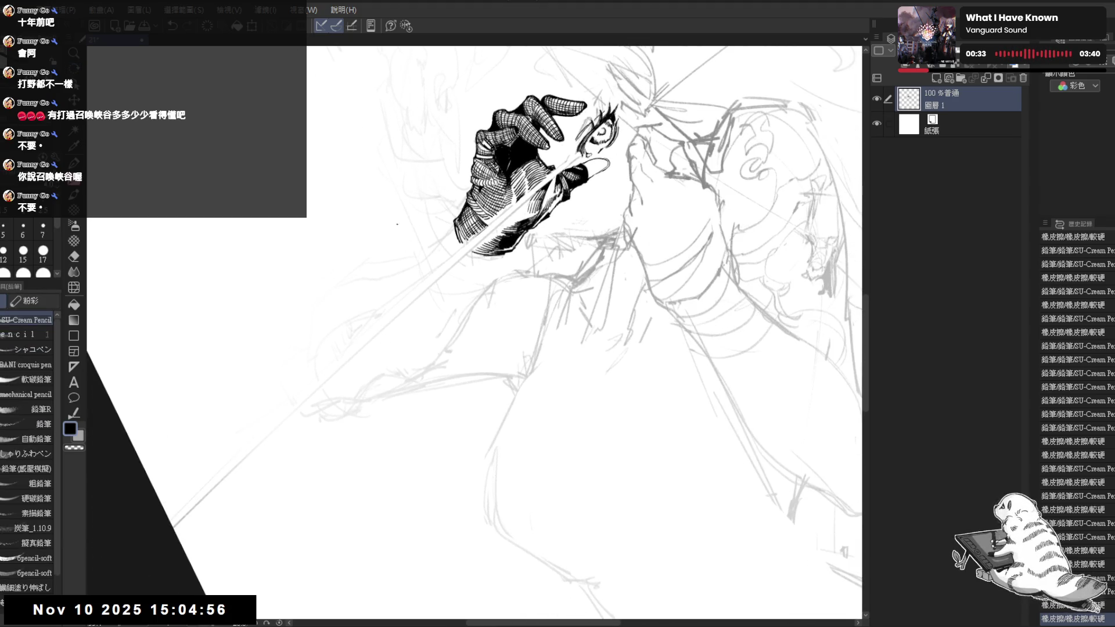
Ink a long line trailing down-left from the hand's lower edge, redrawing it until it sits right.
{"action": "left_click_drag", "start_coordinate": [456, 226], "coordinate": [404, 270]}
{"action": "left_click_drag", "start_coordinate": [456, 225], "coordinate": [398, 276]}
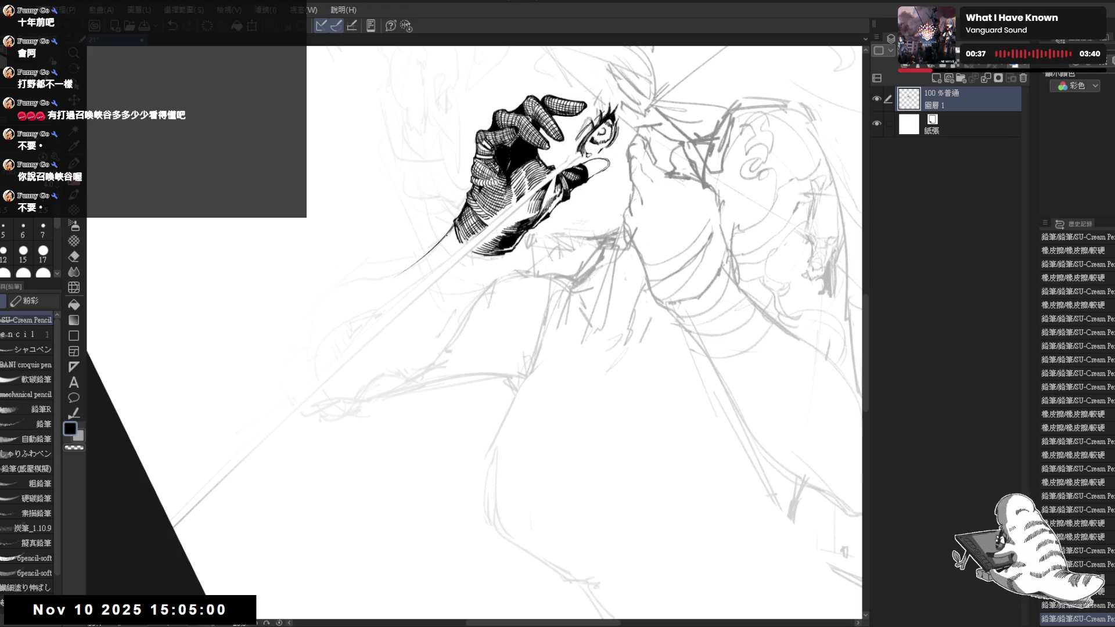
{"action": "mouse_move", "coordinate": [339, 430]}
{"action": "left_mouse_down"}
{"action": "mouse_move", "coordinate": [415, 275]}
{"action": "mouse_move", "coordinate": [386, 324]}
{"action": "left_mouse_up"}
{"action": "key", "text": "ctrl+z"}
{"action": "left_click_drag", "start_coordinate": [394, 260], "coordinate": [386, 322]}
{"action": "key", "text": "ctrl+z"}
{"action": "left_click_drag", "start_coordinate": [392, 256], "coordinate": [382, 341]}
{"action": "left_click", "coordinate": [362, 374]}
{"action": "key", "text": "ctrl+@"}
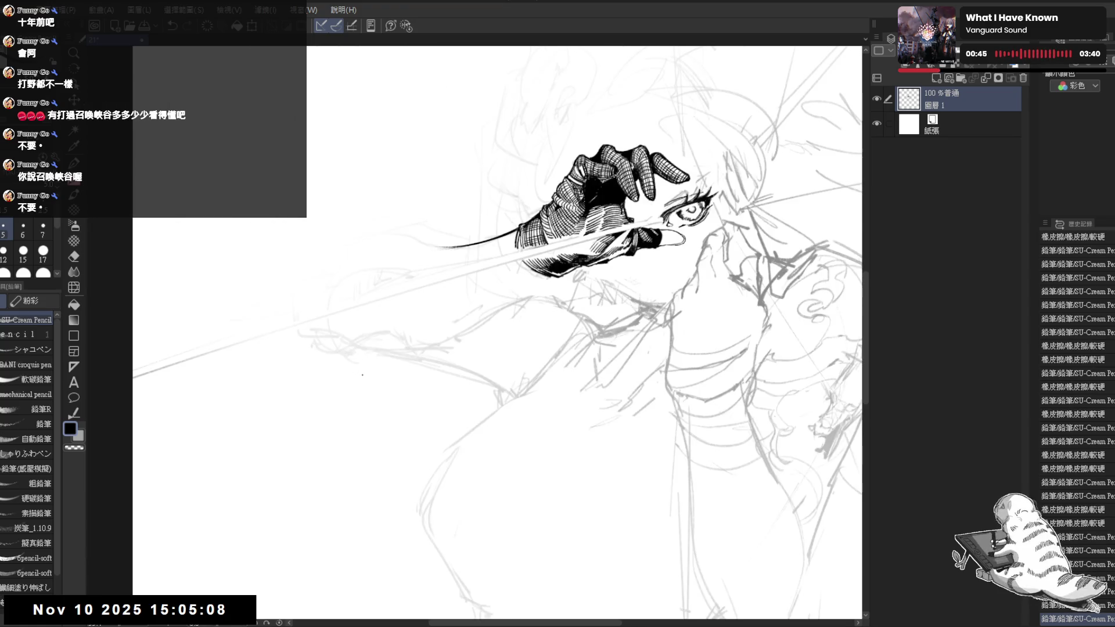
Mirror and rotate the view, then erase stray marks at the ink line's tail.
{"action": "key", "text": "h"}
{"action": "key", "text": "h"}
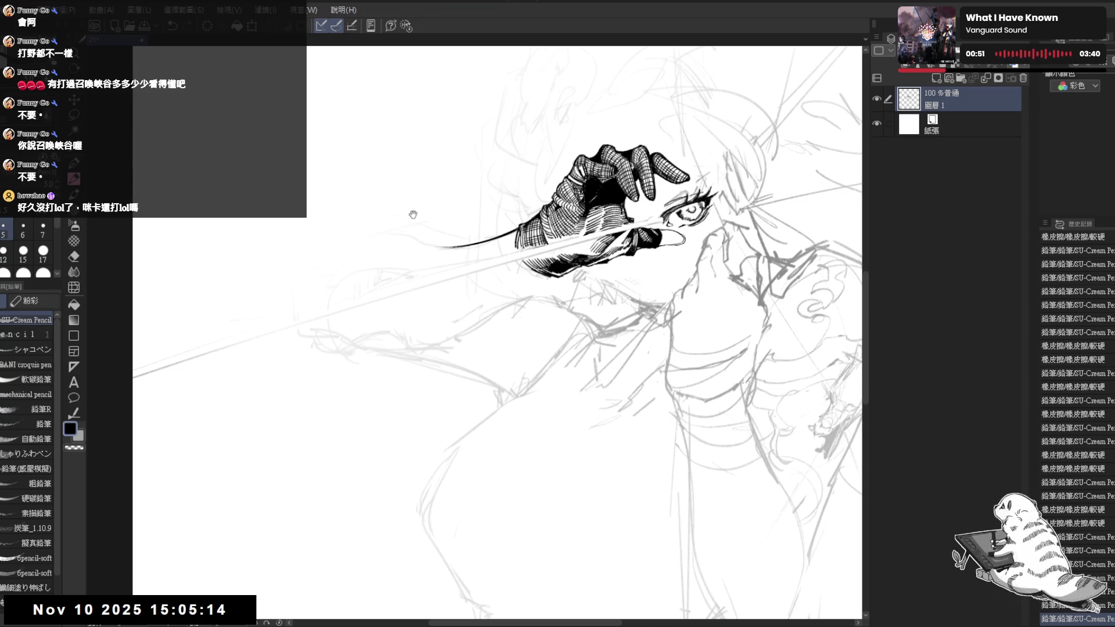
{"action": "left_click_drag", "start_coordinate": [416, 256], "coordinate": [431, 274]}
{"action": "key", "text": "h"}
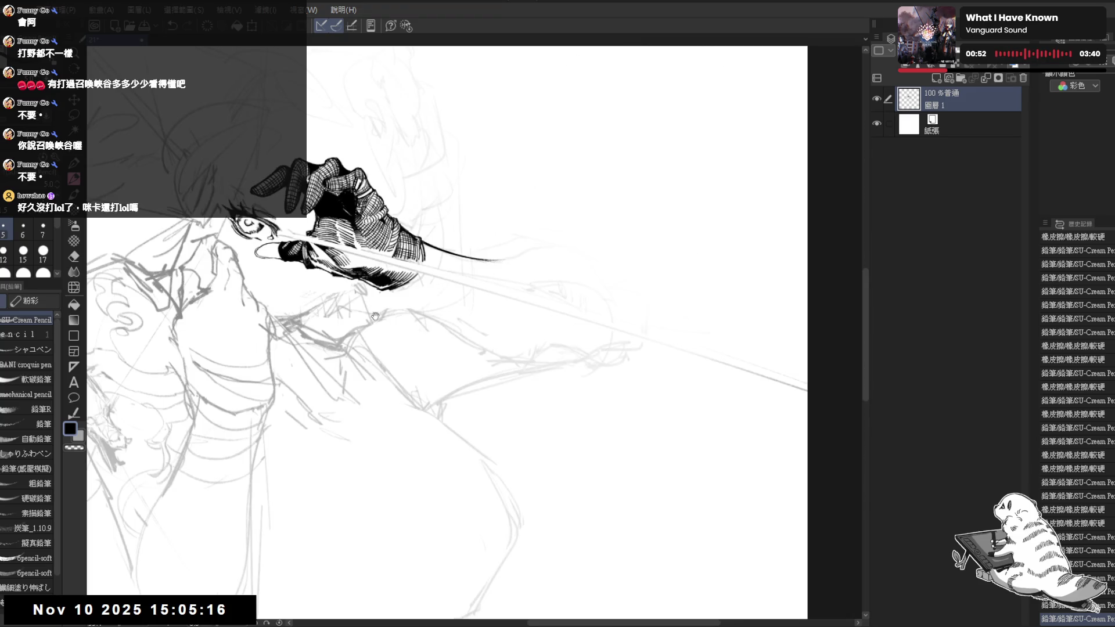
{"action": "left_click_drag", "start_coordinate": [521, 318], "coordinate": [348, 474]}
{"action": "key", "text": "e"}
{"action": "mouse_move", "coordinate": [433, 244]}
{"action": "left_mouse_down"}
{"action": "mouse_move", "coordinate": [441, 273]}
{"action": "mouse_move", "coordinate": [358, 436]}
{"action": "mouse_move", "coordinate": [408, 376]}
{"action": "mouse_move", "coordinate": [413, 308]}
{"action": "mouse_move", "coordinate": [356, 440]}
{"action": "mouse_move", "coordinate": [420, 268]}
{"action": "mouse_move", "coordinate": [436, 320]}
{"action": "left_mouse_up"}
{"action": "key", "text": "r"}
{"action": "key", "text": "p"}
Try several shorter tail strokes off the line's end, undoing each, and rotate the view further.
{"action": "mouse_move", "coordinate": [418, 269]}
{"action": "left_mouse_down"}
{"action": "mouse_move", "coordinate": [433, 306]}
{"action": "mouse_move", "coordinate": [420, 453]}
{"action": "mouse_move", "coordinate": [490, 473]}
{"action": "mouse_move", "coordinate": [361, 324]}
{"action": "mouse_move", "coordinate": [430, 410]}
{"action": "mouse_move", "coordinate": [369, 453]}
{"action": "mouse_move", "coordinate": [462, 316]}
{"action": "mouse_move", "coordinate": [400, 304]}
{"action": "mouse_move", "coordinate": [381, 326]}
{"action": "mouse_move", "coordinate": [371, 398]}
{"action": "left_mouse_up"}
{"action": "key", "text": "r"}
{"action": "key", "text": "p"}
{"action": "key", "text": "ctrl+z"}
{"action": "left_click_drag", "start_coordinate": [401, 304], "coordinate": [373, 367]}
{"action": "key", "text": "ctrl+z"}
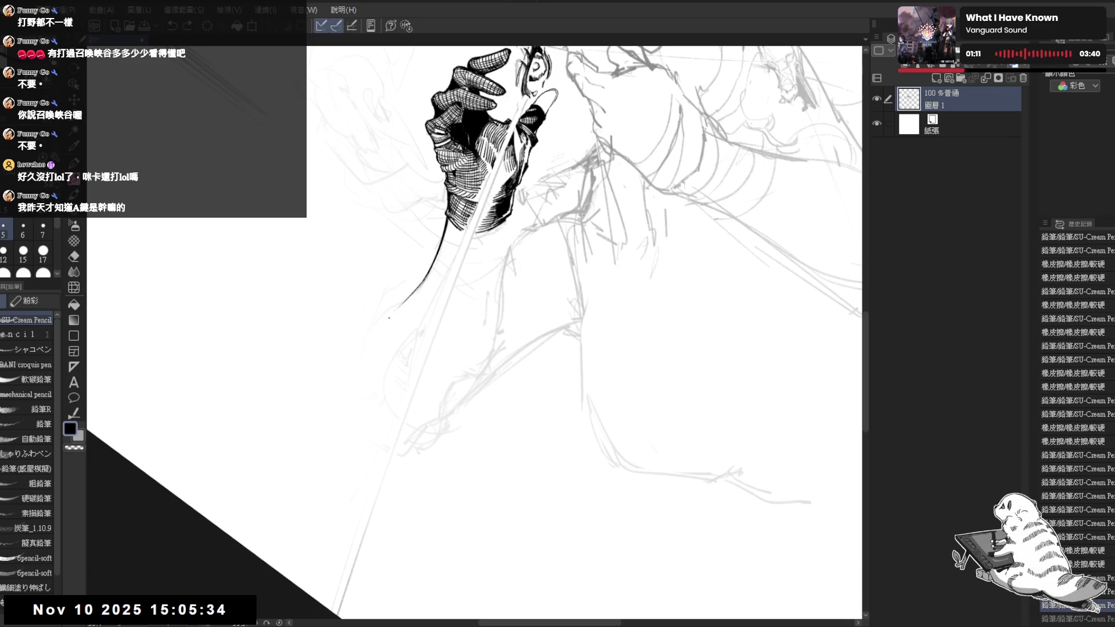
{"action": "left_click_drag", "start_coordinate": [401, 306], "coordinate": [377, 363]}
{"action": "key", "text": "ctrl+z"}
{"action": "mouse_move", "coordinate": [401, 306]}
{"action": "left_mouse_down"}
{"action": "mouse_move", "coordinate": [375, 375]}
{"action": "mouse_move", "coordinate": [374, 363]}
{"action": "mouse_move", "coordinate": [411, 374]}
{"action": "left_mouse_up"}
{"action": "key", "text": "ctrl+z"}
{"action": "mouse_move", "coordinate": [346, 414]}
{"action": "left_mouse_down"}
{"action": "mouse_move", "coordinate": [416, 308]}
{"action": "mouse_move", "coordinate": [443, 294]}
{"action": "mouse_move", "coordinate": [392, 331]}
{"action": "mouse_move", "coordinate": [431, 321]}
{"action": "mouse_move", "coordinate": [438, 259]}
{"action": "mouse_move", "coordinate": [410, 297]}
{"action": "mouse_move", "coordinate": [438, 422]}
{"action": "mouse_move", "coordinate": [376, 424]}
{"action": "left_mouse_up"}
{"action": "key", "text": "e"}
{"action": "key", "text": "r"}
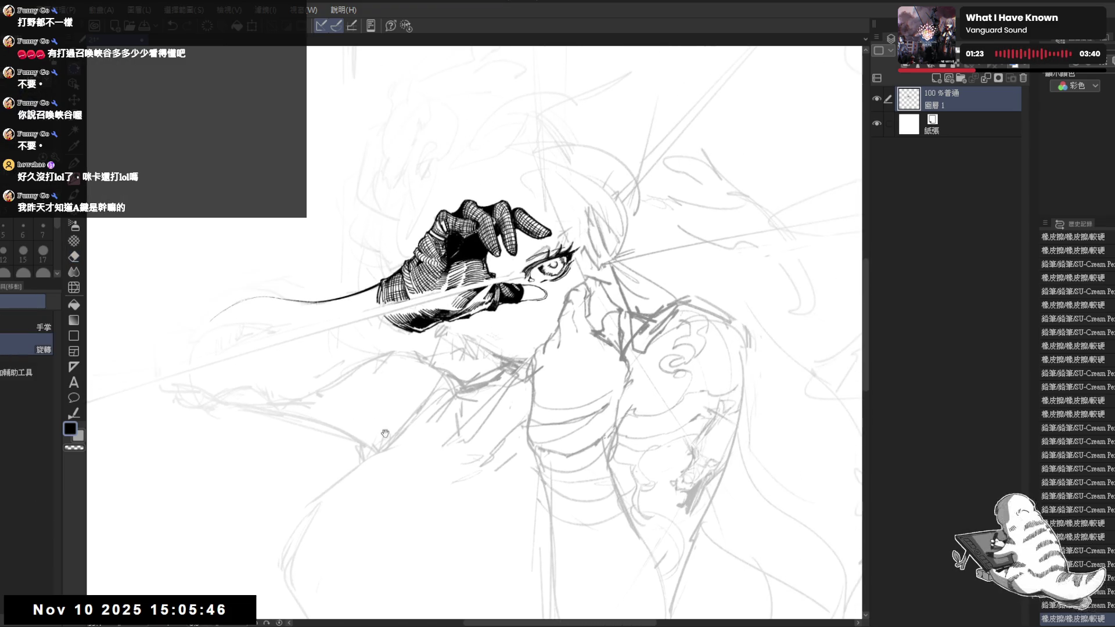
Rotate the canvas so the hand lies diagonally and add a small pencil mark.
{"action": "left_click_drag", "start_coordinate": [350, 375], "coordinate": [373, 293]}
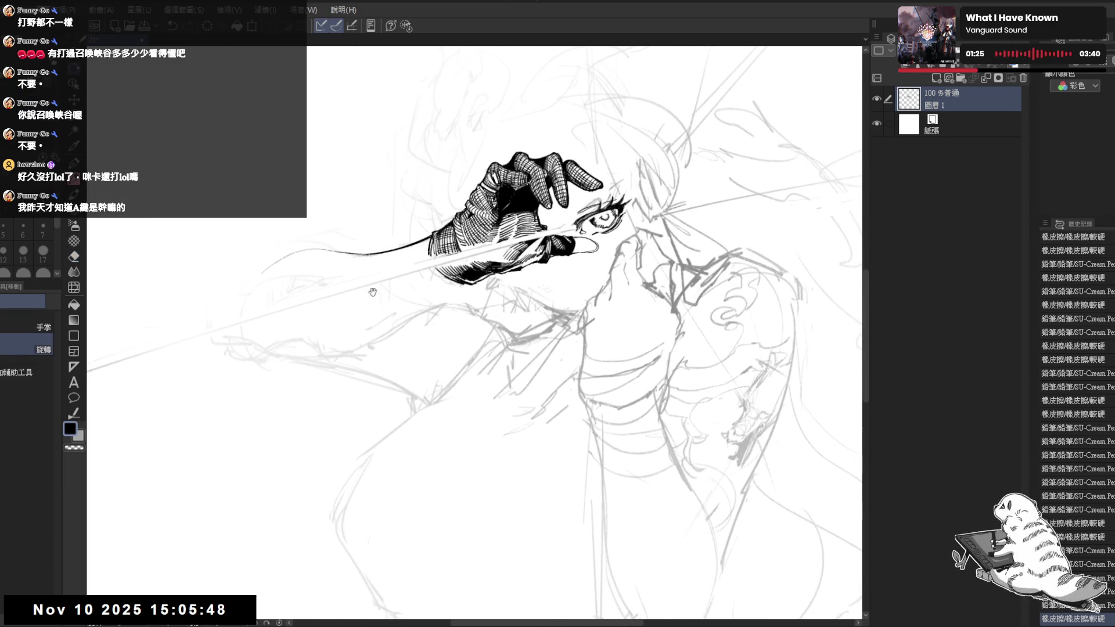
{"action": "left_click_drag", "start_coordinate": [407, 250], "coordinate": [449, 410]}
{"action": "mouse_move", "coordinate": [412, 357]}
{"action": "left_mouse_down"}
{"action": "mouse_move", "coordinate": [508, 231]}
{"action": "mouse_move", "coordinate": [406, 389]}
{"action": "left_mouse_up"}
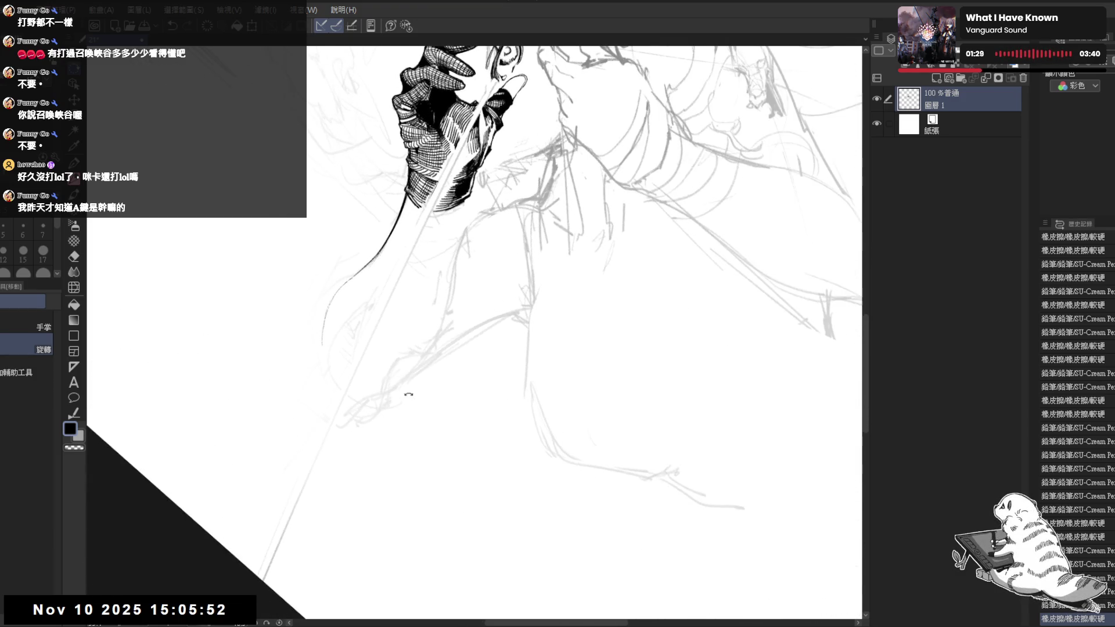
{"action": "mouse_move", "coordinate": [514, 291]}
{"action": "left_mouse_down"}
{"action": "mouse_move", "coordinate": [502, 182]}
{"action": "mouse_move", "coordinate": [484, 287]}
{"action": "left_mouse_up"}
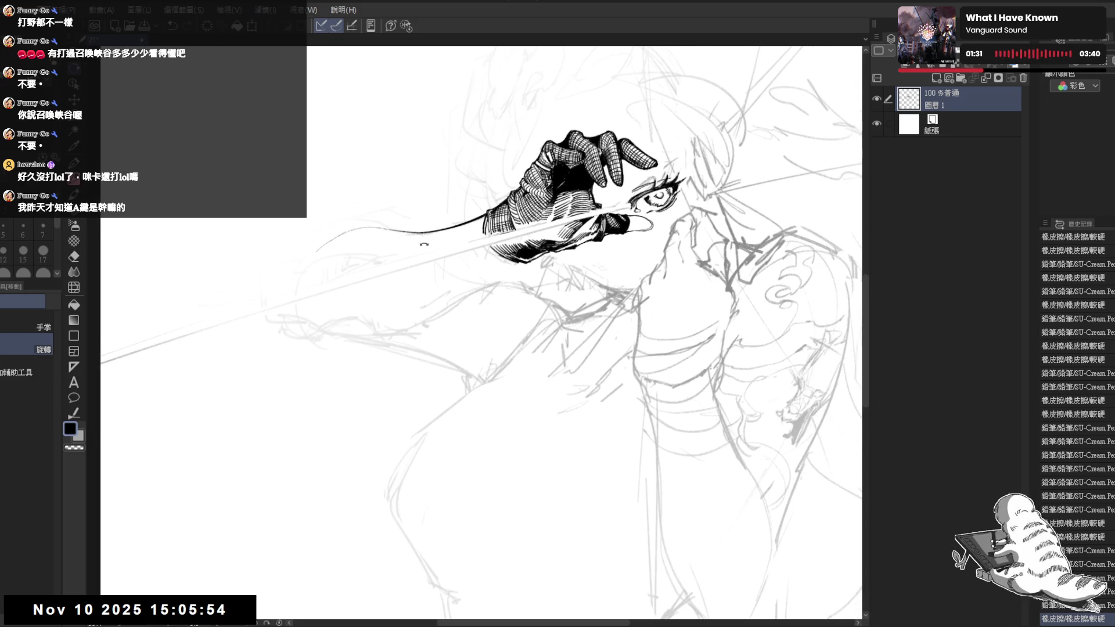
{"action": "mouse_move", "coordinate": [346, 349]}
{"action": "left_mouse_down"}
{"action": "mouse_move", "coordinate": [397, 299]}
{"action": "mouse_move", "coordinate": [388, 262]}
{"action": "left_mouse_up"}
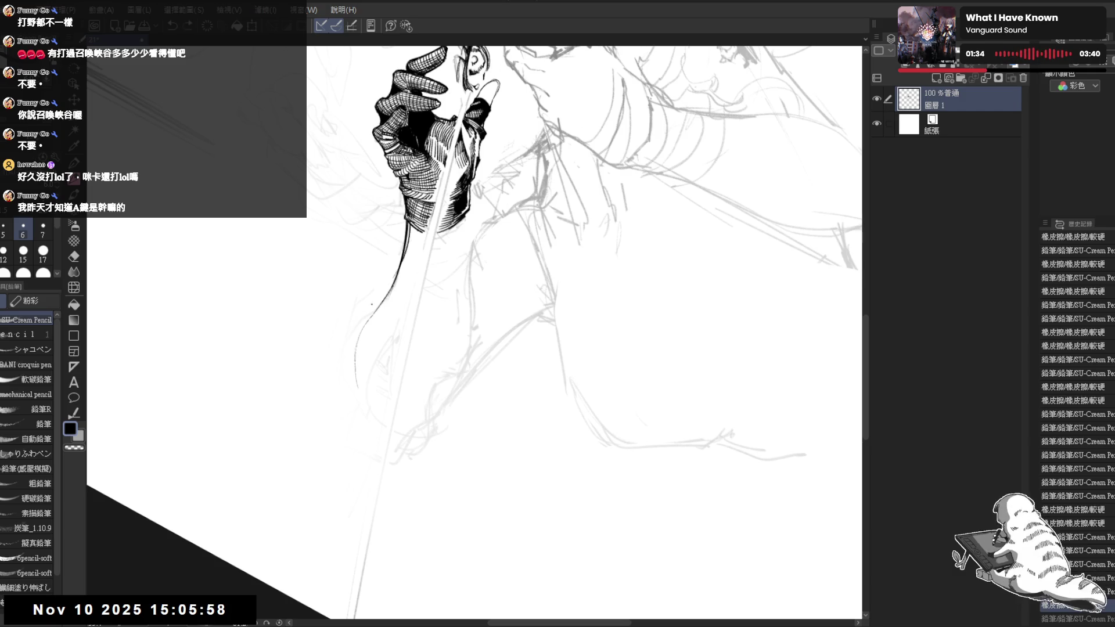
{"action": "left_click", "coordinate": [372, 324]}
{"action": "mouse_move", "coordinate": [445, 380]}
{"action": "left_mouse_down"}
{"action": "mouse_move", "coordinate": [391, 465]}
{"action": "mouse_move", "coordinate": [357, 398]}
{"action": "mouse_move", "coordinate": [386, 334]}
{"action": "mouse_move", "coordinate": [369, 404]}
{"action": "mouse_move", "coordinate": [420, 285]}
{"action": "mouse_move", "coordinate": [413, 265]}
{"action": "mouse_move", "coordinate": [373, 315]}
{"action": "mouse_move", "coordinate": [542, 273]}
{"action": "mouse_move", "coordinate": [503, 295]}
{"action": "left_mouse_up"}
{"action": "key", "text": "p"}
{"action": "key", "text": "e"}
{"action": "key", "text": "h"}
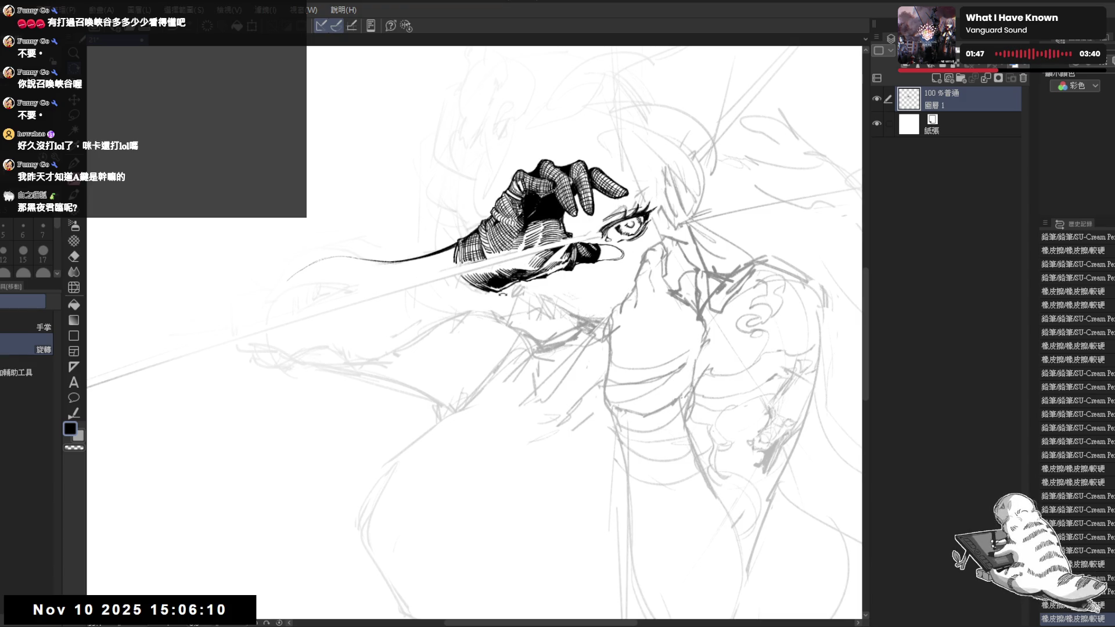
Reposition and tilt the view, trying an eraser stroke near the hand and undoing it.
{"action": "left_click_drag", "start_coordinate": [467, 324], "coordinate": [416, 346]}
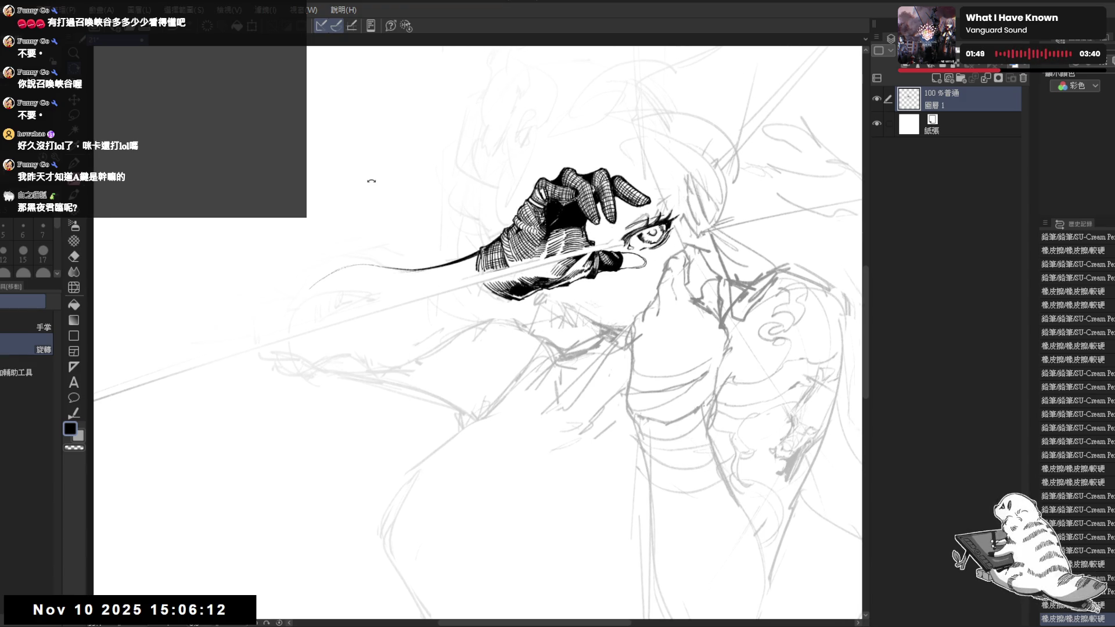
{"action": "key", "text": "e"}
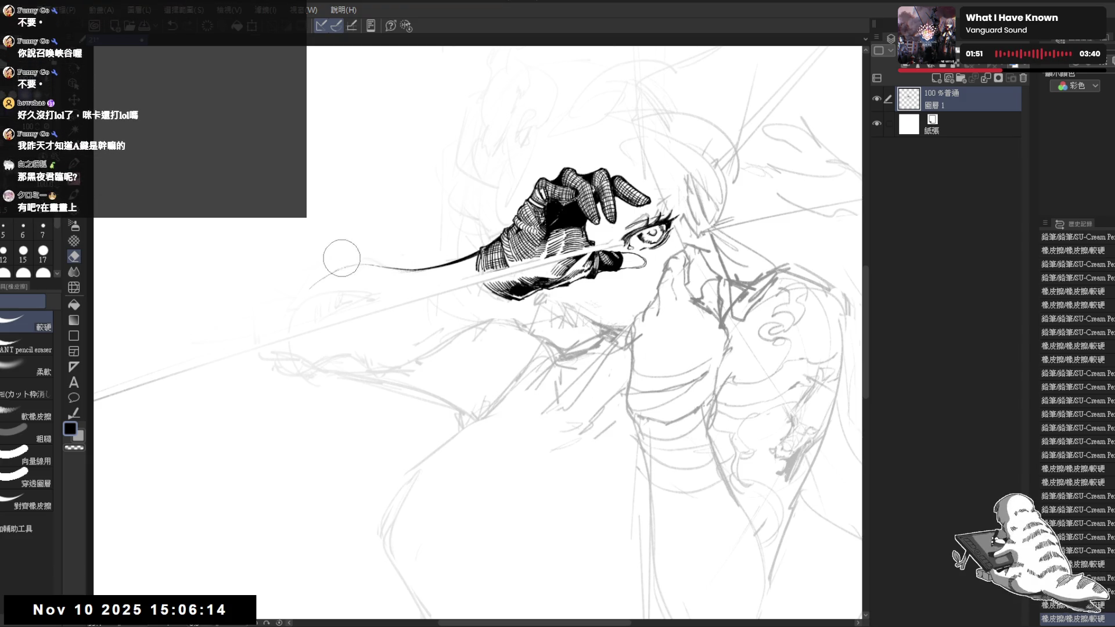
{"action": "key", "text": "h"}
{"action": "left_click_drag", "start_coordinate": [406, 192], "coordinate": [381, 199]}
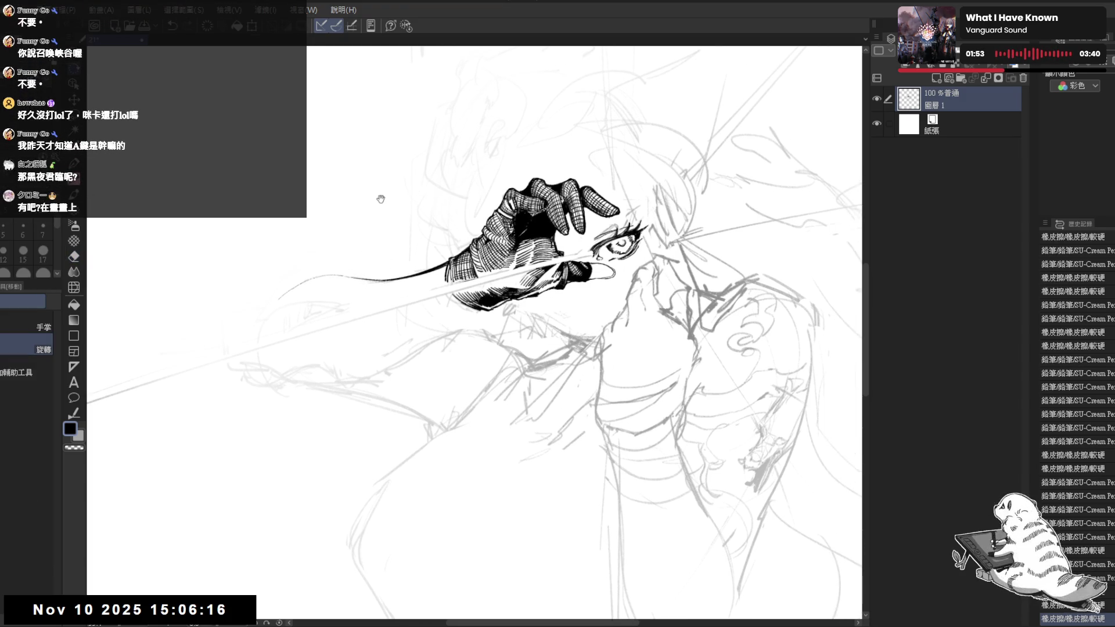
{"action": "scroll", "coordinate": [380, 199], "scroll_direction": "down", "scroll_amount": 3}
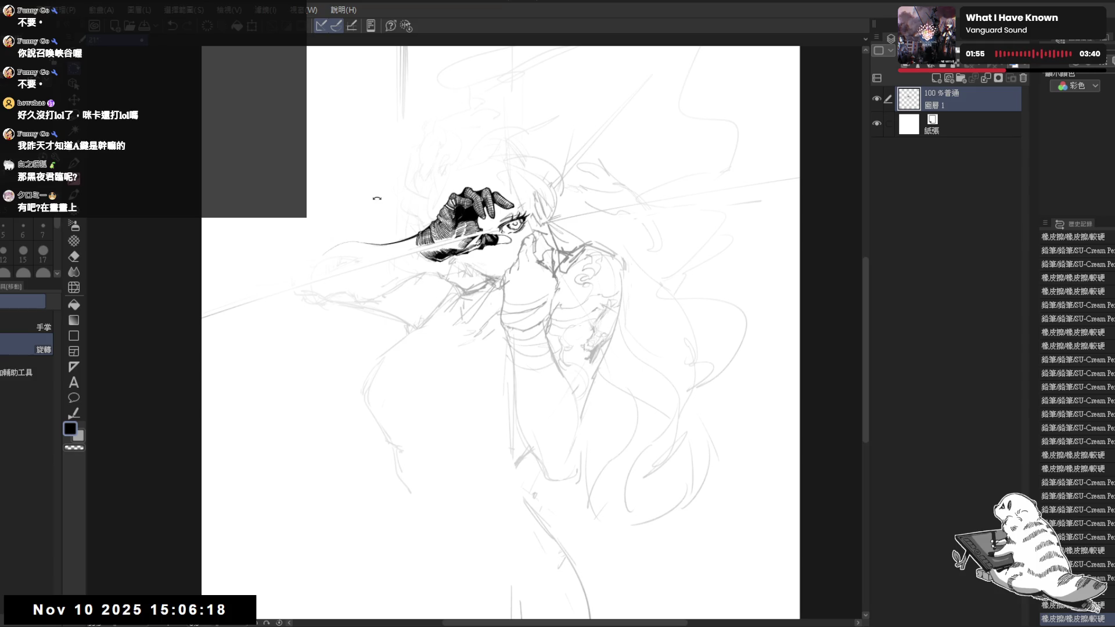
{"action": "left_click_drag", "start_coordinate": [360, 294], "coordinate": [369, 297]}
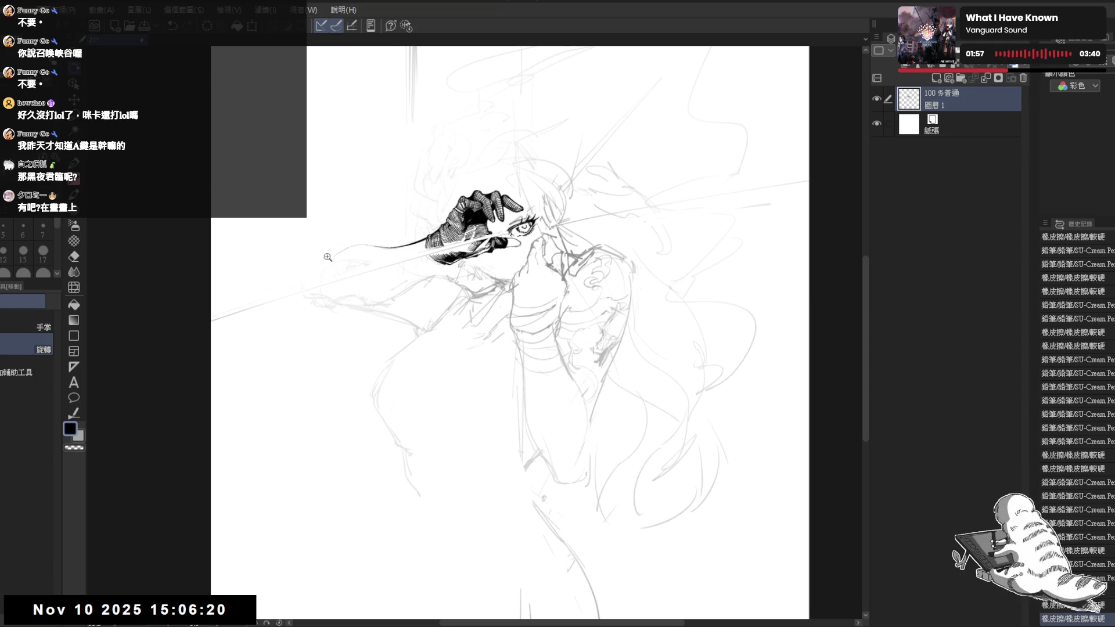
{"action": "scroll", "coordinate": [328, 259], "scroll_direction": "up", "scroll_amount": 3}
{"action": "mouse_move", "coordinate": [388, 382]}
{"action": "left_mouse_down"}
{"action": "mouse_move", "coordinate": [440, 411]}
{"action": "mouse_move", "coordinate": [421, 294]}
{"action": "left_mouse_up"}
{"action": "key", "text": "e"}
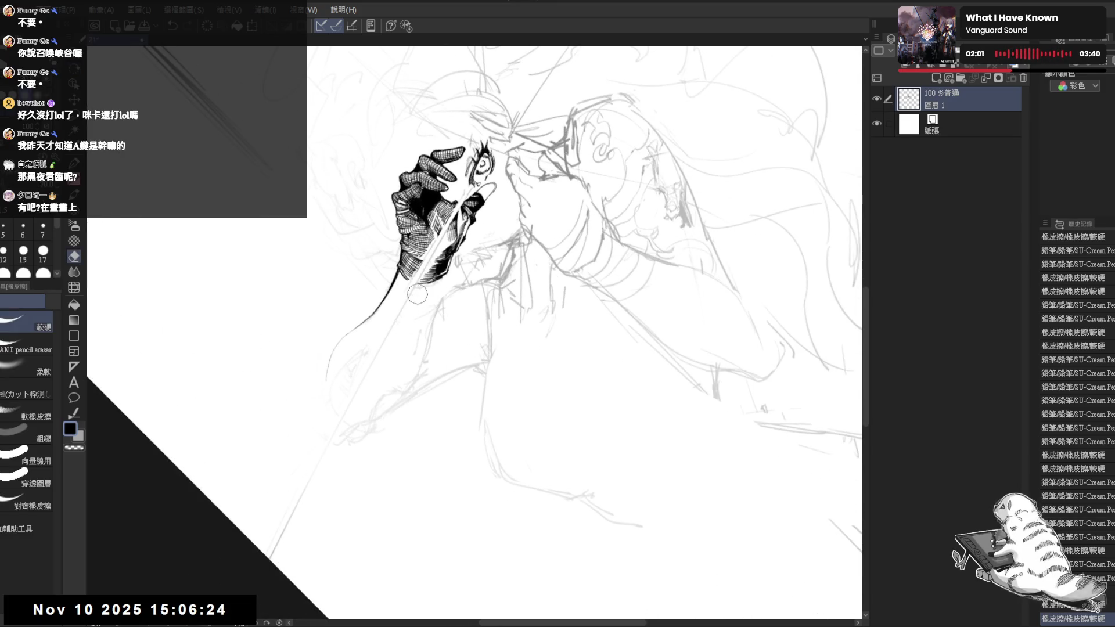
{"action": "left_click_drag", "start_coordinate": [421, 289], "coordinate": [438, 282]}
{"action": "key", "text": "ctrl+z"}
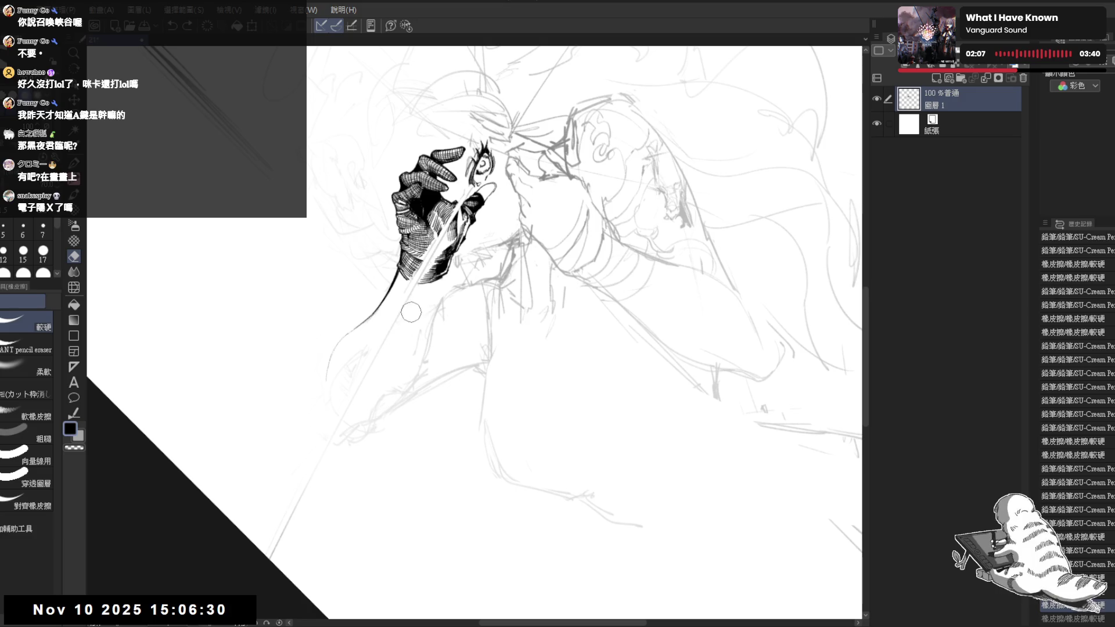
Rotate the view about 45°, add two short pencil strokes near the hand, undoing the last.
{"action": "key", "text": "r"}
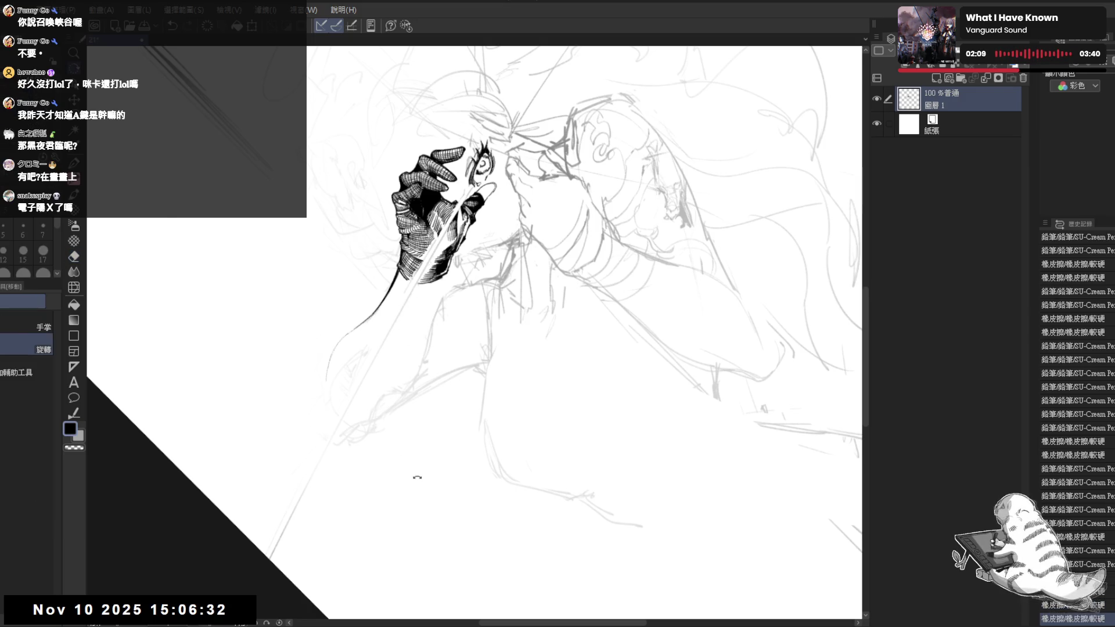
{"action": "left_click_drag", "start_coordinate": [417, 477], "coordinate": [362, 320]}
{"action": "left_click_drag", "start_coordinate": [536, 305], "coordinate": [512, 299]}
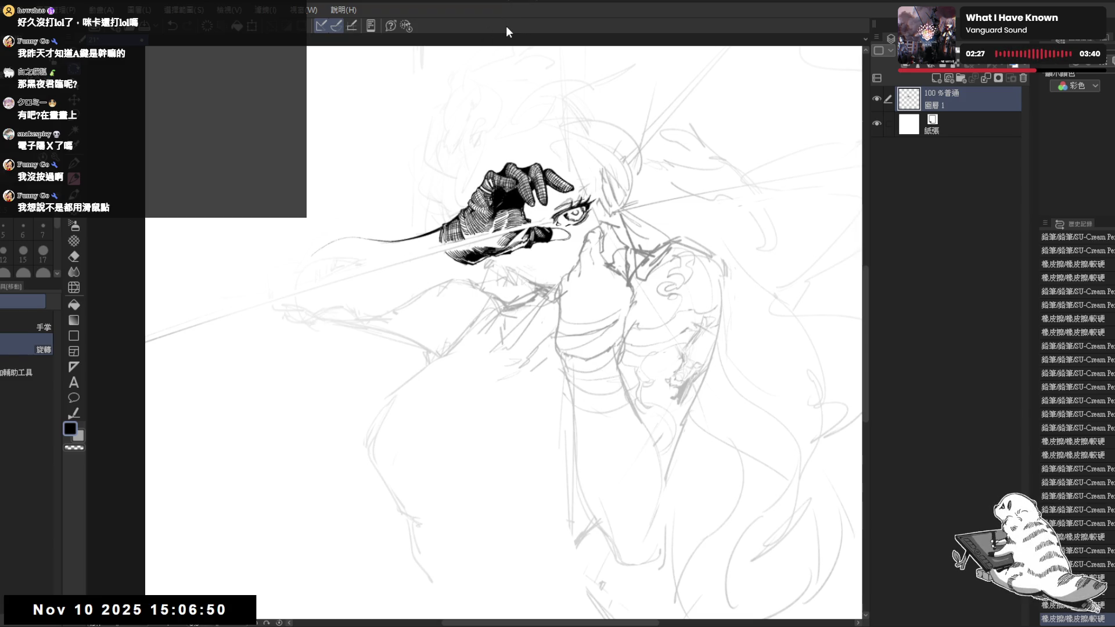
{"action": "left_click_drag", "start_coordinate": [442, 342], "coordinate": [443, 319]}
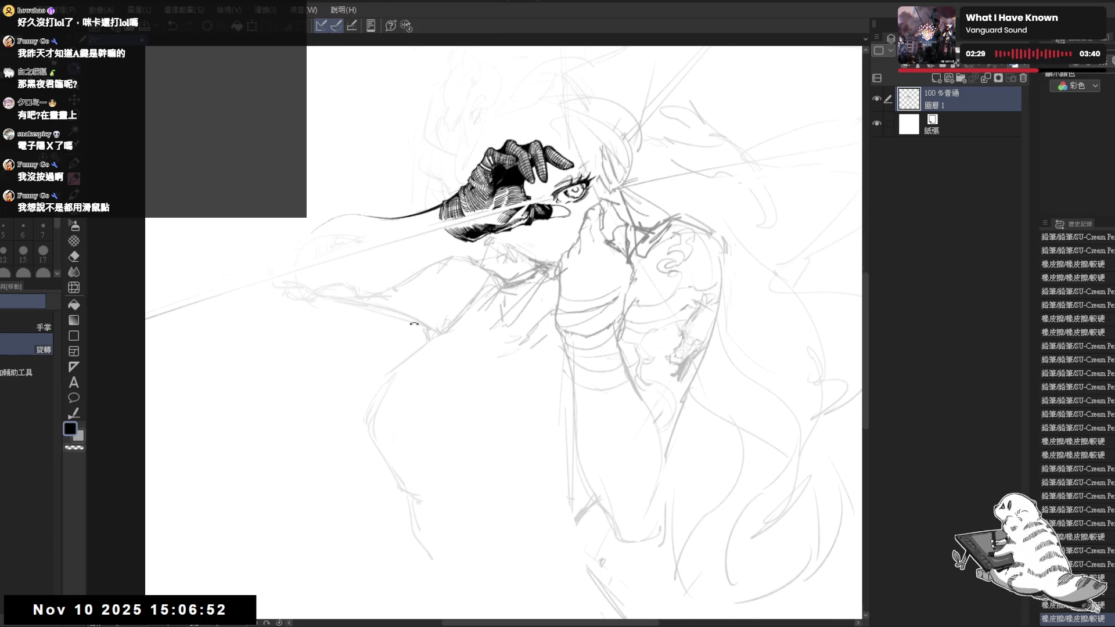
{"action": "mouse_move", "coordinate": [293, 399]}
{"action": "left_mouse_down"}
{"action": "mouse_move", "coordinate": [353, 462]}
{"action": "mouse_move", "coordinate": [331, 470]}
{"action": "left_mouse_up"}
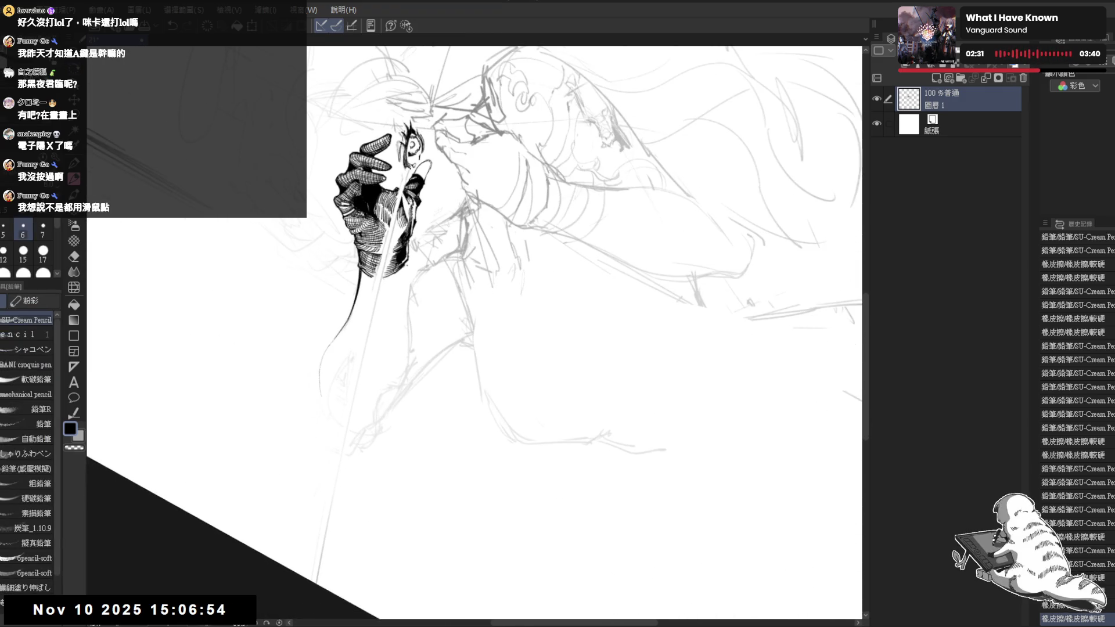
{"action": "left_click_drag", "start_coordinate": [407, 260], "coordinate": [406, 277]}
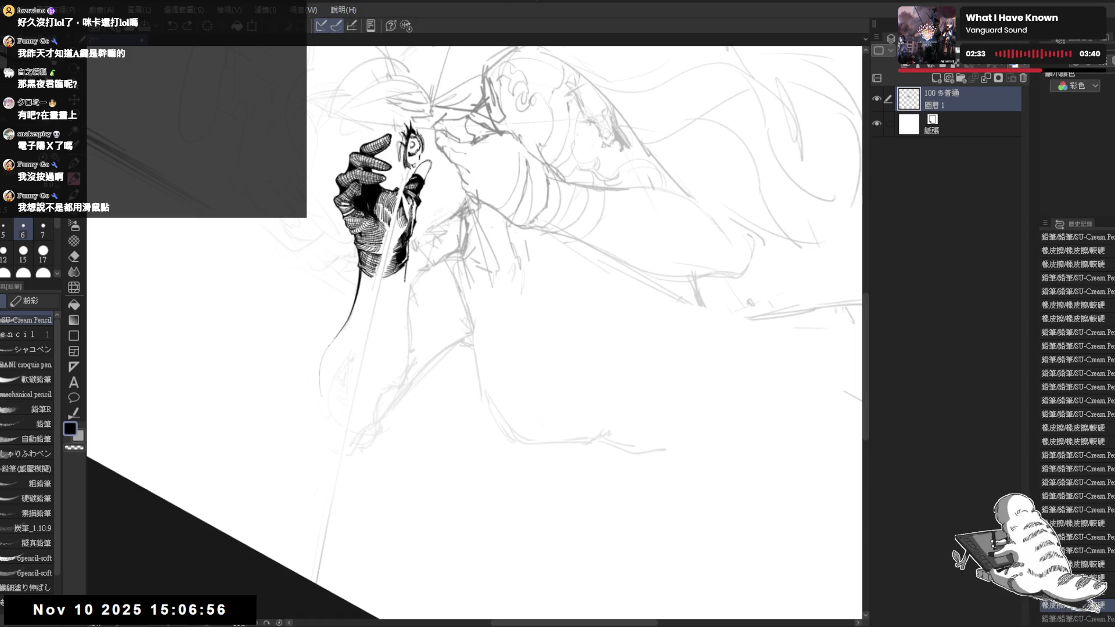
{"action": "left_click_drag", "start_coordinate": [406, 261], "coordinate": [386, 294]}
{"action": "key", "text": "ctrl+z"}
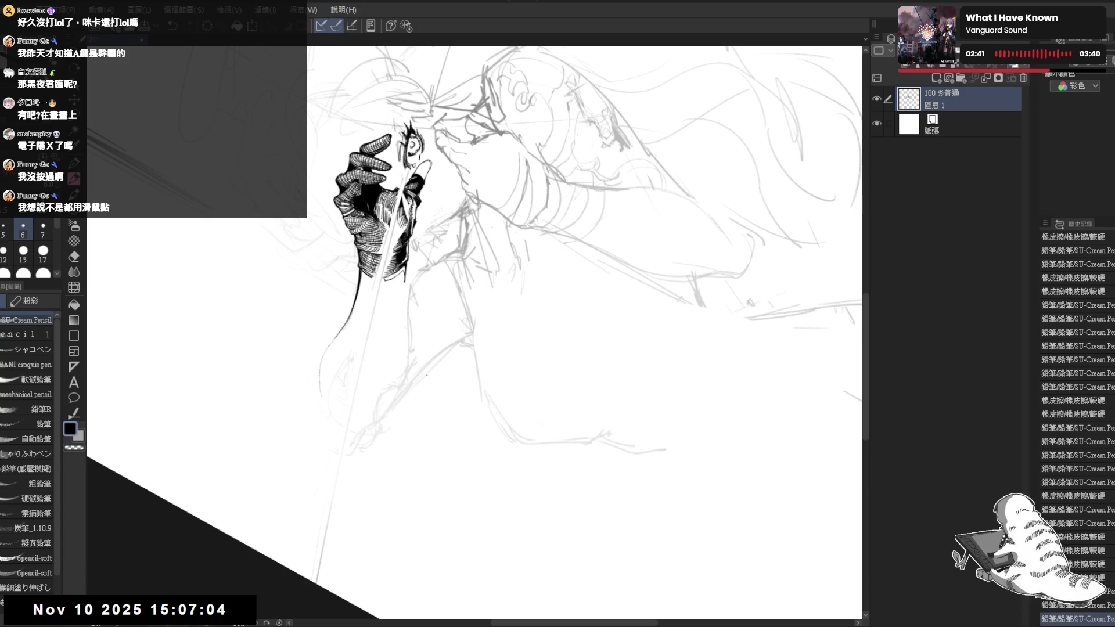
Flood-fill an enclosed area of the line art, then undo and redo recent pencil strokes.
{"action": "key", "text": "g"}
{"action": "key", "text": "ctrl+@"}
{"action": "left_click", "coordinate": [448, 270]}
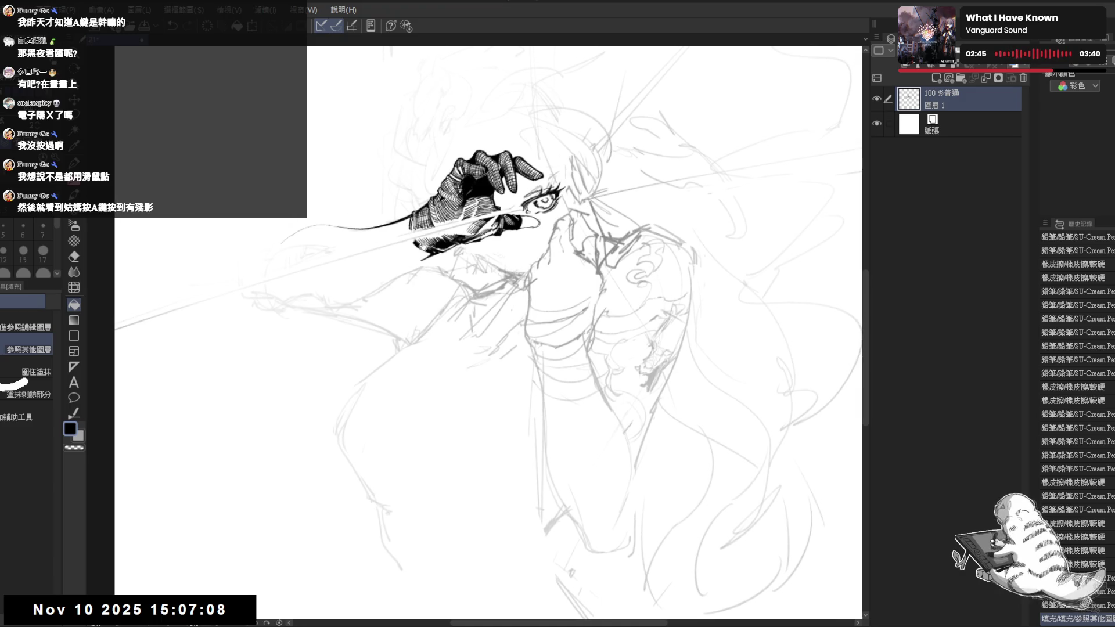
{"action": "key", "text": "p"}
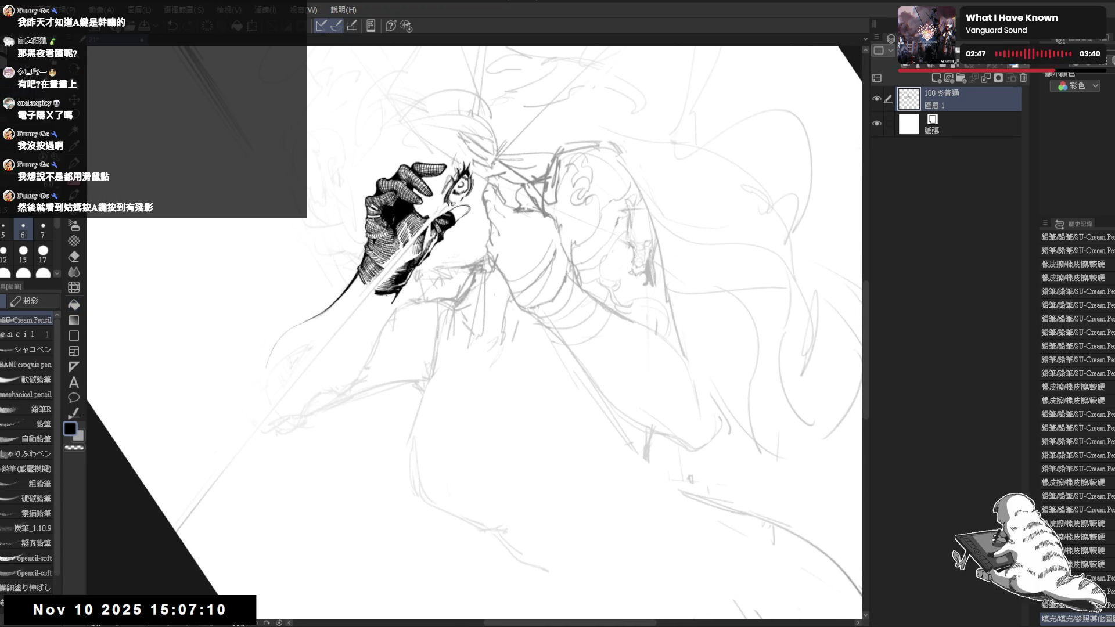
{"action": "key", "text": "ctrl+z"}
{"action": "key", "text": "ctrl+z"}
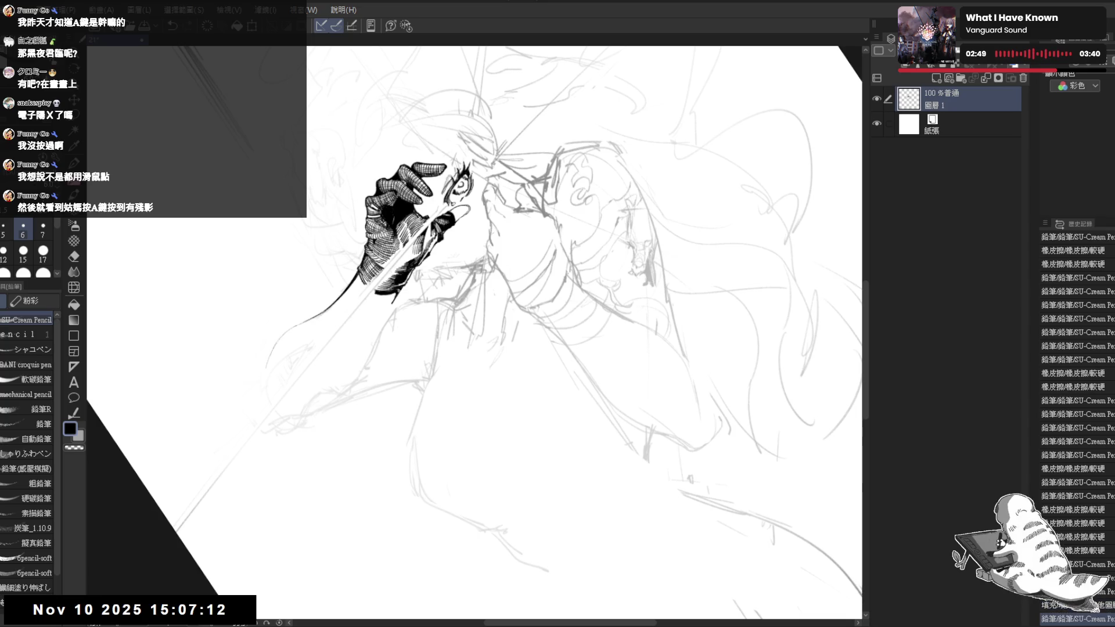
{"action": "key", "text": "ctrl+y"}
{"action": "key", "text": "ctrl+y"}
{"action": "key", "text": "ctrl+y"}
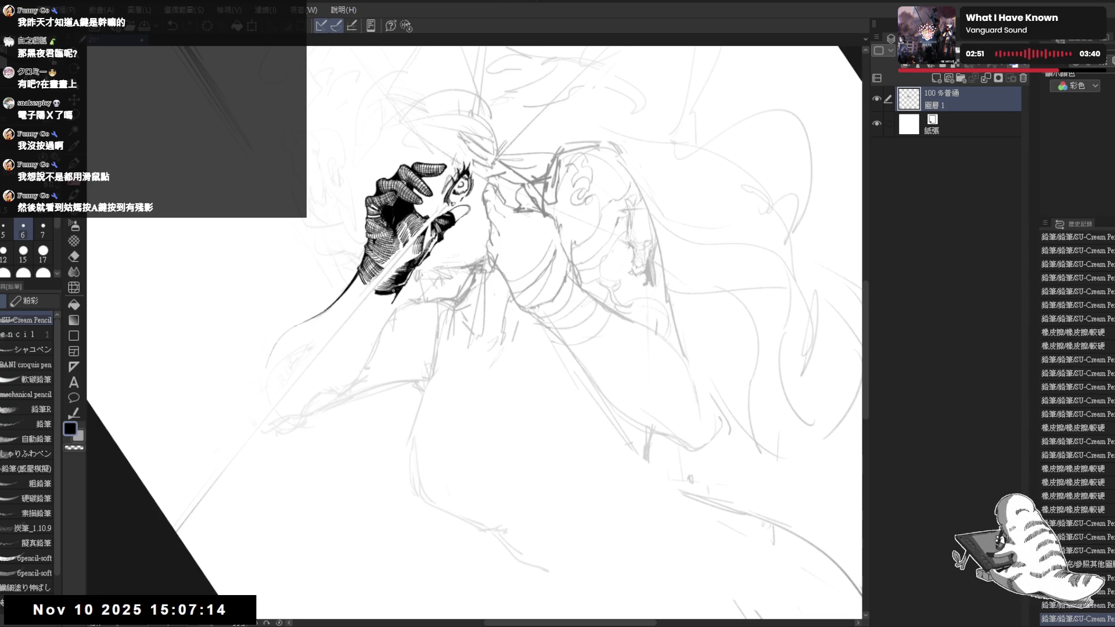
{"action": "key", "text": "ctrl+y"}
{"action": "key", "text": "ctrl+y"}
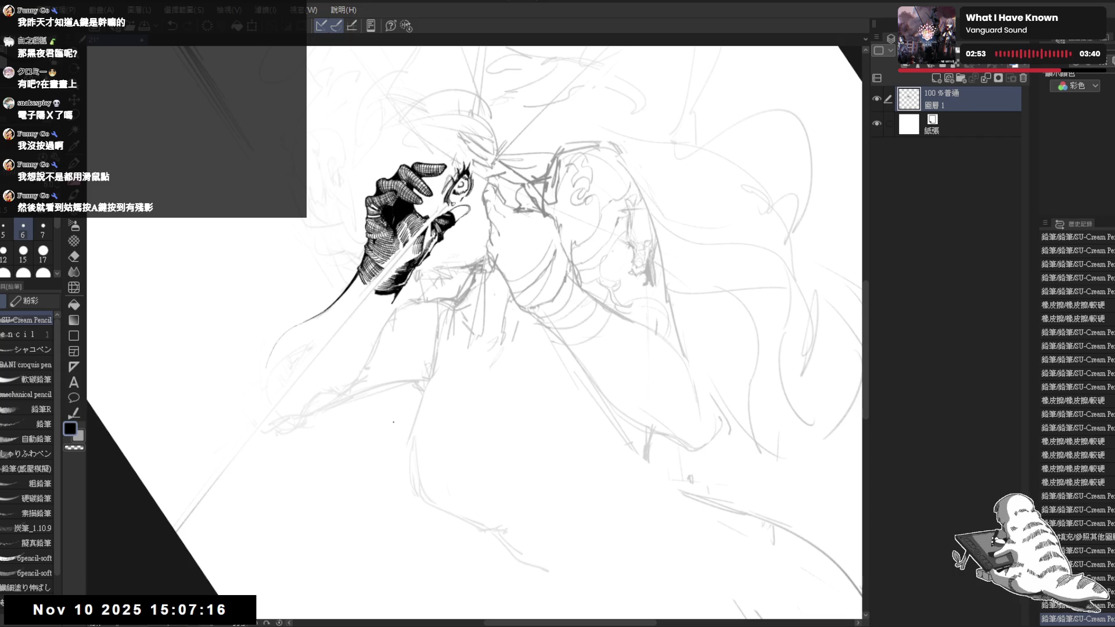
Straighten and enlarge the view, then ink the curved hook at the forearm line's end.
{"action": "left_click_drag", "start_coordinate": [407, 314], "coordinate": [408, 268]}
{"action": "key", "text": "r"}
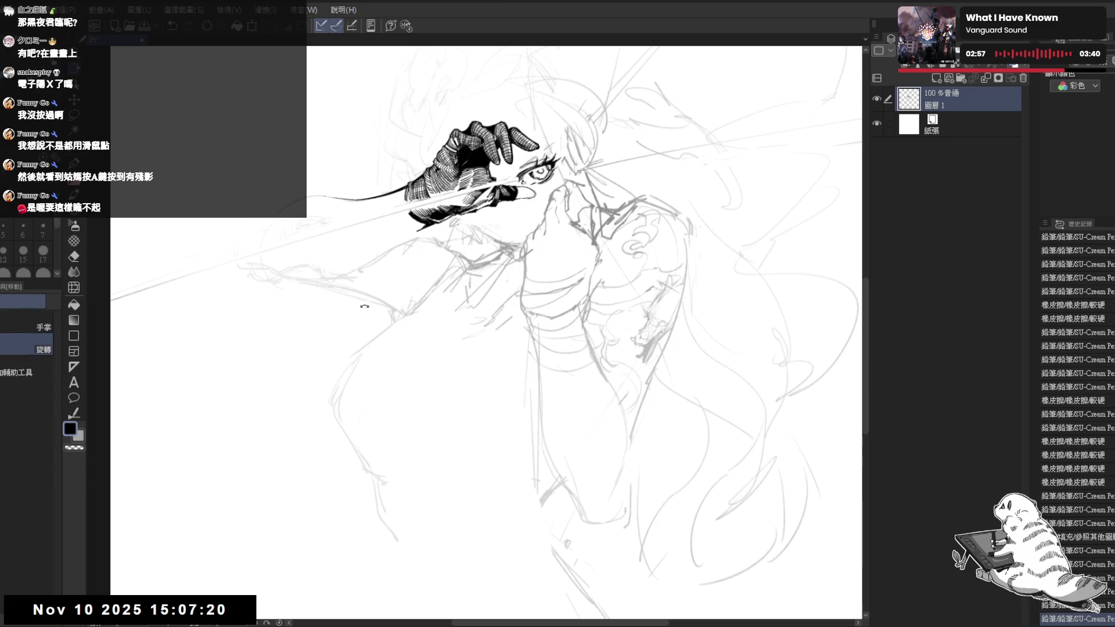
{"action": "left_click_drag", "start_coordinate": [371, 315], "coordinate": [357, 333]}
{"action": "key", "text": "p"}
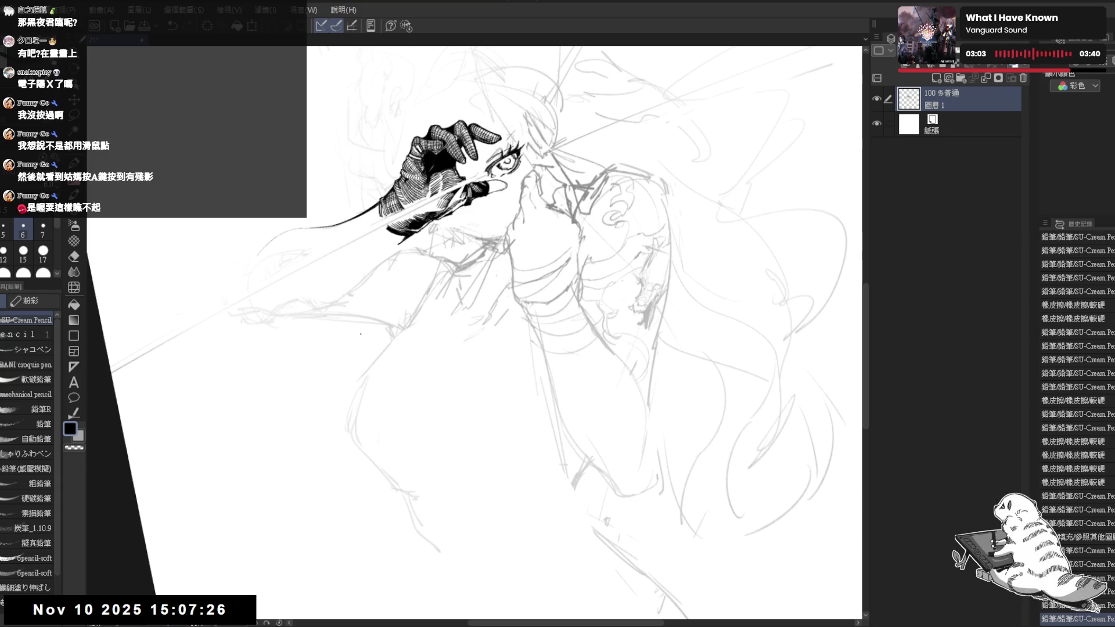
{"action": "mouse_move", "coordinate": [360, 346]}
{"action": "left_mouse_down"}
{"action": "mouse_move", "coordinate": [351, 378]}
{"action": "mouse_move", "coordinate": [341, 366]}
{"action": "mouse_move", "coordinate": [379, 296]}
{"action": "mouse_move", "coordinate": [382, 307]}
{"action": "left_mouse_up"}
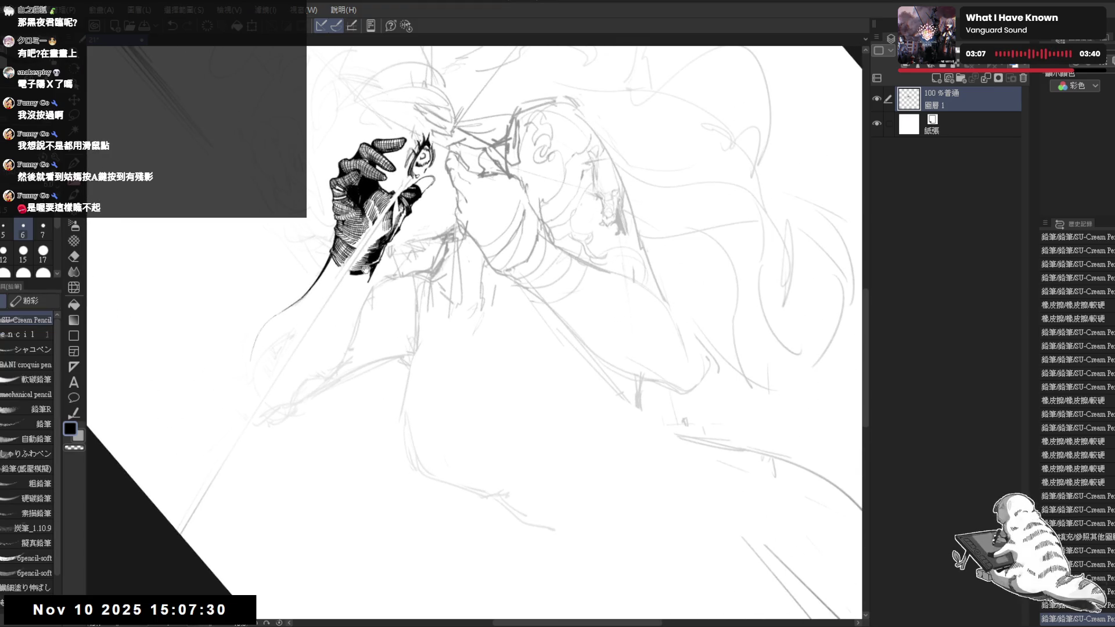
{"action": "mouse_move", "coordinate": [364, 343]}
{"action": "left_mouse_down"}
{"action": "mouse_move", "coordinate": [347, 277]}
{"action": "mouse_move", "coordinate": [360, 289]}
{"action": "mouse_move", "coordinate": [312, 330]}
{"action": "mouse_move", "coordinate": [318, 391]}
{"action": "mouse_move", "coordinate": [271, 308]}
{"action": "mouse_move", "coordinate": [287, 304]}
{"action": "mouse_move", "coordinate": [302, 404]}
{"action": "mouse_move", "coordinate": [248, 424]}
{"action": "left_mouse_up"}
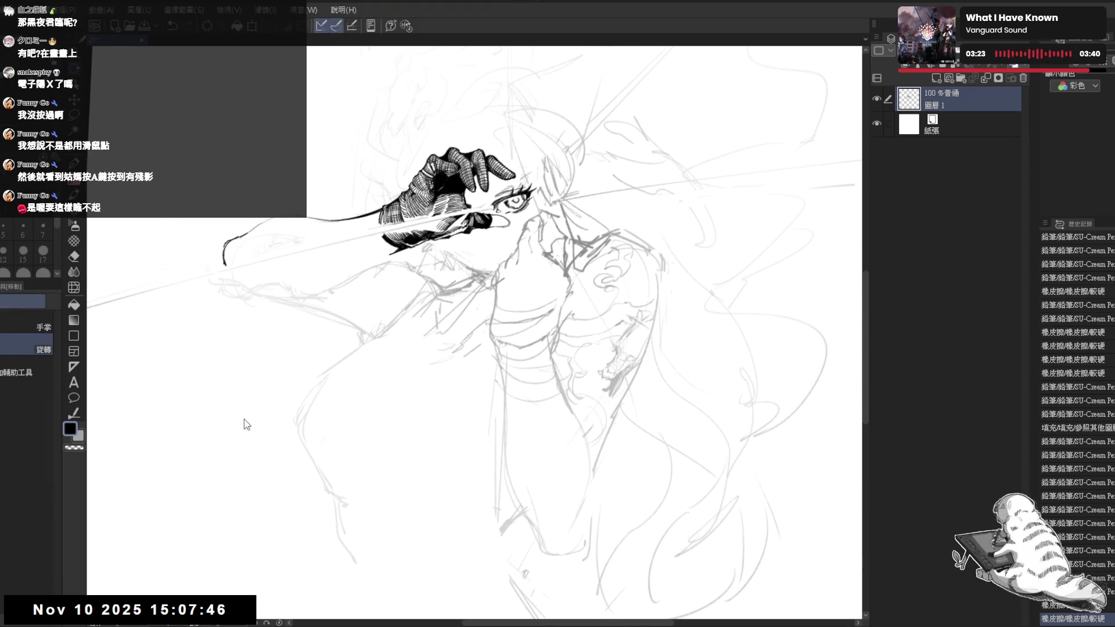
{"action": "left_click_drag", "start_coordinate": [231, 240], "coordinate": [225, 269]}
Extend the hook stroke and erase excess ink at the forearm line's end and near the elbow.
{"action": "left_click_drag", "start_coordinate": [225, 260], "coordinate": [226, 270]}
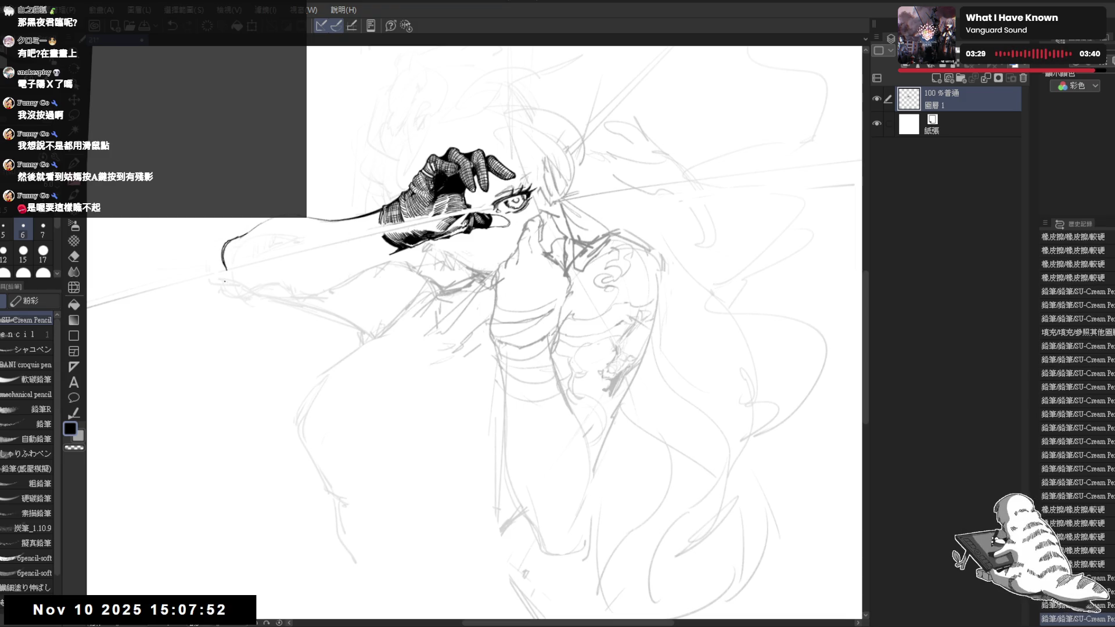
{"action": "key", "text": "ctrl+h"}
{"action": "key", "text": "ctrl+h"}
{"action": "key", "text": "r"}
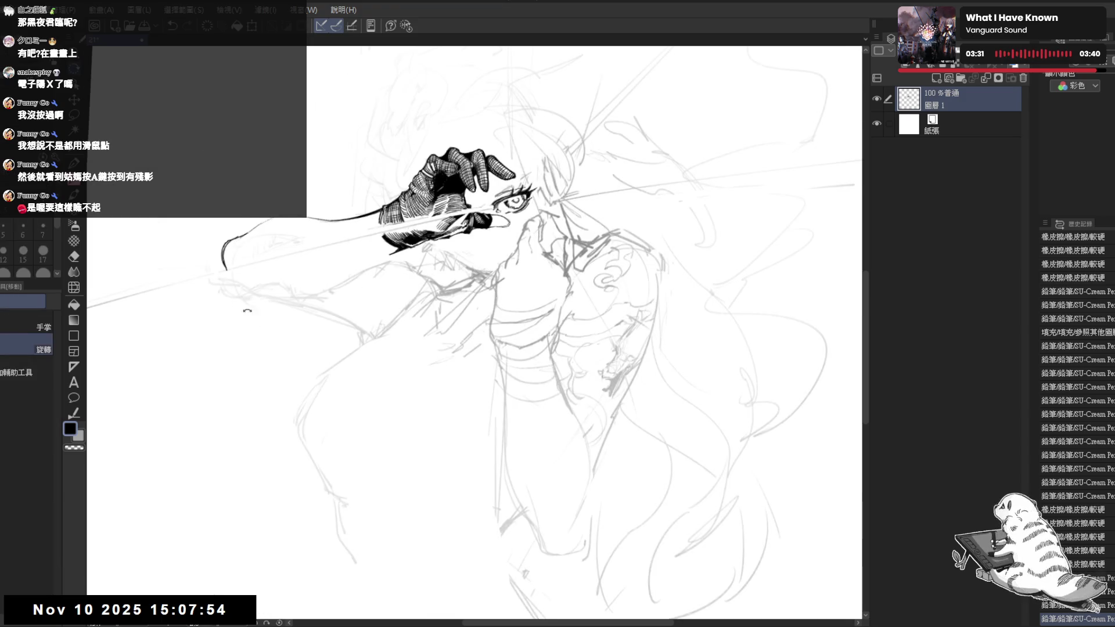
{"action": "left_click_drag", "start_coordinate": [218, 354], "coordinate": [215, 330]}
{"action": "key", "text": "e"}
{"action": "left_click_drag", "start_coordinate": [228, 243], "coordinate": [220, 243]}
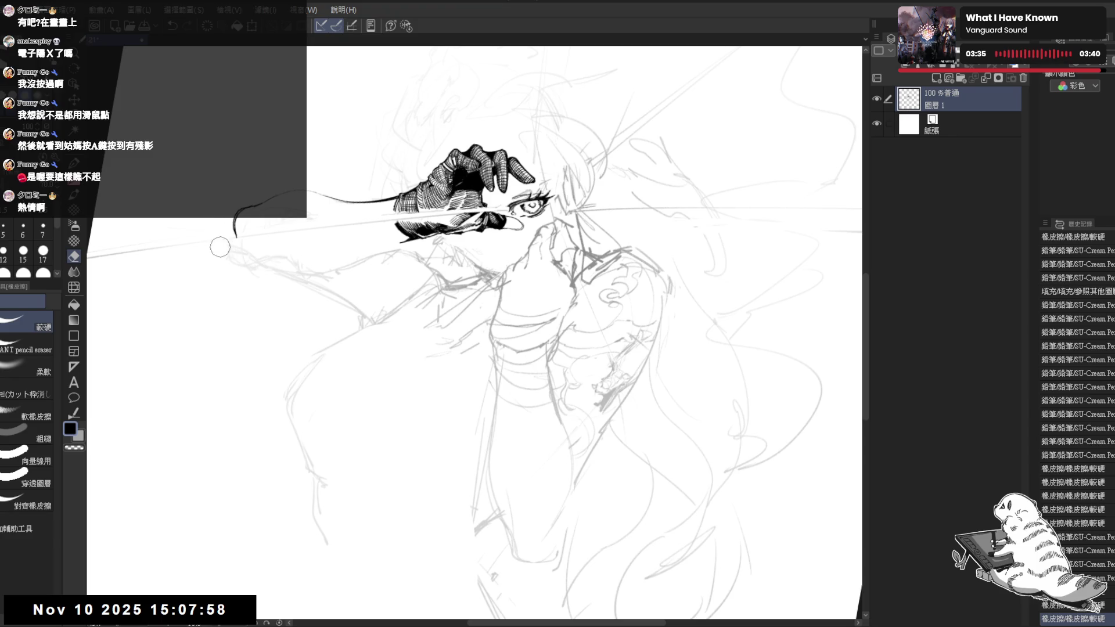
{"action": "left_click_drag", "start_coordinate": [247, 285], "coordinate": [259, 277]}
{"action": "key", "text": "p"}
Erase stray ink along the forearm line after panning and rotating the view.
{"action": "mouse_move", "coordinate": [312, 246]}
{"action": "left_mouse_down"}
{"action": "mouse_move", "coordinate": [287, 272]}
{"action": "mouse_move", "coordinate": [375, 324]}
{"action": "left_mouse_up"}
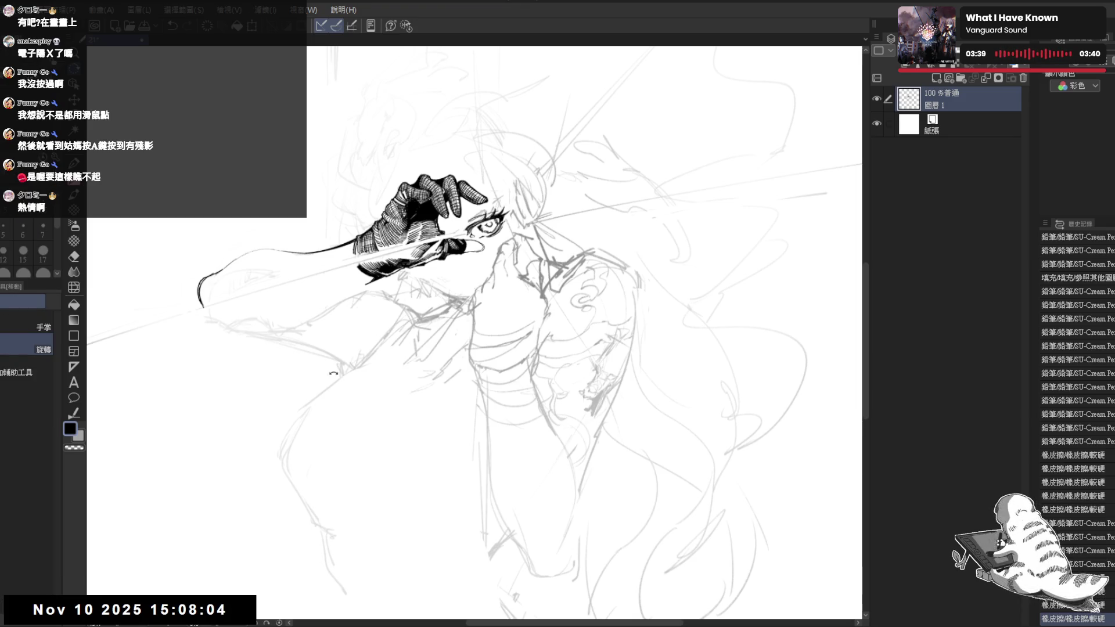
{"action": "mouse_move", "coordinate": [270, 355]}
{"action": "left_mouse_down"}
{"action": "mouse_move", "coordinate": [166, 282]}
{"action": "mouse_move", "coordinate": [223, 173]}
{"action": "left_mouse_up"}
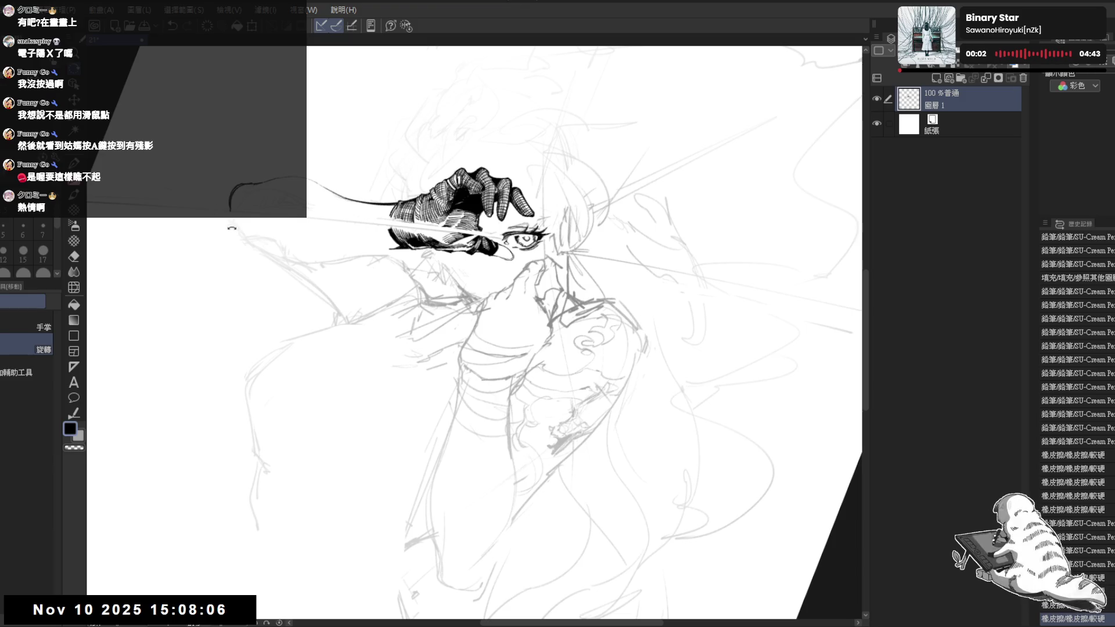
{"action": "key", "text": "e"}
{"action": "mouse_move", "coordinate": [241, 226]}
{"action": "left_mouse_down"}
{"action": "mouse_move", "coordinate": [219, 230]}
{"action": "mouse_move", "coordinate": [249, 196]}
{"action": "left_mouse_up"}
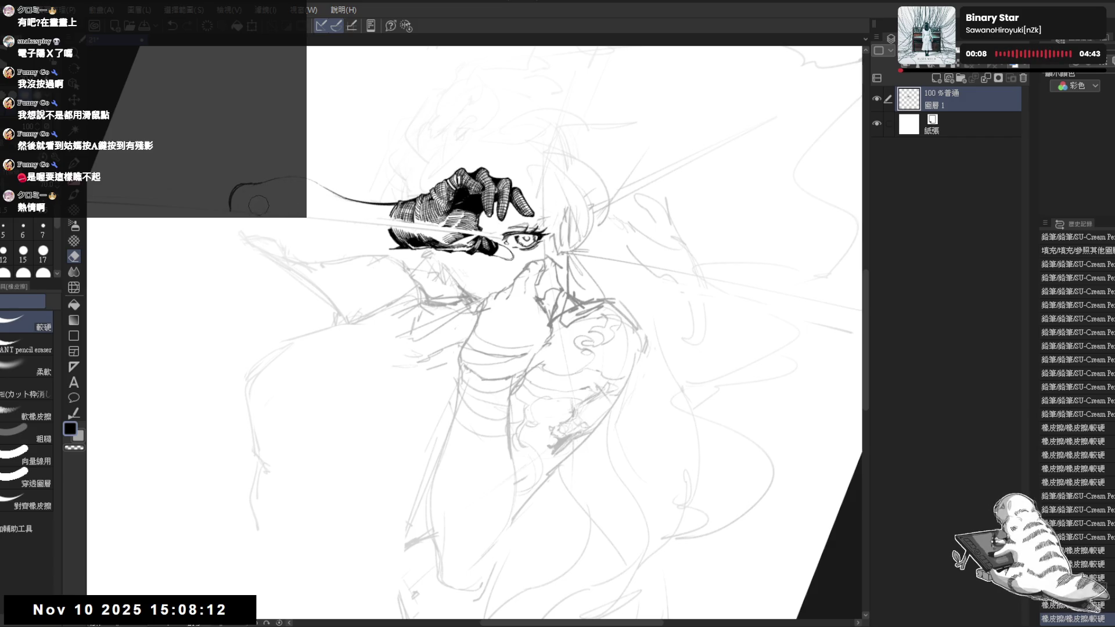
{"action": "key", "text": "p"}
Ink the lower contour of the forearm, redrawing it longer over several attempts.
{"action": "mouse_move", "coordinate": [268, 344]}
{"action": "left_mouse_down"}
{"action": "mouse_move", "coordinate": [275, 317]}
{"action": "mouse_move", "coordinate": [193, 127]}
{"action": "mouse_move", "coordinate": [232, 270]}
{"action": "mouse_move", "coordinate": [274, 331]}
{"action": "left_mouse_up"}
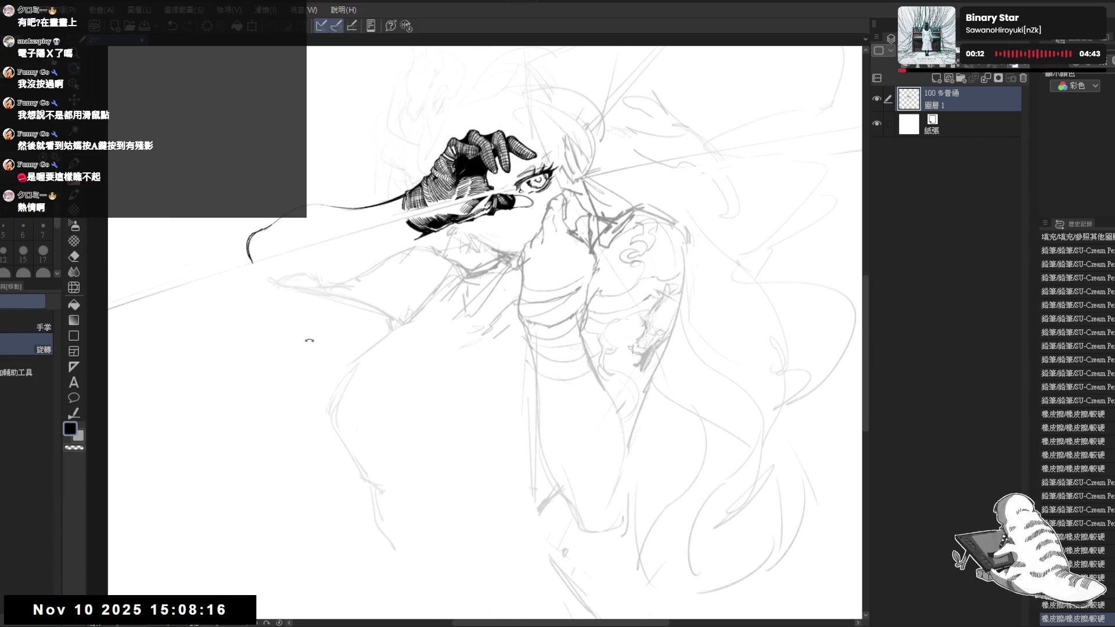
{"action": "mouse_move", "coordinate": [348, 214]}
{"action": "left_mouse_down"}
{"action": "mouse_move", "coordinate": [278, 150]}
{"action": "mouse_move", "coordinate": [296, 221]}
{"action": "mouse_move", "coordinate": [375, 256]}
{"action": "mouse_move", "coordinate": [359, 294]}
{"action": "left_mouse_up"}
{"action": "key", "text": "ctrl+z"}
{"action": "left_click_drag", "start_coordinate": [378, 237], "coordinate": [362, 282]}
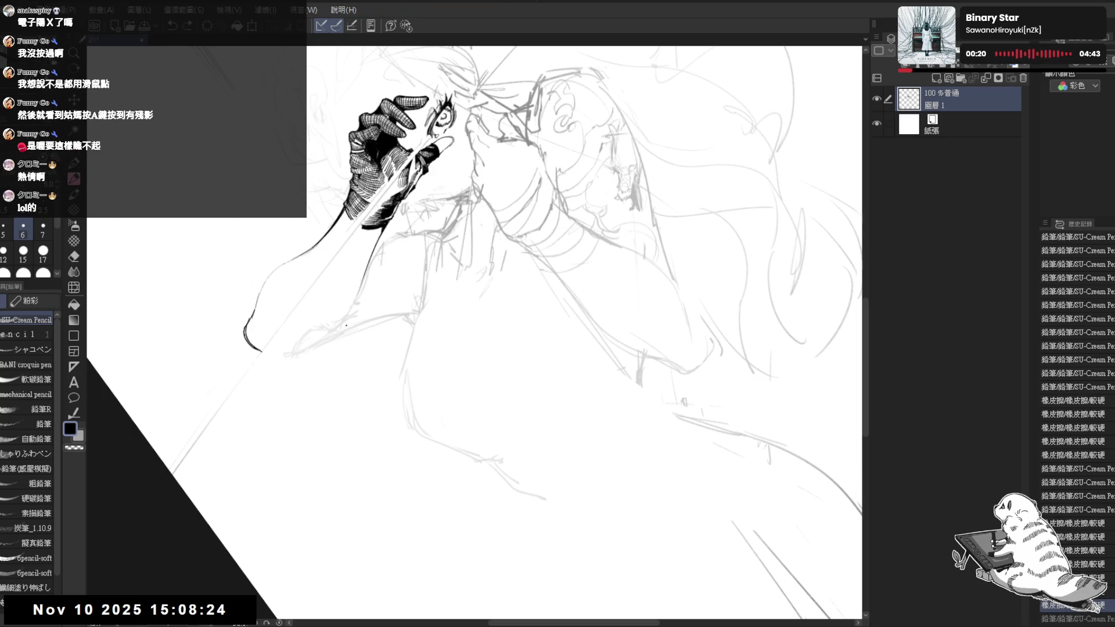
{"action": "key", "text": "ctrl+z"}
{"action": "left_click_drag", "start_coordinate": [385, 242], "coordinate": [347, 310]}
{"action": "key", "text": "ctrl+z"}
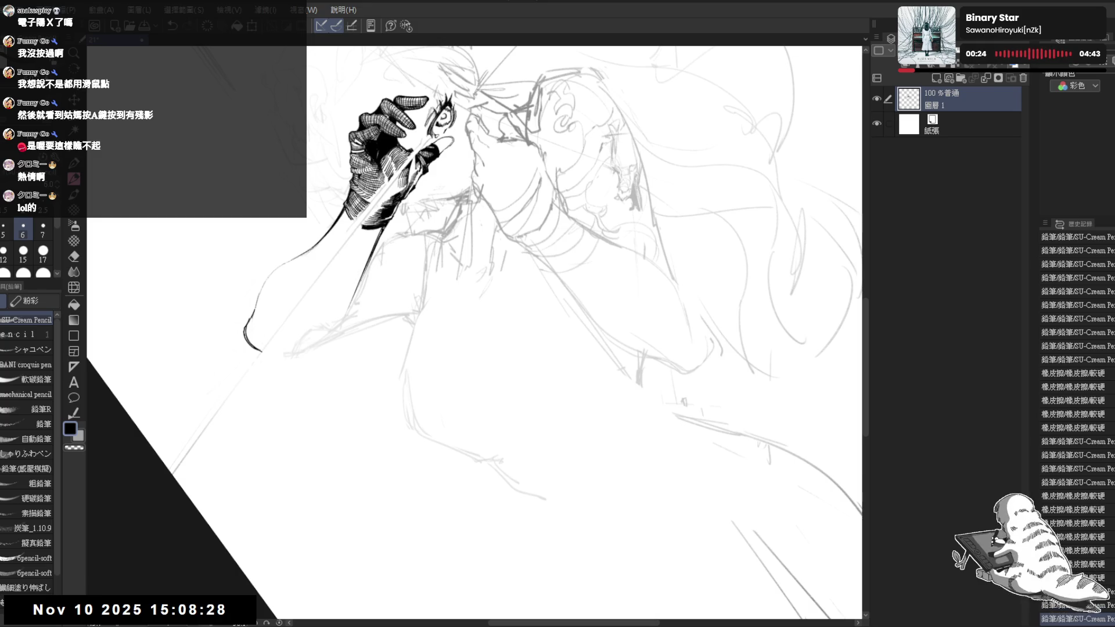
Trim stray marks and the end of the lower forearm line, then reset the view upright.
{"action": "mouse_move", "coordinate": [388, 435]}
{"action": "left_mouse_down"}
{"action": "mouse_move", "coordinate": [492, 493]}
{"action": "mouse_move", "coordinate": [417, 449]}
{"action": "mouse_move", "coordinate": [372, 386]}
{"action": "left_mouse_up"}
{"action": "key", "text": "e"}
{"action": "left_click_drag", "start_coordinate": [404, 288], "coordinate": [370, 361]}
{"action": "left_click_drag", "start_coordinate": [413, 272], "coordinate": [370, 351]}
{"action": "key", "text": "p"}
{"action": "left_click_drag", "start_coordinate": [402, 287], "coordinate": [373, 357]}
{"action": "key", "text": "ctrl+z"}
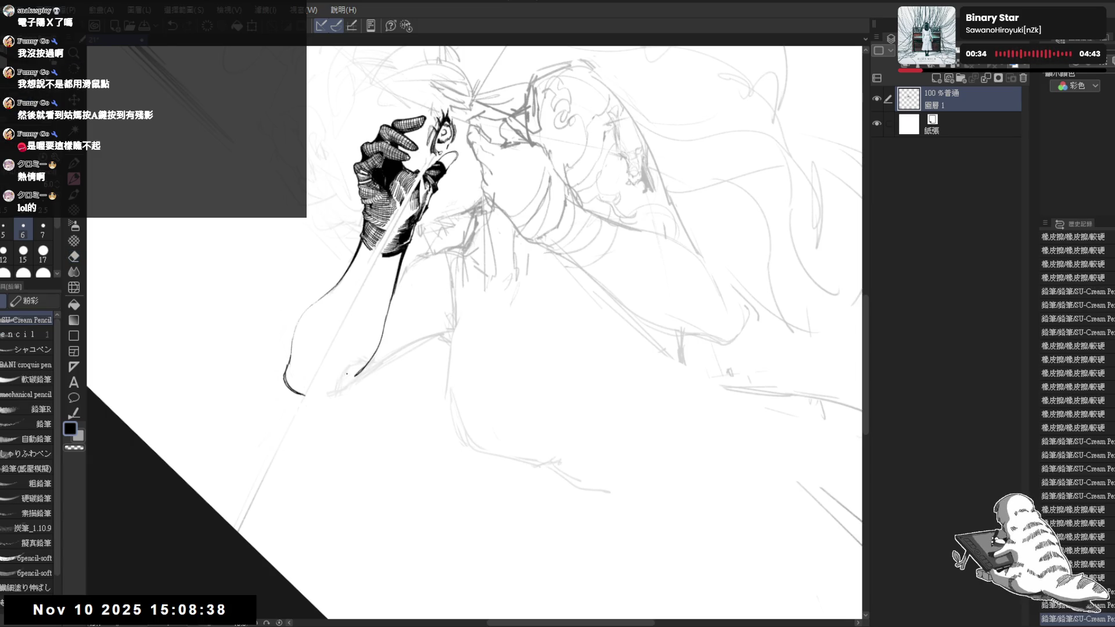
{"action": "key", "text": "at"}
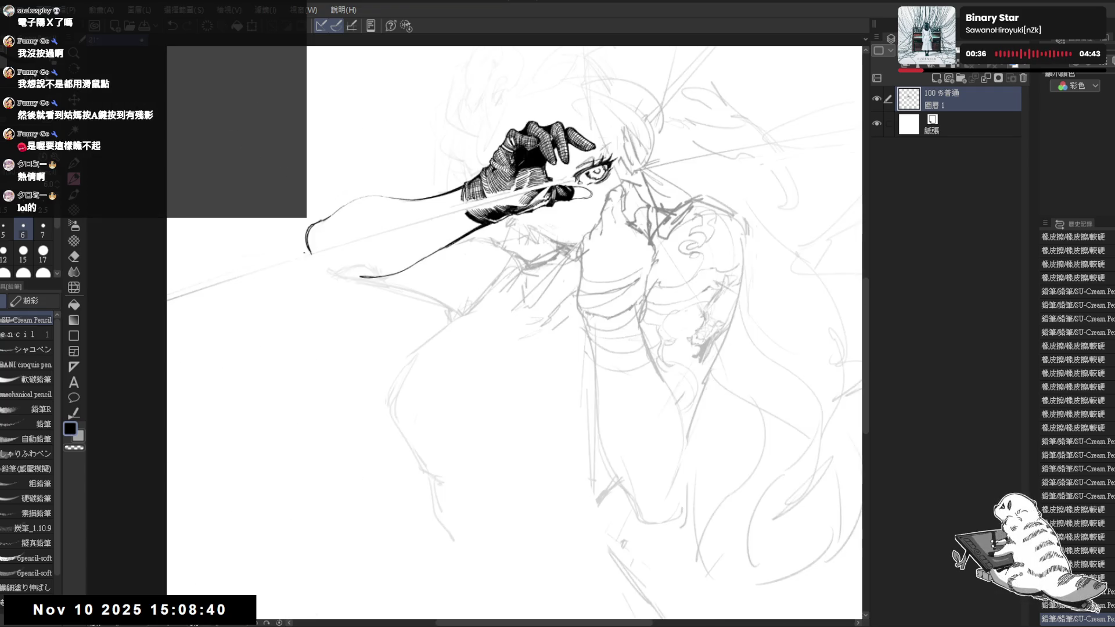
Erase a stray mark on the forearm outline and reposition the view.
{"action": "key", "text": "e"}
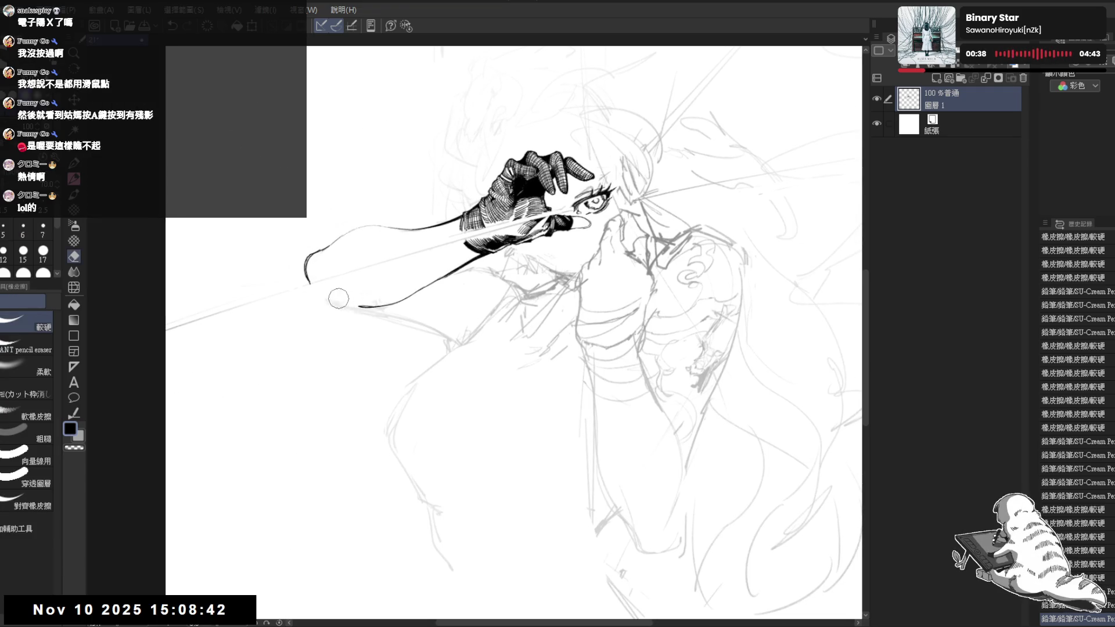
{"action": "left_click_drag", "start_coordinate": [381, 300], "coordinate": [363, 306]}
{"action": "key", "text": "p"}
{"action": "mouse_move", "coordinate": [516, 269]}
{"action": "left_mouse_down"}
{"action": "mouse_move", "coordinate": [388, 301]}
{"action": "mouse_move", "coordinate": [365, 338]}
{"action": "mouse_move", "coordinate": [356, 313]}
{"action": "left_mouse_up"}
{"action": "mouse_move", "coordinate": [362, 468]}
{"action": "left_mouse_down"}
{"action": "mouse_move", "coordinate": [407, 463]}
{"action": "mouse_move", "coordinate": [374, 461]}
{"action": "left_mouse_up"}
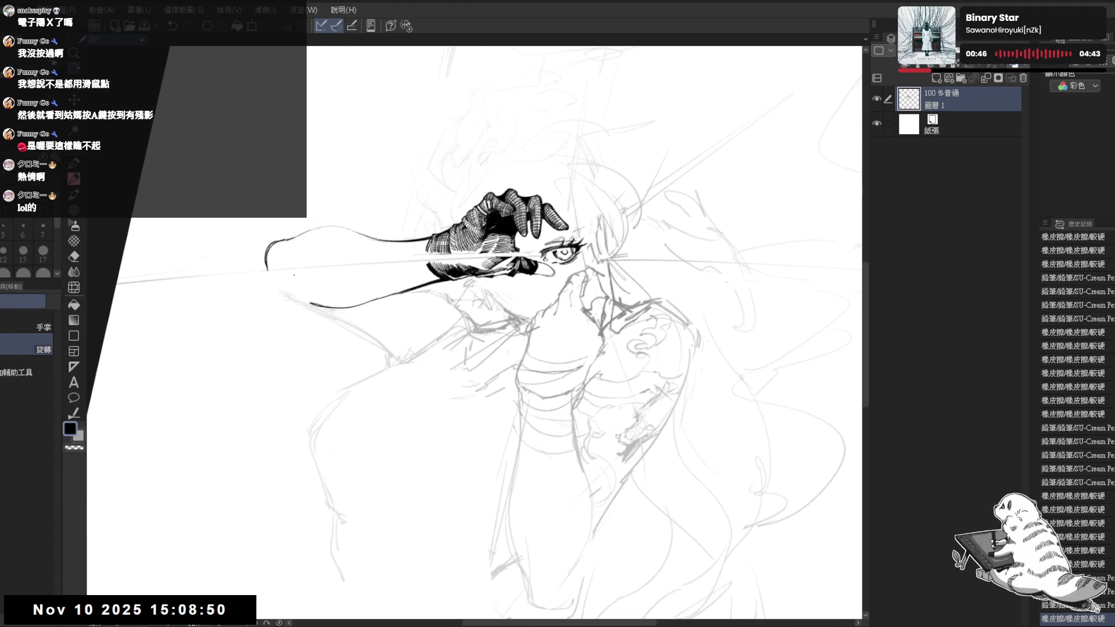
{"action": "left_click_drag", "start_coordinate": [300, 344], "coordinate": [330, 305]}
{"action": "left_click_drag", "start_coordinate": [263, 291], "coordinate": [303, 215]}
Rotate the canvas and erase more stray ink on the forearm outline.
{"action": "key", "text": "p"}
{"action": "key", "text": "e"}
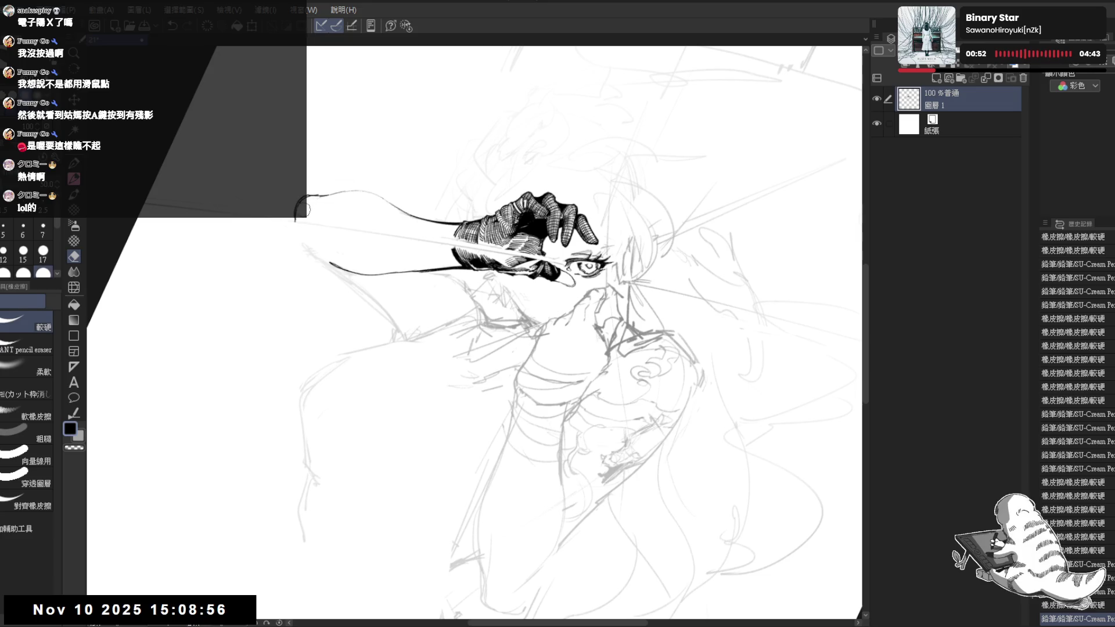
{"action": "key", "text": "r"}
{"action": "mouse_move", "coordinate": [372, 401]}
{"action": "left_mouse_down"}
{"action": "mouse_move", "coordinate": [384, 411]}
{"action": "mouse_move", "coordinate": [323, 418]}
{"action": "mouse_move", "coordinate": [270, 273]}
{"action": "left_mouse_up"}
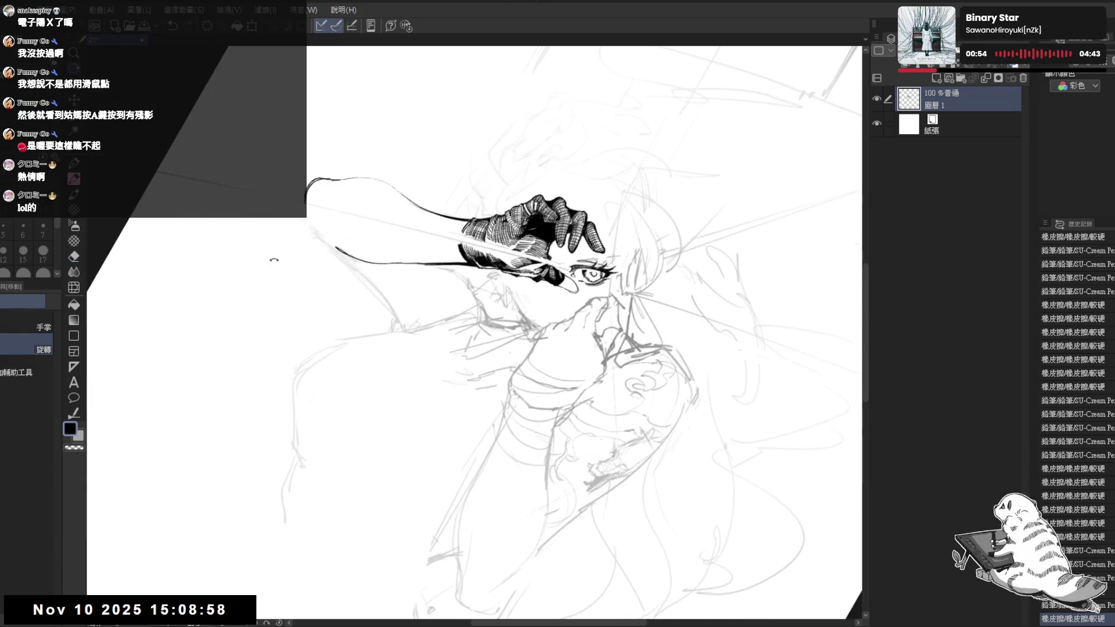
{"action": "key", "text": "e"}
{"action": "left_click_drag", "start_coordinate": [303, 201], "coordinate": [308, 209]}
{"action": "key", "text": "r"}
{"action": "mouse_move", "coordinate": [407, 464]}
{"action": "left_mouse_down"}
{"action": "mouse_move", "coordinate": [447, 443]}
{"action": "mouse_move", "coordinate": [288, 340]}
{"action": "left_mouse_up"}
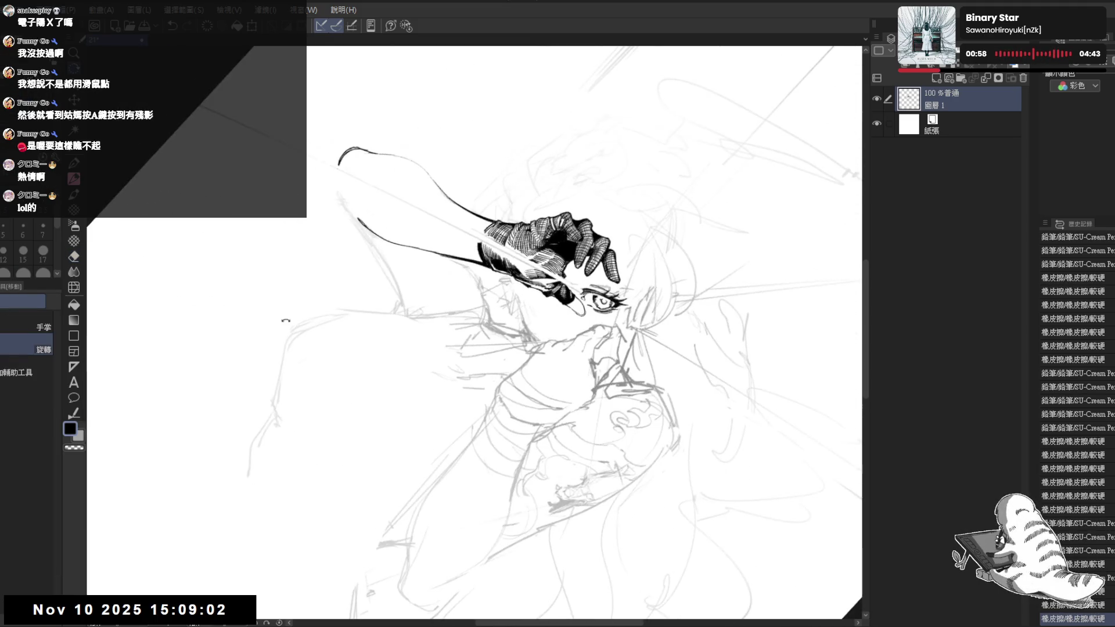
{"action": "key", "text": "p"}
Try a short downward ink stroke on the arm twice, undoing both, then reset and mirror the view.
{"action": "left_click_drag", "start_coordinate": [337, 172], "coordinate": [349, 219]}
{"action": "key", "text": "ctrl+z"}
{"action": "key", "text": "ctrl+z"}
{"action": "mouse_move", "coordinate": [339, 173]}
{"action": "left_mouse_down"}
{"action": "mouse_move", "coordinate": [348, 211]}
{"action": "mouse_move", "coordinate": [340, 201]}
{"action": "left_mouse_up"}
{"action": "key", "text": "ctrl+z"}
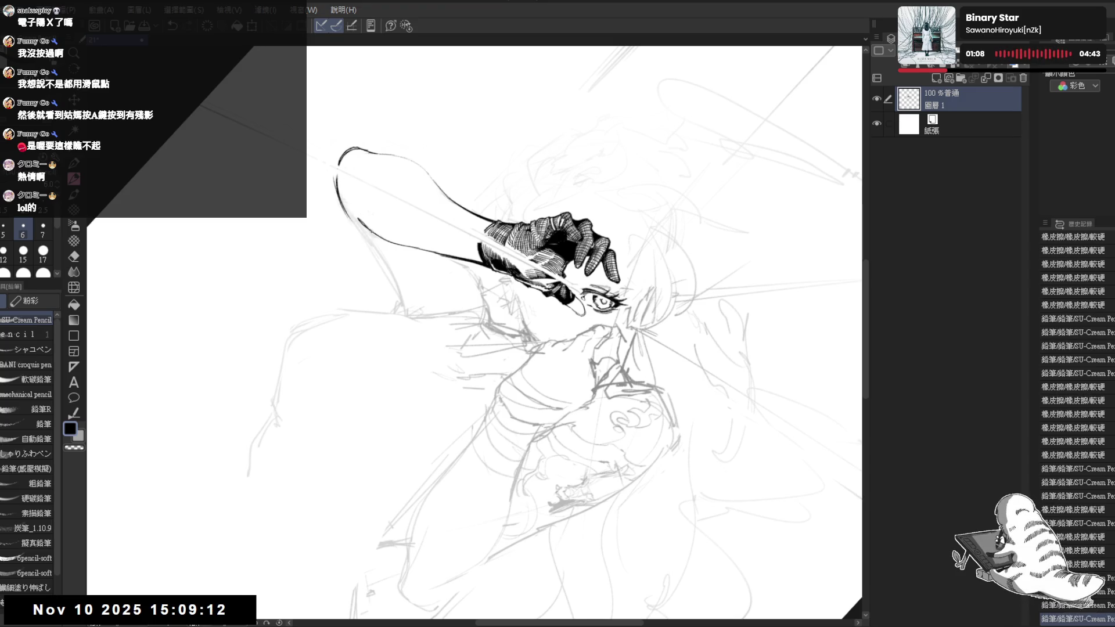
{"action": "key", "text": "ctrl+at"}
{"action": "key", "text": "h"}
{"action": "key", "text": "h"}
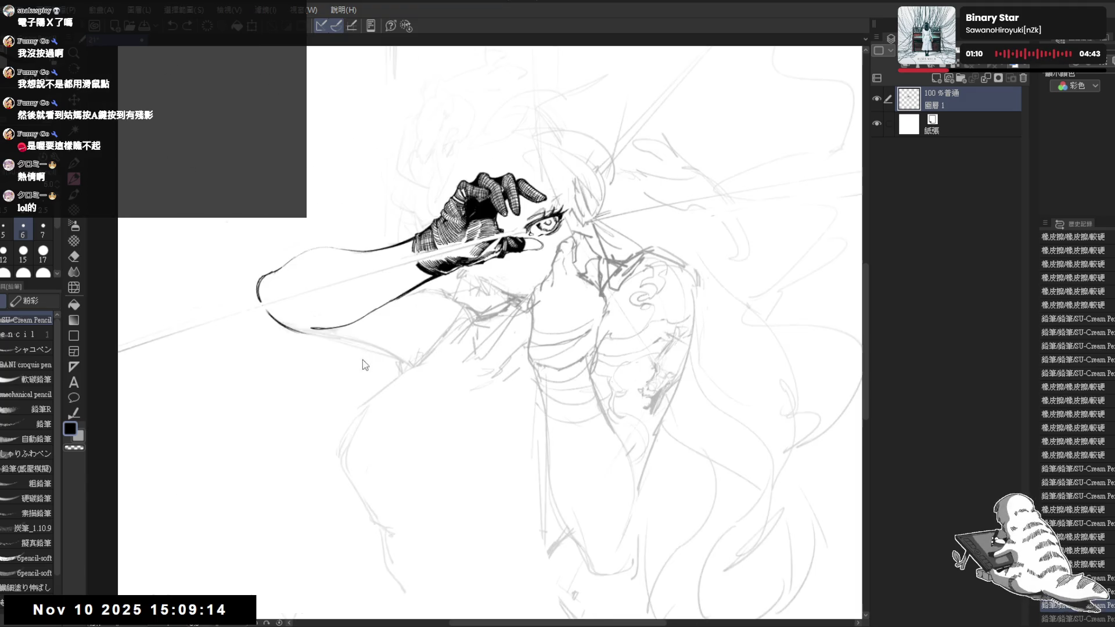
{"action": "key", "text": "minus"}
{"action": "key", "text": "minus"}
{"action": "key", "text": "minus"}
Erase leftover sketch lines and stray marks along the forearm.
{"action": "key", "text": "e"}
{"action": "mouse_move", "coordinate": [377, 159]}
{"action": "left_mouse_down"}
{"action": "mouse_move", "coordinate": [373, 138]}
{"action": "mouse_move", "coordinate": [379, 175]}
{"action": "left_mouse_up"}
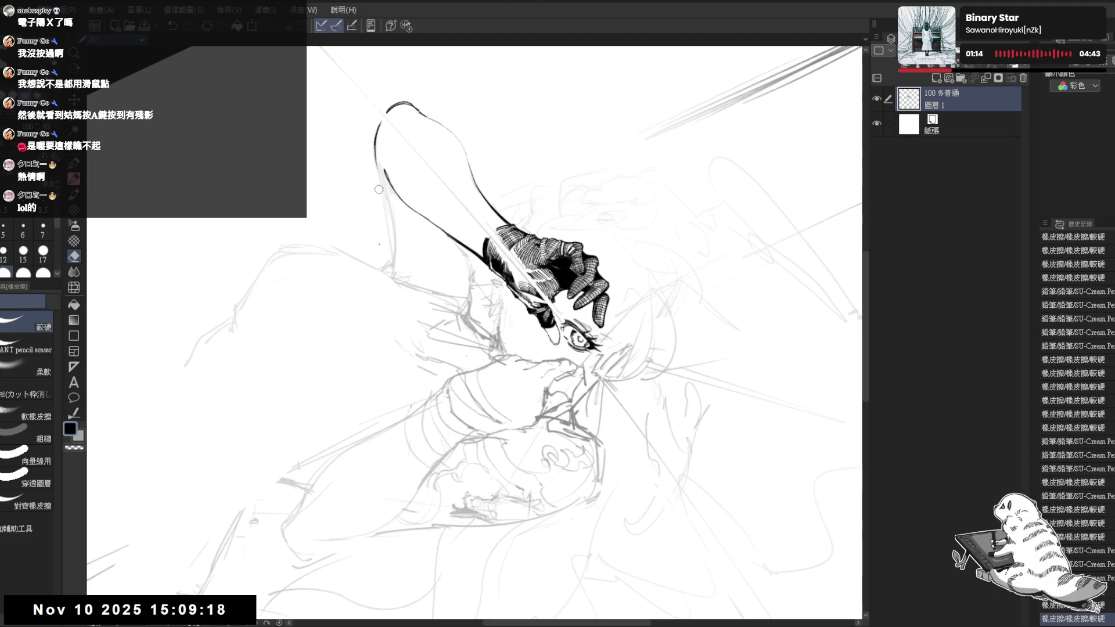
{"action": "key", "text": "asciicircum"}
{"action": "key", "text": "asciicircum"}
{"action": "key", "text": "minus"}
{"action": "key", "text": "minus"}
{"action": "key", "text": "p"}
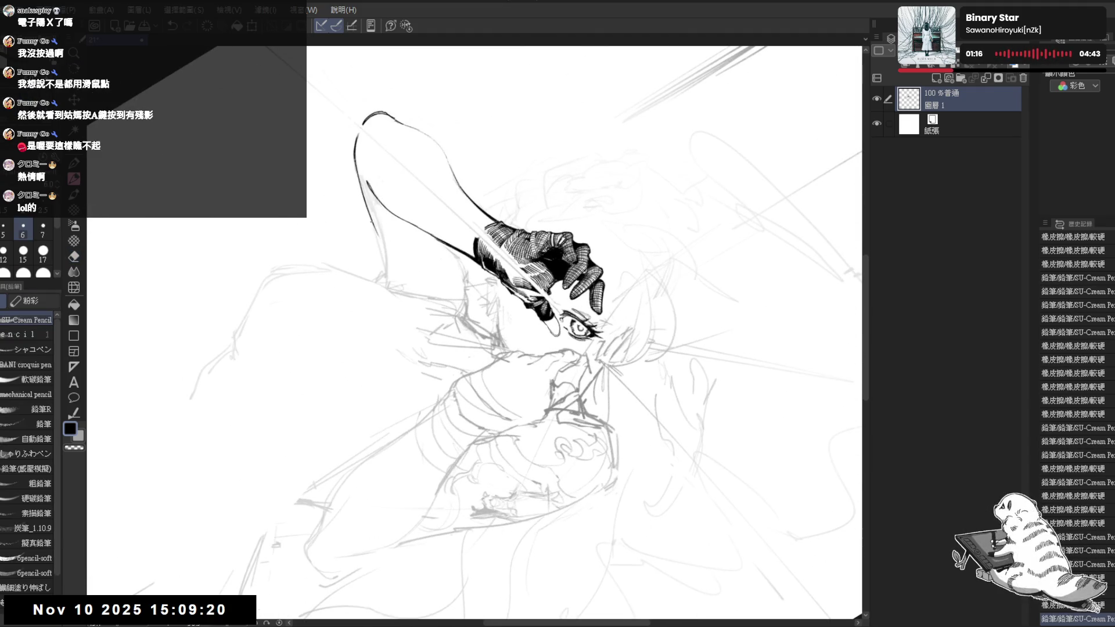
{"action": "key", "text": "e"}
{"action": "left_click_drag", "start_coordinate": [371, 225], "coordinate": [356, 145]}
{"action": "key", "text": "p"}
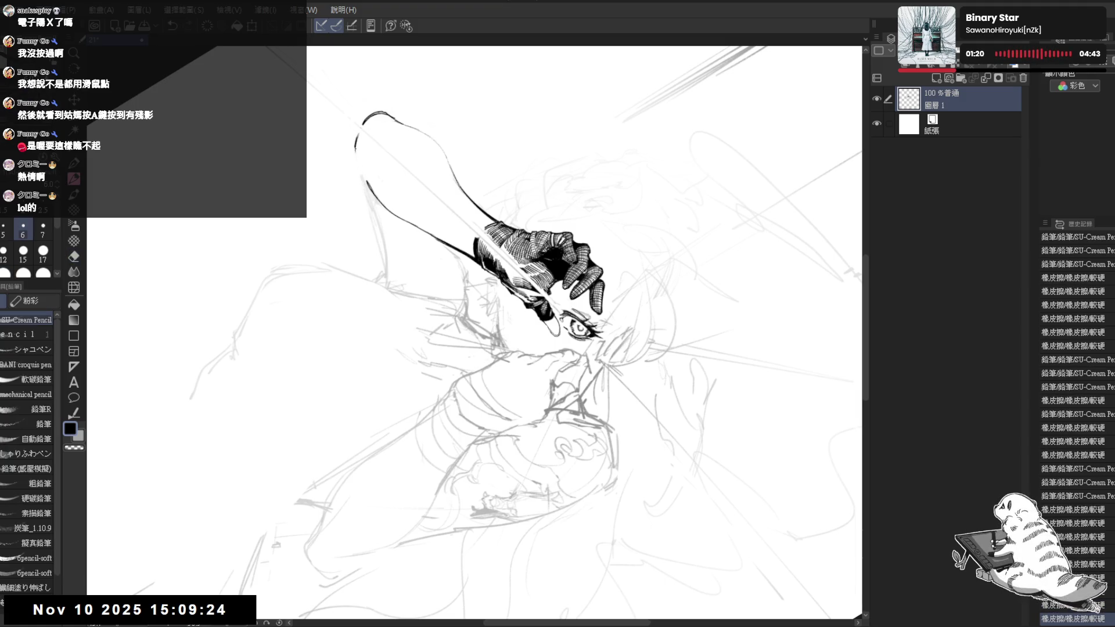
{"action": "key", "text": "ctrl+z"}
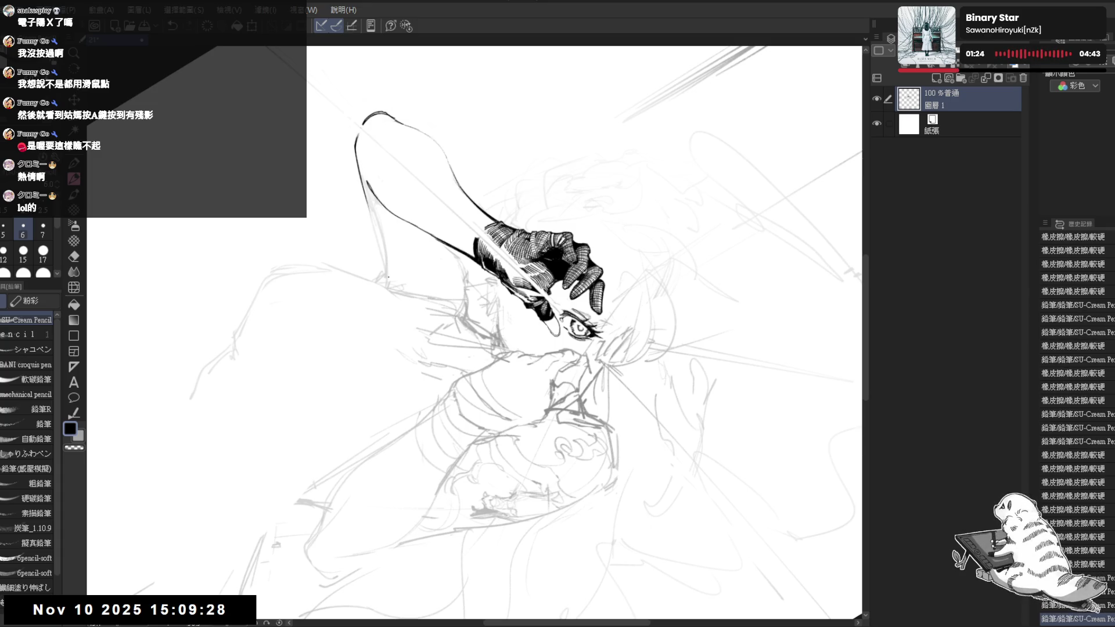
Reset the zoom and rotation, then mirror and rotate the view to check the arm outline.
{"action": "key", "text": "ctrl+0"}
{"action": "key", "text": "h"}
{"action": "key", "text": "h"}
{"action": "key", "text": "asciicircum"}
{"action": "key", "text": "asciicircum"}
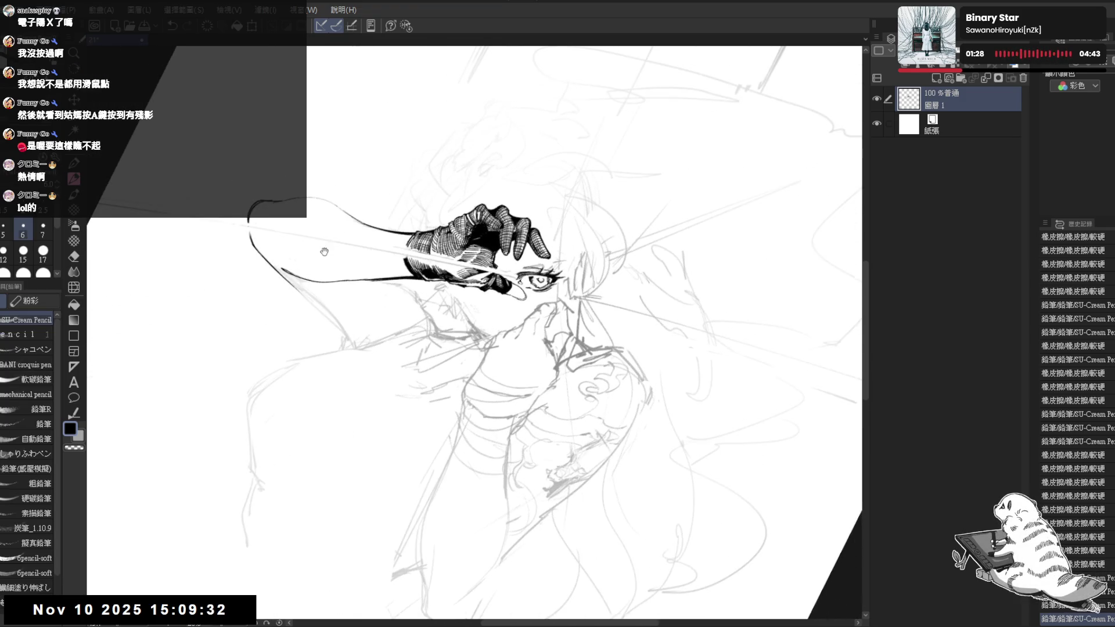
{"action": "key", "text": "minus"}
{"action": "key", "text": "minus"}
{"action": "key", "text": "minus"}
{"action": "key", "text": "e"}
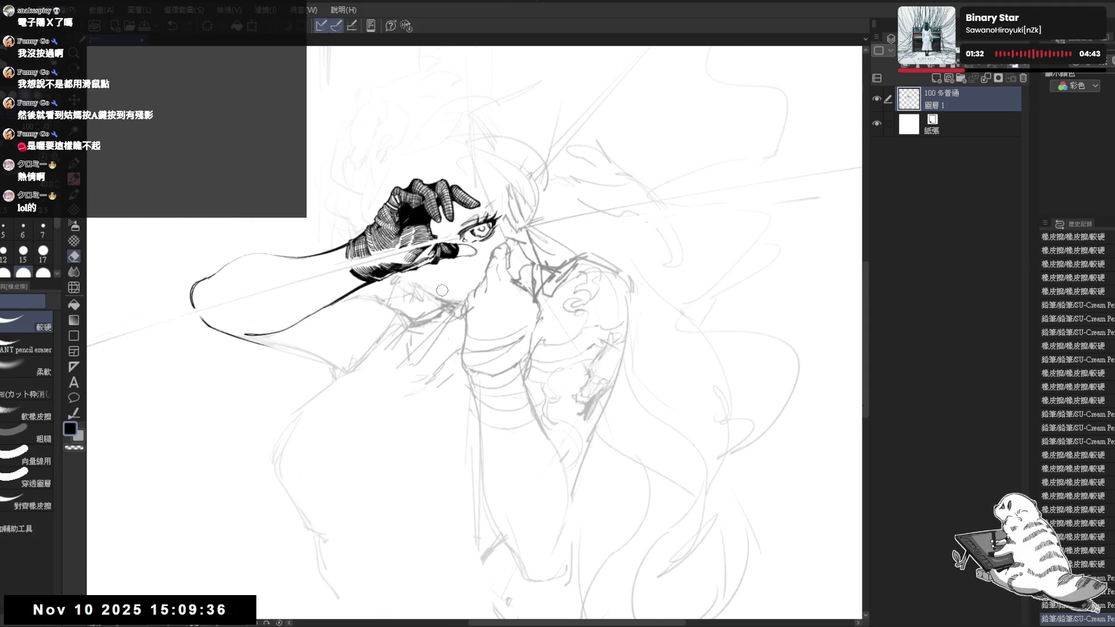
Pan and rotate the canvas counter-clockwise, trying and undoing test pencil strokes.
{"action": "key", "text": "p"}
{"action": "mouse_move", "coordinate": [420, 290]}
{"action": "left_mouse_down"}
{"action": "mouse_move", "coordinate": [448, 270]}
{"action": "mouse_move", "coordinate": [309, 191]}
{"action": "mouse_move", "coordinate": [351, 273]}
{"action": "left_mouse_up"}
{"action": "key", "text": "e"}
{"action": "key", "text": "p"}
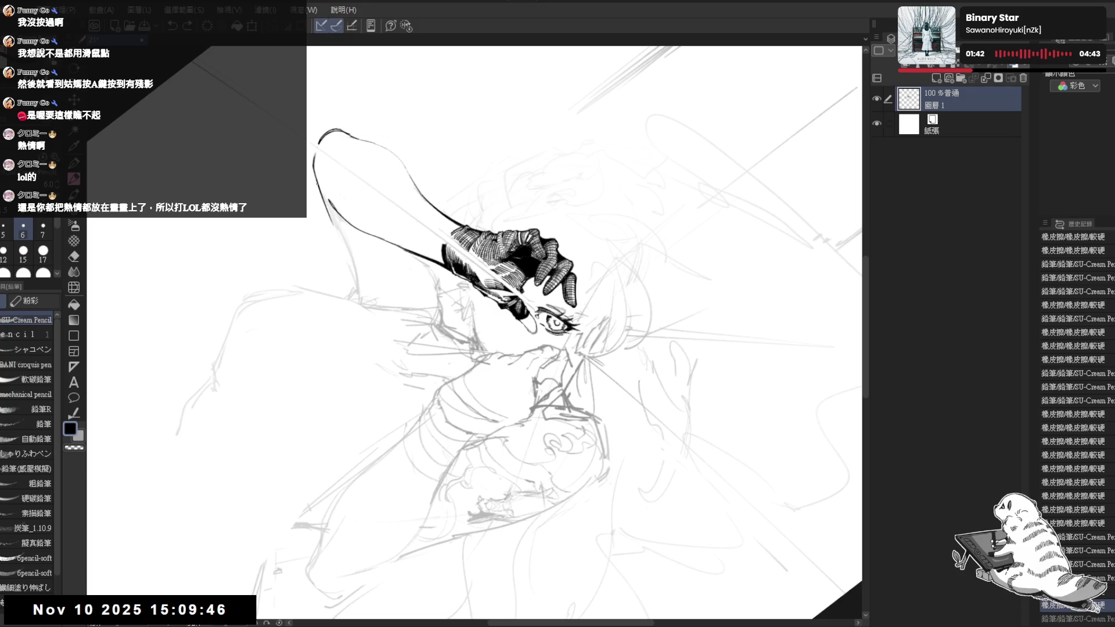
{"action": "key", "text": "ctrl+z"}
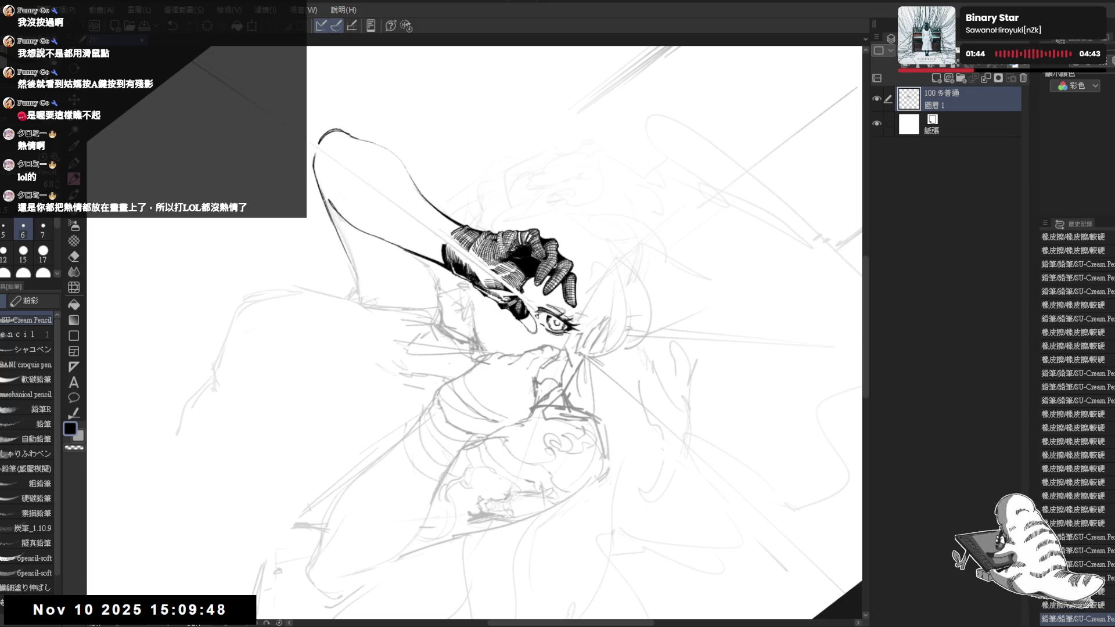
{"action": "key", "text": "r"}
{"action": "mouse_move", "coordinate": [354, 417]}
{"action": "left_mouse_down"}
{"action": "mouse_move", "coordinate": [435, 475]}
{"action": "mouse_move", "coordinate": [377, 493]}
{"action": "mouse_move", "coordinate": [363, 523]}
{"action": "left_mouse_up"}
{"action": "key", "text": "p"}
{"action": "left_click_drag", "start_coordinate": [365, 350], "coordinate": [371, 478]}
{"action": "key", "text": "ctrl+z"}
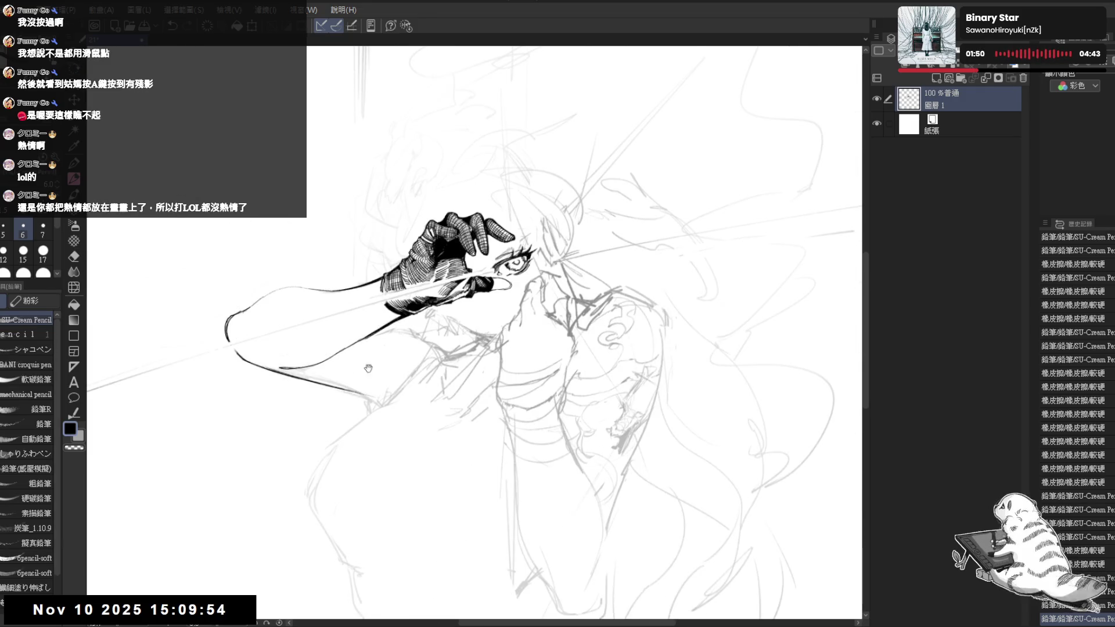
Rotate the view clockwise and erase the thin stray line below the arm.
{"action": "left_click_drag", "start_coordinate": [436, 427], "coordinate": [430, 409]}
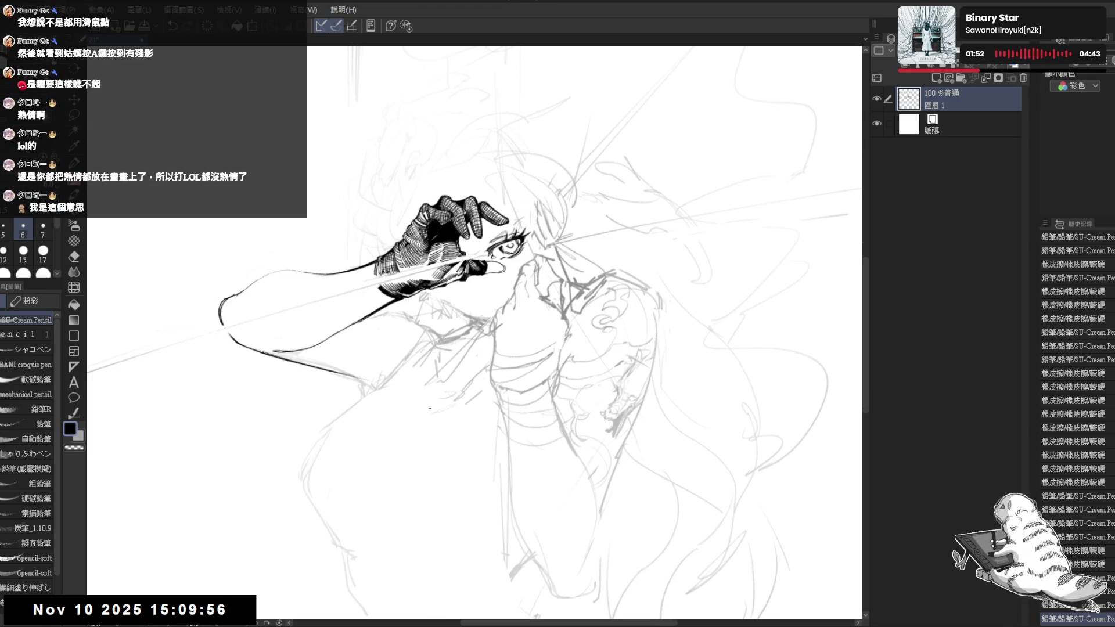
{"action": "key", "text": "r"}
{"action": "mouse_move", "coordinate": [381, 294]}
{"action": "left_mouse_down"}
{"action": "mouse_move", "coordinate": [354, 433]}
{"action": "mouse_move", "coordinate": [339, 209]}
{"action": "left_mouse_up"}
{"action": "key", "text": "e"}
{"action": "mouse_move", "coordinate": [349, 295]}
{"action": "left_mouse_down"}
{"action": "mouse_move", "coordinate": [316, 247]}
{"action": "mouse_move", "coordinate": [330, 279]}
{"action": "mouse_move", "coordinate": [331, 256]}
{"action": "mouse_move", "coordinate": [342, 268]}
{"action": "left_mouse_up"}
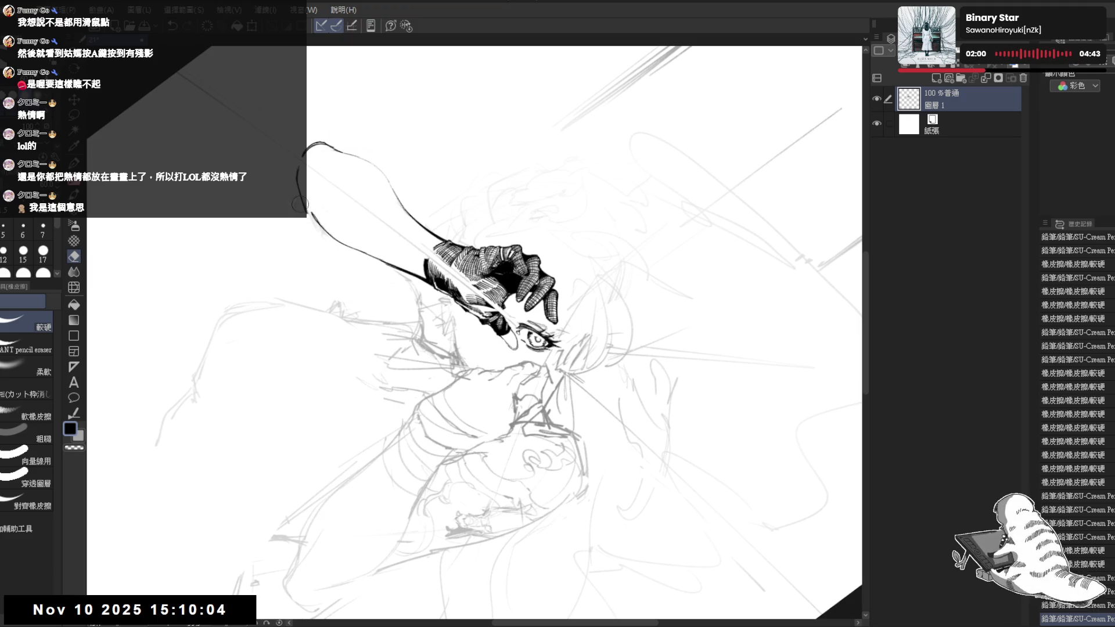
{"action": "key", "text": "p"}
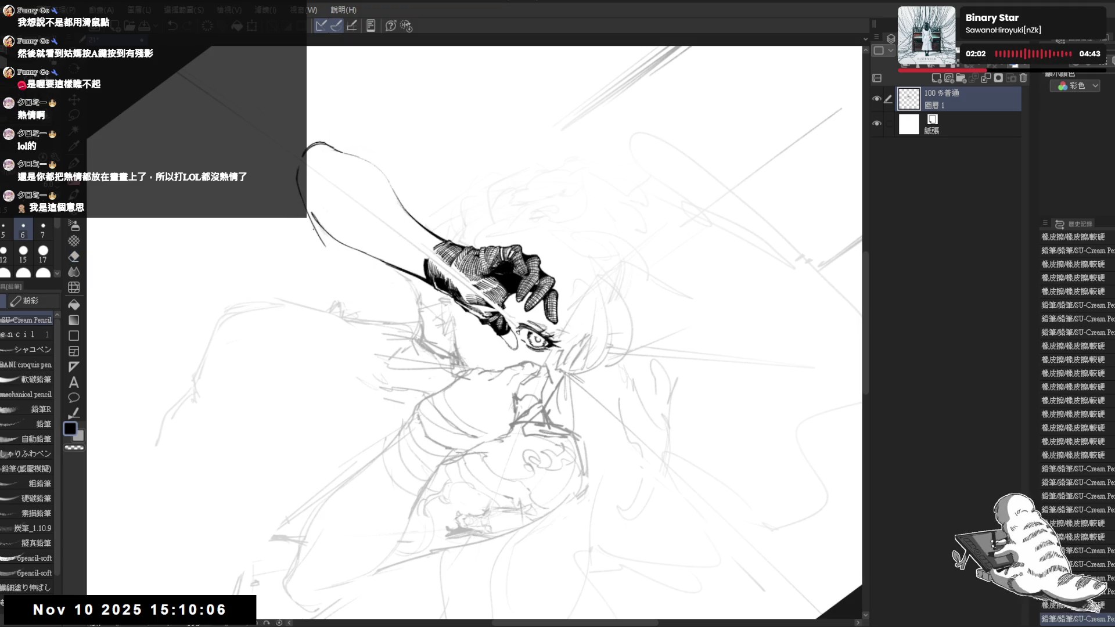
{"action": "left_click_drag", "start_coordinate": [305, 200], "coordinate": [323, 241]}
{"action": "key", "text": "ctrl+z"}
Rotate the drawing back upright and frame the inked hand and eye.
{"action": "left_click", "coordinate": [414, 393]}
{"action": "key", "text": "r"}
{"action": "left_click_drag", "start_coordinate": [400, 407], "coordinate": [487, 438]}
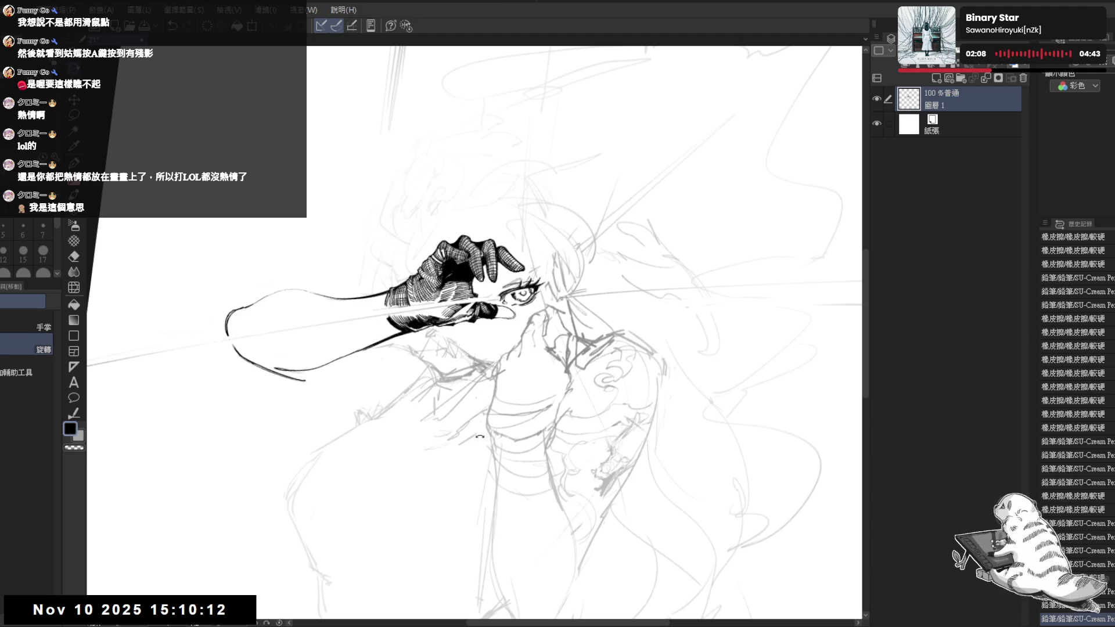
{"action": "key", "text": "p"}
{"action": "mouse_move", "coordinate": [374, 311]}
{"action": "left_mouse_down"}
{"action": "mouse_move", "coordinate": [387, 288]}
{"action": "mouse_move", "coordinate": [355, 280]}
{"action": "mouse_move", "coordinate": [294, 306]}
{"action": "left_mouse_up"}
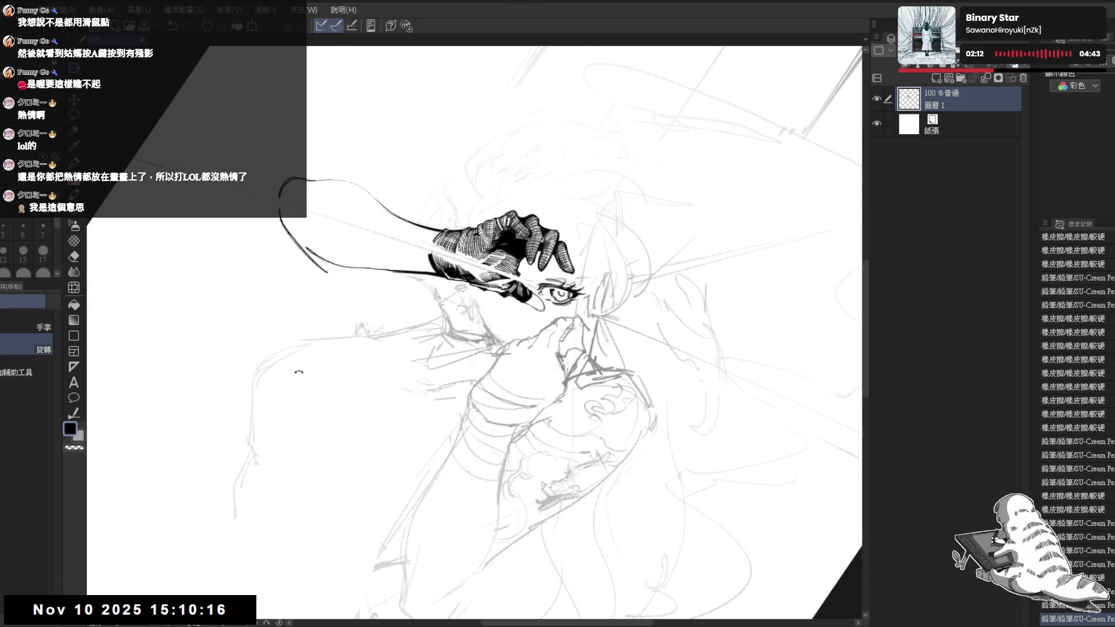
{"action": "left_click_drag", "start_coordinate": [560, 293], "coordinate": [459, 166]}
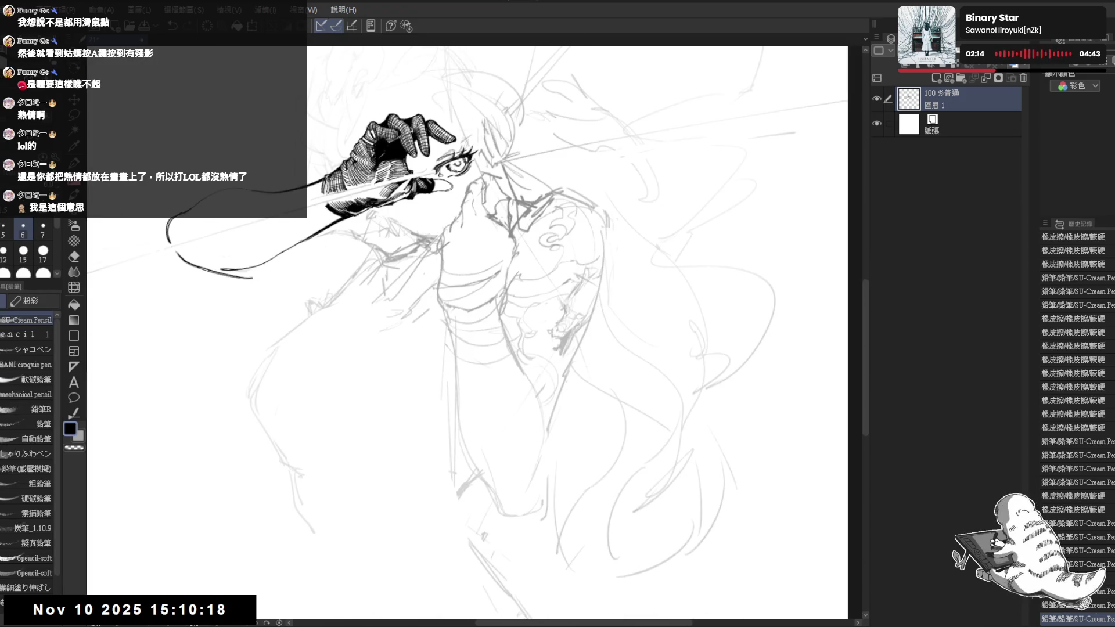
{"action": "scroll", "coordinate": [331, 157], "scroll_direction": "down", "scroll_amount": 2}
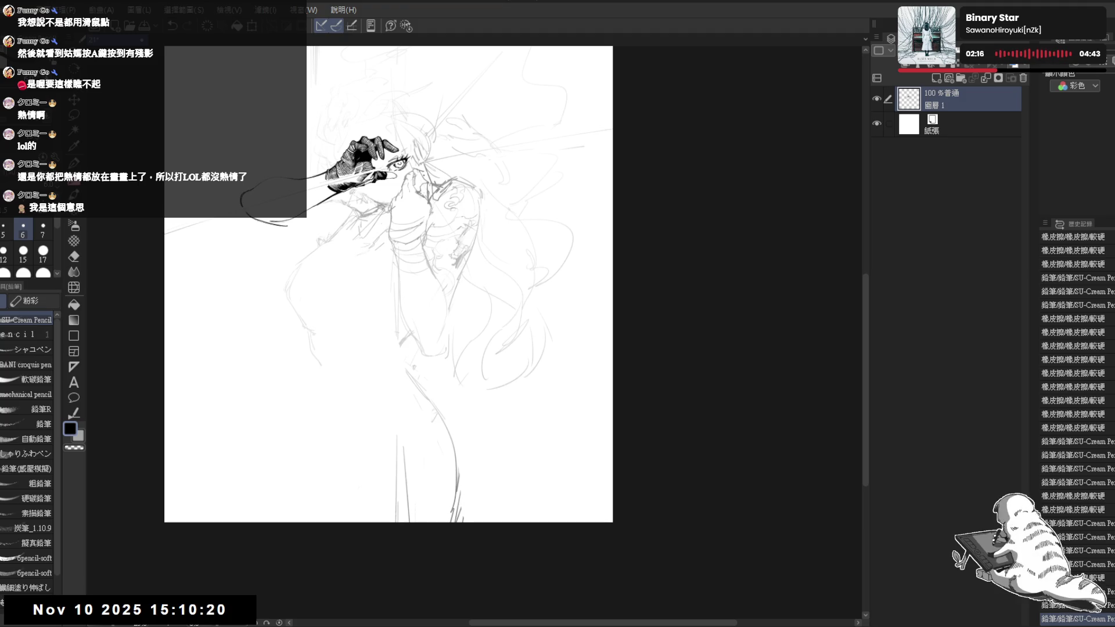
{"action": "scroll", "coordinate": [372, 196], "scroll_direction": "up", "scroll_amount": 4}
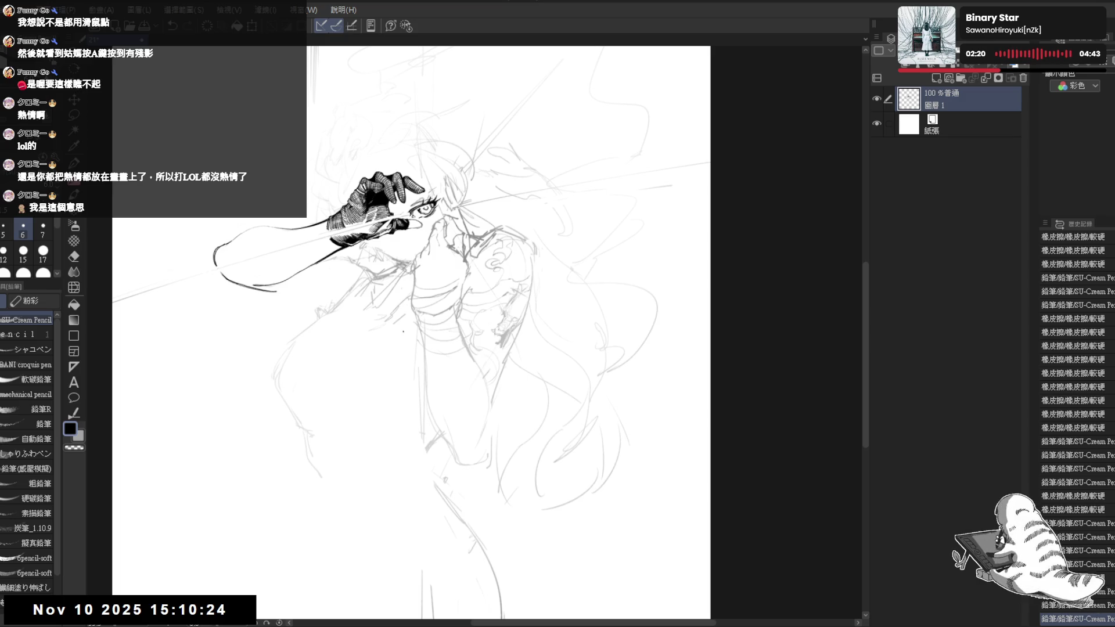
{"action": "scroll", "coordinate": [378, 241], "scroll_direction": "up", "scroll_amount": 2}
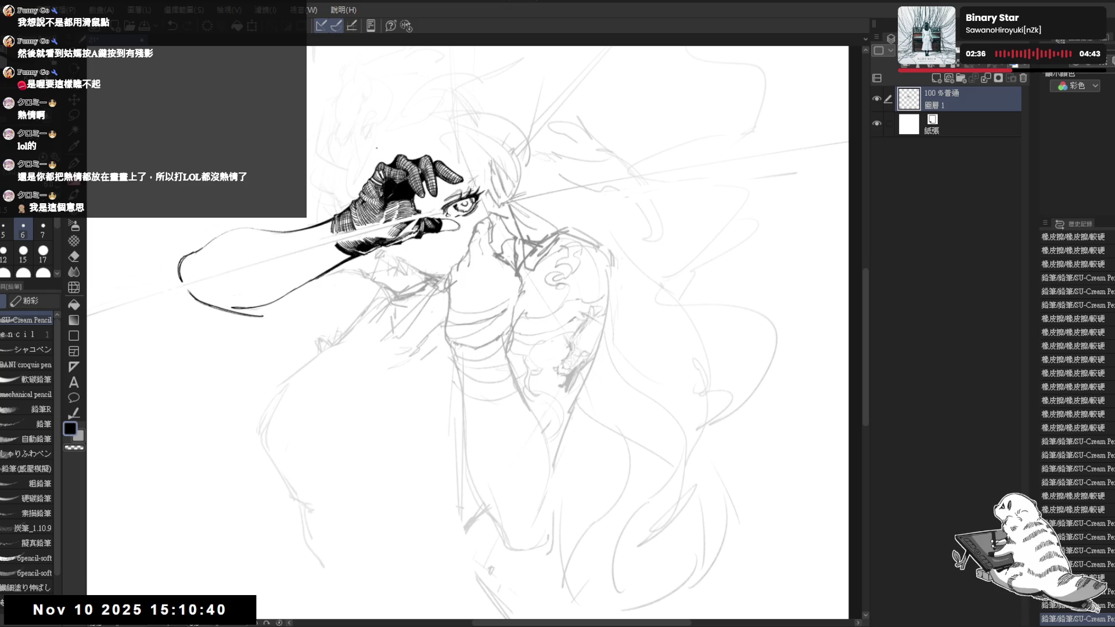
{"action": "mouse_move", "coordinate": [460, 171]}
{"action": "left_mouse_down"}
{"action": "mouse_move", "coordinate": [421, 174]}
{"action": "mouse_move", "coordinate": [447, 180]}
{"action": "left_mouse_up"}
Erase stray lines around the eye's upper lashes and stray sketch lines on the face.
{"action": "key", "text": "e"}
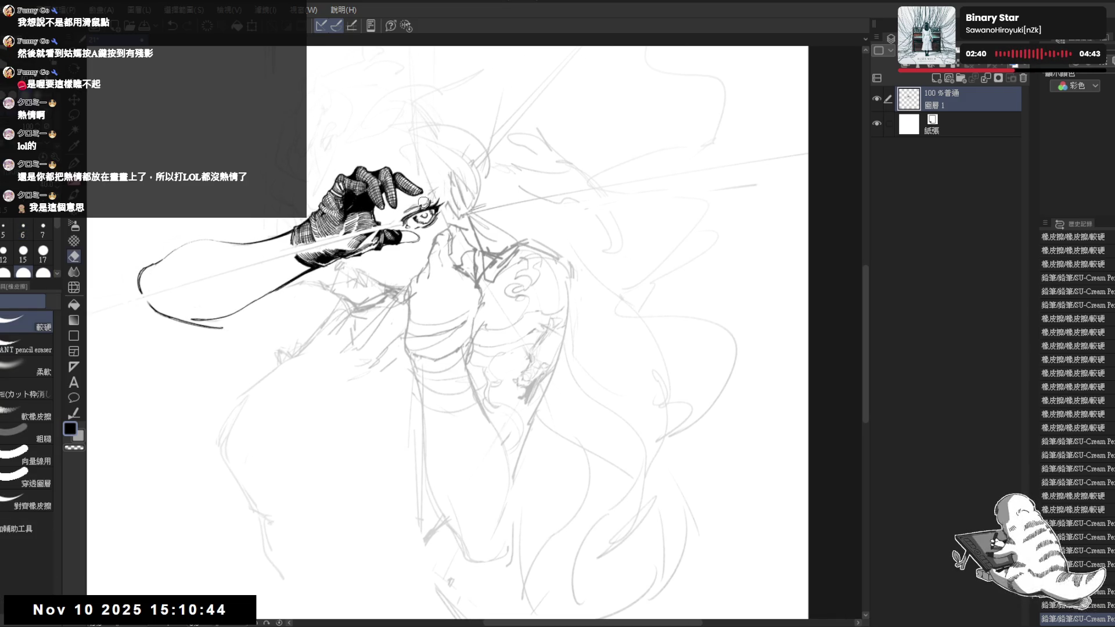
{"action": "left_click_drag", "start_coordinate": [411, 204], "coordinate": [429, 200]}
{"action": "left_click_drag", "start_coordinate": [431, 200], "coordinate": [409, 152]}
{"action": "key", "text": "p"}
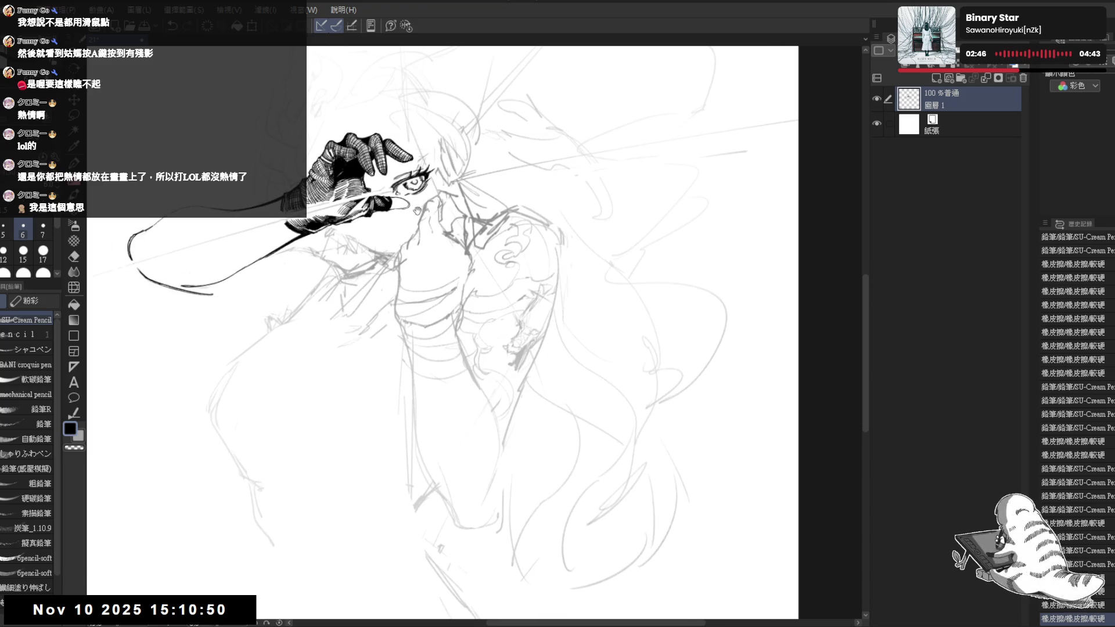
{"action": "left_click_drag", "start_coordinate": [389, 221], "coordinate": [388, 231]}
{"action": "key", "text": "e"}
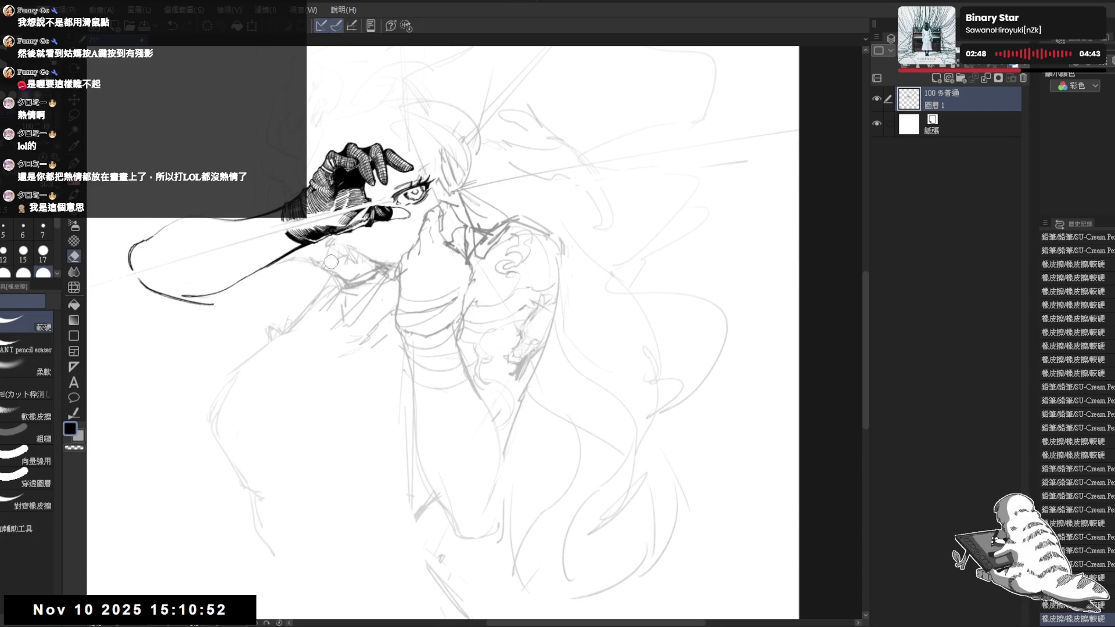
{"action": "mouse_move", "coordinate": [359, 265]}
{"action": "left_mouse_down"}
{"action": "mouse_move", "coordinate": [343, 257]}
{"action": "mouse_move", "coordinate": [362, 265]}
{"action": "mouse_move", "coordinate": [365, 245]}
{"action": "mouse_move", "coordinate": [357, 253]}
{"action": "mouse_move", "coordinate": [401, 272]}
{"action": "left_mouse_up"}
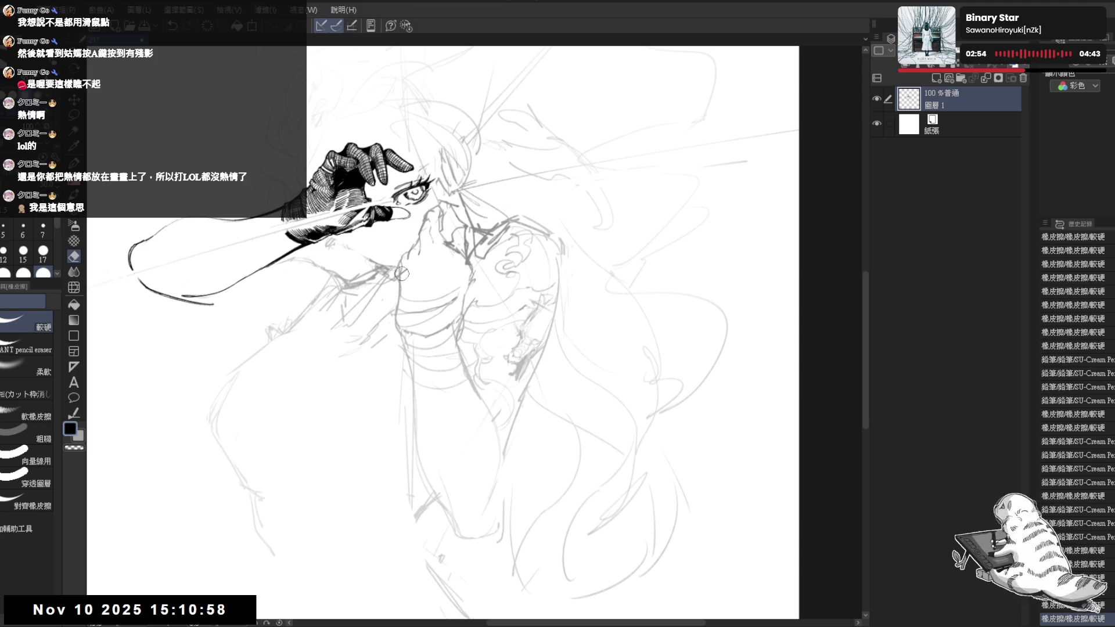
{"action": "key", "text": "p"}
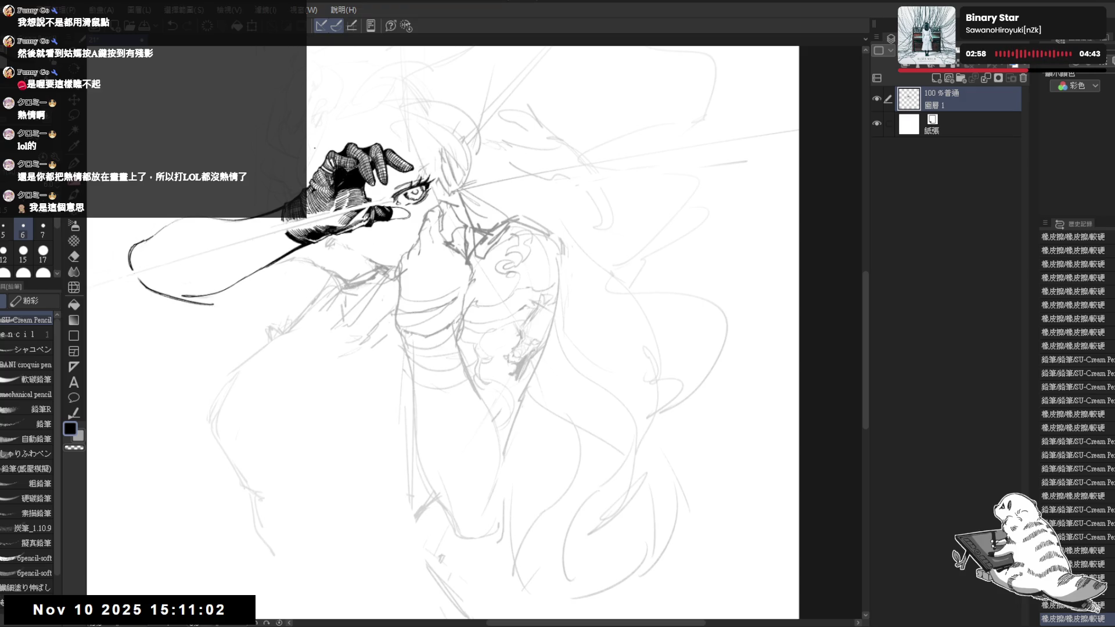
Mirror the canvas to check, then add a small pencil stroke, undoing and restoring it.
{"action": "key", "text": "h"}
{"action": "key", "text": "h"}
{"action": "left_click_drag", "start_coordinate": [388, 150], "coordinate": [388, 166]}
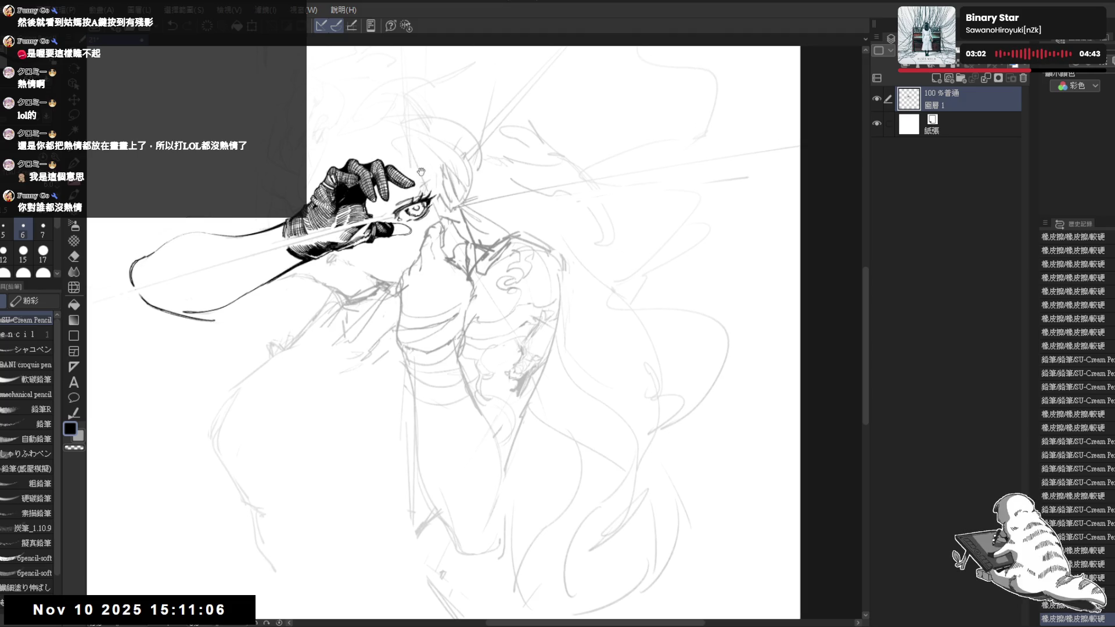
{"action": "left_click_drag", "start_coordinate": [399, 232], "coordinate": [406, 227]}
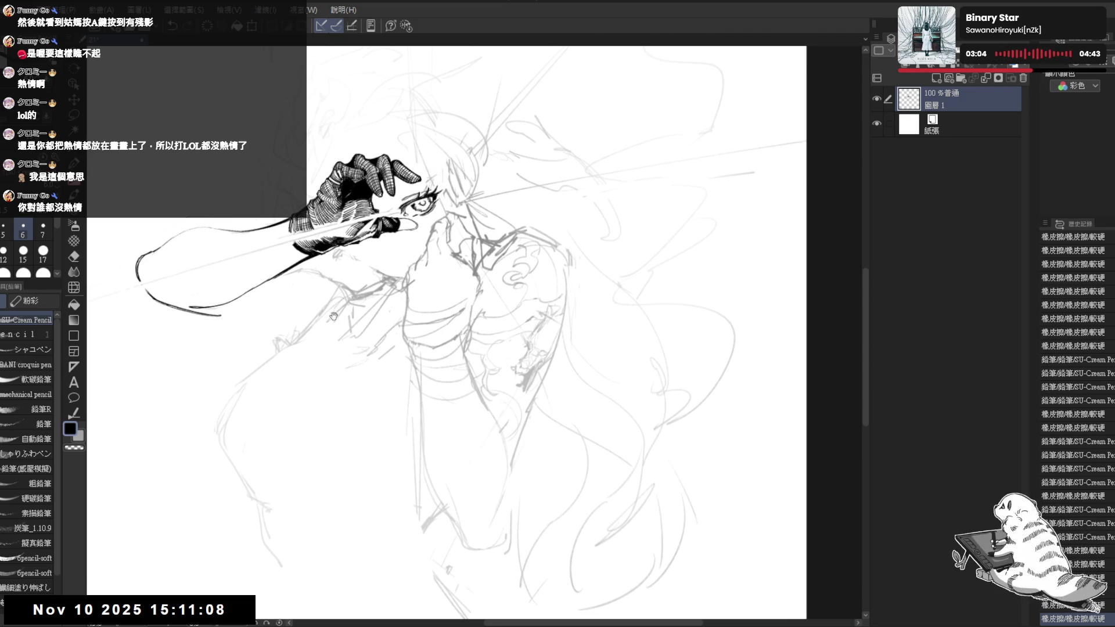
{"action": "left_click_drag", "start_coordinate": [323, 312], "coordinate": [374, 314]}
{"action": "key", "text": "e"}
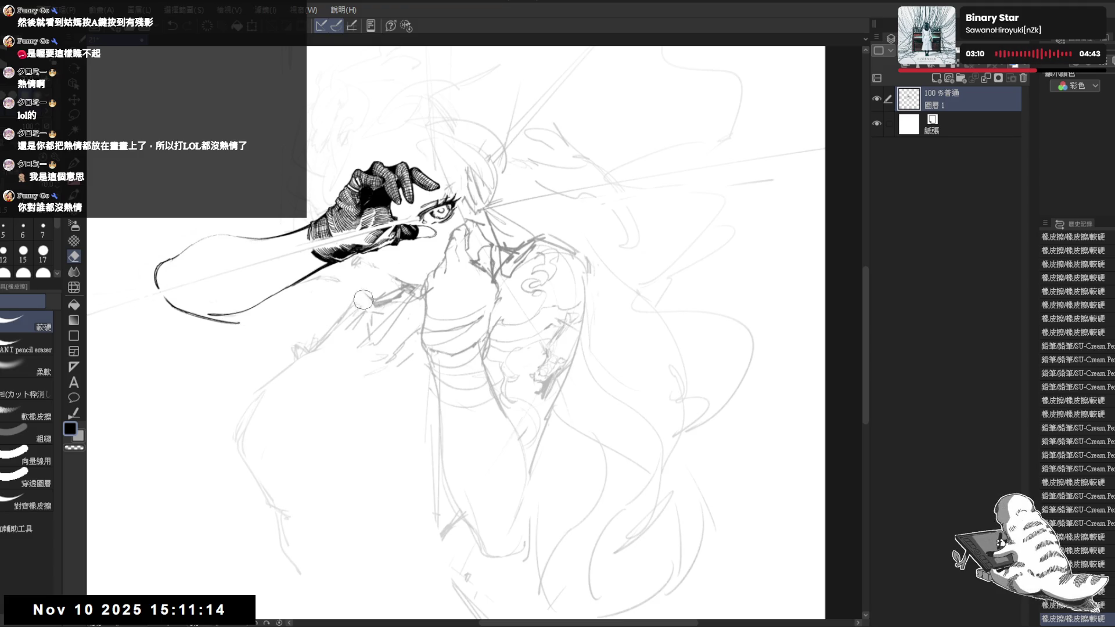
{"action": "key", "text": "p"}
{"action": "left_click", "coordinate": [374, 313]}
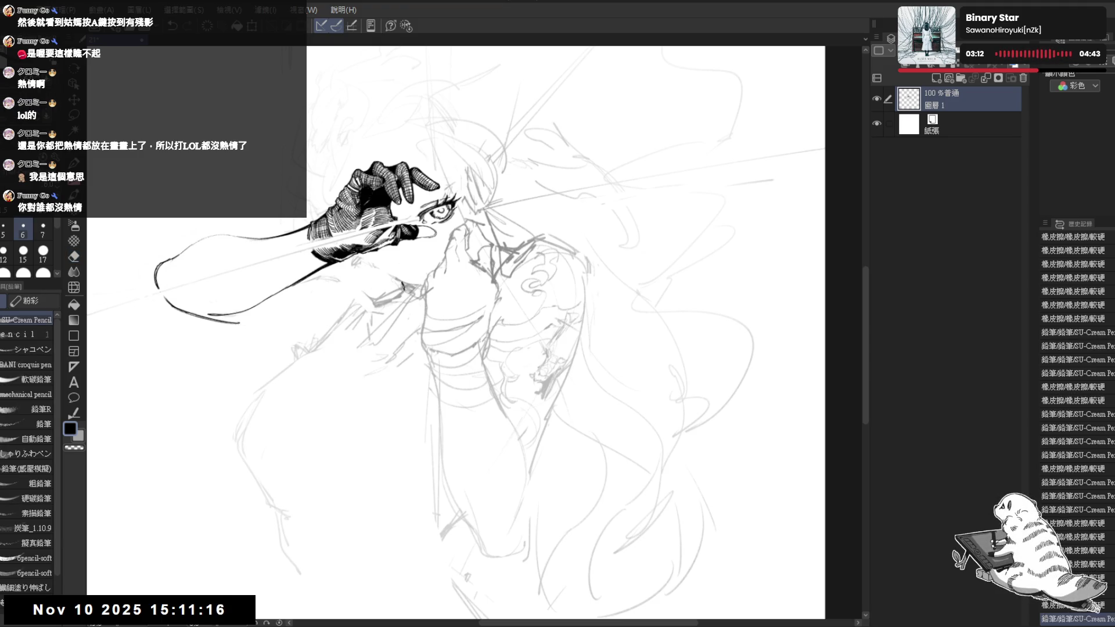
{"action": "key", "text": "ctrl+z"}
{"action": "key", "text": "ctrl+y"}
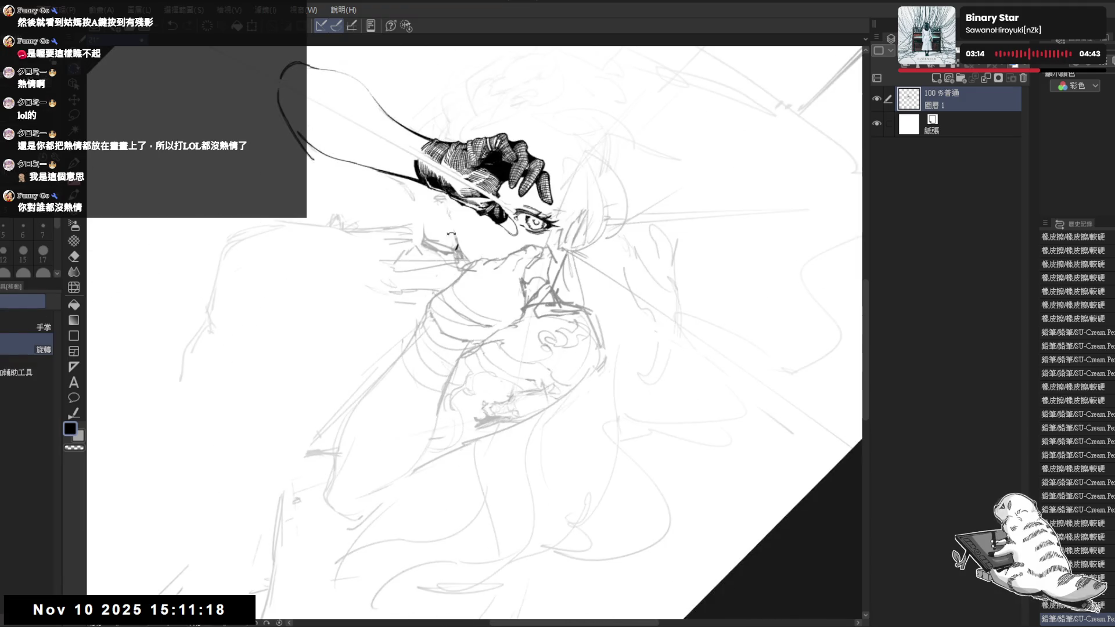
Add a small pencil stroke on the glove and erase a stray mark near the arm.
{"action": "left_click", "coordinate": [462, 250]}
{"action": "key", "text": "ctrl+z"}
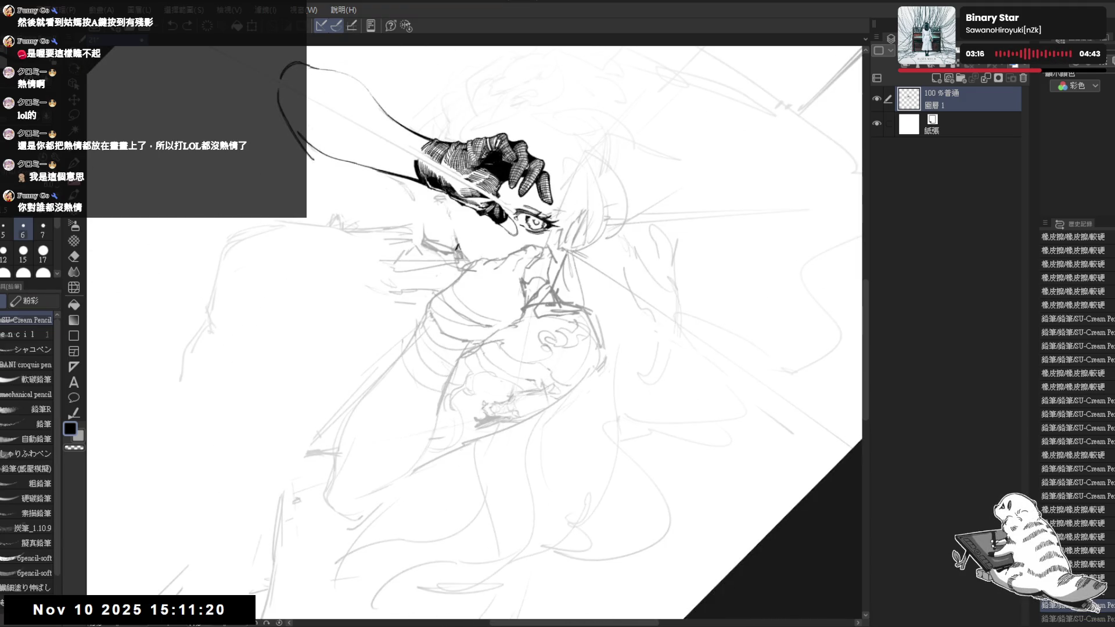
{"action": "key", "text": "ctrl+y"}
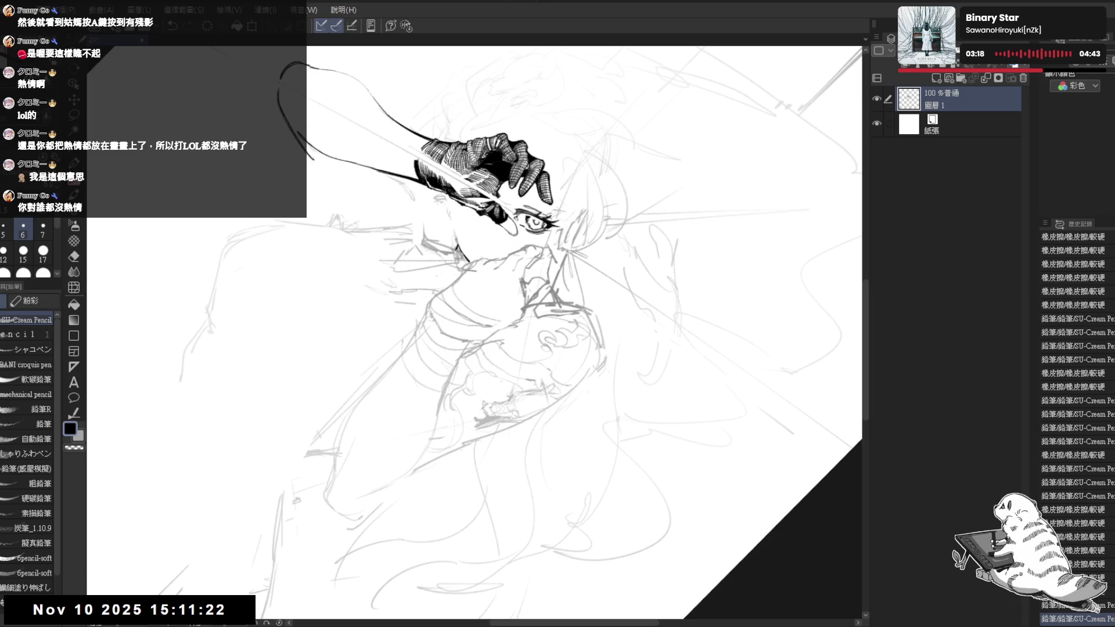
{"action": "key", "text": "ctrl+0"}
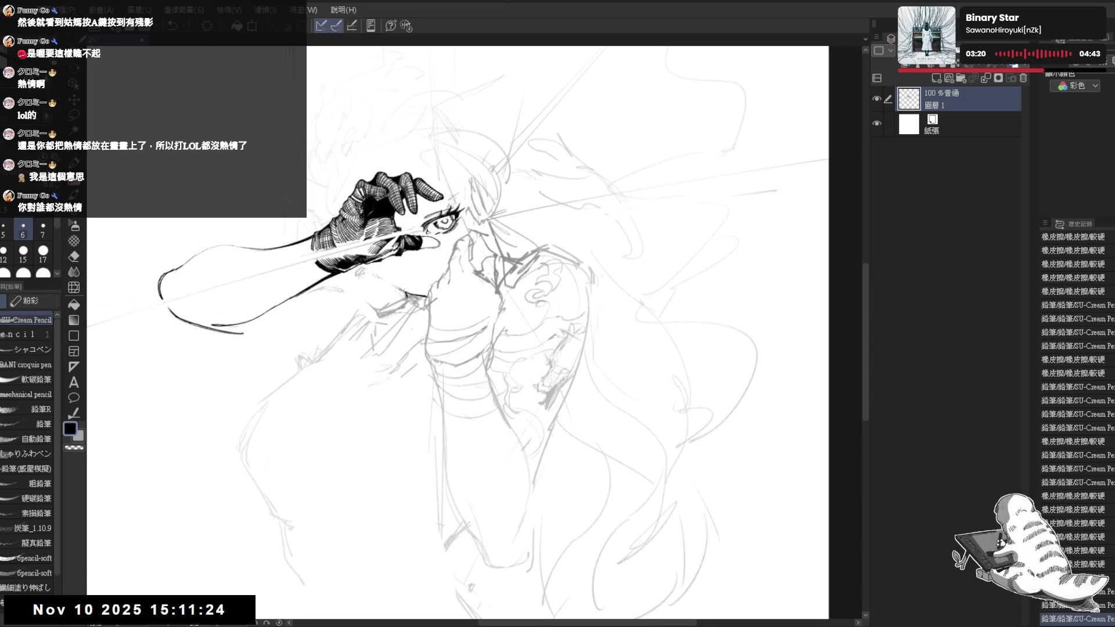
{"action": "left_click_drag", "start_coordinate": [410, 285], "coordinate": [430, 302]}
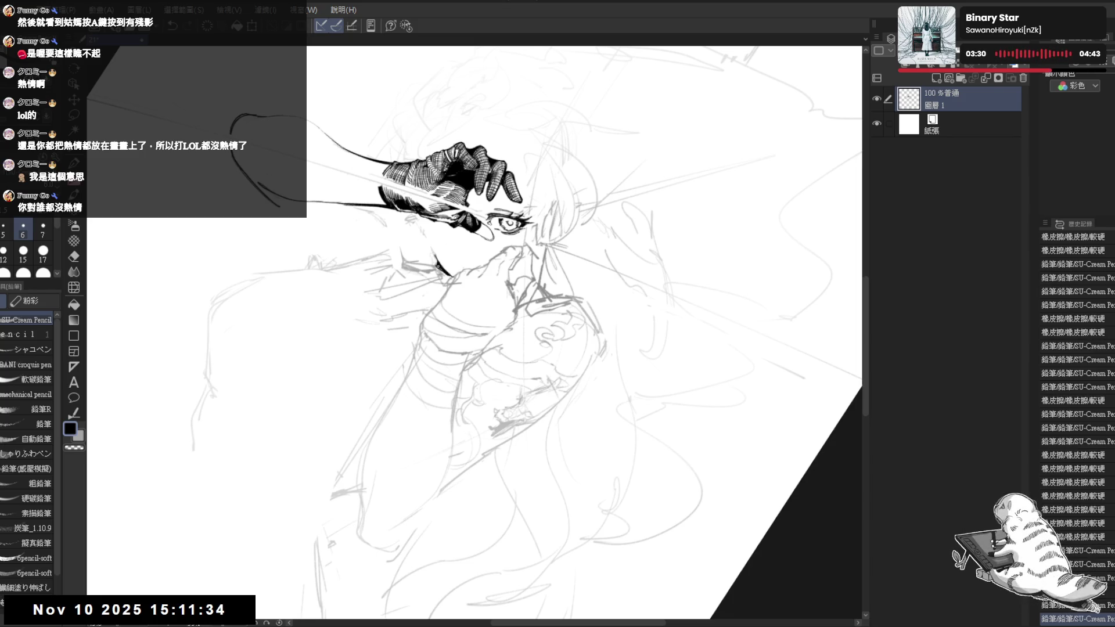
Reset rotation, flip the view to check, and erase another small stray mark.
{"action": "key", "text": "ctrl+at"}
{"action": "key", "text": "h"}
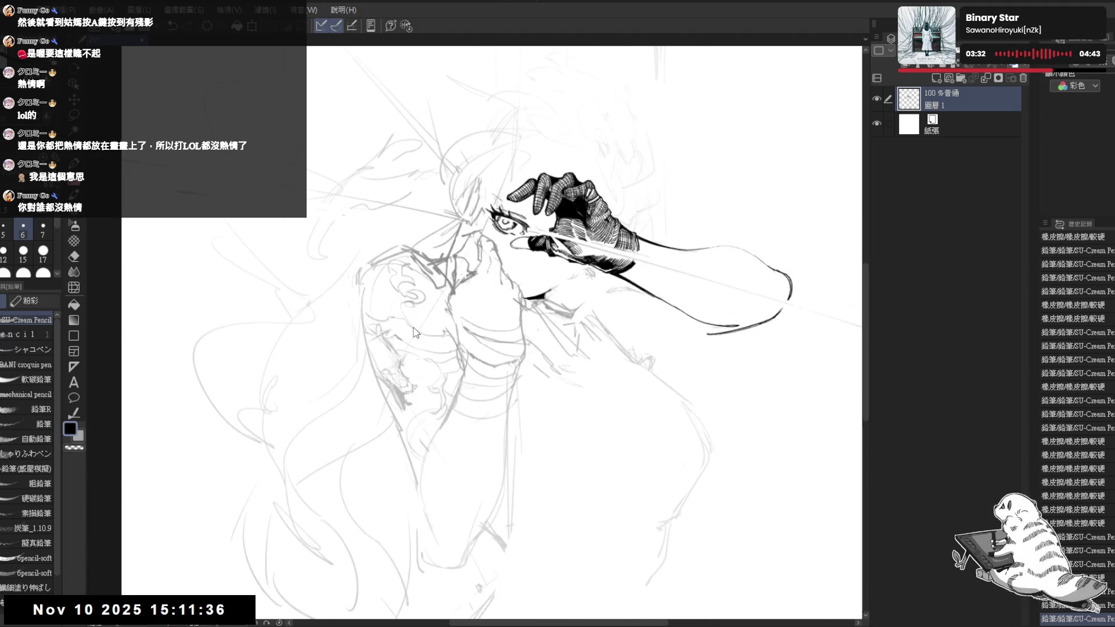
{"action": "key", "text": "h"}
{"action": "left_click_drag", "start_coordinate": [452, 253], "coordinate": [429, 262]}
{"action": "key", "text": "e"}
{"action": "left_click", "coordinate": [425, 262]}
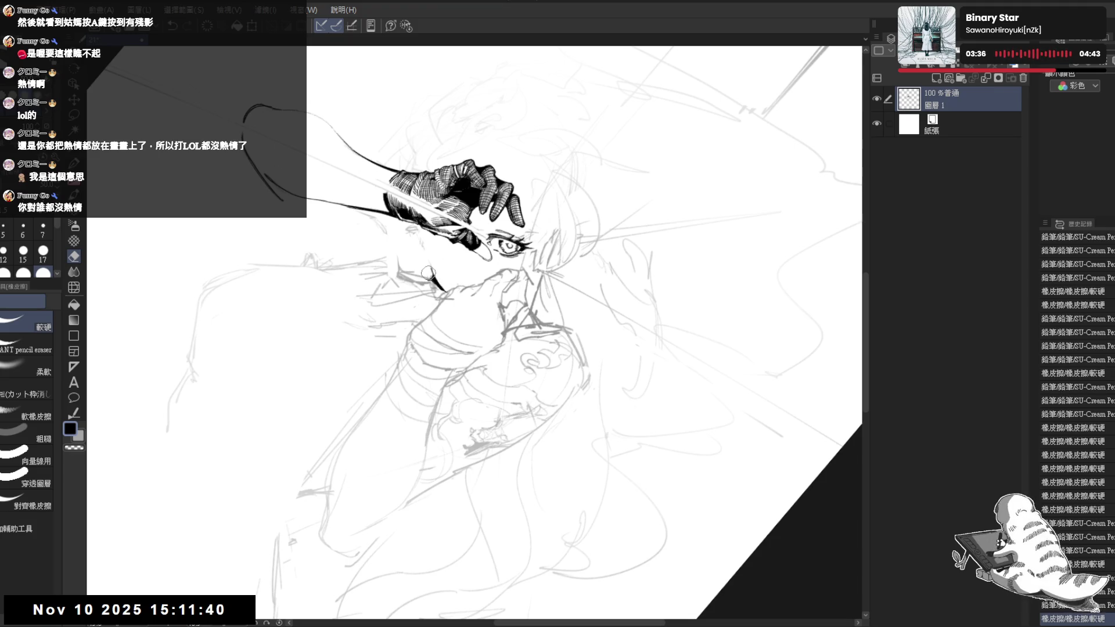
{"action": "left_click", "coordinate": [428, 273]}
{"action": "key", "text": "p"}
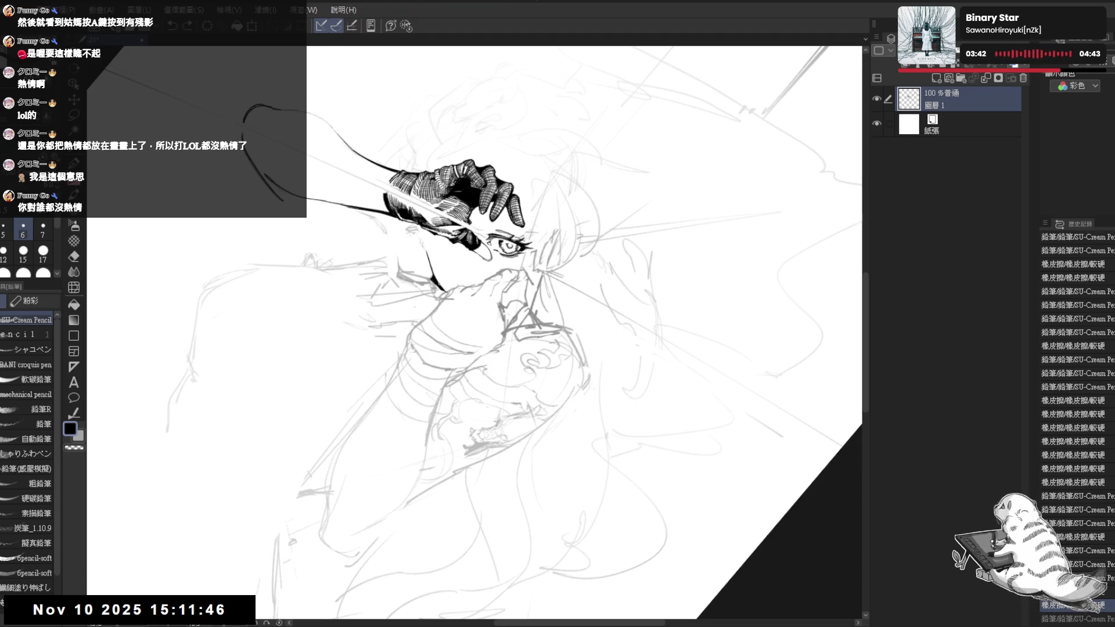
{"action": "key", "text": "ctrl+0"}
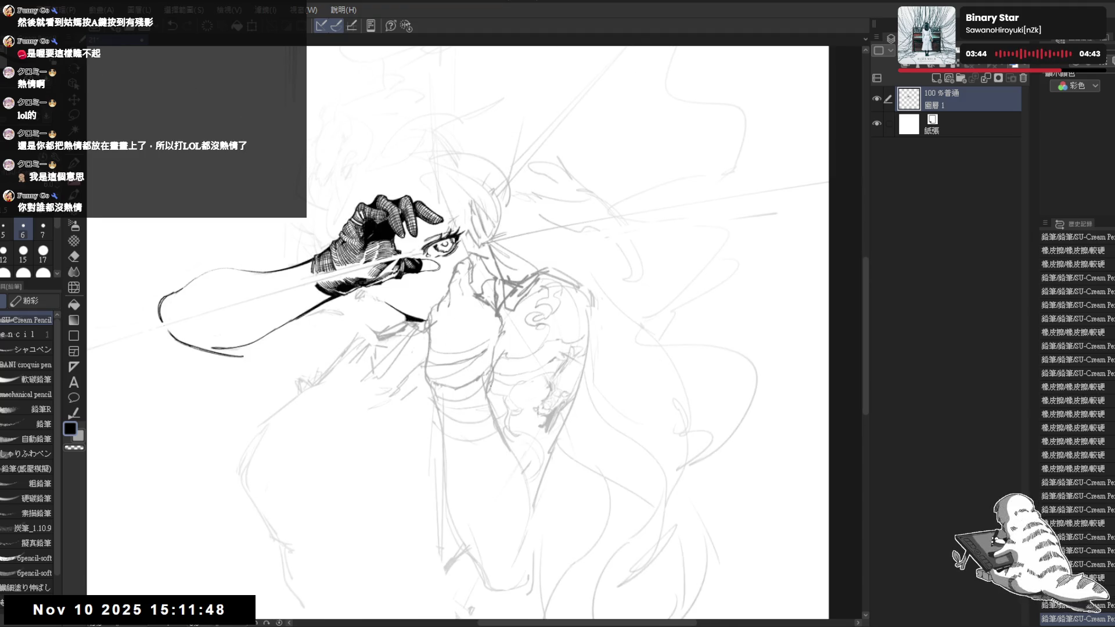
Mirror-check the drawing and erase the small stray mark near the nose.
{"action": "key", "text": "h"}
{"action": "key", "text": "h"}
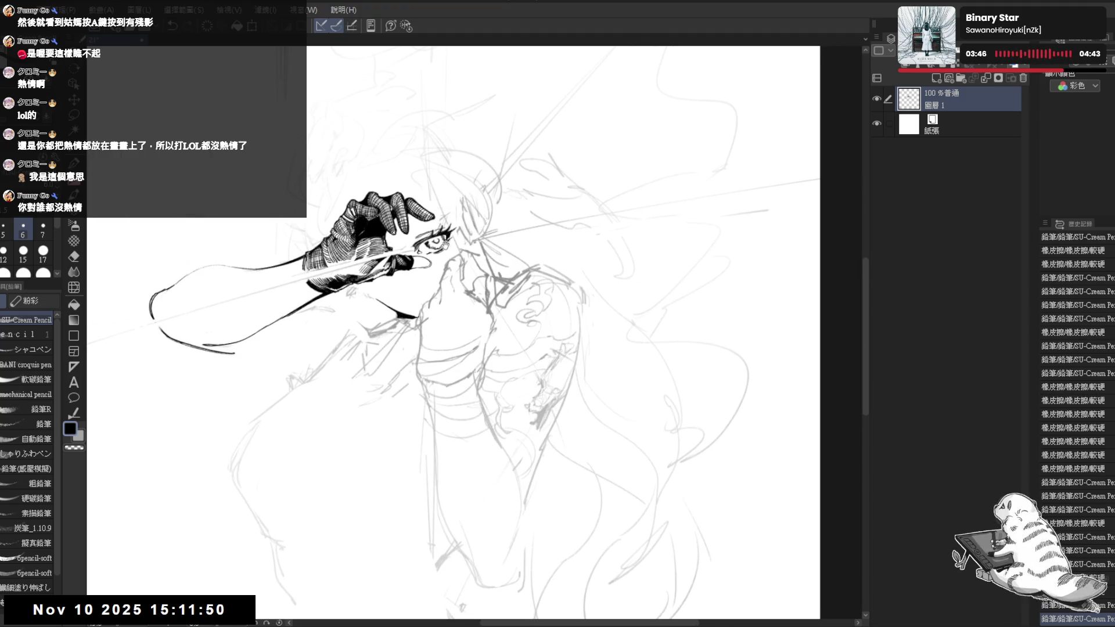
{"action": "scroll", "coordinate": [406, 233], "scroll_direction": "up", "scroll_amount": 1}
{"action": "left_click_drag", "start_coordinate": [416, 232], "coordinate": [395, 236]}
{"action": "key", "text": "e"}
{"action": "key", "text": "p"}
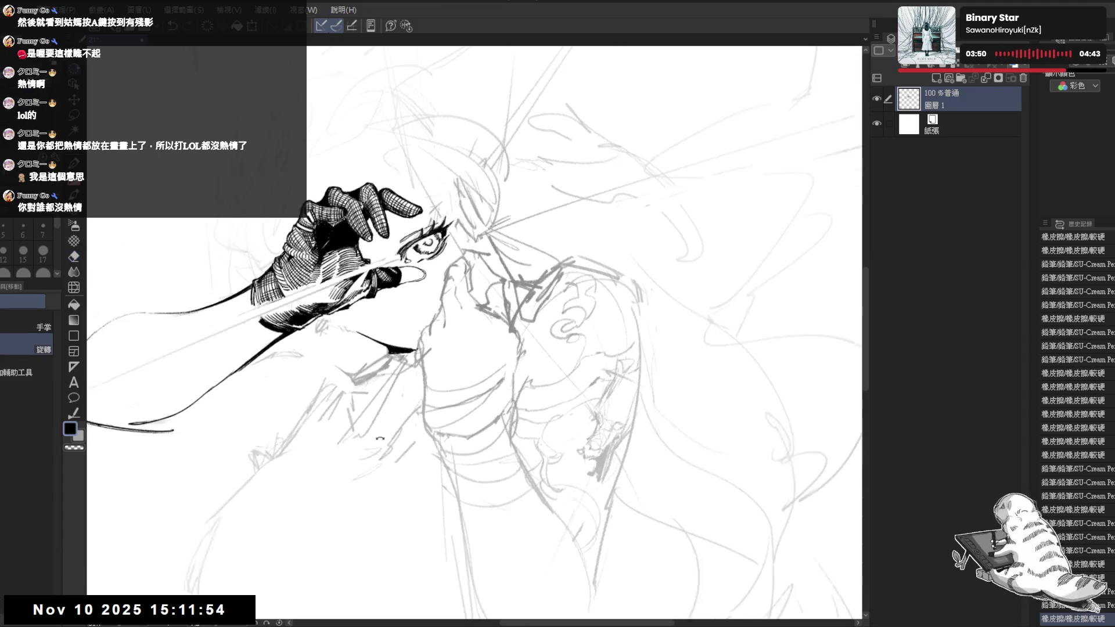
{"action": "key", "text": "e"}
{"action": "mouse_move", "coordinate": [434, 295]}
{"action": "left_mouse_down"}
{"action": "mouse_move", "coordinate": [416, 318]}
{"action": "mouse_move", "coordinate": [425, 309]}
{"action": "left_mouse_up"}
{"action": "key", "text": "p"}
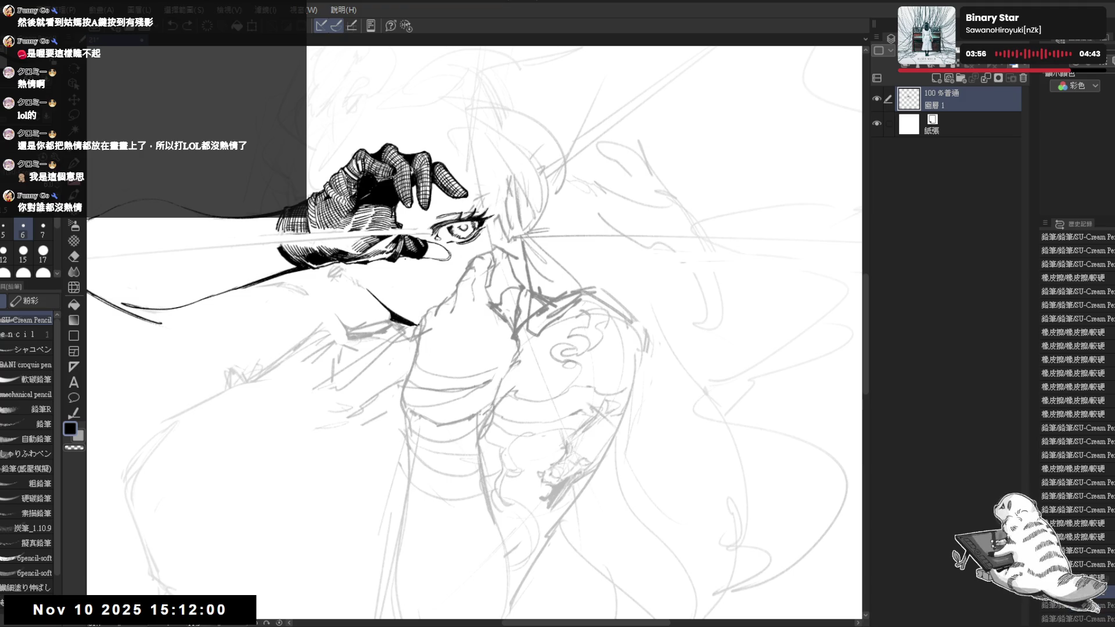
Try a short ink stroke near the nose, undo it, and mirror-check the canvas.
{"action": "left_click_drag", "start_coordinate": [402, 264], "coordinate": [401, 287]}
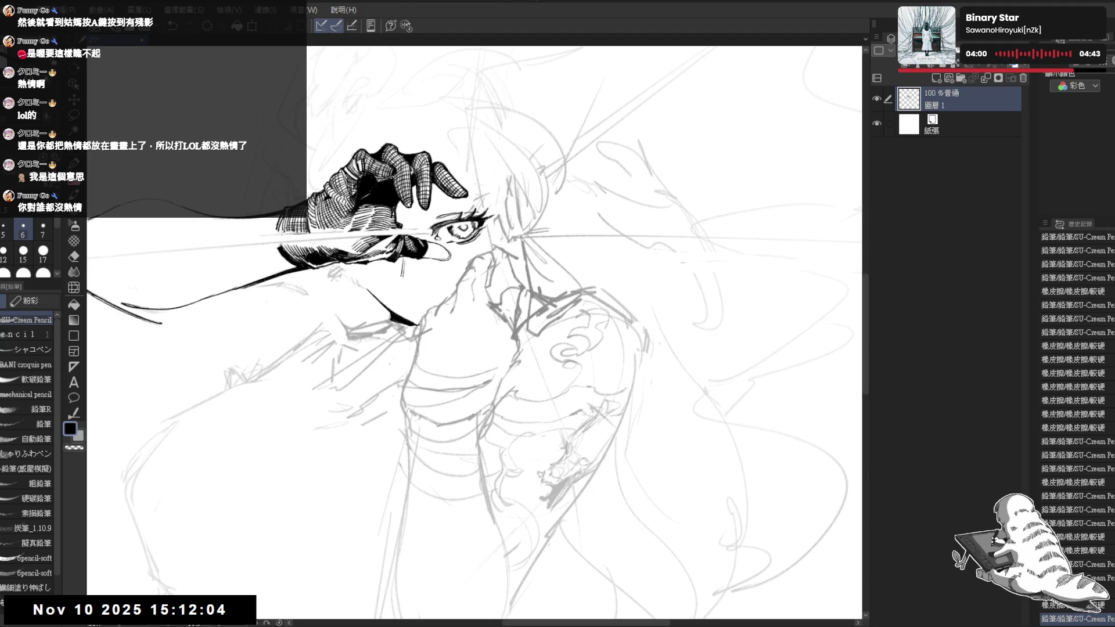
{"action": "key", "text": "ctrl+z"}
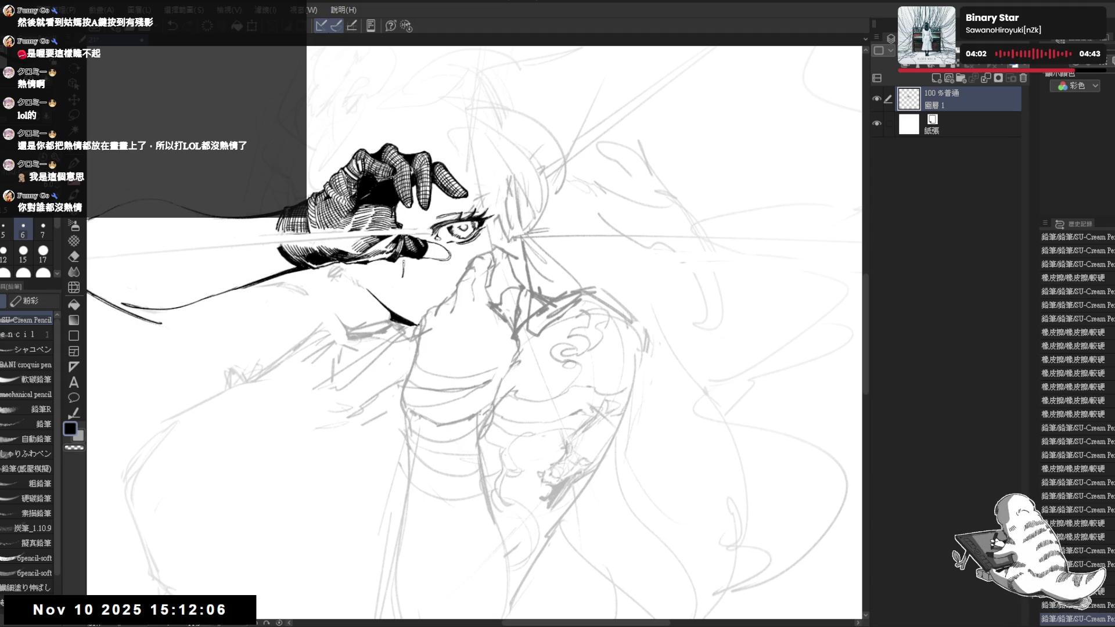
{"action": "left_click_drag", "start_coordinate": [403, 262], "coordinate": [405, 285]}
{"action": "key", "text": "ctrl+z"}
{"action": "key", "text": "ctrl+z"}
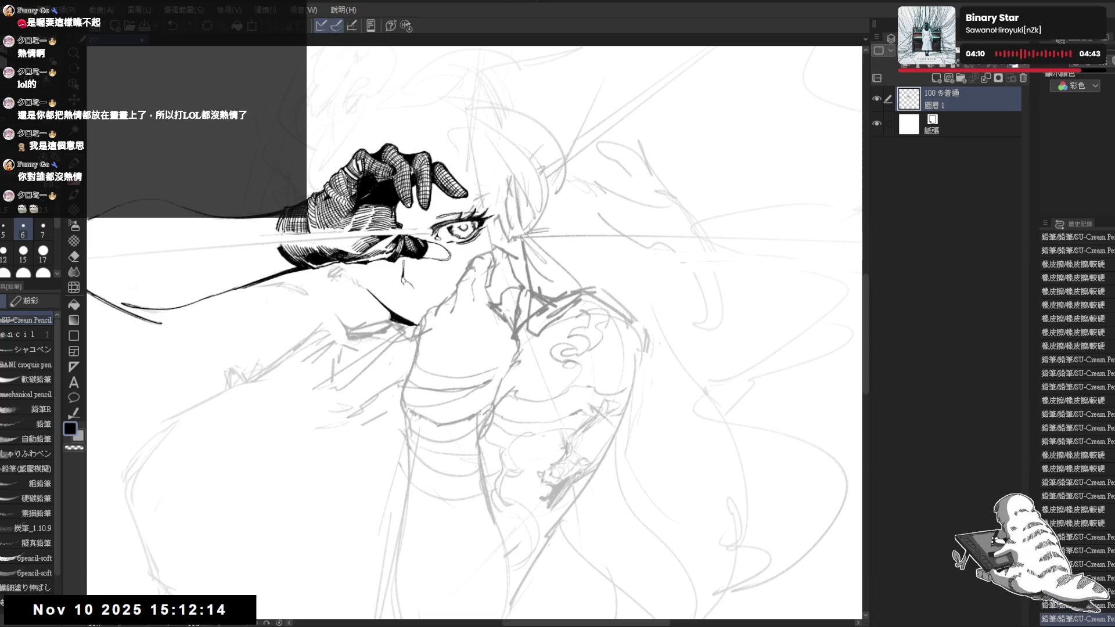
{"action": "key", "text": "h"}
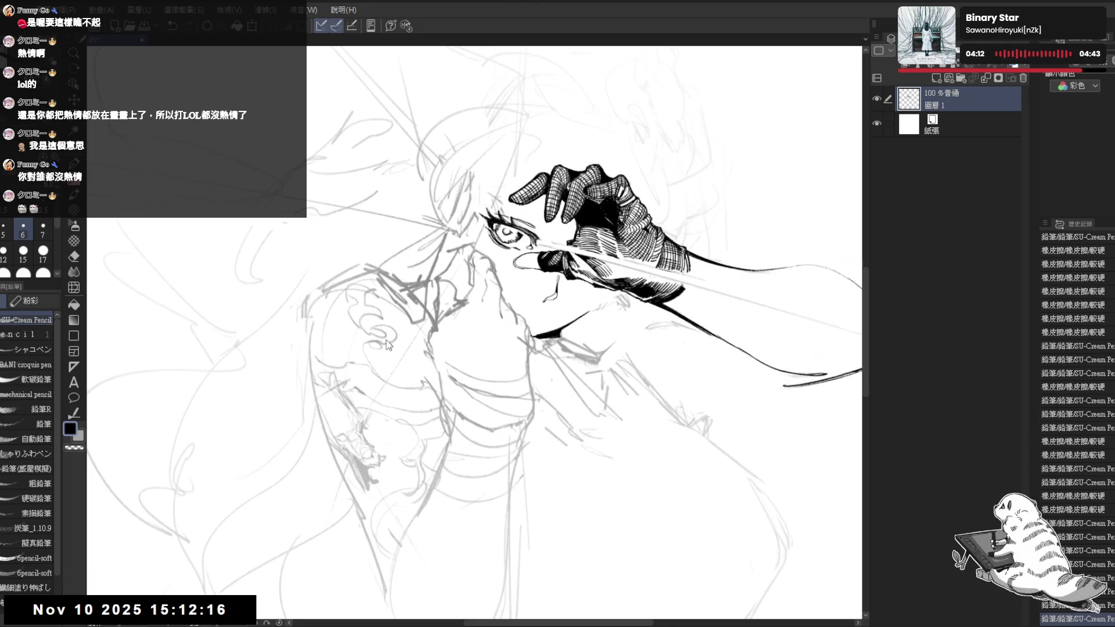
{"action": "key", "text": "h"}
Fill the gap in the gloved hand solid black and erase a nearby stray mark.
{"action": "mouse_move", "coordinate": [414, 282]}
{"action": "left_mouse_down"}
{"action": "mouse_move", "coordinate": [416, 293]}
{"action": "mouse_move", "coordinate": [488, 261]}
{"action": "left_mouse_up"}
{"action": "key", "text": "g"}
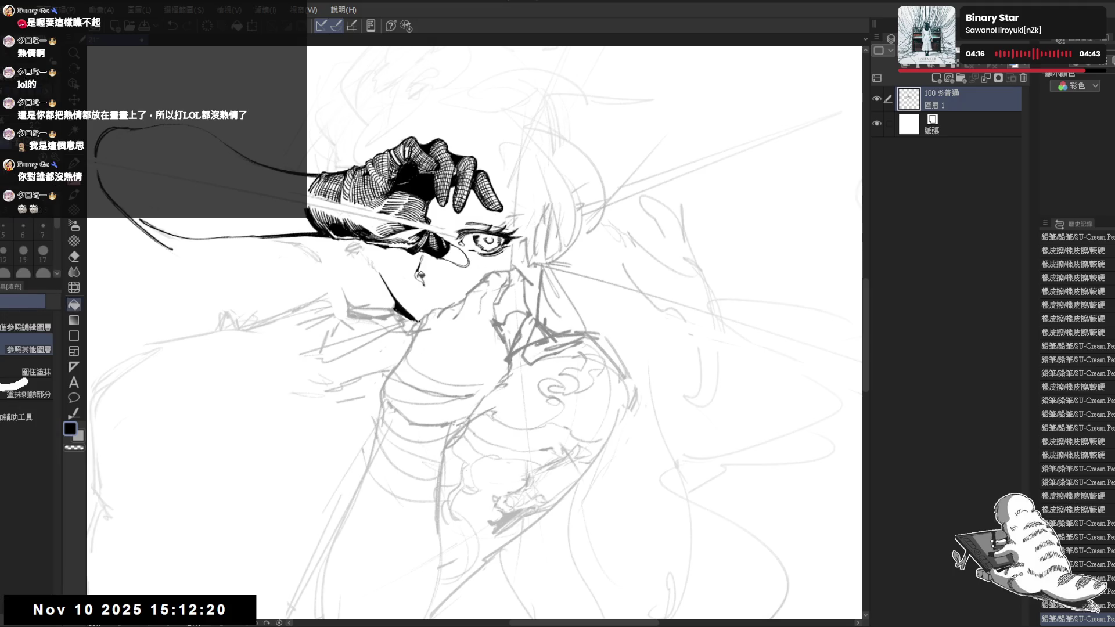
{"action": "left_click", "coordinate": [488, 255]}
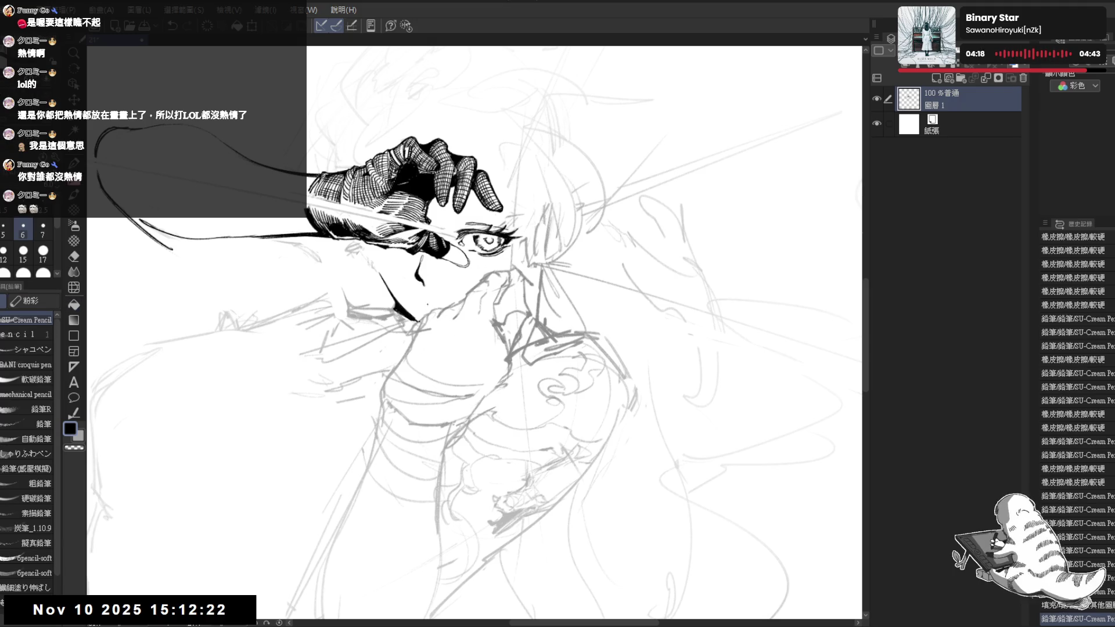
{"action": "key", "text": "e"}
{"action": "left_click_drag", "start_coordinate": [409, 278], "coordinate": [423, 294]}
{"action": "key", "text": "p"}
{"action": "key", "text": "minus"}
{"action": "key", "text": "minus"}
{"action": "left_click_drag", "start_coordinate": [435, 224], "coordinate": [405, 166]}
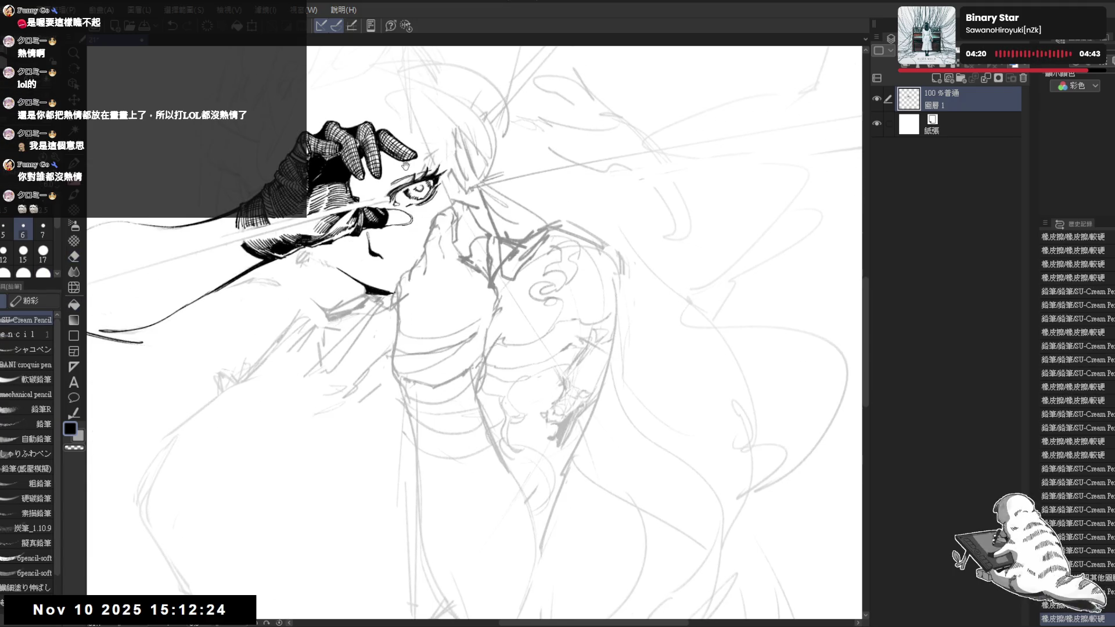
{"action": "key", "text": "minus"}
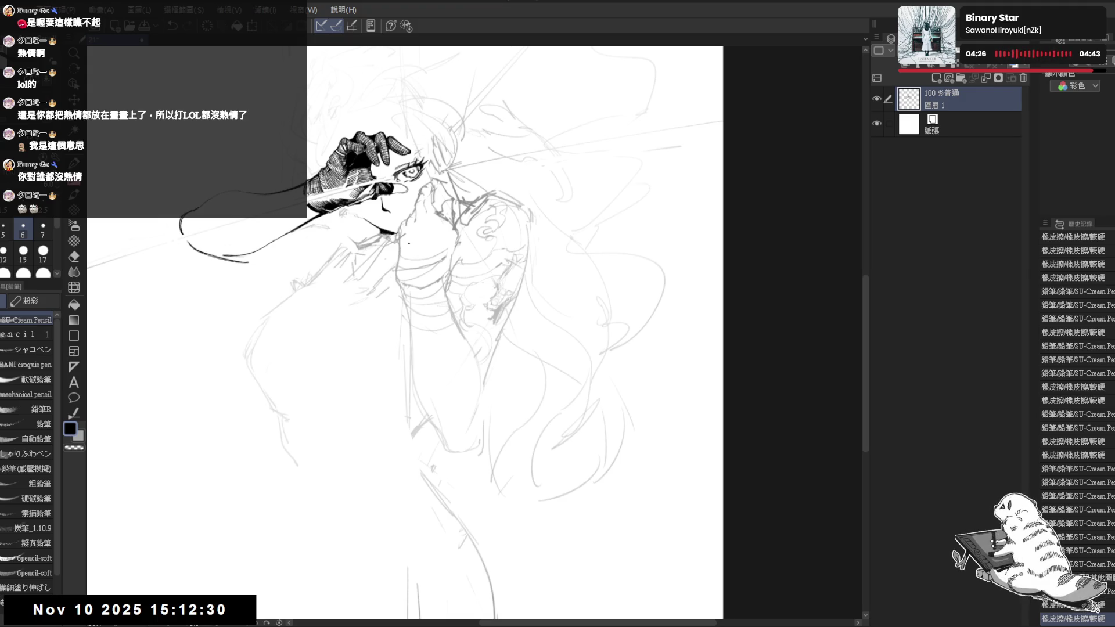
Extend the forearm's lower contour with a short black line.
{"action": "left_click_drag", "start_coordinate": [377, 102], "coordinate": [426, 250]}
{"action": "key", "text": "plus"}
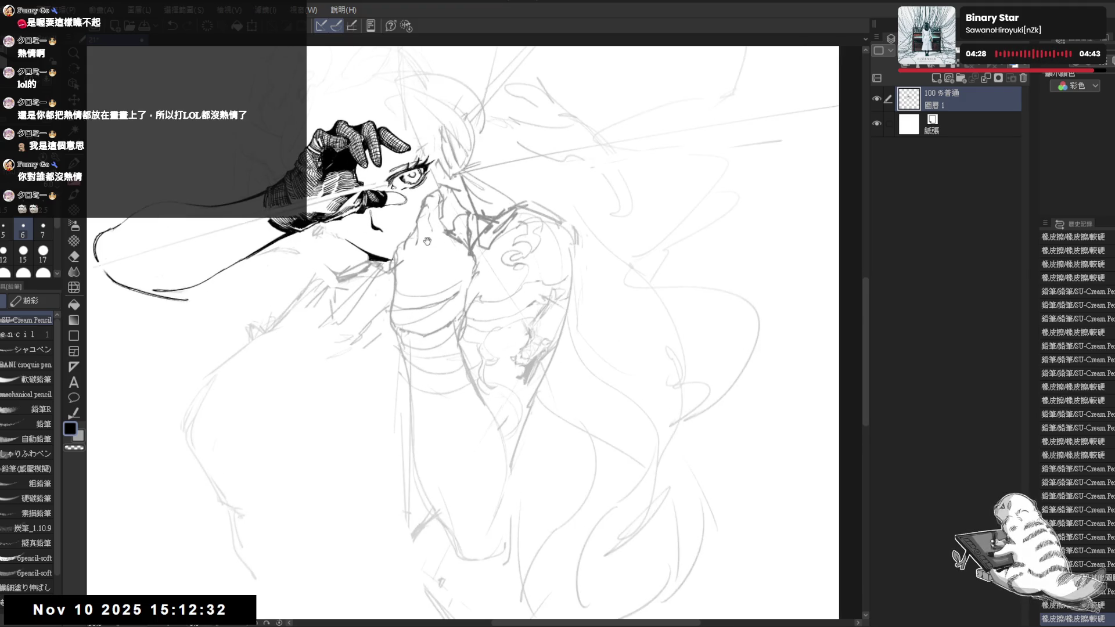
{"action": "left_click_drag", "start_coordinate": [347, 303], "coordinate": [372, 301]}
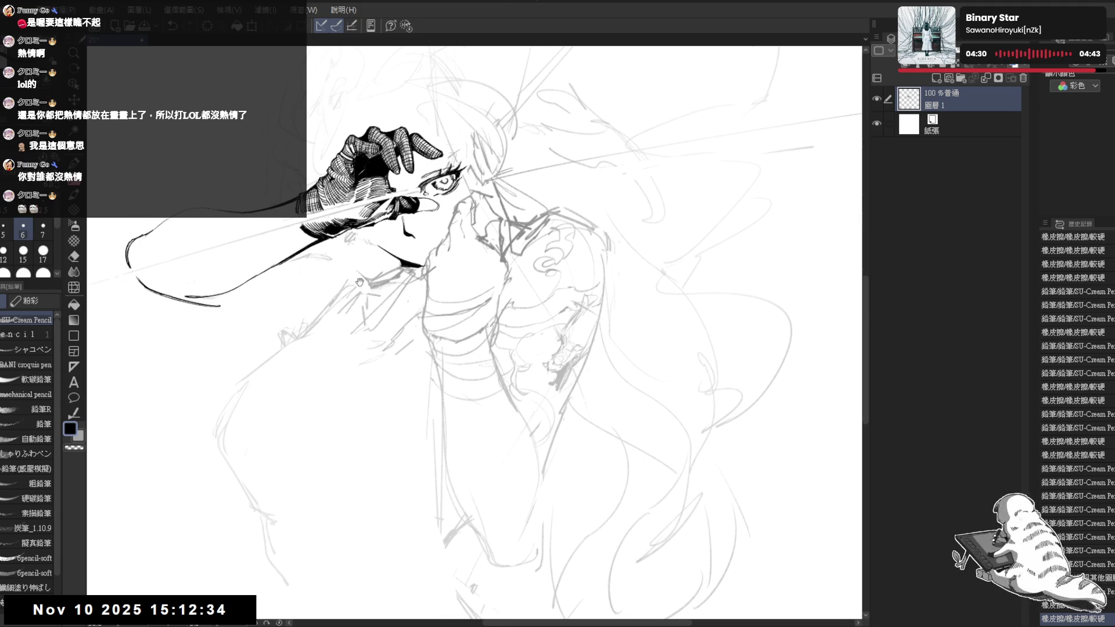
{"action": "key", "text": "minus"}
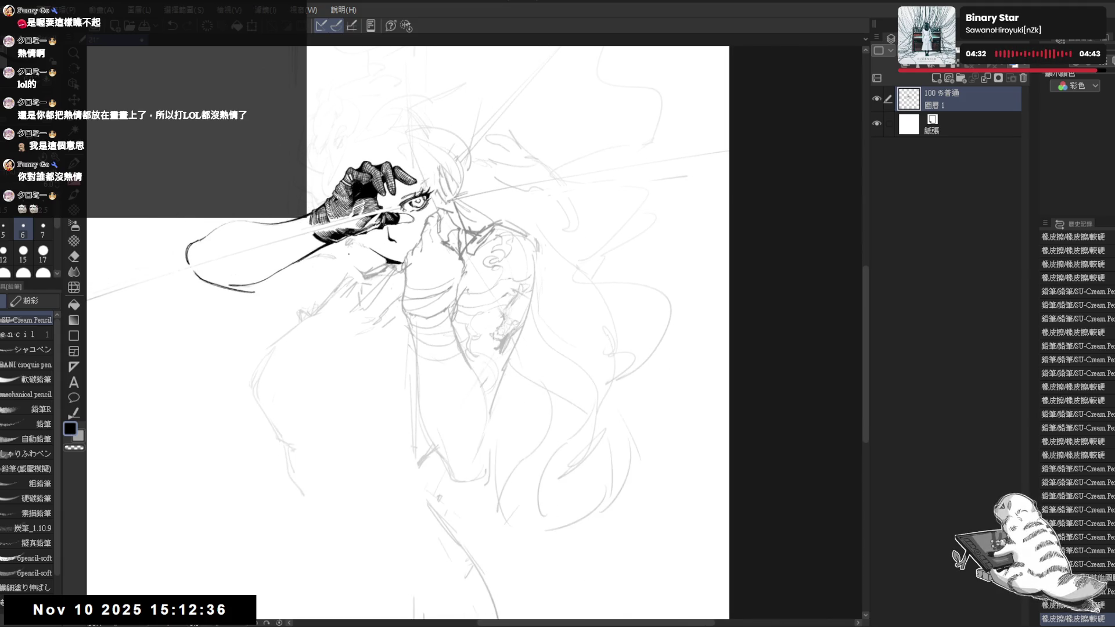
{"action": "left_click_drag", "start_coordinate": [423, 251], "coordinate": [446, 259]}
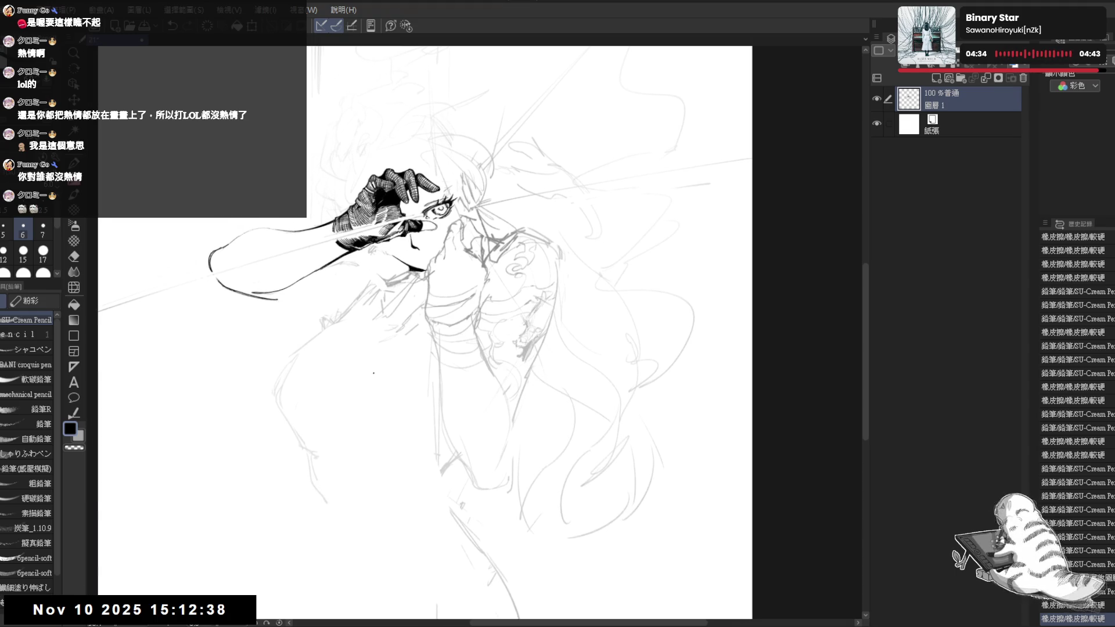
{"action": "left_click_drag", "start_coordinate": [374, 375], "coordinate": [413, 370]}
{"action": "mouse_move", "coordinate": [378, 262]}
{"action": "left_mouse_down"}
{"action": "mouse_move", "coordinate": [419, 273]}
{"action": "mouse_move", "coordinate": [394, 285]}
{"action": "left_mouse_up"}
{"action": "key", "text": "e"}
{"action": "key", "text": "p"}
{"action": "key", "text": "e"}
{"action": "key", "text": "p"}
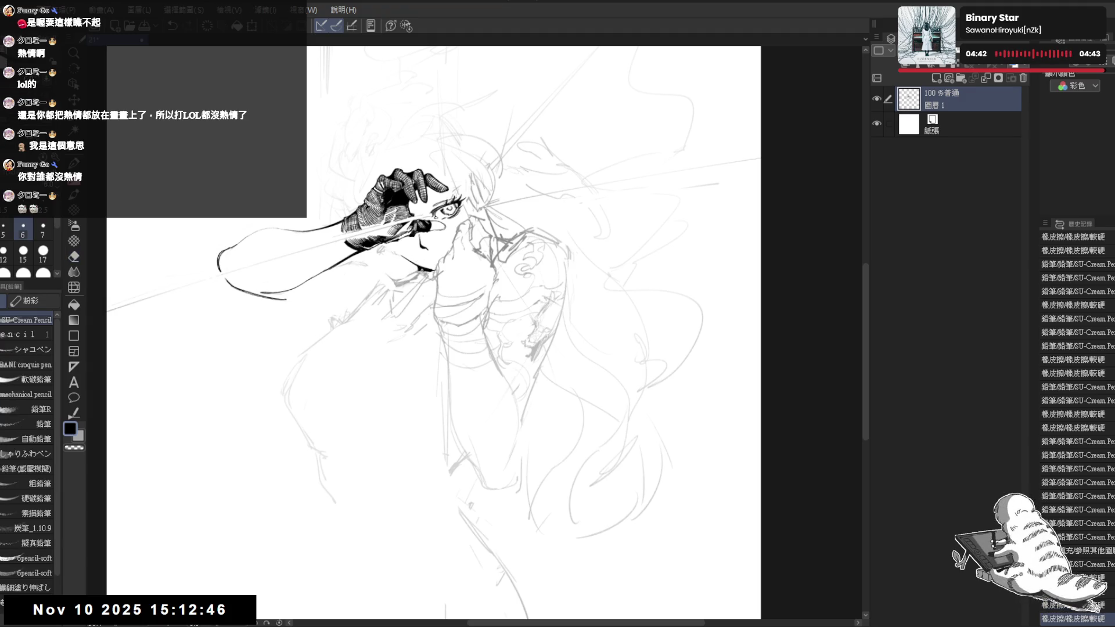
{"action": "left_click_drag", "start_coordinate": [267, 293], "coordinate": [286, 300]}
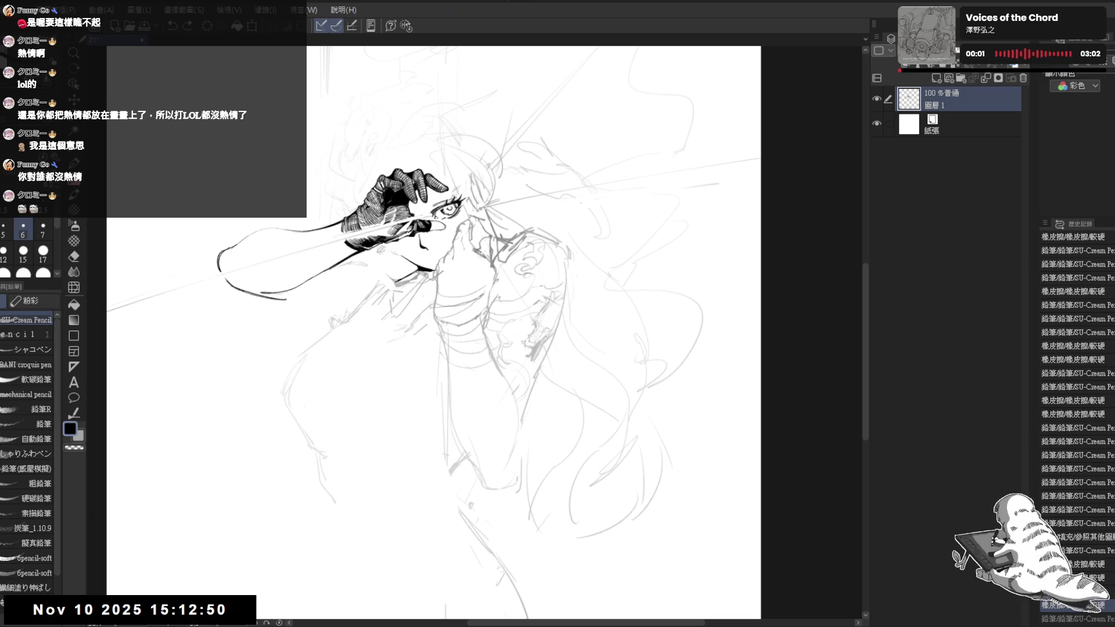
Mirror-check the figure, add a small mark below the arm, and erase a stray mark.
{"action": "key", "text": "h"}
{"action": "key", "text": "h"}
{"action": "mouse_move", "coordinate": [448, 298]}
{"action": "left_mouse_down"}
{"action": "mouse_move", "coordinate": [399, 294]}
{"action": "mouse_move", "coordinate": [390, 314]}
{"action": "mouse_move", "coordinate": [397, 299]}
{"action": "left_mouse_up"}
{"action": "key", "text": "e"}
{"action": "key", "text": "p"}
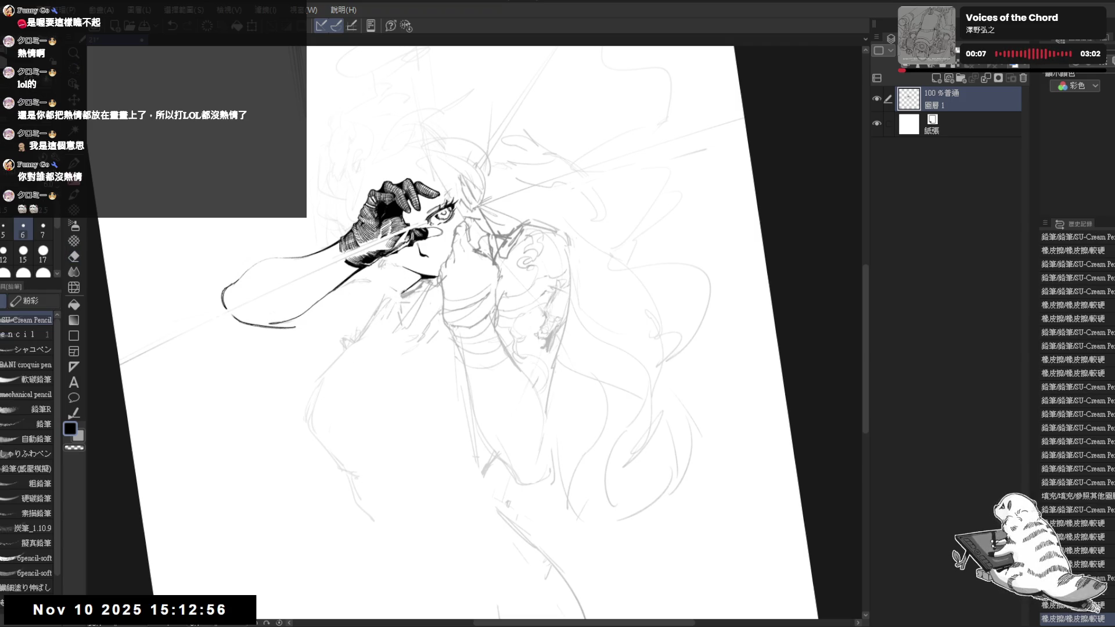
{"action": "mouse_move", "coordinate": [368, 376]}
{"action": "left_mouse_down"}
{"action": "mouse_move", "coordinate": [378, 385]}
{"action": "mouse_move", "coordinate": [321, 282]}
{"action": "left_mouse_up"}
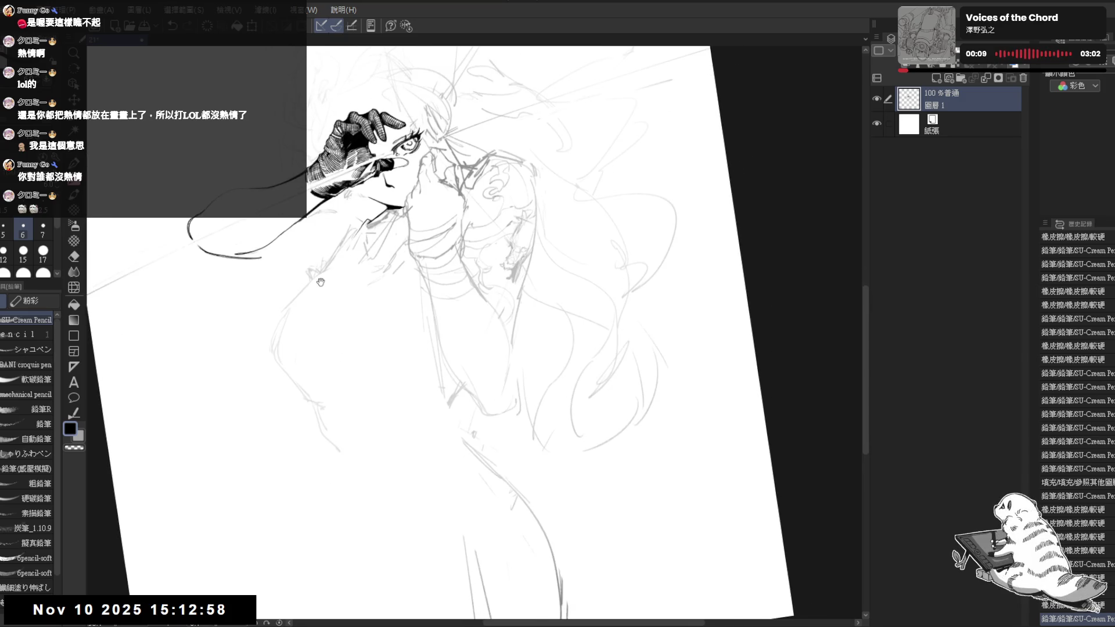
{"action": "scroll", "coordinate": [305, 227], "scroll_direction": "down", "scroll_amount": 1}
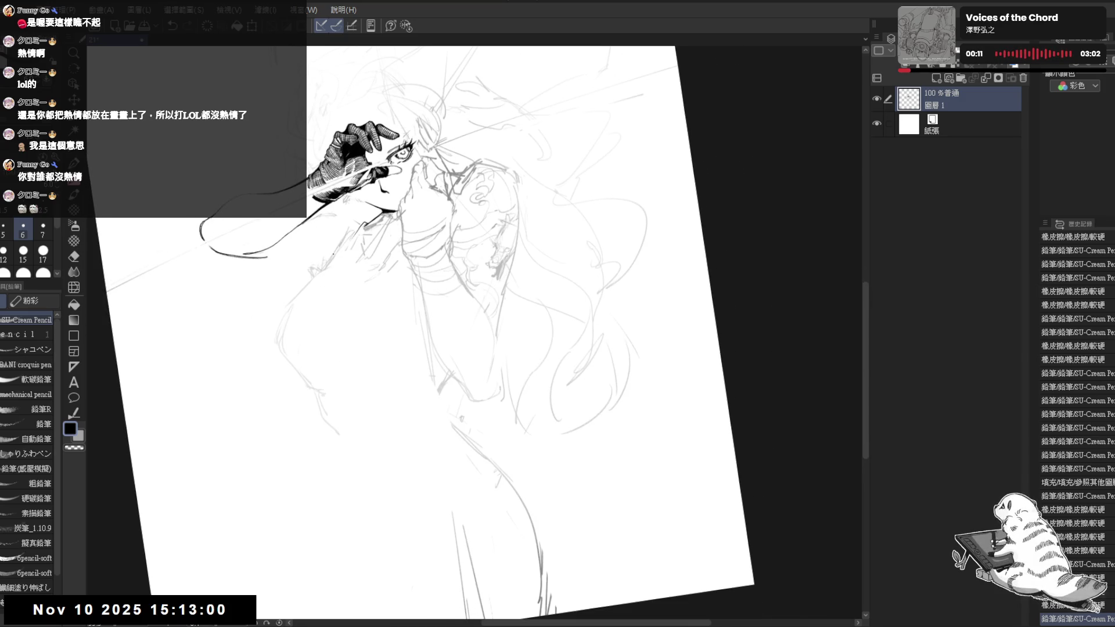
{"action": "key", "text": "ctrl+0"}
{"action": "left_click_drag", "start_coordinate": [404, 256], "coordinate": [487, 253]}
{"action": "key", "text": "e"}
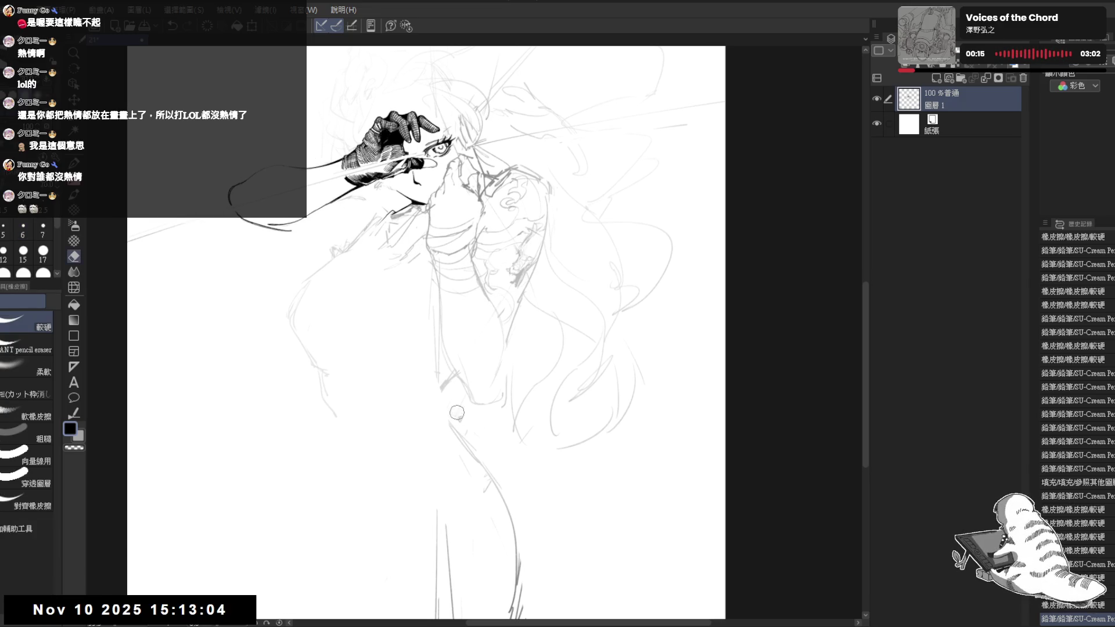
{"action": "left_click", "coordinate": [460, 401]}
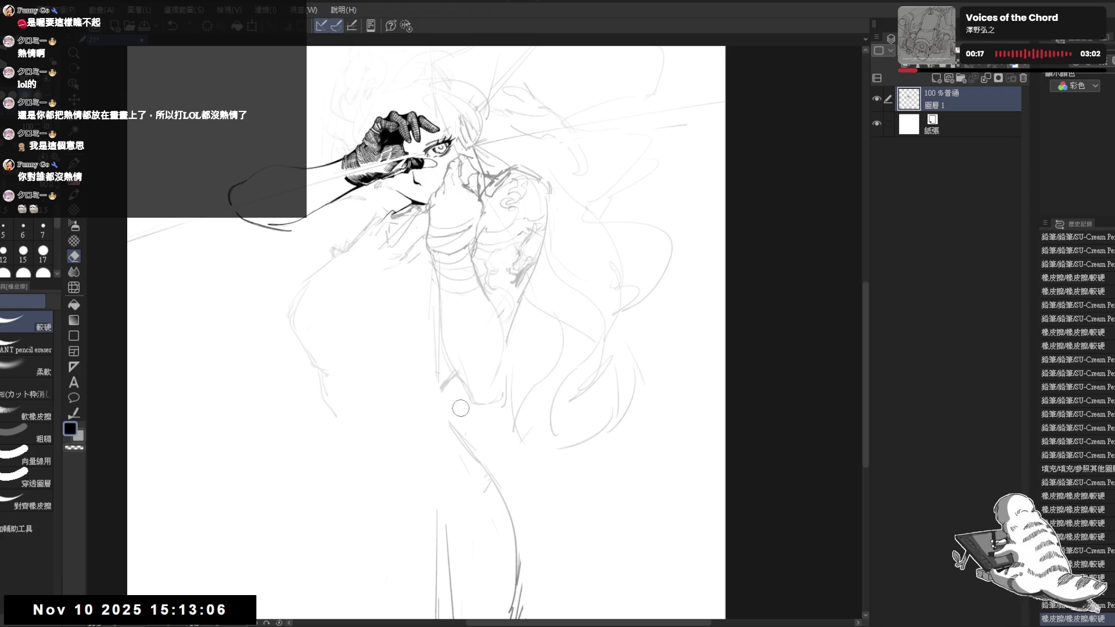
{"action": "key", "text": "p"}
{"action": "scroll", "coordinate": [416, 364], "scroll_direction": "down", "scroll_amount": 2}
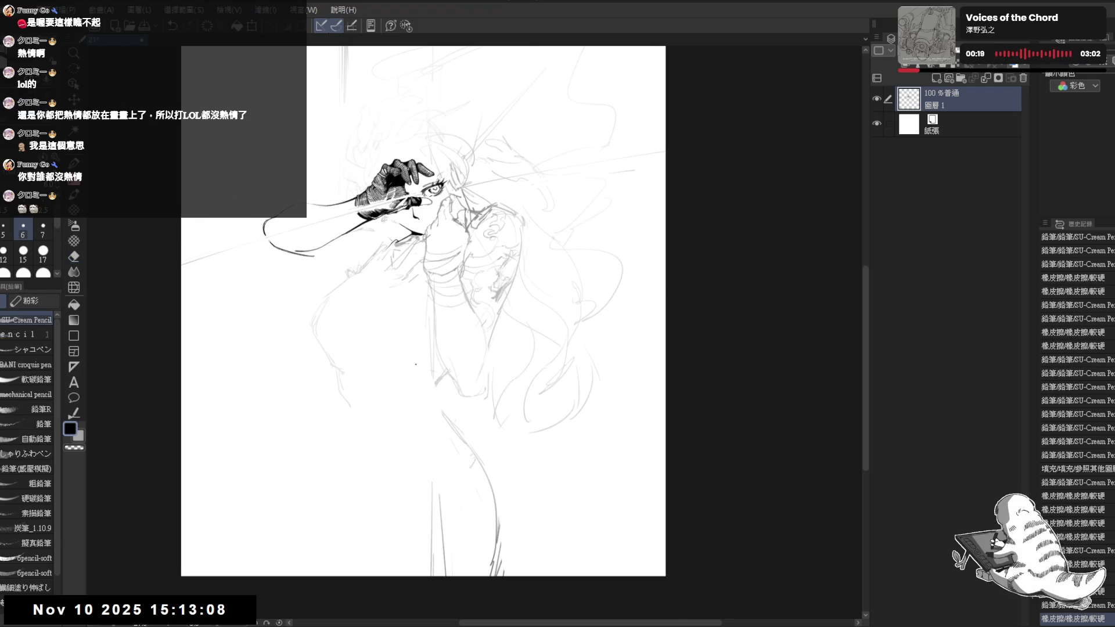
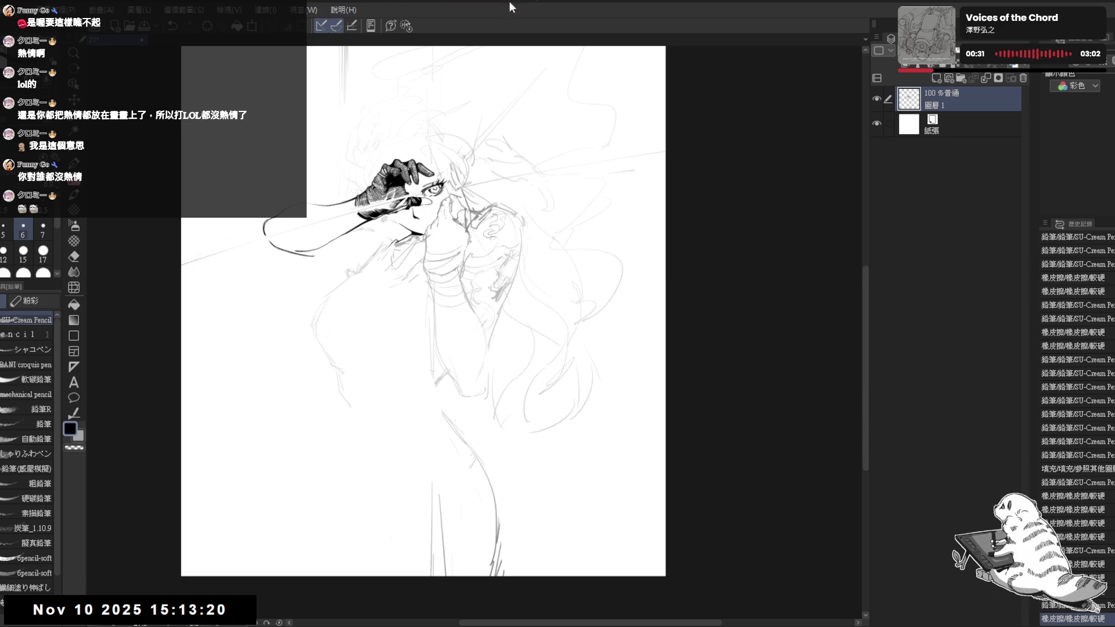
Zoom in, rotate the canvas about 30° counter-clockwise, and add pencil strokes near the face.
{"action": "left_click_drag", "start_coordinate": [370, 273], "coordinate": [393, 293]}
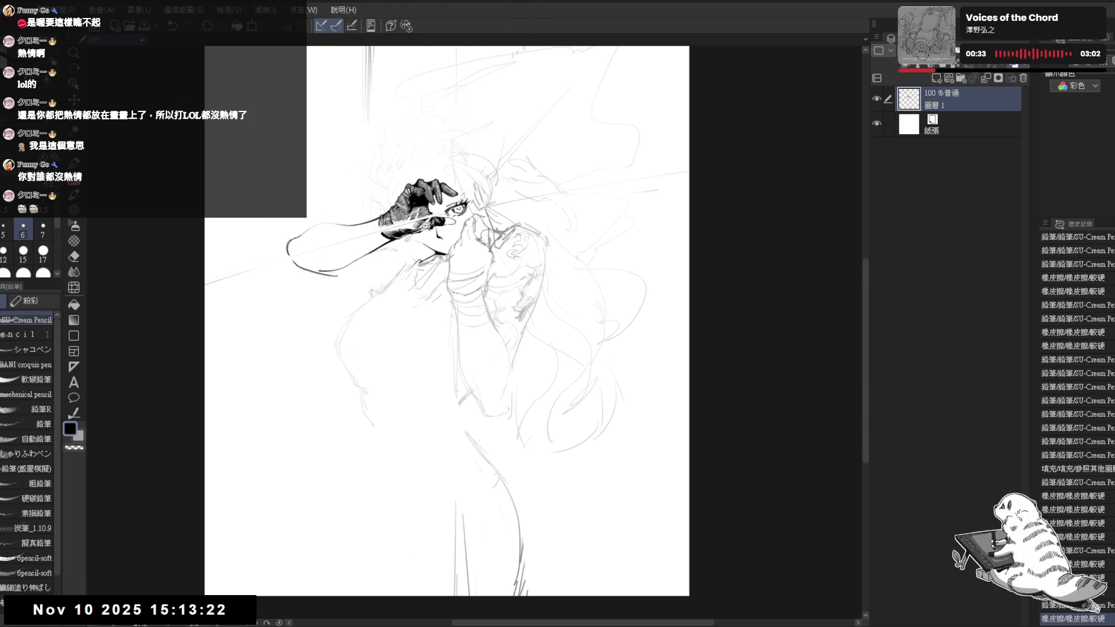
{"action": "scroll", "coordinate": [375, 244], "scroll_direction": "up", "scroll_amount": 3}
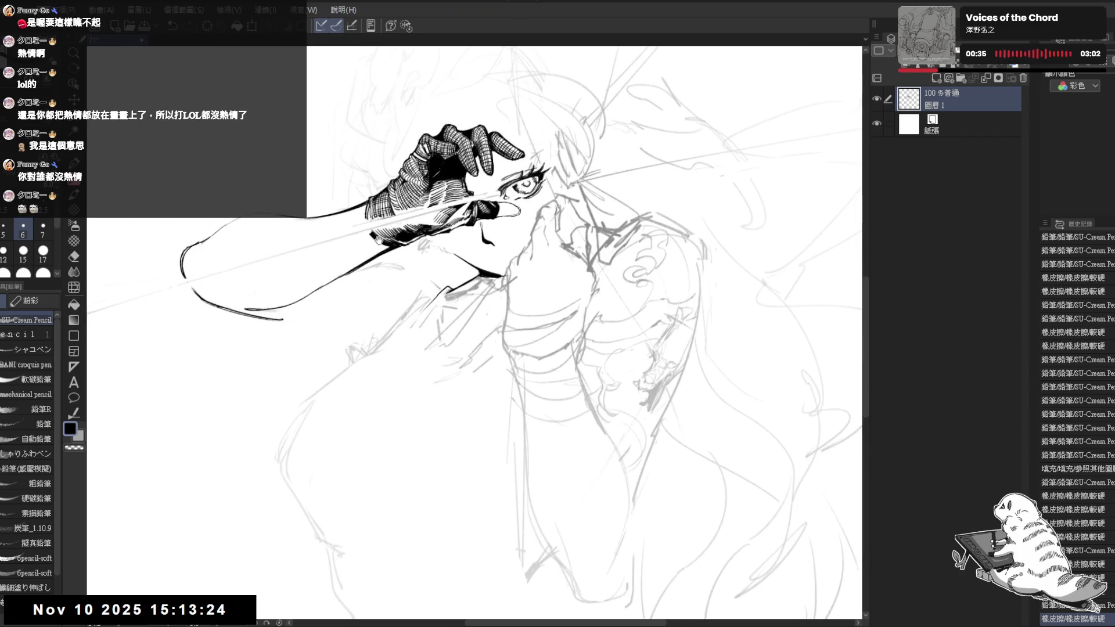
{"action": "left_click_drag", "start_coordinate": [392, 397], "coordinate": [431, 286]}
{"action": "key", "text": "e"}
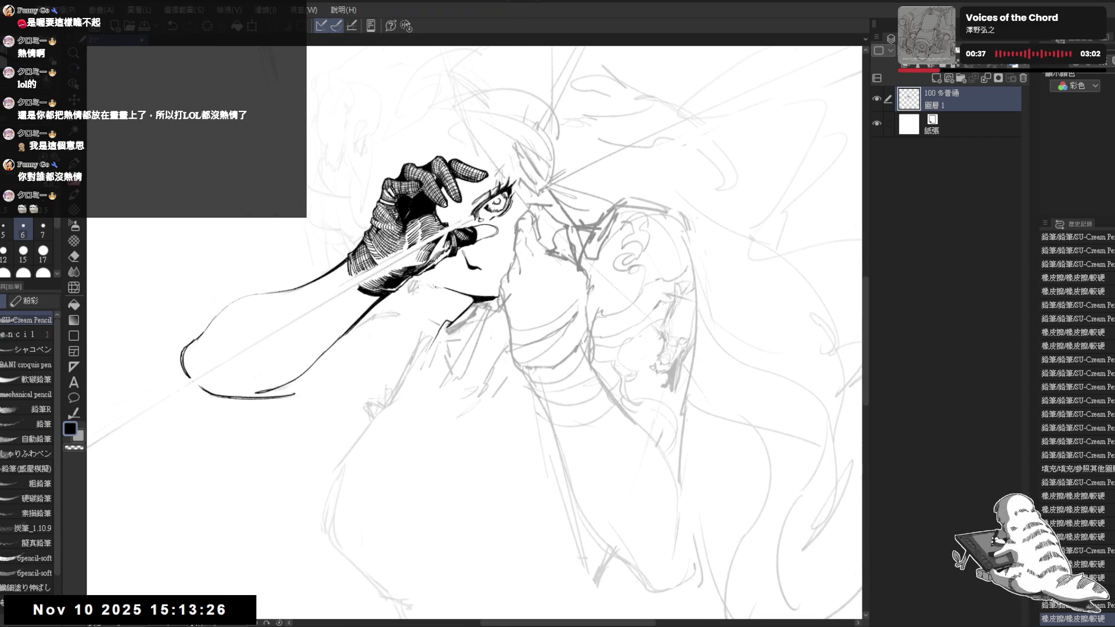
{"action": "key", "text": "r"}
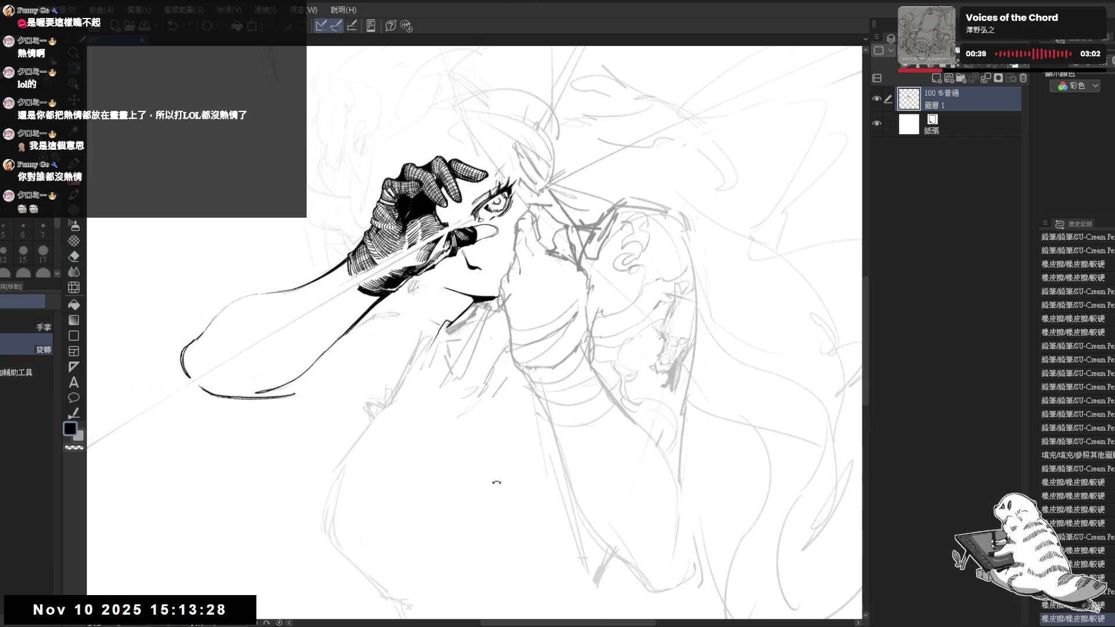
{"action": "left_click_drag", "start_coordinate": [498, 481], "coordinate": [460, 454]}
{"action": "key", "text": "p"}
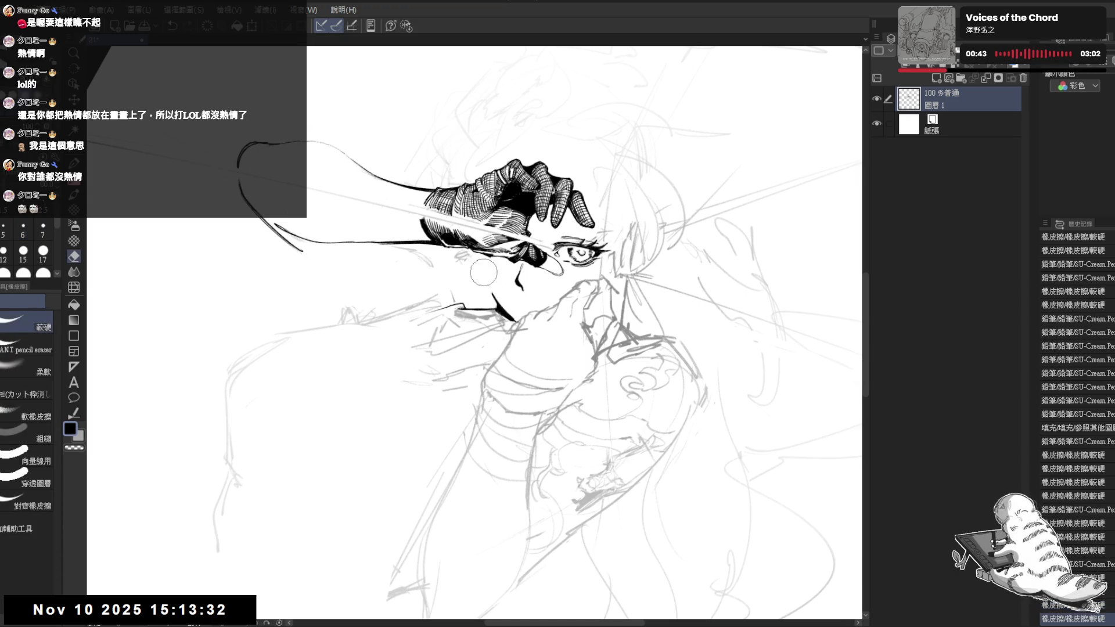
{"action": "left_click_drag", "start_coordinate": [476, 273], "coordinate": [489, 284]}
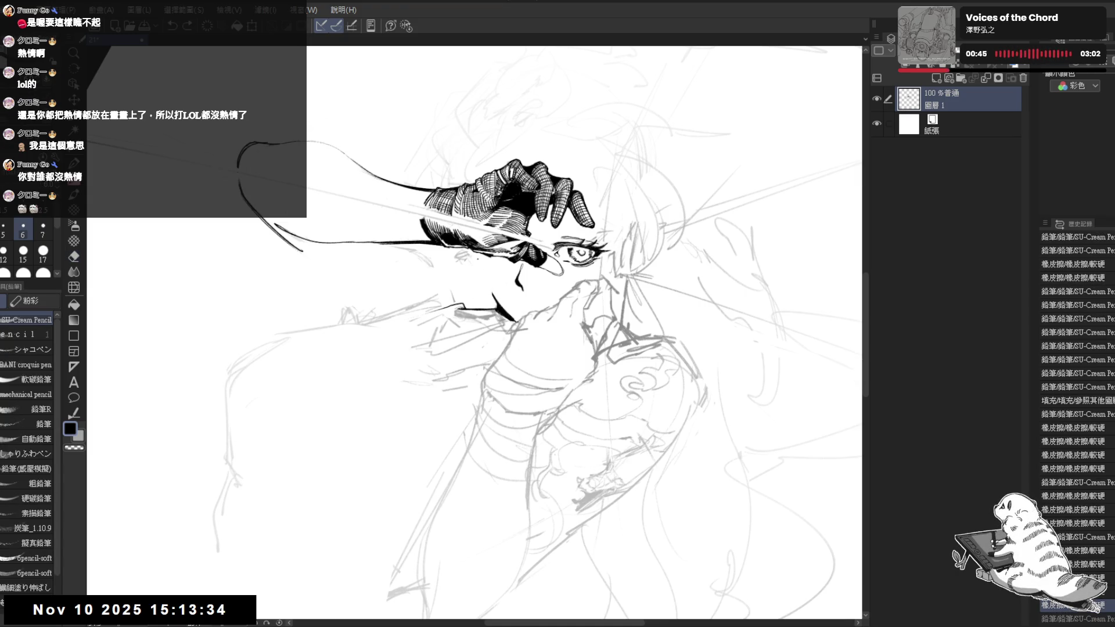
Erase part of a stroke near the face and add a short pencil mark near the glove.
{"action": "key", "text": "minus"}
{"action": "key", "text": "minus"}
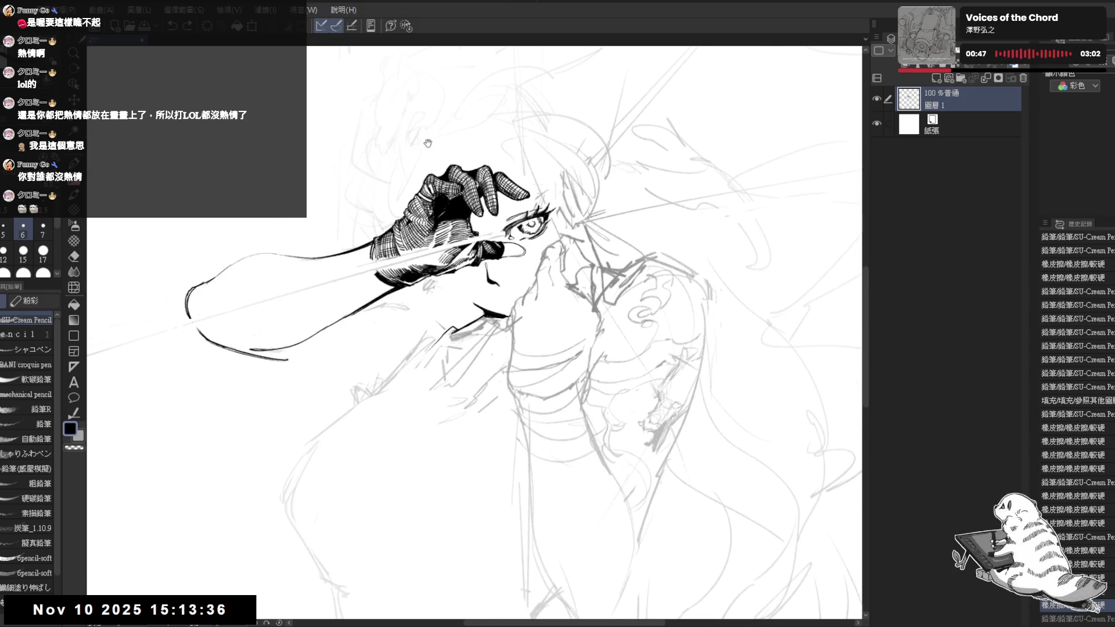
{"action": "key", "text": "e"}
{"action": "left_click_drag", "start_coordinate": [400, 169], "coordinate": [418, 156]}
{"action": "key", "text": "p"}
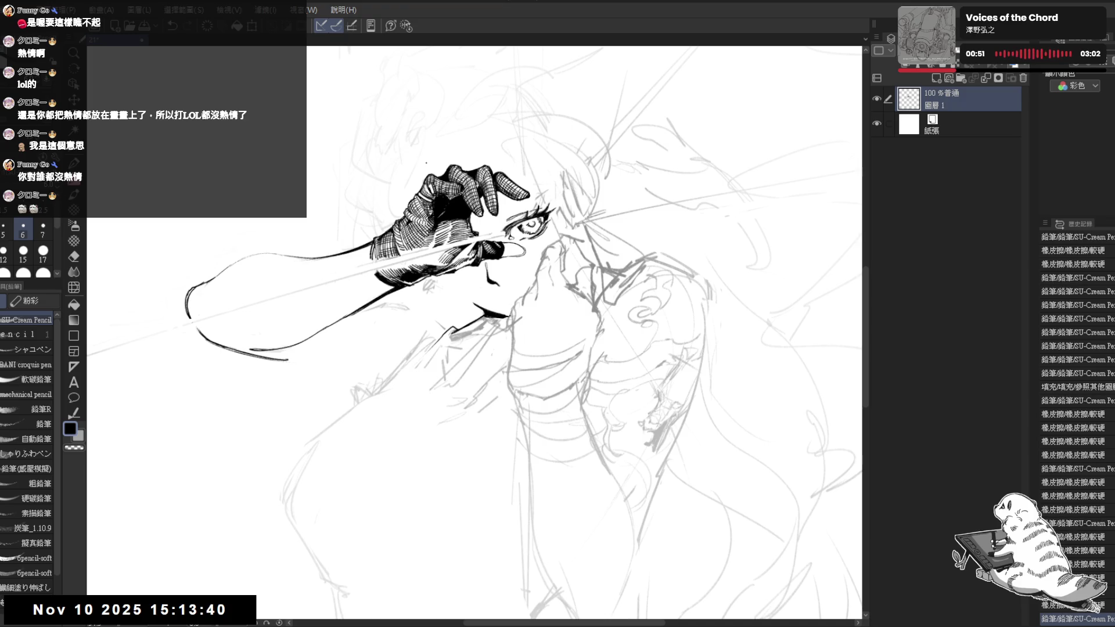
{"action": "key", "text": "h"}
{"action": "key", "text": "h"}
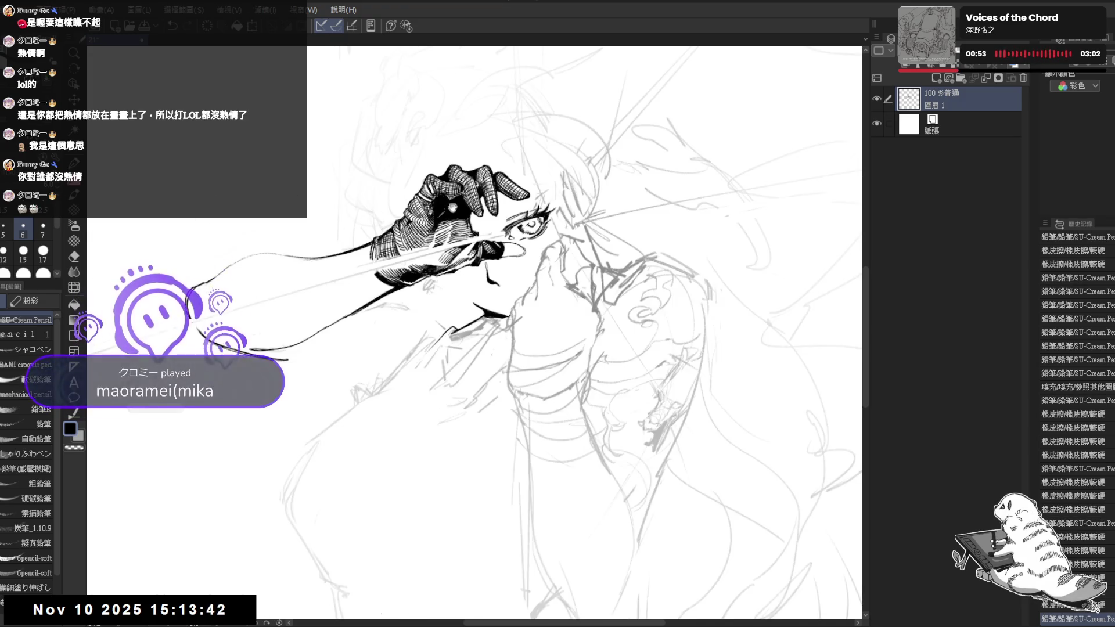
{"action": "key", "text": "minus"}
{"action": "key", "text": "minus"}
{"action": "left_click_drag", "start_coordinate": [361, 290], "coordinate": [360, 307]}
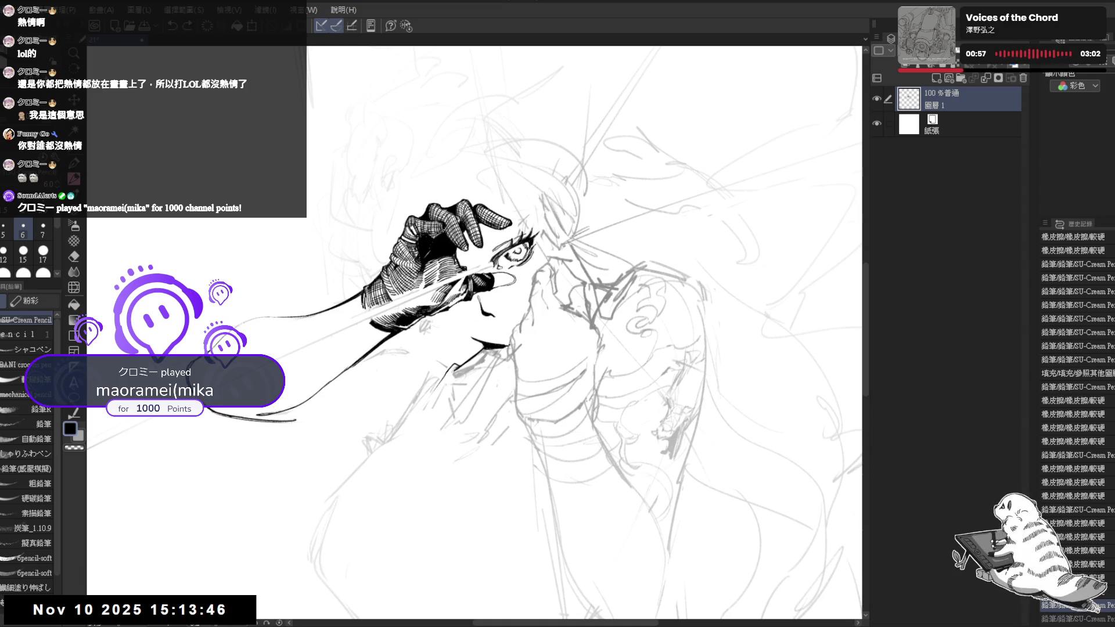
Flip the view back to normal and rotate and zoom until the inked arm lies level.
{"action": "key", "text": "h"}
{"action": "key", "text": "h"}
{"action": "key", "text": "minus"}
{"action": "key", "text": "asciicircum"}
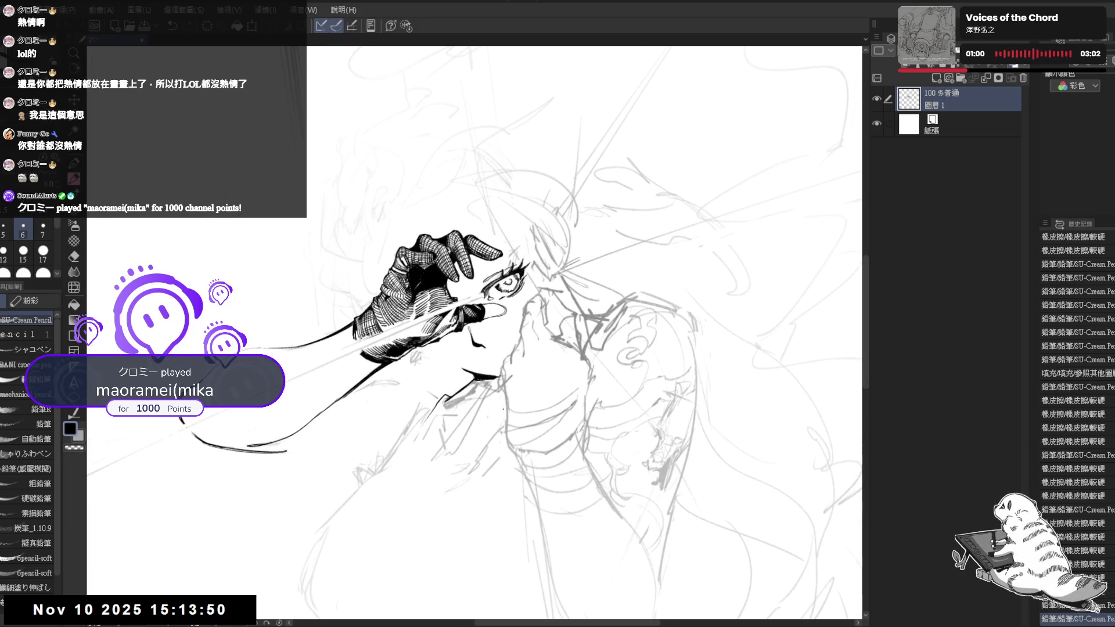
{"action": "key", "text": "asciicircum"}
{"action": "key", "text": "asciicircum"}
{"action": "key", "text": "minus"}
{"action": "key", "text": "minus"}
{"action": "key", "text": "minus"}
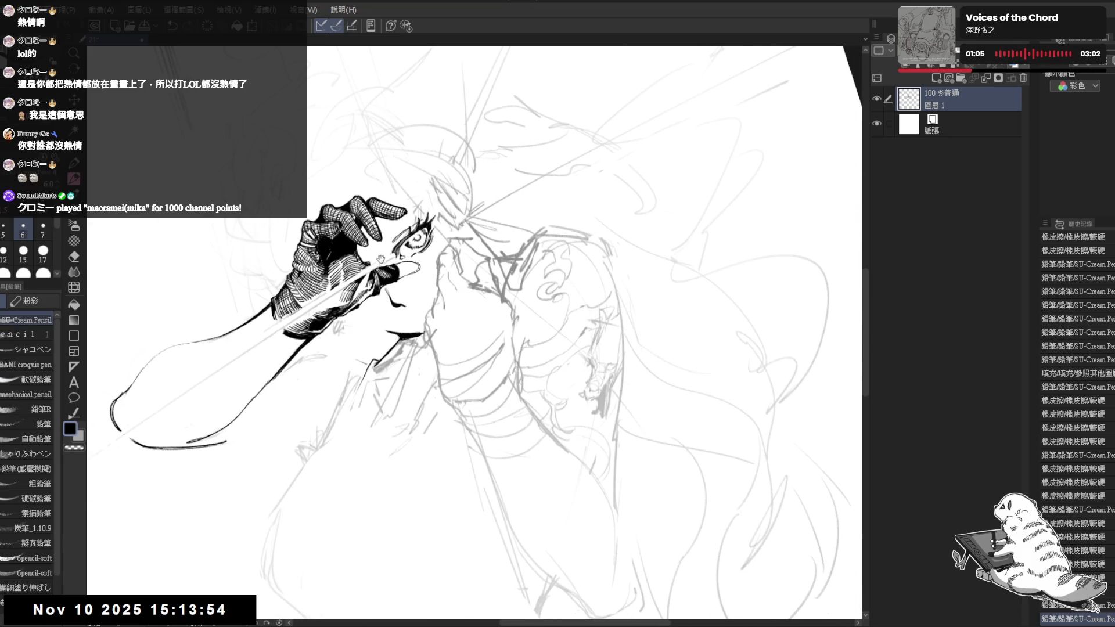
{"action": "scroll", "coordinate": [523, 418], "scroll_direction": "up", "scroll_amount": 1}
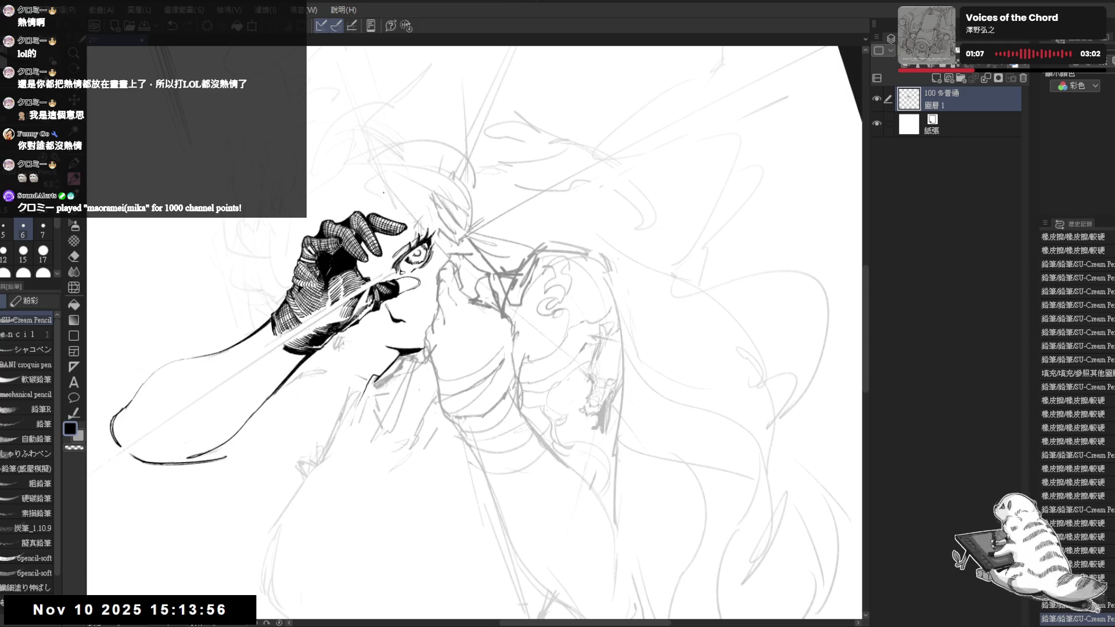
{"action": "key", "text": "asciicircum"}
{"action": "key", "text": "asciicircum"}
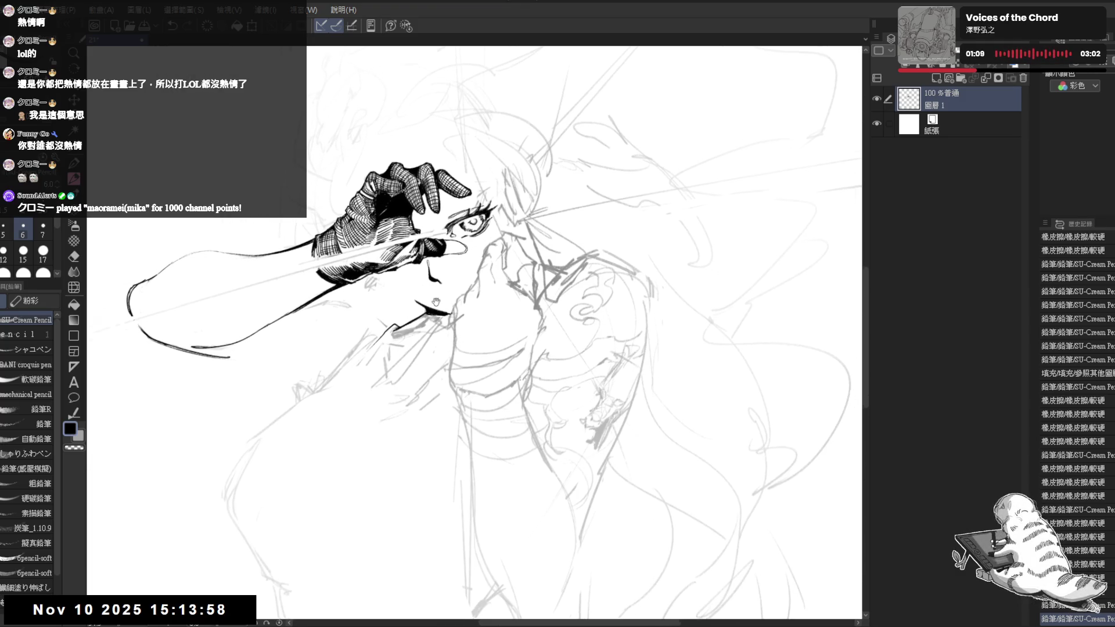
{"action": "scroll", "coordinate": [461, 319], "scroll_direction": "down", "scroll_amount": 2}
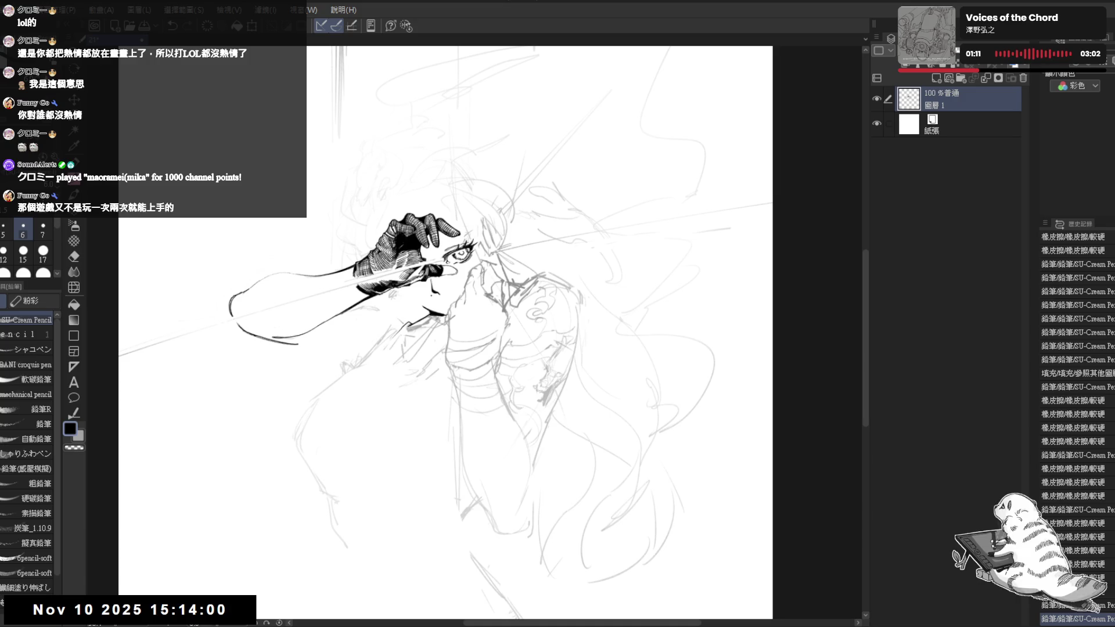
{"action": "scroll", "coordinate": [520, 330], "scroll_direction": "up", "scroll_amount": 1}
{"action": "scroll", "coordinate": [497, 322], "scroll_direction": "up", "scroll_amount": 1}
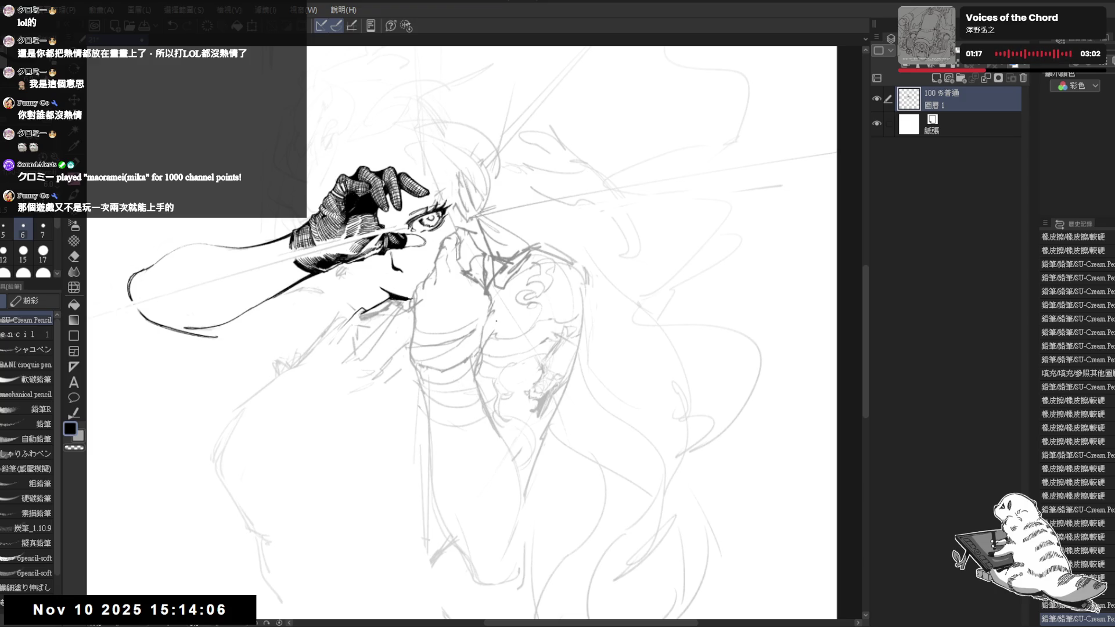
{"action": "mouse_move", "coordinate": [496, 322]}
{"action": "left_mouse_down"}
{"action": "mouse_move", "coordinate": [479, 319]}
{"action": "mouse_move", "coordinate": [496, 327]}
{"action": "left_mouse_up"}
{"action": "key", "text": "m"}
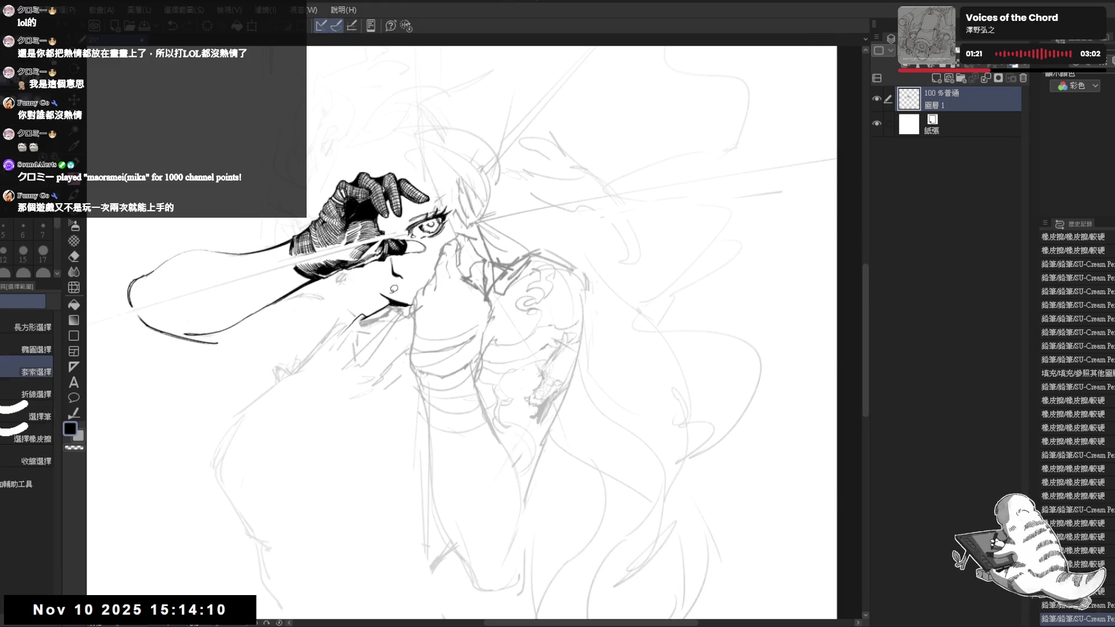
{"action": "mouse_move", "coordinate": [460, 223]}
{"action": "left_mouse_down"}
{"action": "mouse_move", "coordinate": [414, 293]}
{"action": "mouse_move", "coordinate": [406, 334]}
{"action": "mouse_move", "coordinate": [408, 363]}
{"action": "mouse_move", "coordinate": [451, 391]}
{"action": "mouse_move", "coordinate": [485, 363]}
{"action": "mouse_move", "coordinate": [498, 315]}
{"action": "mouse_move", "coordinate": [465, 227]}
{"action": "left_mouse_up"}
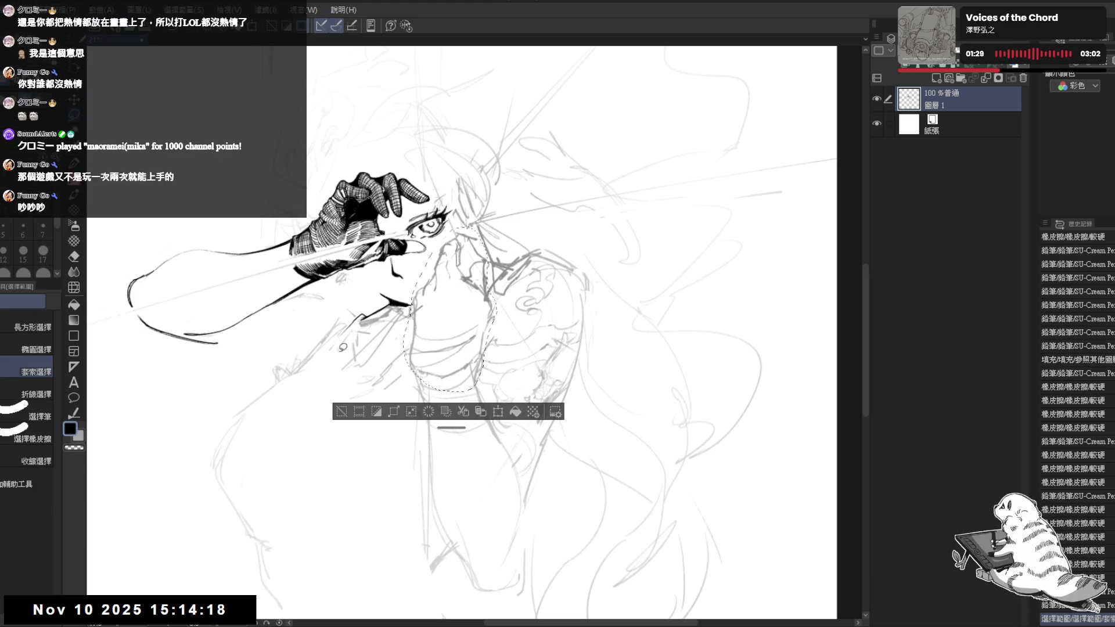
{"action": "key", "text": "ctrl+t"}
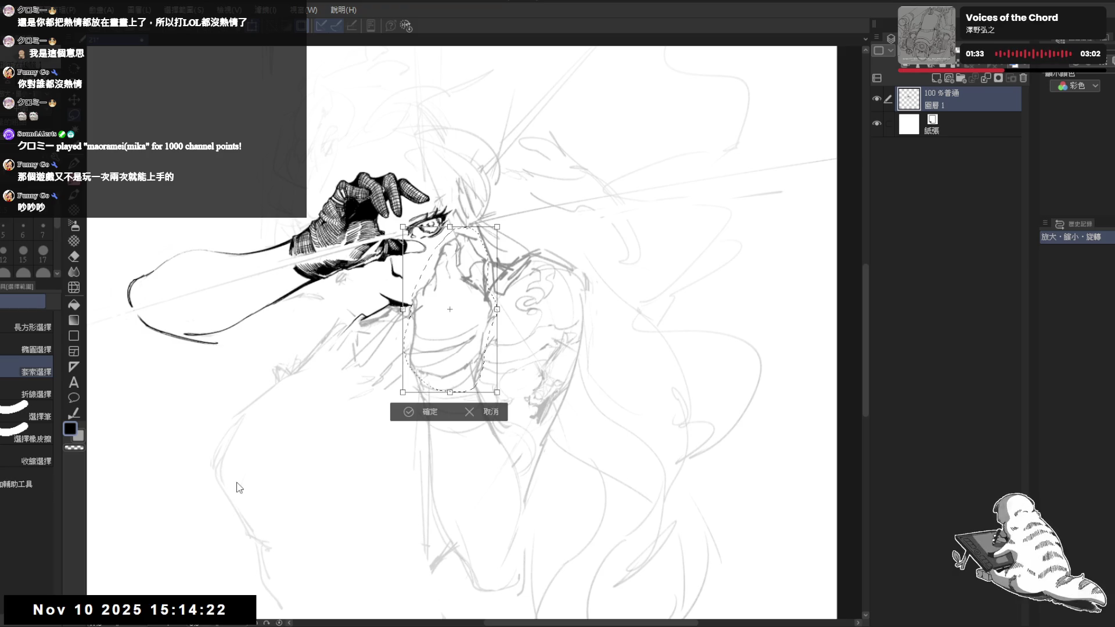
{"action": "left_click", "coordinate": [495, 412]}
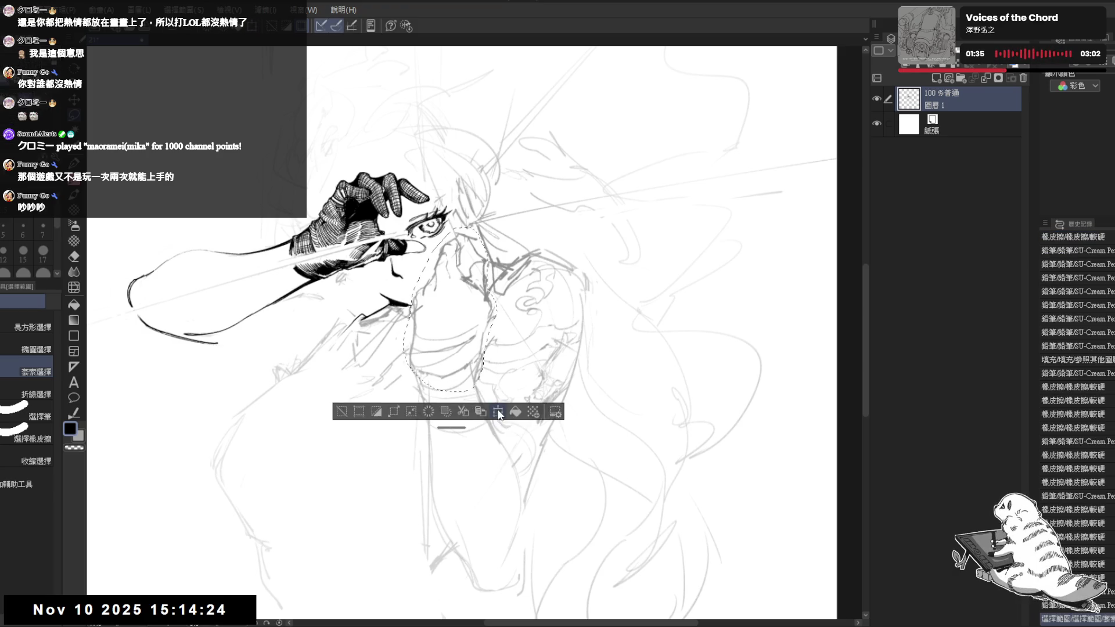
{"action": "key", "text": "ctrl+d"}
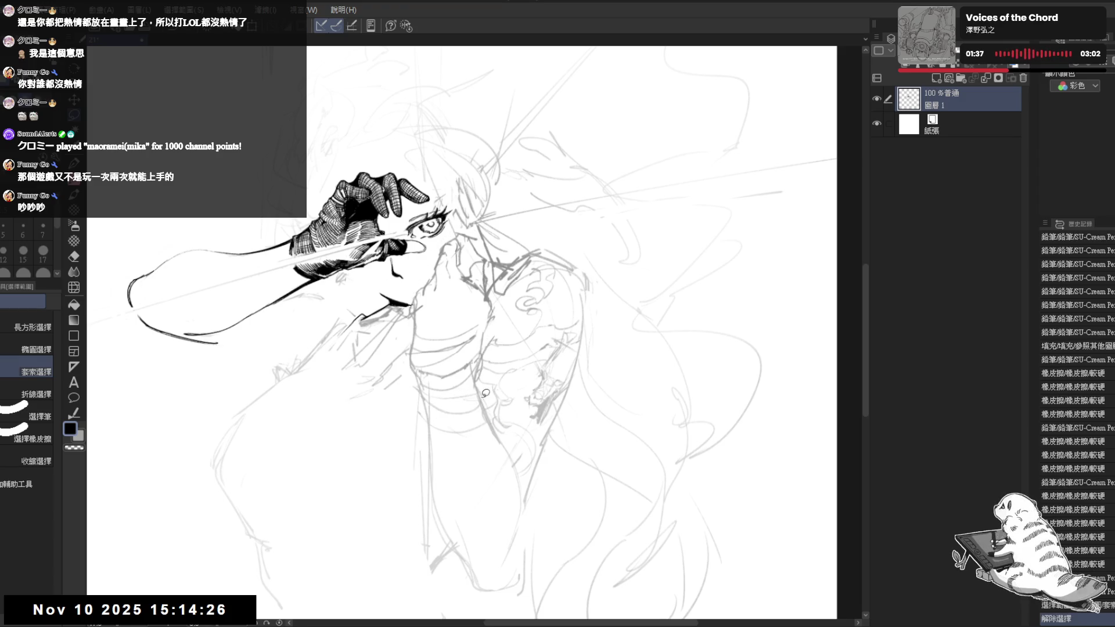
{"action": "left_click_drag", "start_coordinate": [473, 370], "coordinate": [476, 376]}
{"action": "key", "text": "e"}
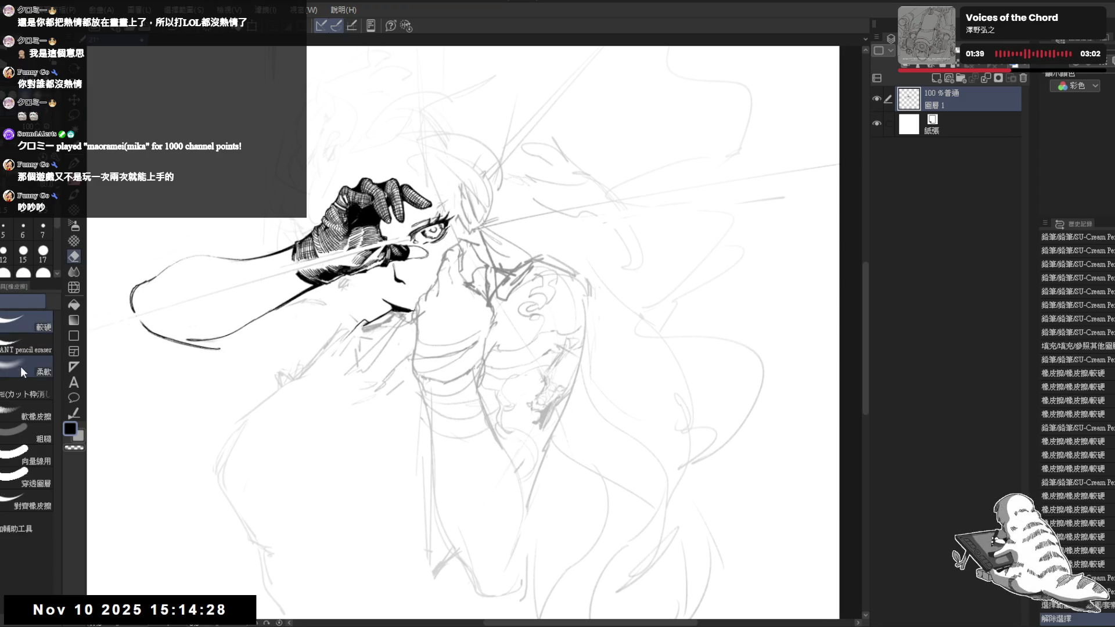
{"action": "mouse_move", "coordinate": [455, 314]}
{"action": "left_mouse_down"}
{"action": "mouse_move", "coordinate": [458, 261]}
{"action": "mouse_move", "coordinate": [463, 362]}
{"action": "mouse_move", "coordinate": [436, 343]}
{"action": "mouse_move", "coordinate": [453, 348]}
{"action": "mouse_move", "coordinate": [465, 337]}
{"action": "mouse_move", "coordinate": [418, 343]}
{"action": "mouse_move", "coordinate": [503, 370]}
{"action": "left_mouse_up"}
With a harder eraser tip, erase a sketch spot near the chin, then pencil a stroke near the fist.
{"action": "key", "text": "m"}
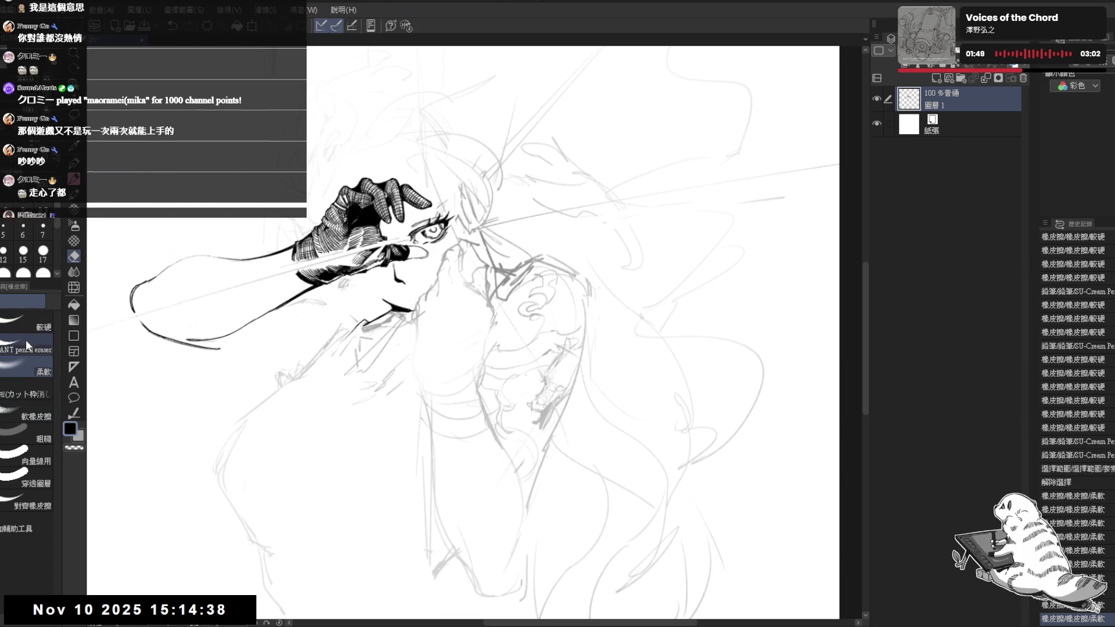
{"action": "key", "text": "e"}
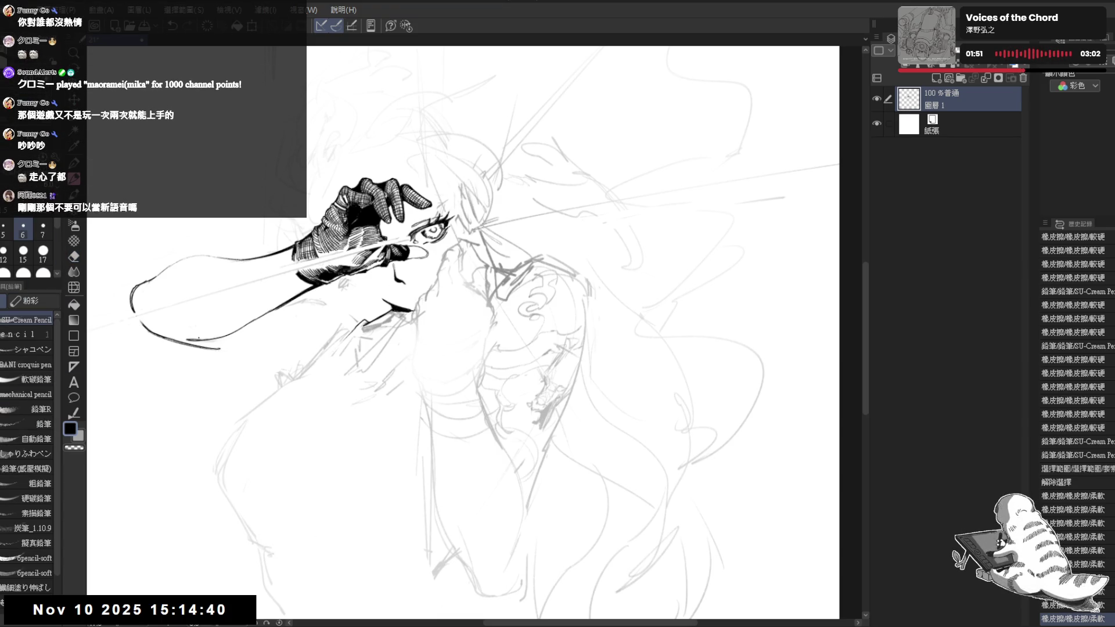
{"action": "left_click", "coordinate": [26, 326]}
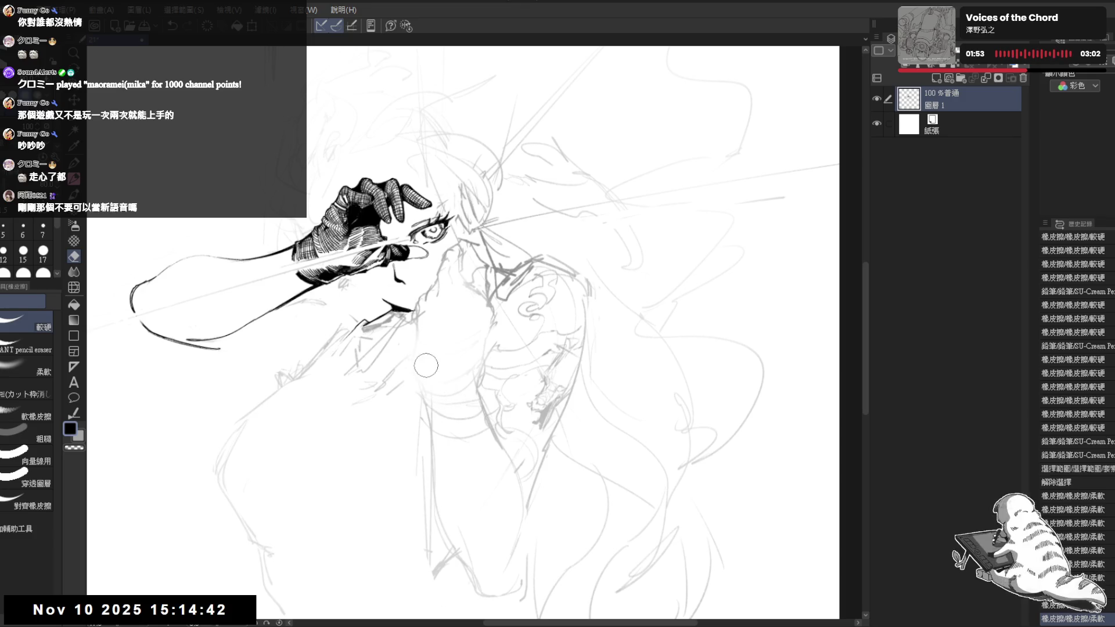
{"action": "left_click", "coordinate": [469, 344]}
{"action": "key", "text": "p"}
{"action": "left_click_drag", "start_coordinate": [412, 371], "coordinate": [414, 377]}
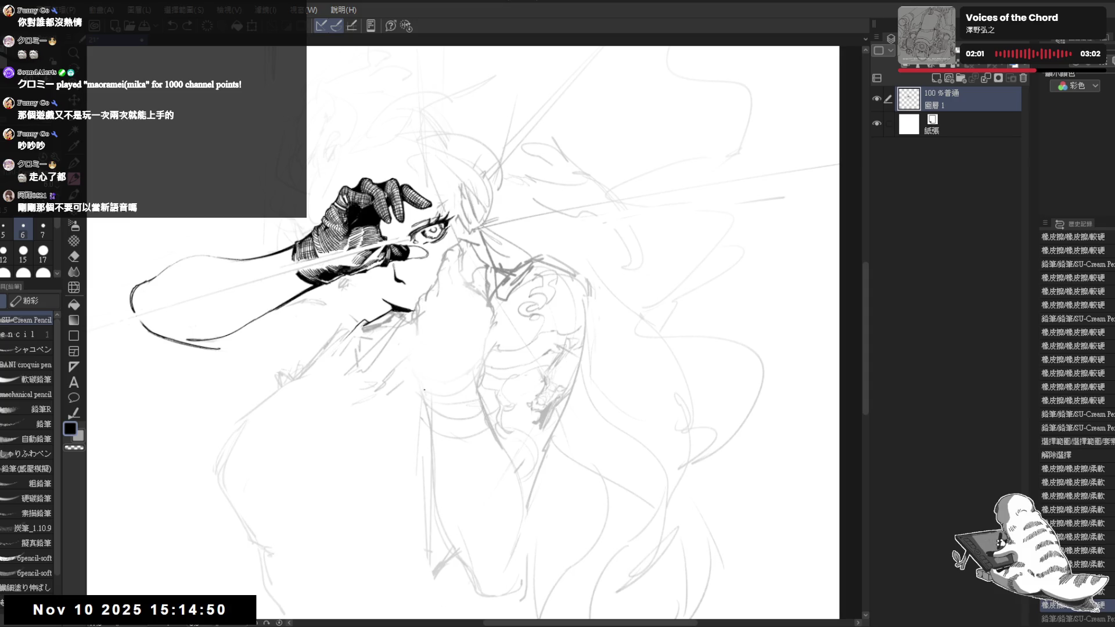
Check the drawing mirrored, then erase stray sketch marks near the face and below the gloved hand.
{"action": "key", "text": "h"}
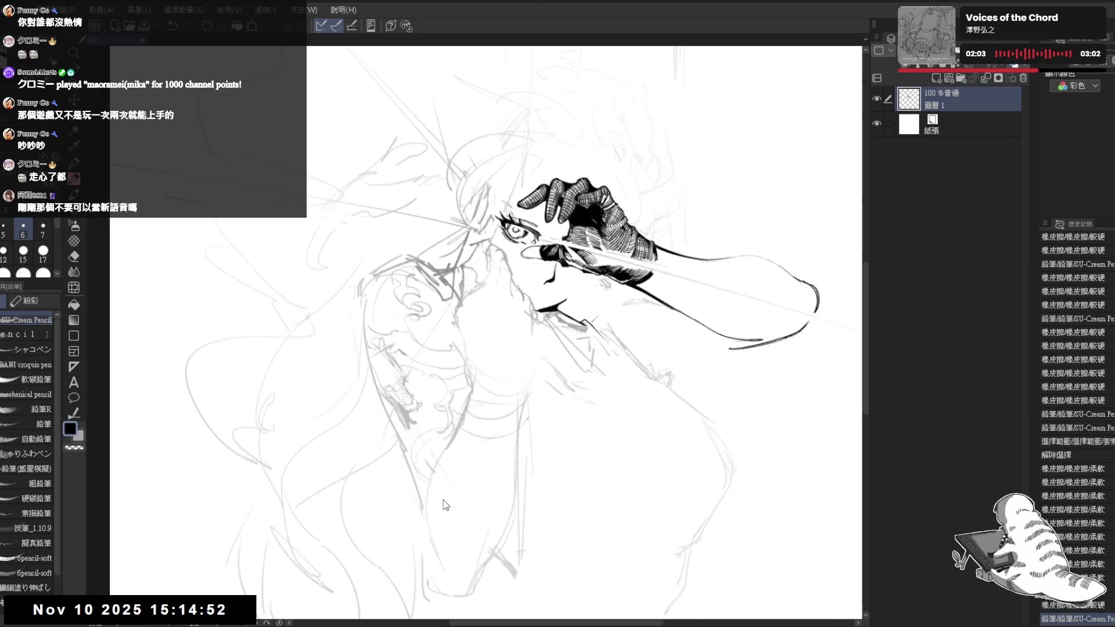
{"action": "key", "text": "h"}
{"action": "mouse_move", "coordinate": [406, 327]}
{"action": "left_mouse_down"}
{"action": "mouse_move", "coordinate": [421, 369]}
{"action": "mouse_move", "coordinate": [426, 347]}
{"action": "left_mouse_up"}
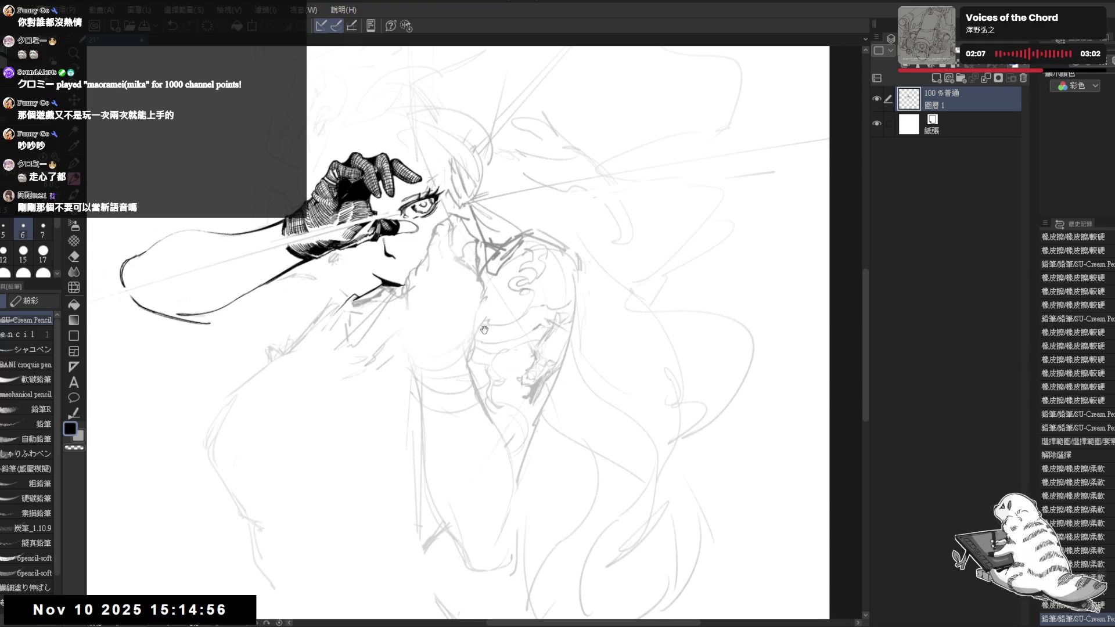
{"action": "left_click_drag", "start_coordinate": [484, 331], "coordinate": [479, 339]}
{"action": "key", "text": "e"}
{"action": "left_click_drag", "start_coordinate": [380, 334], "coordinate": [370, 353]}
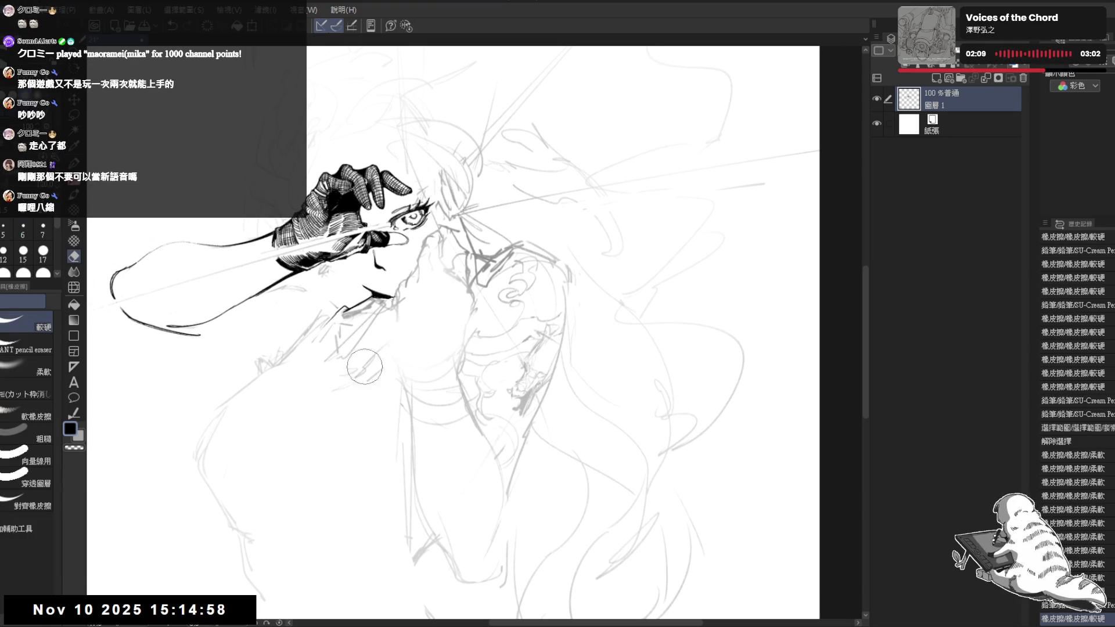
{"action": "key", "text": "p"}
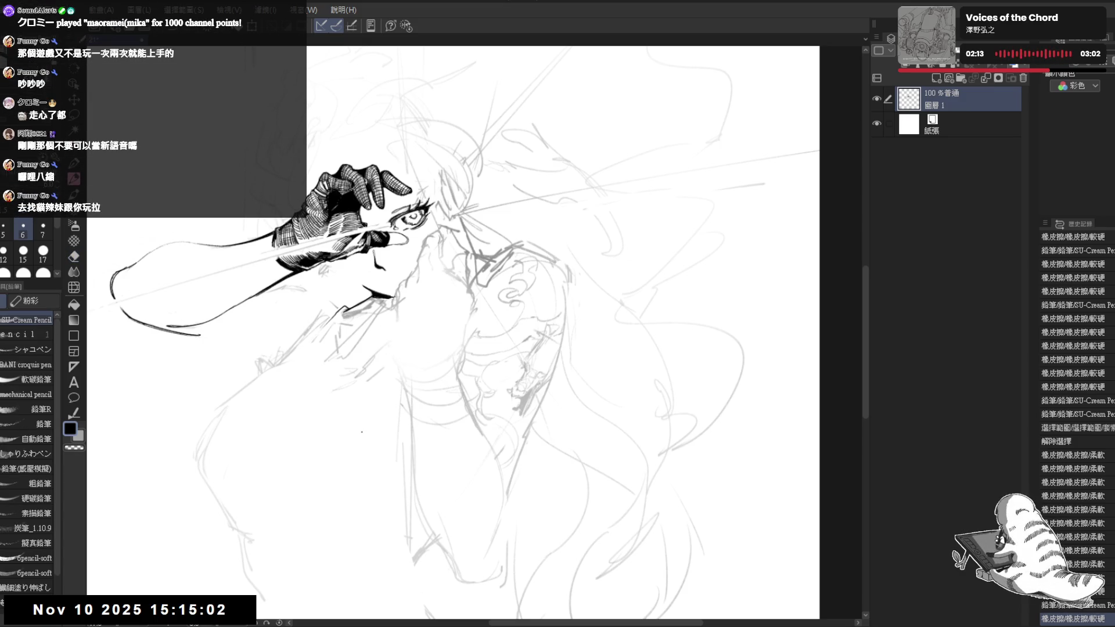
Re-center the view on the figure, rotate it about 35°, and mirror it to check proportions.
{"action": "mouse_move", "coordinate": [413, 486]}
{"action": "left_mouse_down"}
{"action": "mouse_move", "coordinate": [446, 382]}
{"action": "mouse_move", "coordinate": [412, 382]}
{"action": "left_mouse_up"}
{"action": "scroll", "coordinate": [446, 381], "scroll_direction": "down", "scroll_amount": 3}
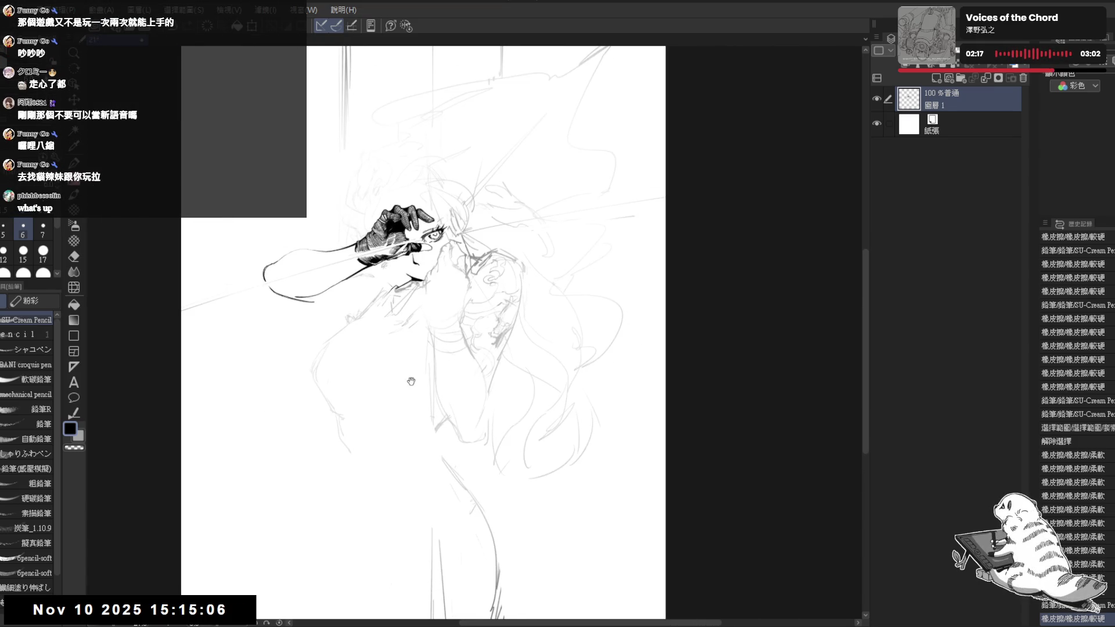
{"action": "scroll", "coordinate": [349, 311], "scroll_direction": "up", "scroll_amount": 2}
{"action": "left_click_drag", "start_coordinate": [380, 155], "coordinate": [385, 169]}
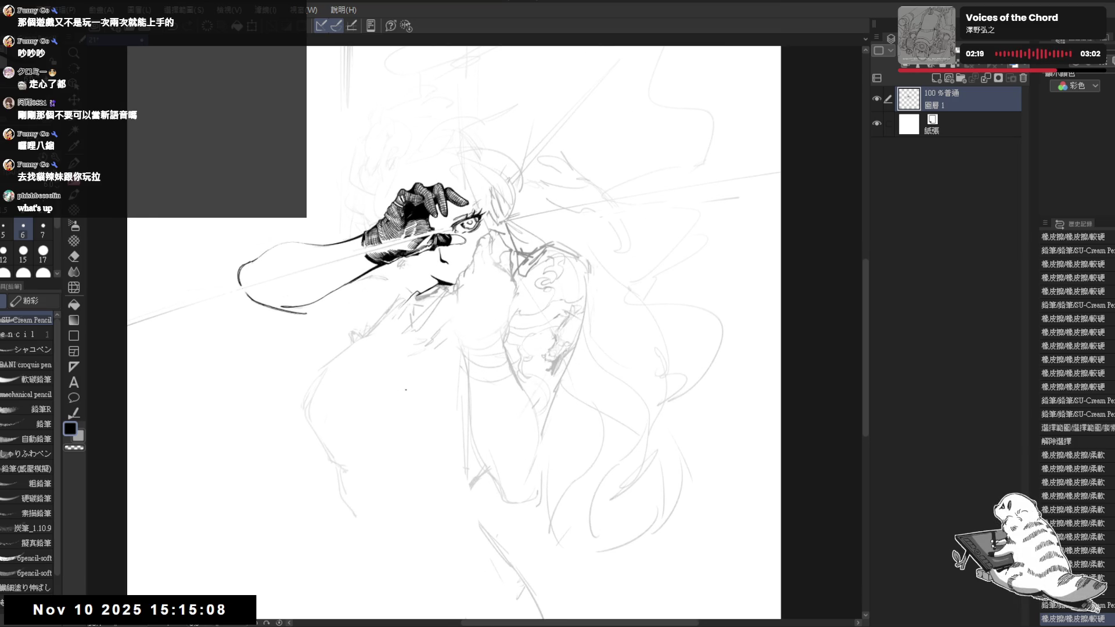
{"action": "left_click_drag", "start_coordinate": [380, 247], "coordinate": [389, 263]}
{"action": "key", "text": "r"}
{"action": "mouse_move", "coordinate": [407, 442]}
{"action": "left_mouse_down"}
{"action": "mouse_move", "coordinate": [430, 464]}
{"action": "mouse_move", "coordinate": [457, 468]}
{"action": "mouse_move", "coordinate": [542, 302]}
{"action": "mouse_move", "coordinate": [511, 324]}
{"action": "left_mouse_up"}
{"action": "key", "text": "h"}
{"action": "key", "text": "h"}
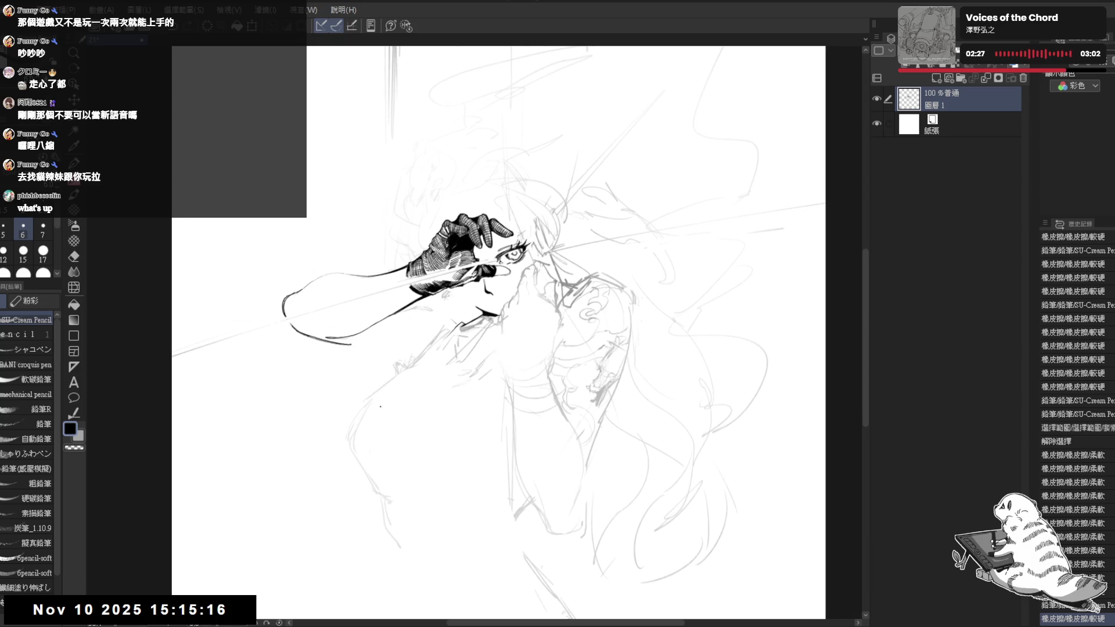
{"action": "key", "text": "minus"}
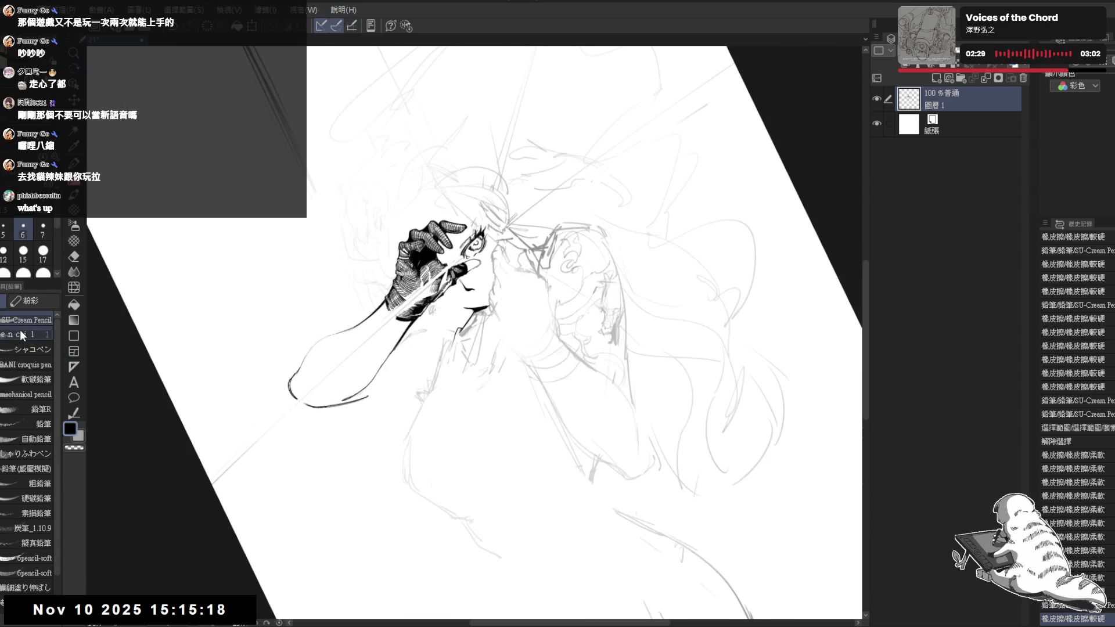
Set the pencil size to 15, then erase and redraw the lower arm contour.
{"action": "left_click", "coordinate": [23, 251]}
{"action": "left_click_drag", "start_coordinate": [406, 348], "coordinate": [441, 432]}
{"action": "key", "text": "e"}
{"action": "scroll", "coordinate": [441, 432], "scroll_direction": "down", "scroll_amount": 2}
{"action": "left_click", "coordinate": [362, 437]}
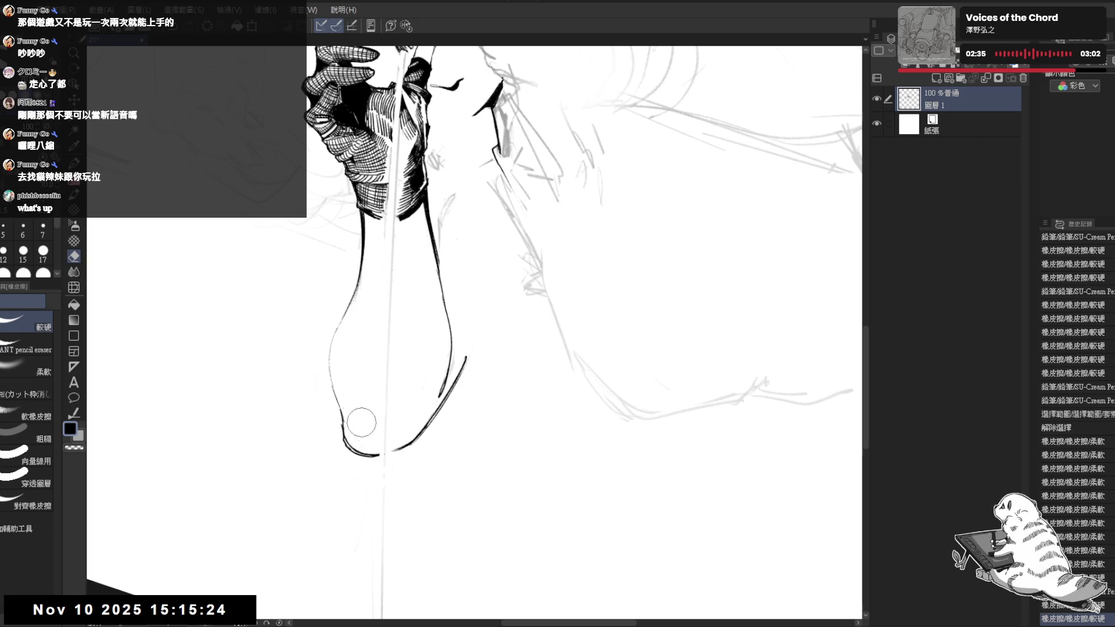
{"action": "key", "text": "p"}
{"action": "left_click_drag", "start_coordinate": [344, 377], "coordinate": [341, 389]}
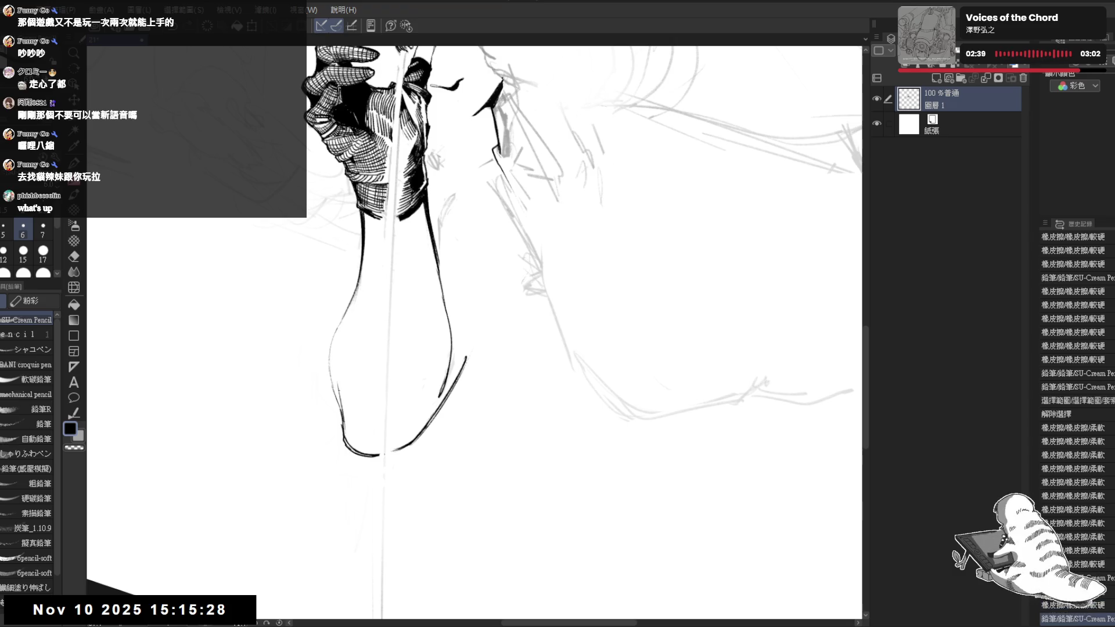
Zoom out to see the hand, face and arm, check it mirrored, and add a small pencil touch-up.
{"action": "key", "text": "ctrl+0"}
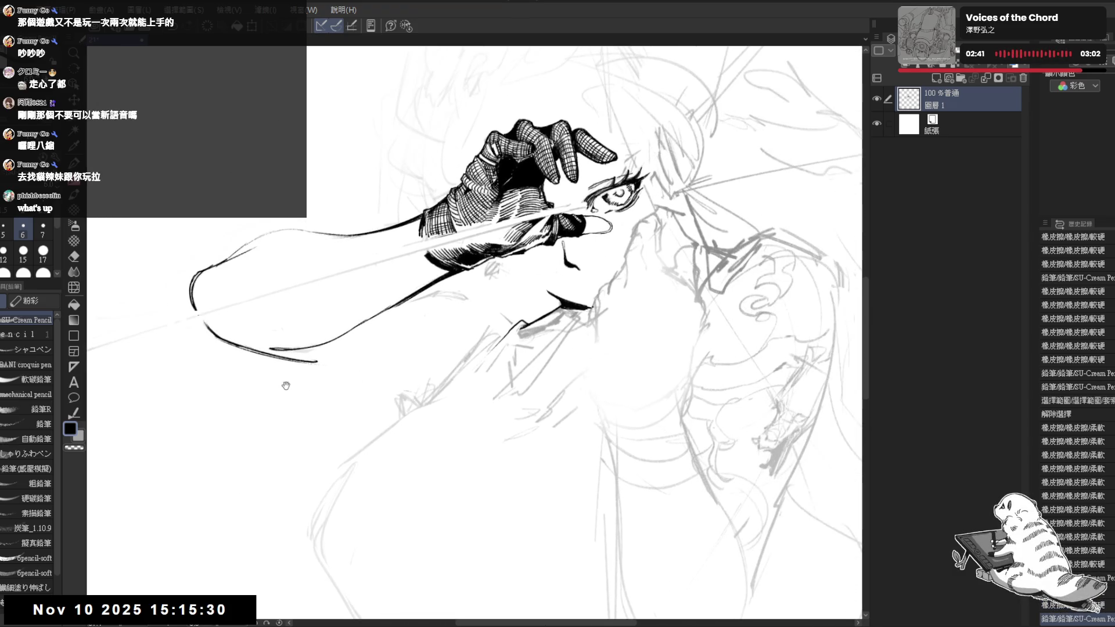
{"action": "key", "text": "h"}
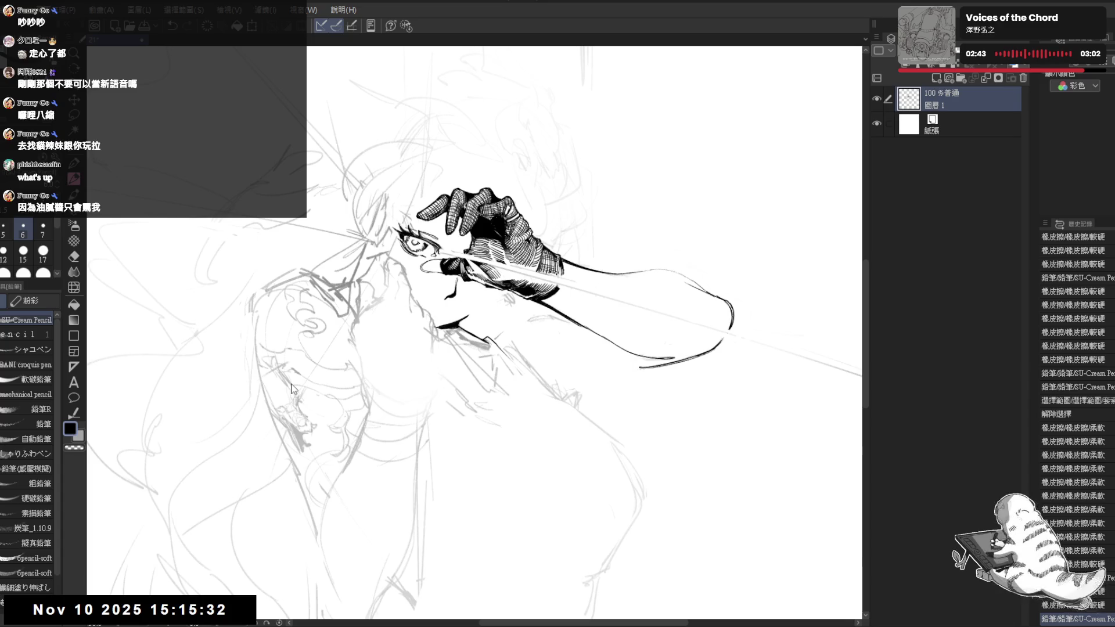
{"action": "key", "text": "h"}
{"action": "mouse_move", "coordinate": [410, 360]}
{"action": "left_mouse_down"}
{"action": "mouse_move", "coordinate": [477, 377]}
{"action": "mouse_move", "coordinate": [495, 364]}
{"action": "mouse_move", "coordinate": [444, 291]}
{"action": "mouse_move", "coordinate": [456, 330]}
{"action": "left_mouse_up"}
{"action": "key", "text": "e"}
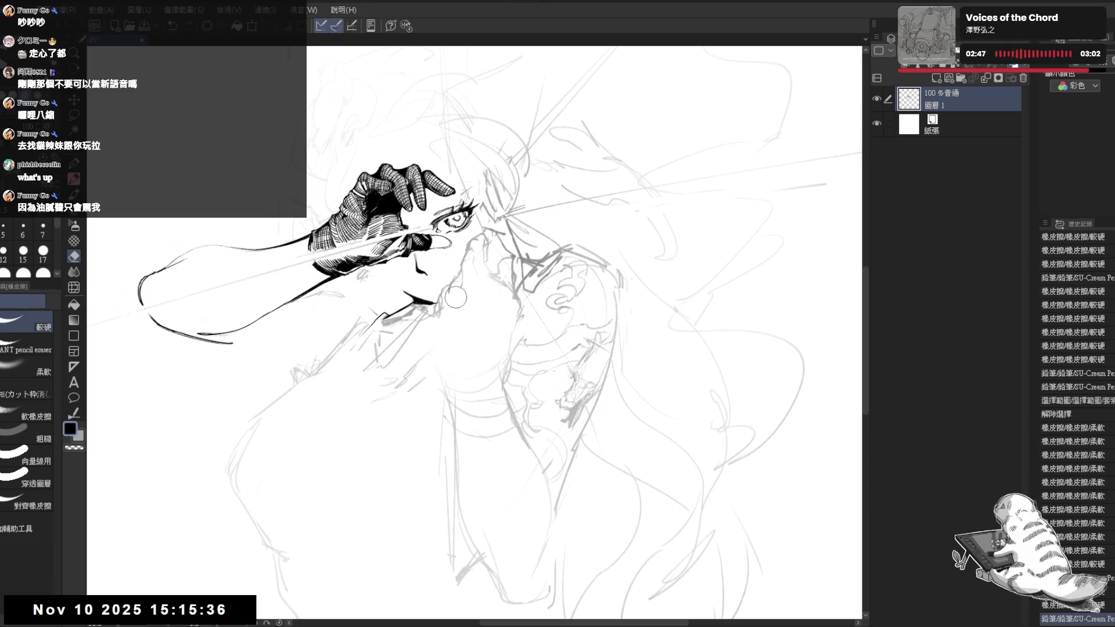
{"action": "key", "text": "p"}
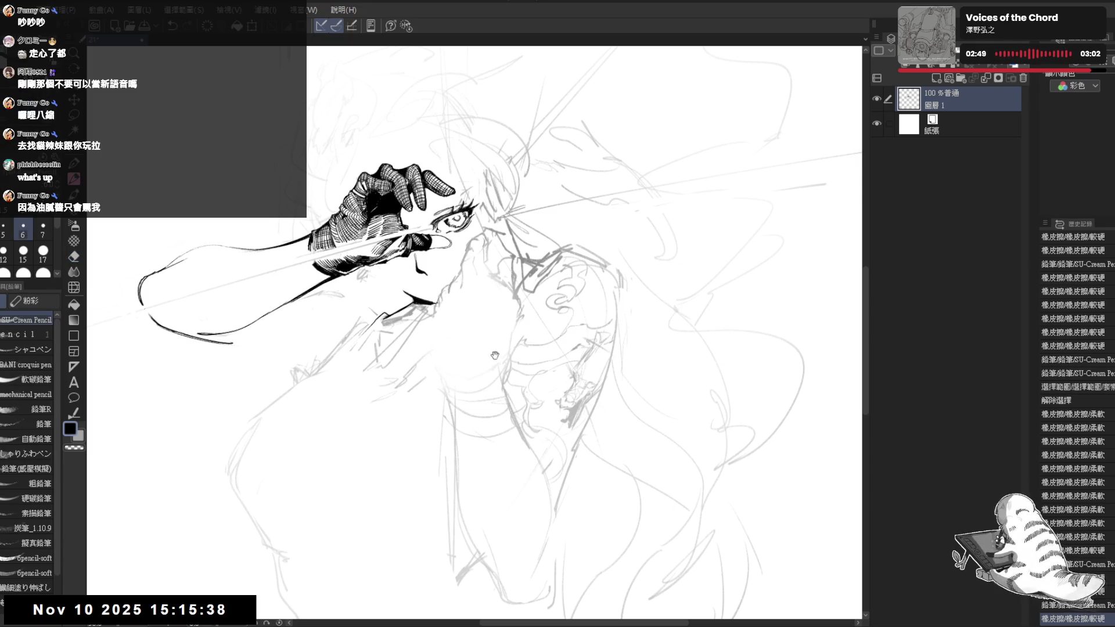
{"action": "left_click_drag", "start_coordinate": [489, 351], "coordinate": [483, 341]}
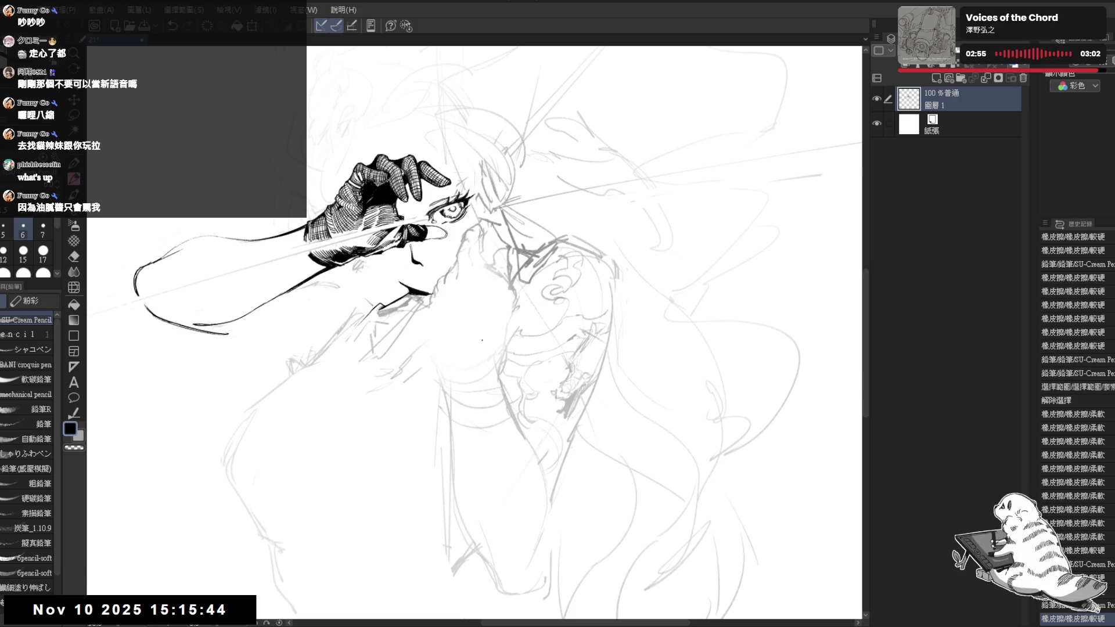
Rotate the view, dot a tiny pencil mark below the gloved hand, and erase a small sketch spot.
{"action": "left_click_drag", "start_coordinate": [482, 339], "coordinate": [441, 255]}
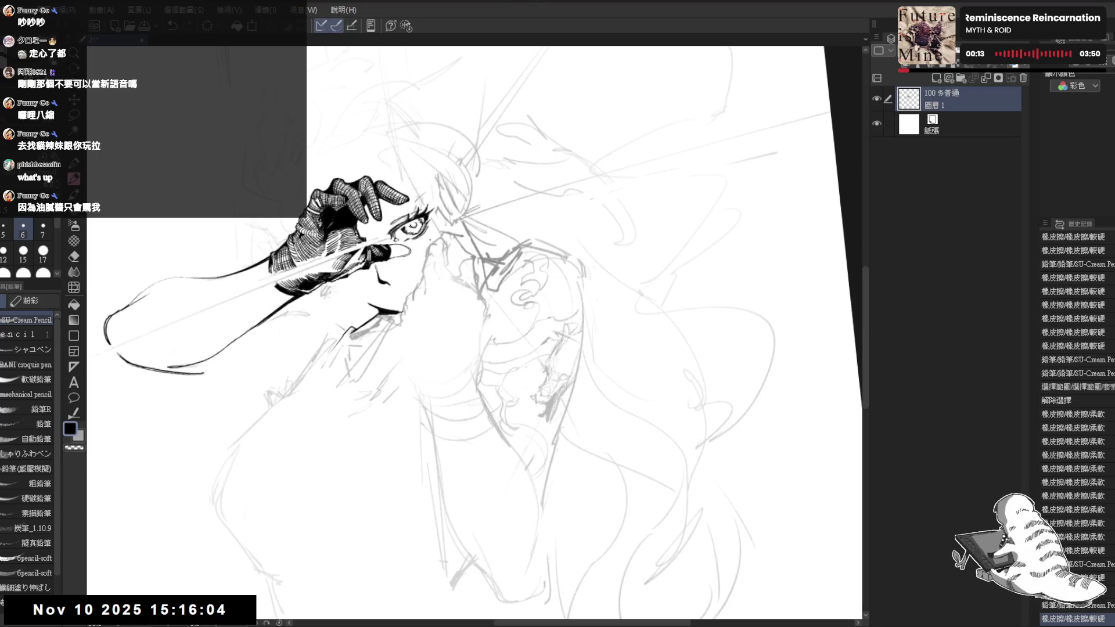
{"action": "key", "text": "e"}
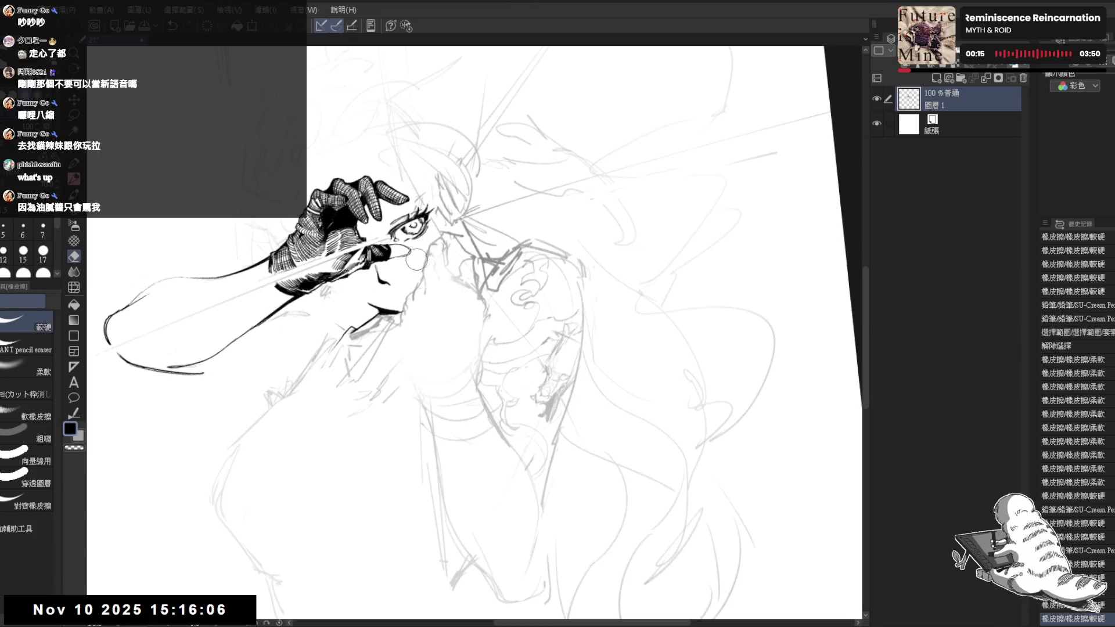
{"action": "key", "text": "p"}
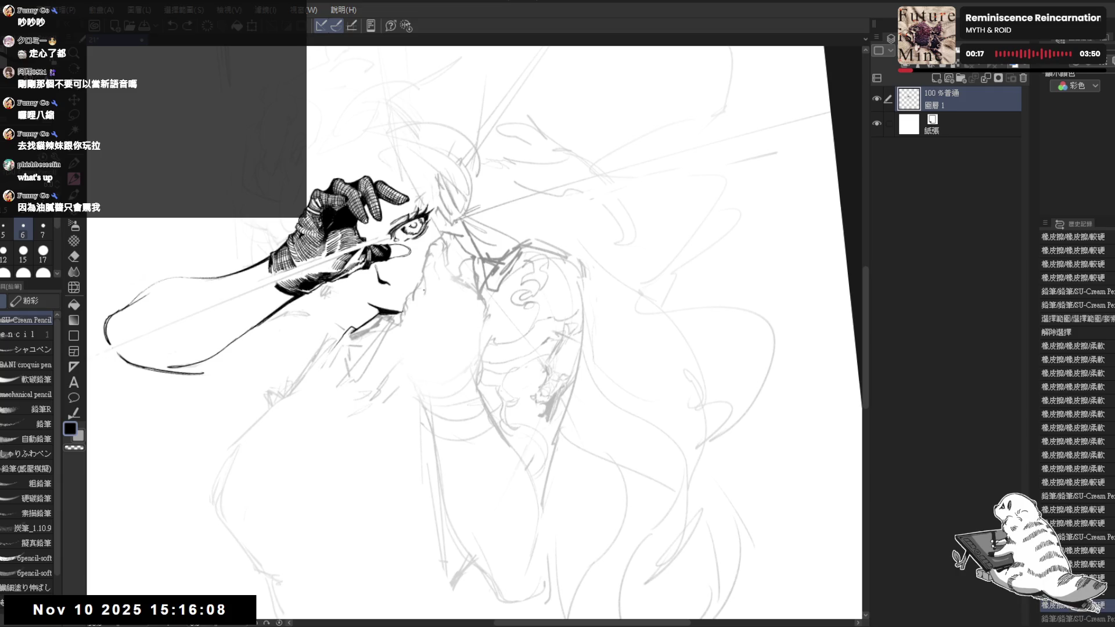
{"action": "left_click", "coordinate": [361, 393]}
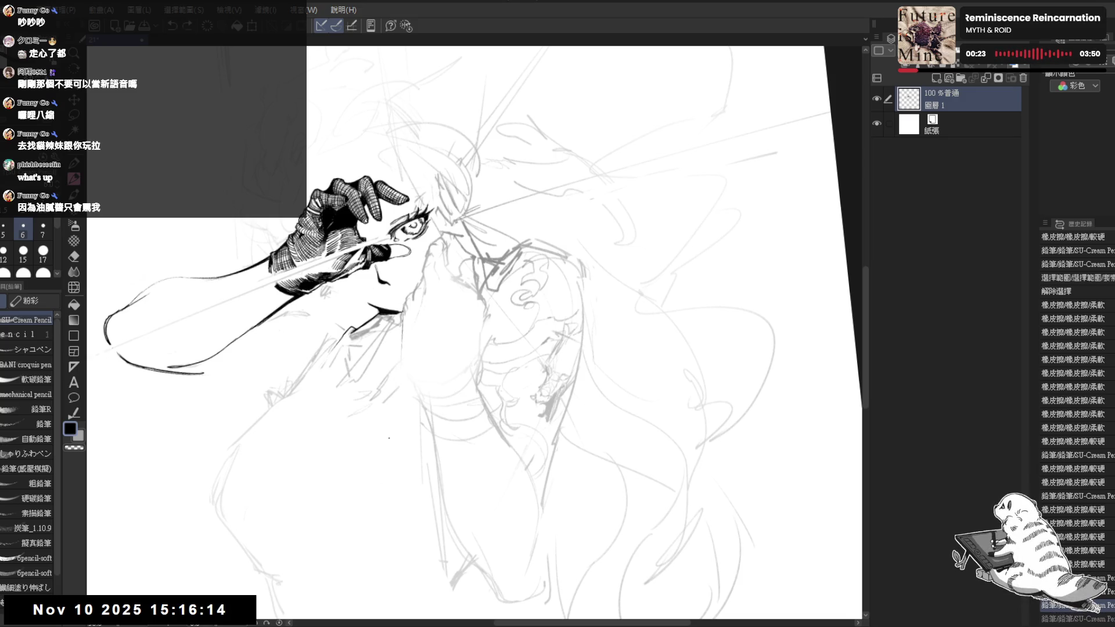
{"action": "key", "text": "e"}
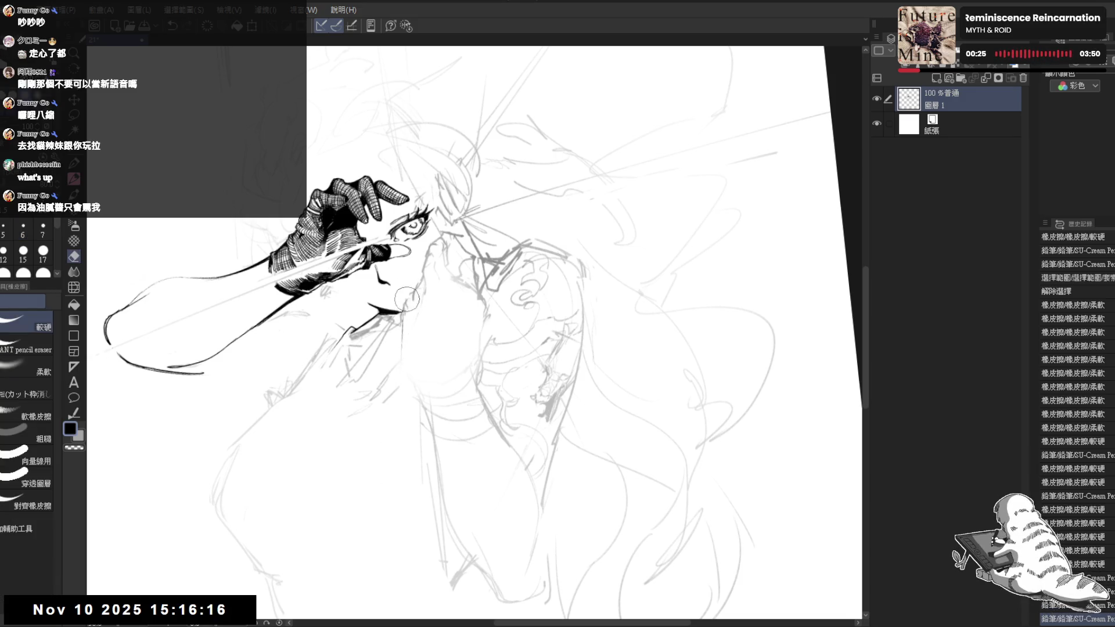
{"action": "left_click", "coordinate": [402, 365]}
{"action": "left_click", "coordinate": [402, 365]}
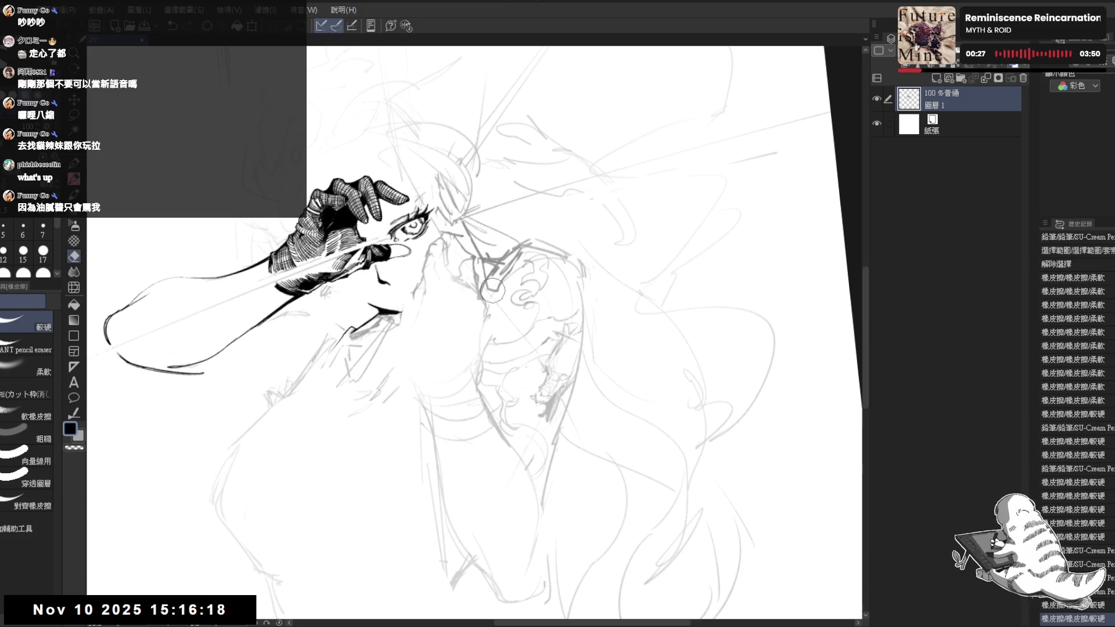
Clear the sketch lines around the nose, draw a short line near it, and erase a small mark.
{"action": "mouse_move", "coordinate": [475, 273]}
{"action": "left_mouse_down"}
{"action": "mouse_move", "coordinate": [470, 261]}
{"action": "mouse_move", "coordinate": [476, 285]}
{"action": "mouse_move", "coordinate": [465, 291]}
{"action": "left_mouse_up"}
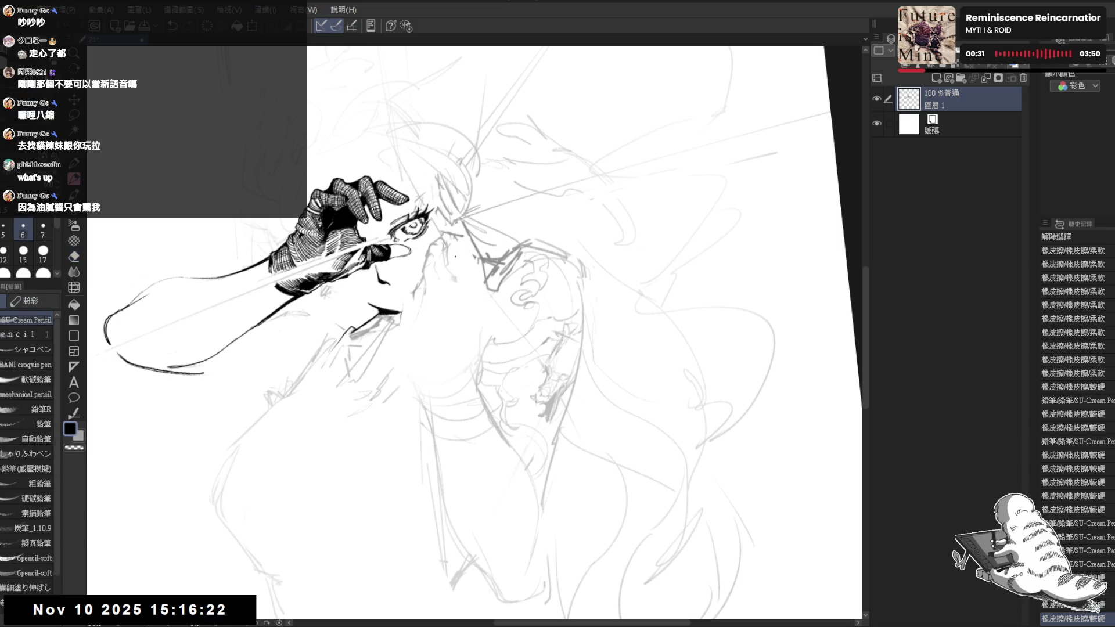
{"action": "mouse_move", "coordinate": [455, 233]}
{"action": "left_mouse_down"}
{"action": "mouse_move", "coordinate": [496, 316]}
{"action": "mouse_move", "coordinate": [449, 309]}
{"action": "left_mouse_up"}
{"action": "key", "text": "p"}
{"action": "left_click_drag", "start_coordinate": [447, 270], "coordinate": [485, 319]}
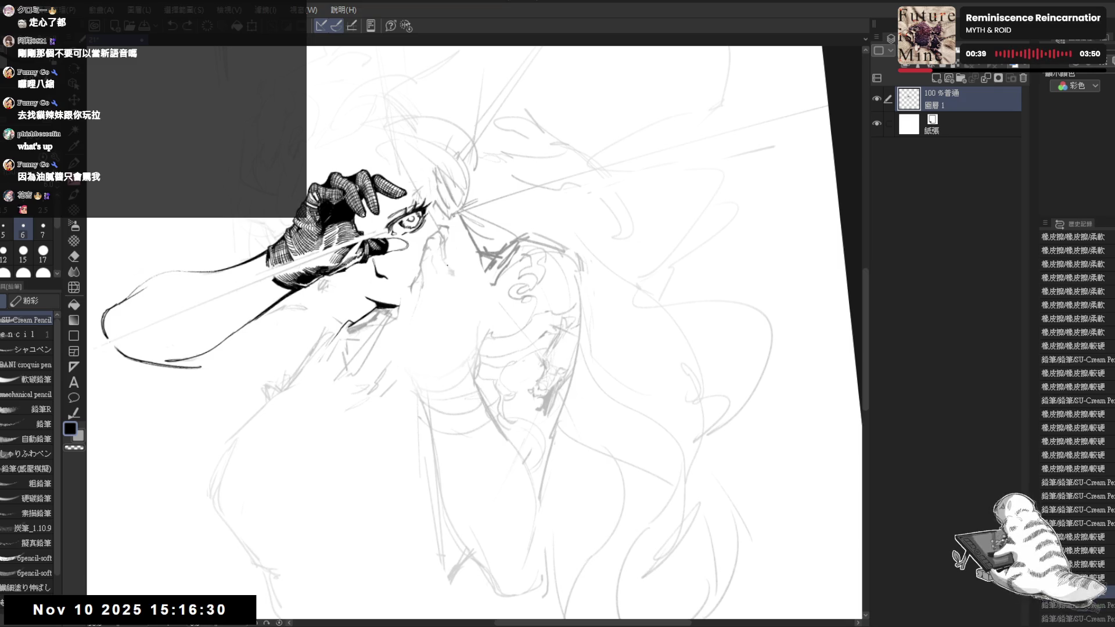
{"action": "key", "text": "e"}
{"action": "left_click", "coordinate": [452, 276]}
{"action": "key", "text": "p"}
Reset the canvas rotation, check the drawing mirrored, then rotate the view to a new drawing angle.
{"action": "key", "text": "ctrl+@"}
{"action": "key", "text": "h"}
{"action": "key", "text": "h"}
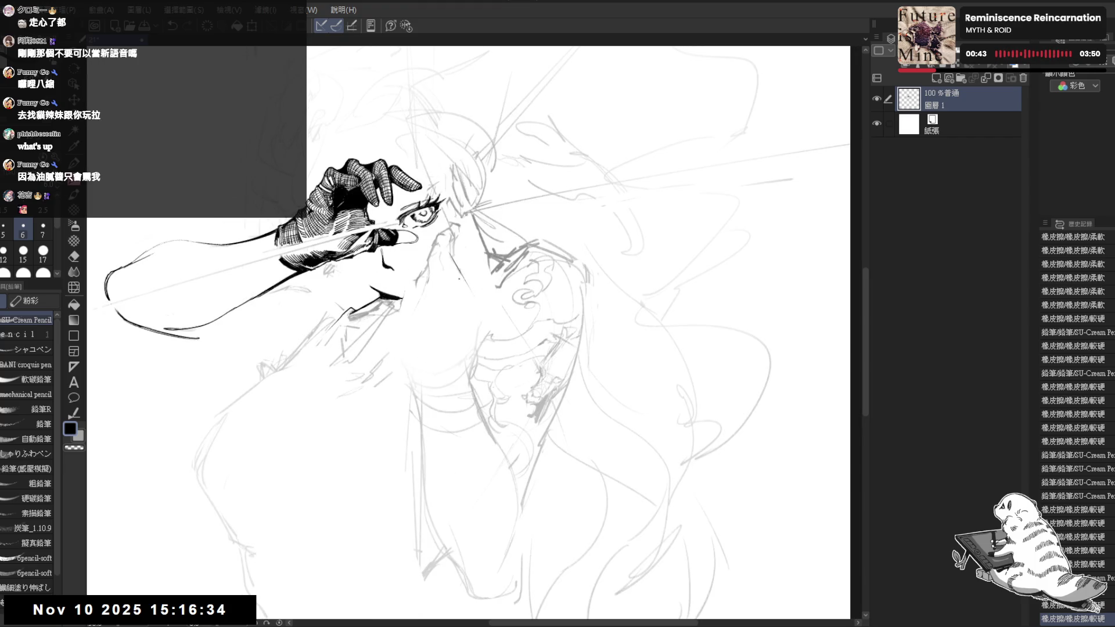
{"action": "key", "text": "r"}
{"action": "mouse_move", "coordinate": [561, 470]}
{"action": "left_mouse_down"}
{"action": "mouse_move", "coordinate": [482, 483]}
{"action": "mouse_move", "coordinate": [401, 458]}
{"action": "mouse_move", "coordinate": [455, 478]}
{"action": "mouse_move", "coordinate": [442, 457]}
{"action": "mouse_move", "coordinate": [473, 291]}
{"action": "mouse_move", "coordinate": [484, 319]}
{"action": "mouse_move", "coordinate": [466, 351]}
{"action": "left_mouse_up"}
{"action": "key", "text": "e"}
{"action": "key", "text": "p"}
Undo and erase the thin stroke below the nose.
{"action": "key", "text": "ctrl+z"}
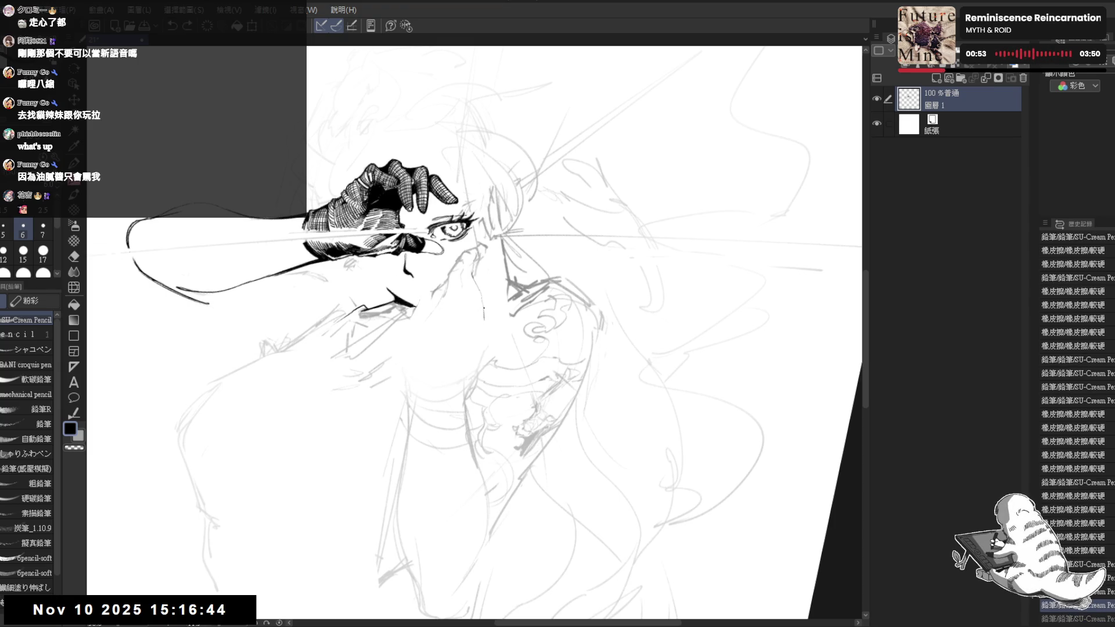
{"action": "key", "text": "e"}
{"action": "mouse_move", "coordinate": [484, 306]}
{"action": "left_mouse_down"}
{"action": "mouse_move", "coordinate": [470, 342]}
{"action": "mouse_move", "coordinate": [485, 323]}
{"action": "mouse_move", "coordinate": [479, 347]}
{"action": "left_mouse_up"}
{"action": "key", "text": "p"}
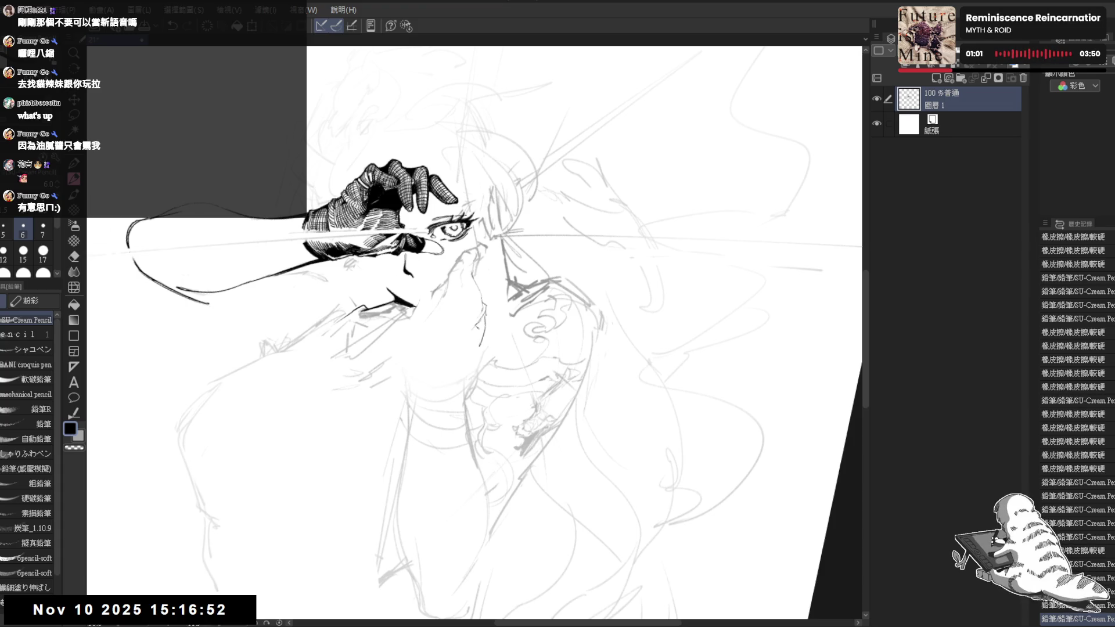
{"action": "key", "text": "ctrl+z"}
Outline a small shadow beside the nose and fill it solid black.
{"action": "left_click_drag", "start_coordinate": [483, 312], "coordinate": [481, 328]}
{"action": "key", "text": "g"}
{"action": "left_click", "coordinate": [482, 321]}
{"action": "key", "text": "p"}
{"action": "key", "text": "h"}
{"action": "key", "text": "h"}
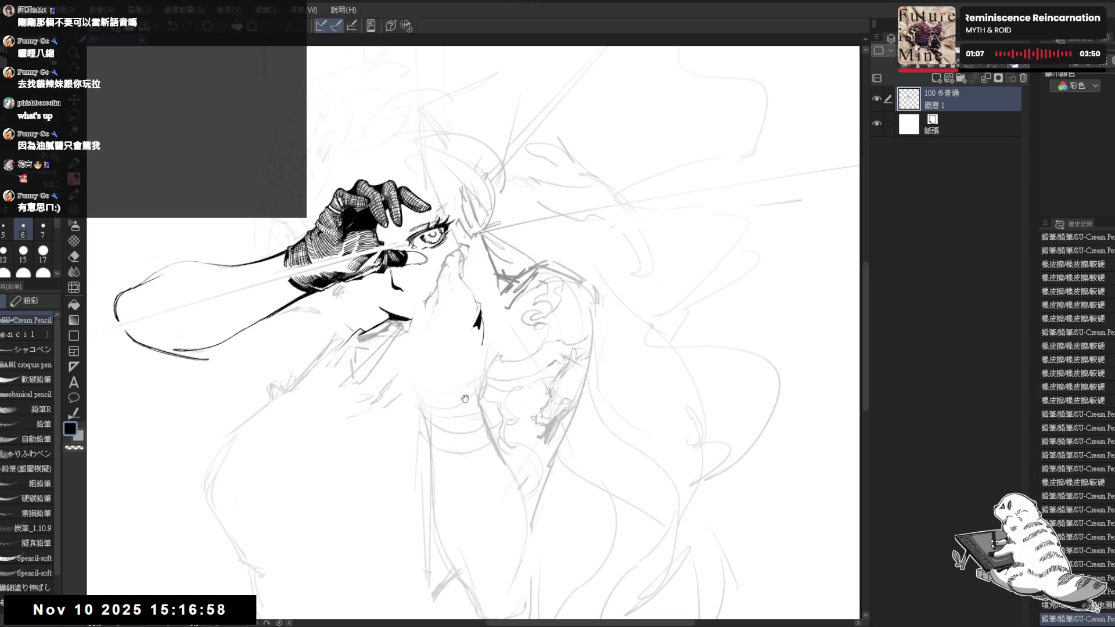
Touch up the pencil marks near the nose, straightening, zooming out and tilting the view.
{"action": "mouse_move", "coordinate": [462, 411]}
{"action": "left_mouse_down"}
{"action": "mouse_move", "coordinate": [457, 362]}
{"action": "mouse_move", "coordinate": [442, 469]}
{"action": "mouse_move", "coordinate": [459, 418]}
{"action": "left_mouse_up"}
{"action": "key", "text": "e"}
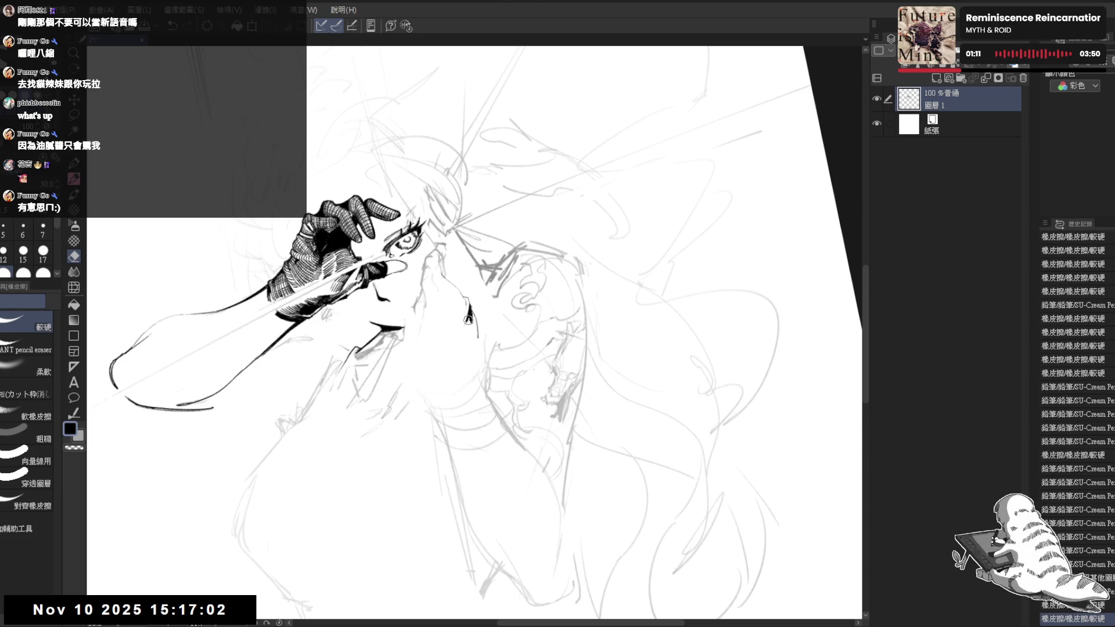
{"action": "key", "text": "p"}
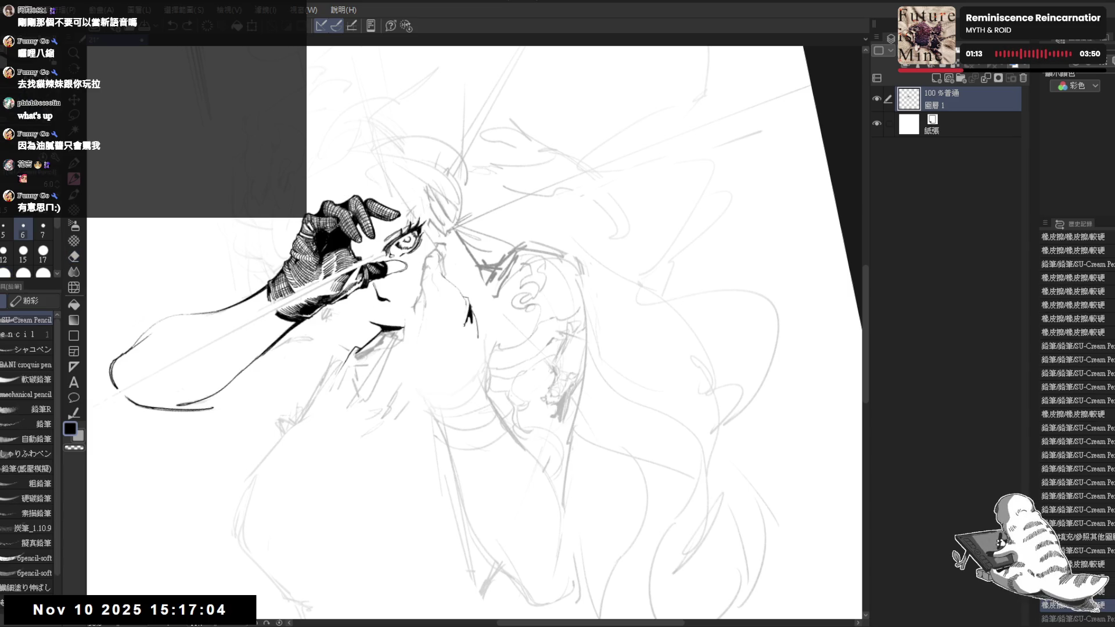
{"action": "left_click_drag", "start_coordinate": [468, 318], "coordinate": [470, 323]}
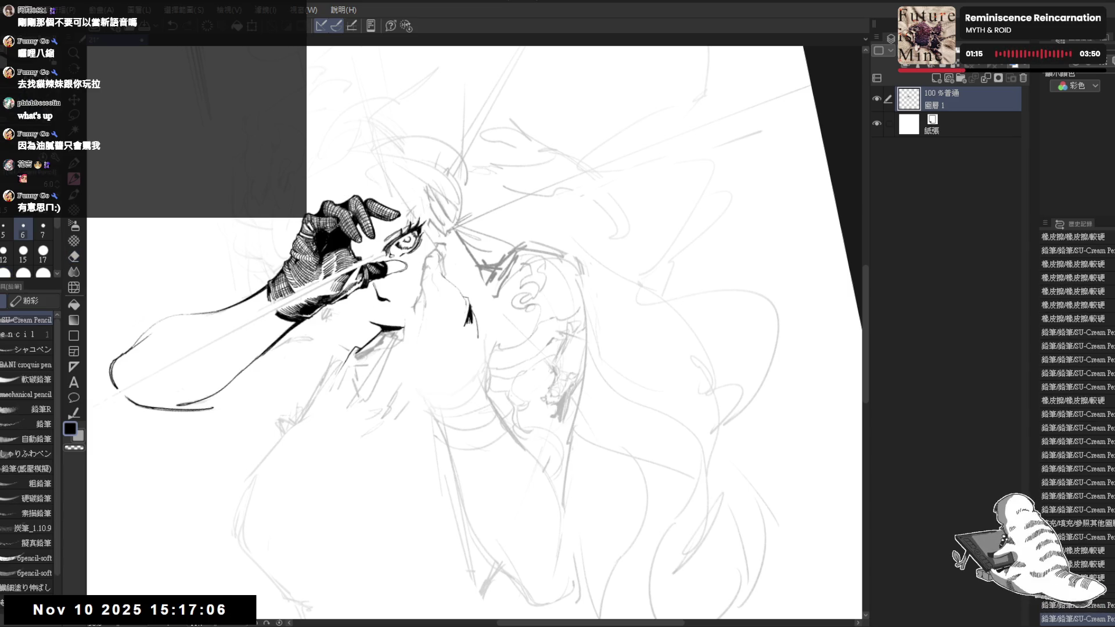
{"action": "key", "text": "minus"}
{"action": "key", "text": "minus"}
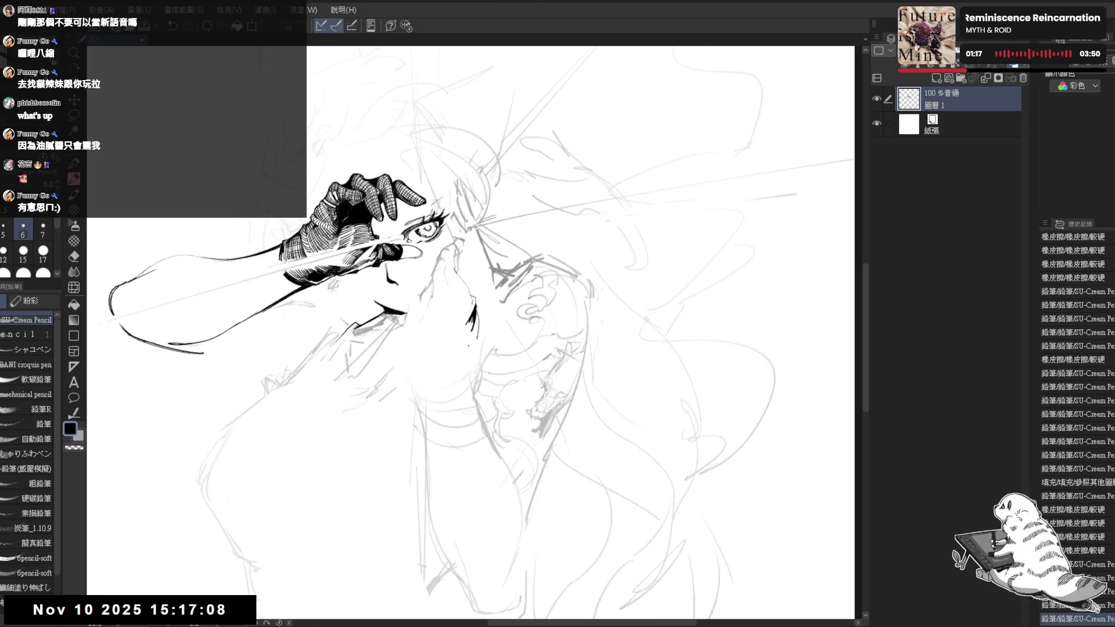
{"action": "key", "text": "ctrl+minus"}
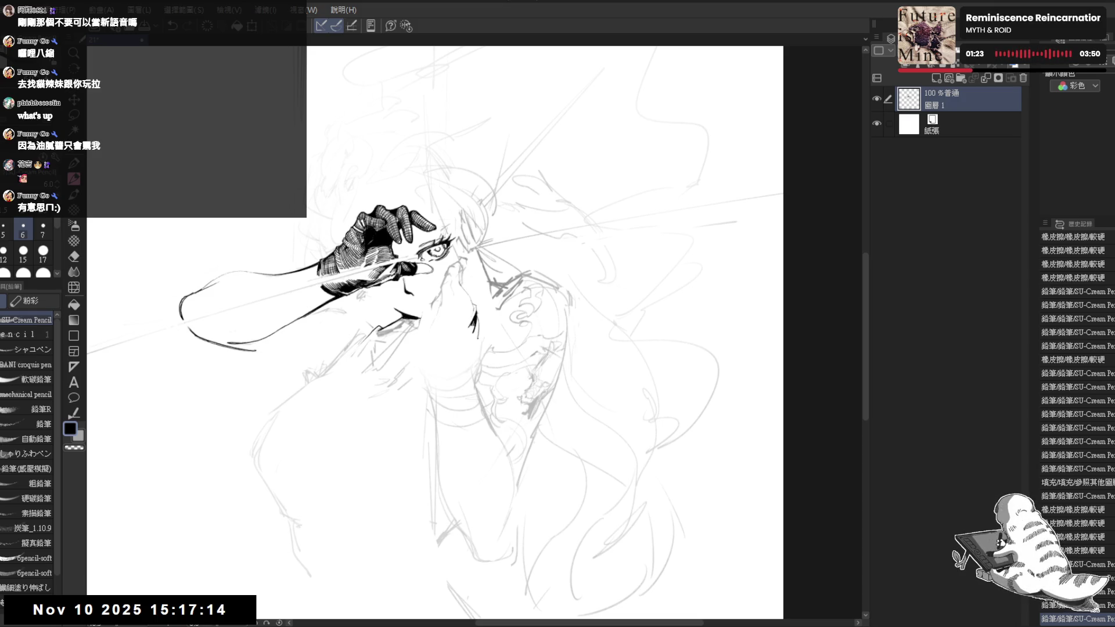
{"action": "left_click_drag", "start_coordinate": [446, 268], "coordinate": [478, 334]}
Erase the stray marks on the sketch beside the face.
{"action": "key", "text": "e"}
{"action": "key", "text": "p"}
{"action": "left_click_drag", "start_coordinate": [472, 410], "coordinate": [464, 395]}
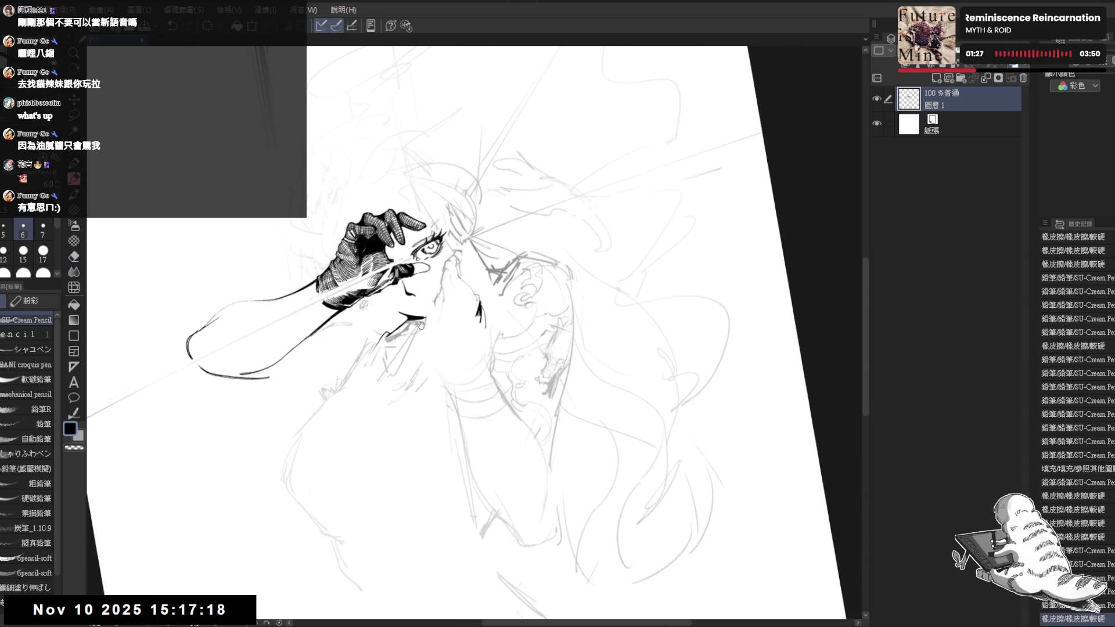
{"action": "key", "text": "e"}
{"action": "mouse_move", "coordinate": [482, 337]}
{"action": "left_mouse_down"}
{"action": "mouse_move", "coordinate": [484, 310]}
{"action": "mouse_move", "coordinate": [476, 319]}
{"action": "mouse_move", "coordinate": [475, 299]}
{"action": "mouse_move", "coordinate": [473, 320]}
{"action": "mouse_move", "coordinate": [456, 261]}
{"action": "mouse_move", "coordinate": [460, 293]}
{"action": "left_mouse_up"}
{"action": "key", "text": "p"}
Sketch small, faint pencil strokes on the face near the nose.
{"action": "key", "text": "e"}
{"action": "key", "text": "p"}
{"action": "key", "text": "e"}
{"action": "key", "text": "p"}
{"action": "mouse_move", "coordinate": [458, 288]}
{"action": "left_mouse_down"}
{"action": "mouse_move", "coordinate": [461, 304]}
{"action": "mouse_move", "coordinate": [473, 301]}
{"action": "left_mouse_up"}
{"action": "left_click_drag", "start_coordinate": [466, 290], "coordinate": [471, 299]}
Mirror the view to check, then erase small marks near the nose and rotate the canvas.
{"action": "key", "text": "ctrl+at"}
{"action": "key", "text": "h"}
{"action": "key", "text": "h"}
{"action": "scroll", "coordinate": [473, 254], "scroll_direction": "up", "scroll_amount": 2}
{"action": "key", "text": "e"}
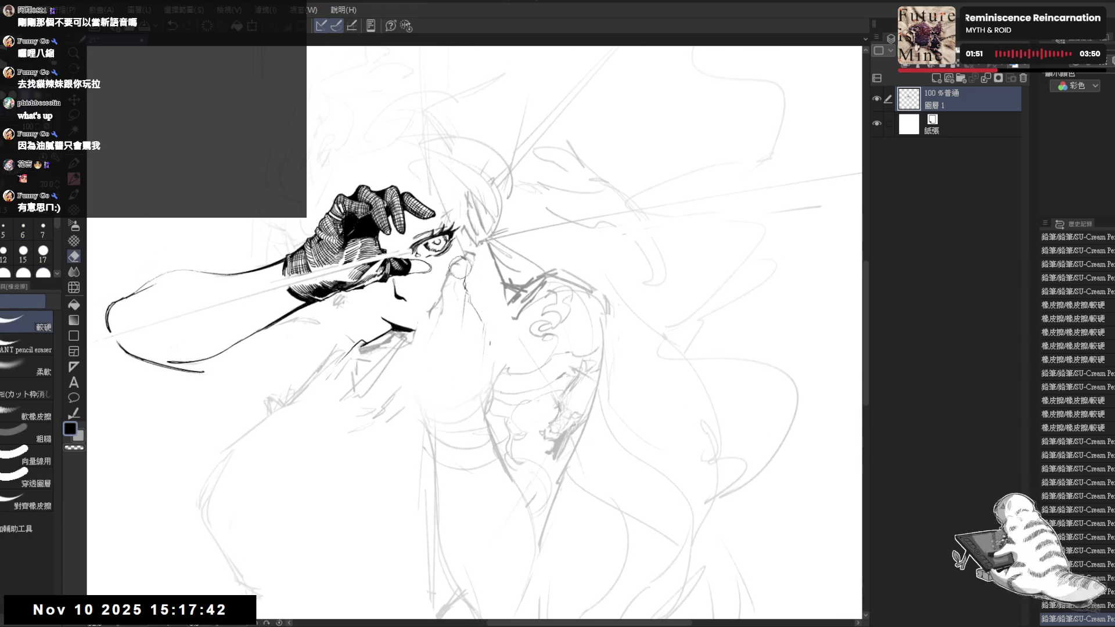
{"action": "left_click_drag", "start_coordinate": [447, 273], "coordinate": [468, 291]}
{"action": "key", "text": "p"}
{"action": "key", "text": "r"}
{"action": "left_click_drag", "start_coordinate": [476, 394], "coordinate": [406, 453]}
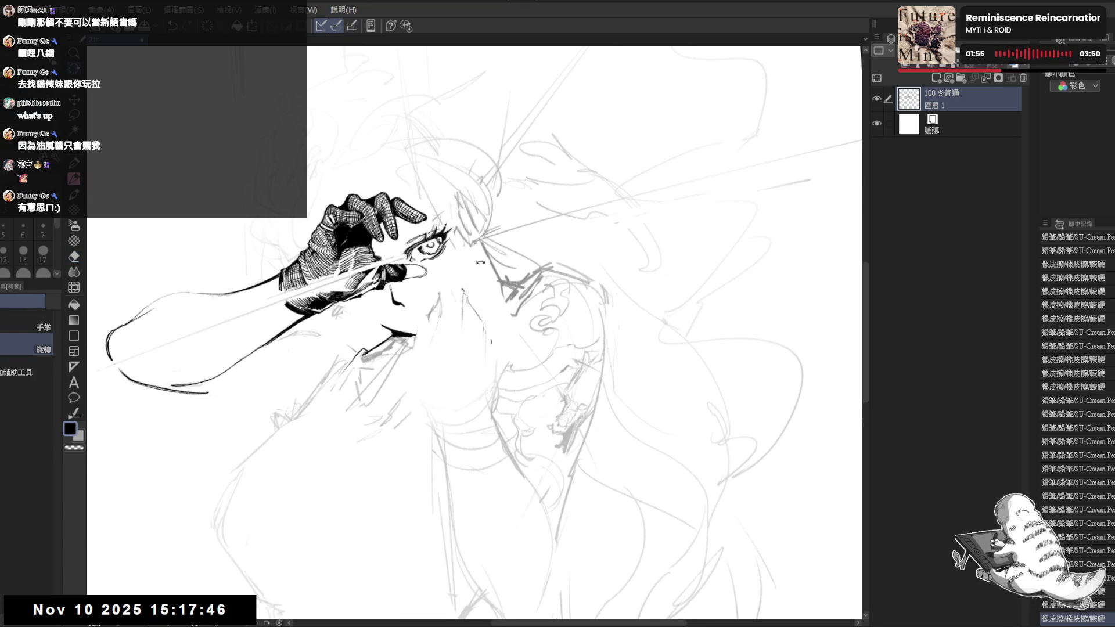
{"action": "key", "text": "p"}
Add pencil strokes and two small dots around the nose, undoing one short stroke.
{"action": "mouse_move", "coordinate": [459, 279]}
{"action": "left_mouse_down"}
{"action": "mouse_move", "coordinate": [471, 297]}
{"action": "mouse_move", "coordinate": [455, 279]}
{"action": "left_mouse_up"}
{"action": "left_click_drag", "start_coordinate": [450, 274], "coordinate": [458, 277]}
{"action": "mouse_move", "coordinate": [465, 349]}
{"action": "left_mouse_down"}
{"action": "mouse_move", "coordinate": [461, 298]}
{"action": "mouse_move", "coordinate": [462, 322]}
{"action": "left_mouse_up"}
{"action": "key", "text": "ctrl+z"}
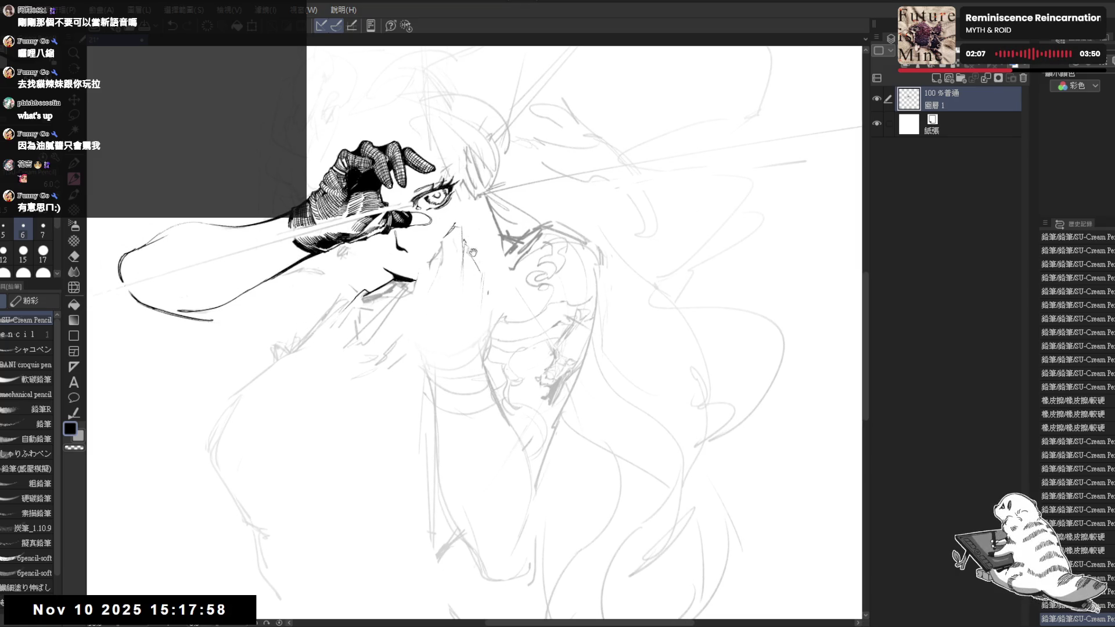
{"action": "scroll", "coordinate": [489, 333], "scroll_direction": "up", "scroll_amount": 1}
{"action": "key", "text": "-"}
{"action": "left_click", "coordinate": [438, 360]}
{"action": "left_click", "coordinate": [438, 360]}
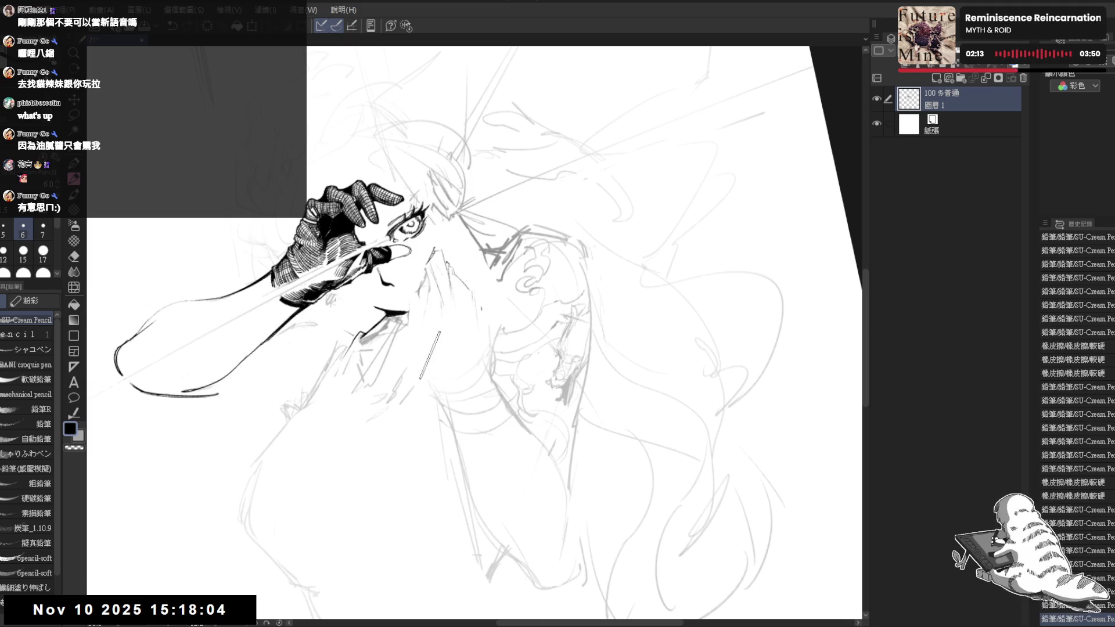
{"action": "key", "text": "asciicircum"}
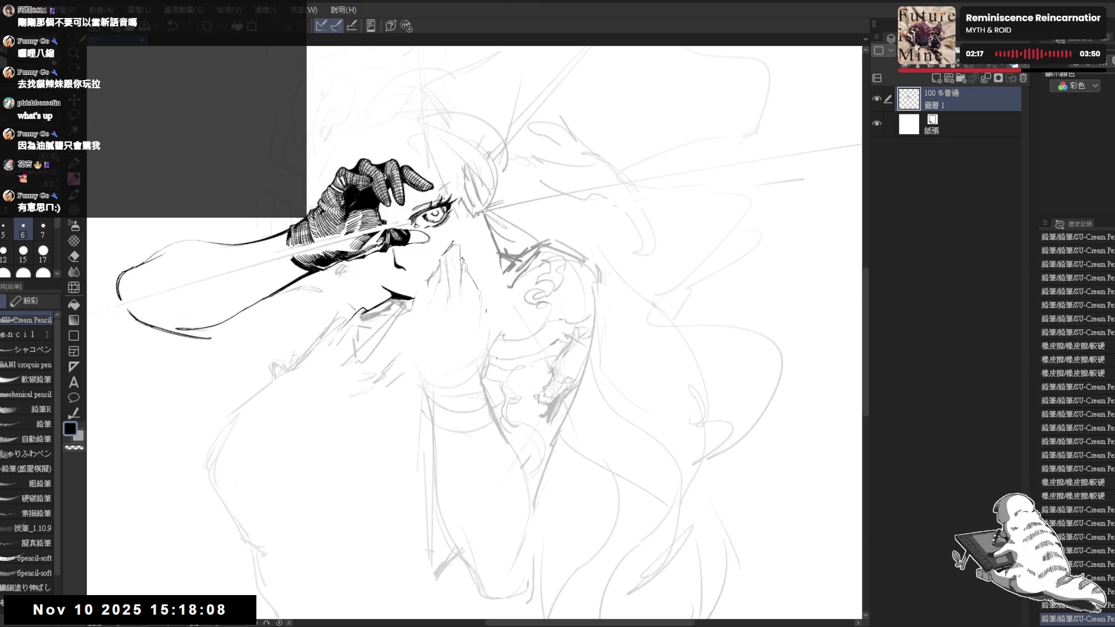
Erase marks around the nose and add a small pencil stroke there.
{"action": "key", "text": "e"}
{"action": "mouse_move", "coordinate": [458, 379]}
{"action": "left_mouse_down"}
{"action": "mouse_move", "coordinate": [494, 331]}
{"action": "mouse_move", "coordinate": [468, 333]}
{"action": "left_mouse_up"}
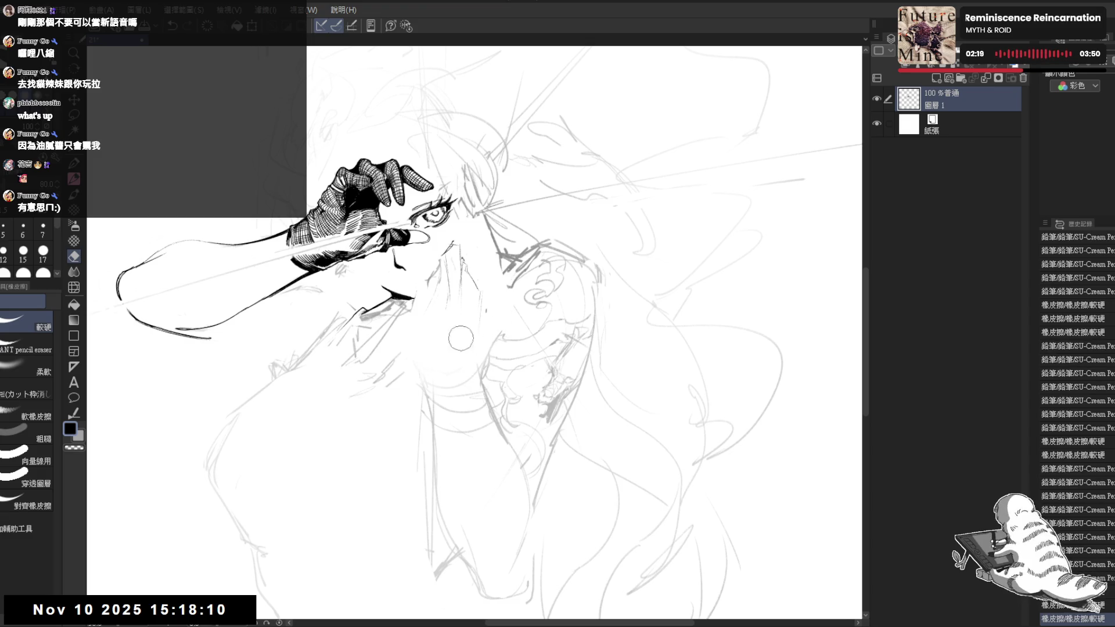
{"action": "key", "text": "p"}
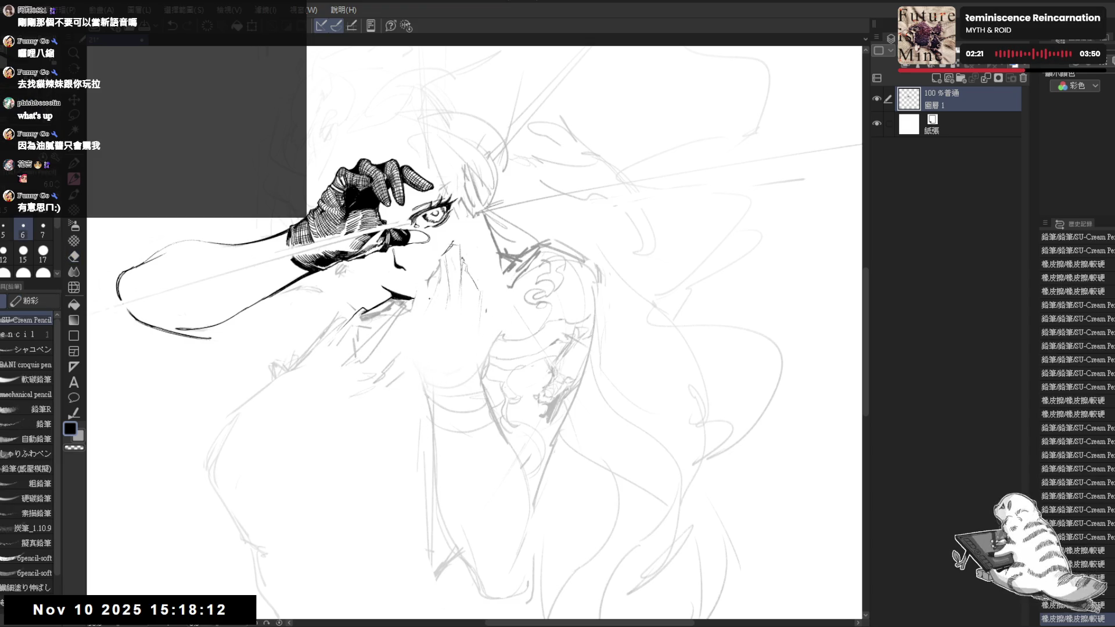
{"action": "left_click_drag", "start_coordinate": [459, 258], "coordinate": [464, 272]}
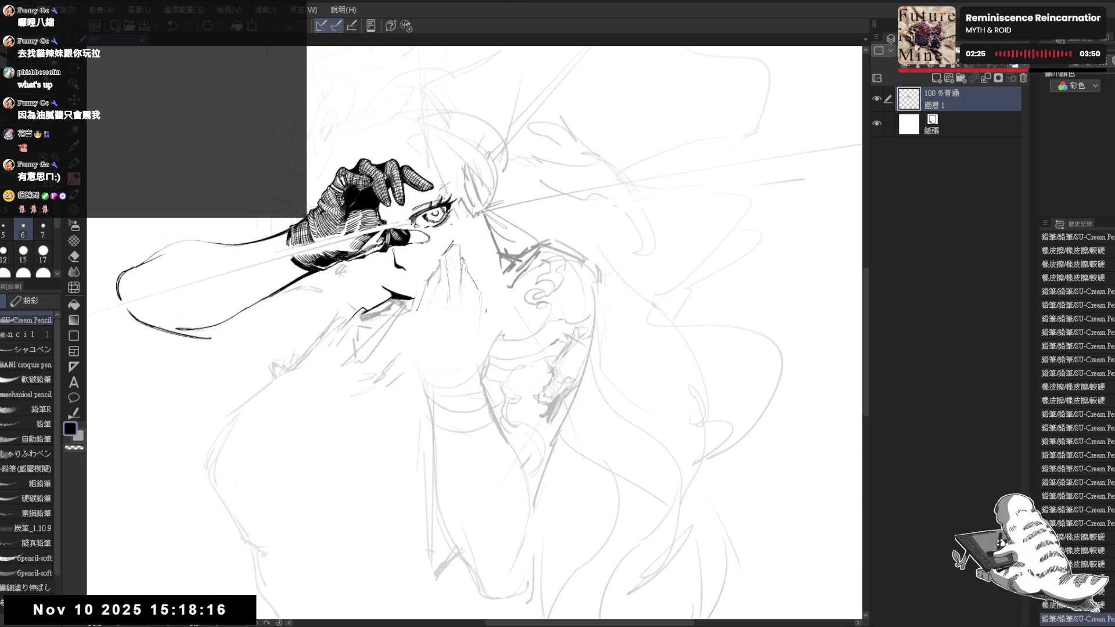
{"action": "key", "text": "e"}
{"action": "mouse_move", "coordinate": [440, 279]}
{"action": "left_mouse_down"}
{"action": "mouse_move", "coordinate": [451, 256]}
{"action": "mouse_move", "coordinate": [436, 285]}
{"action": "left_mouse_up"}
{"action": "key", "text": "p"}
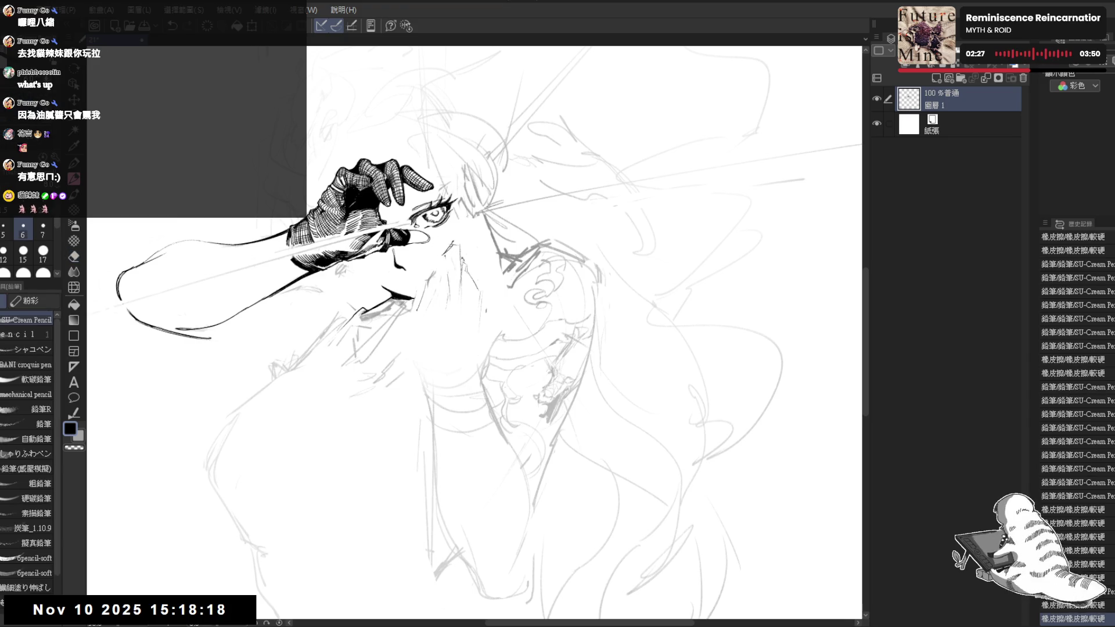
Retouch the nose outline, erase a small area beside it and mirror the view to check.
{"action": "key", "text": "e"}
{"action": "left_click_drag", "start_coordinate": [450, 241], "coordinate": [442, 258]}
{"action": "key", "text": "p"}
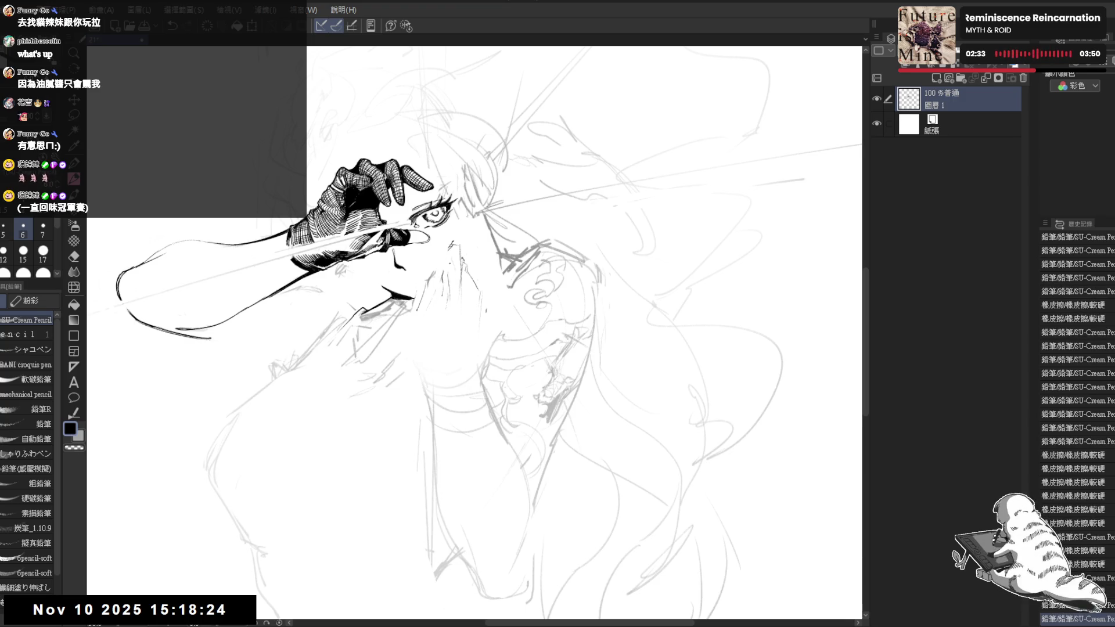
{"action": "key", "text": "e"}
{"action": "left_click_drag", "start_coordinate": [441, 258], "coordinate": [456, 299]}
{"action": "key", "text": "p"}
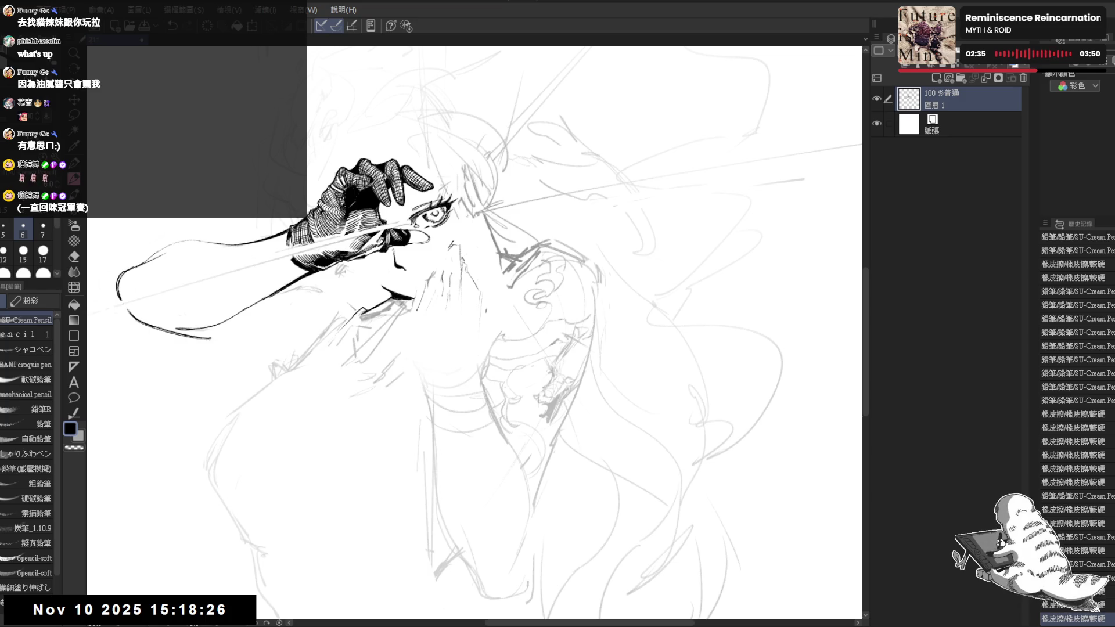
{"action": "key", "text": "h"}
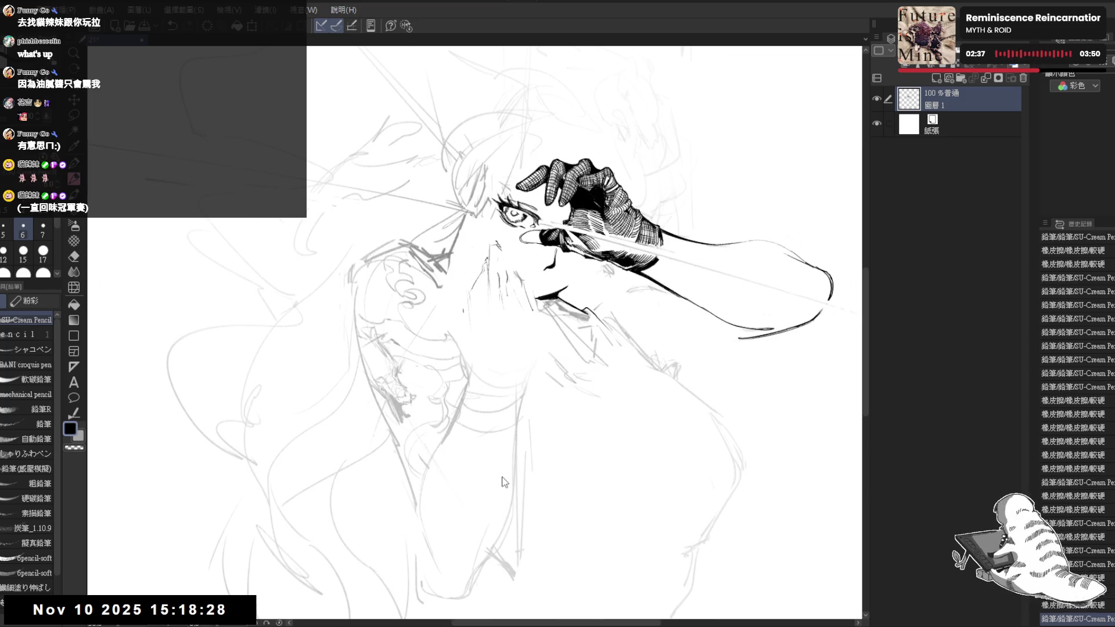
Rotate and mirror the canvas view to check the drawing, undoing and redoing a stroke.
{"action": "key", "text": "h"}
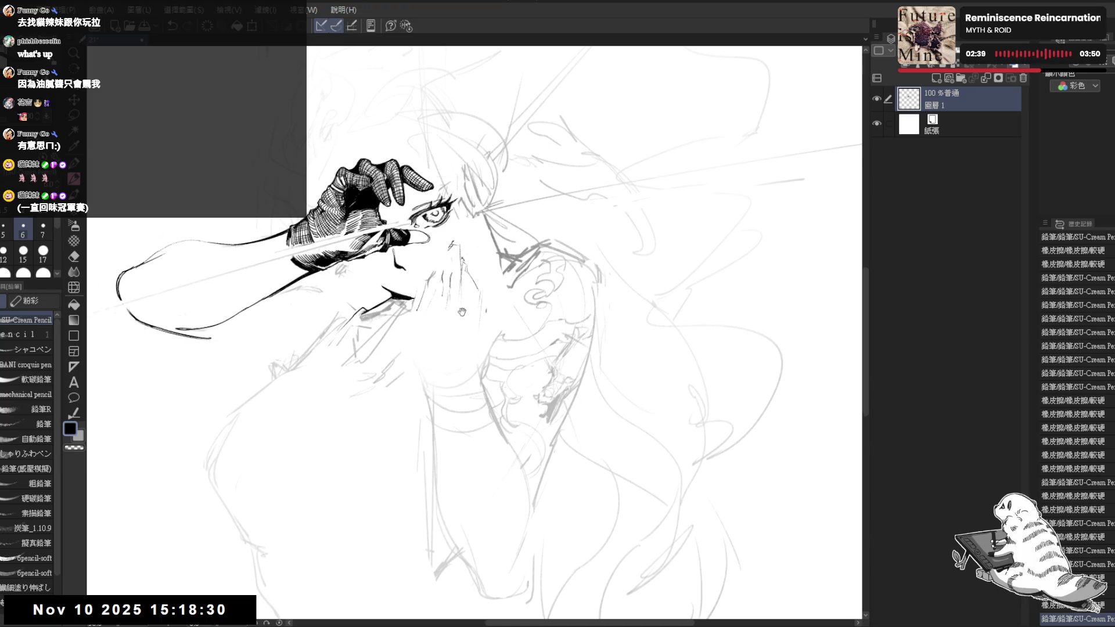
{"action": "key", "text": "r"}
{"action": "left_click_drag", "start_coordinate": [461, 312], "coordinate": [446, 328]}
{"action": "left_click_drag", "start_coordinate": [456, 417], "coordinate": [439, 303]}
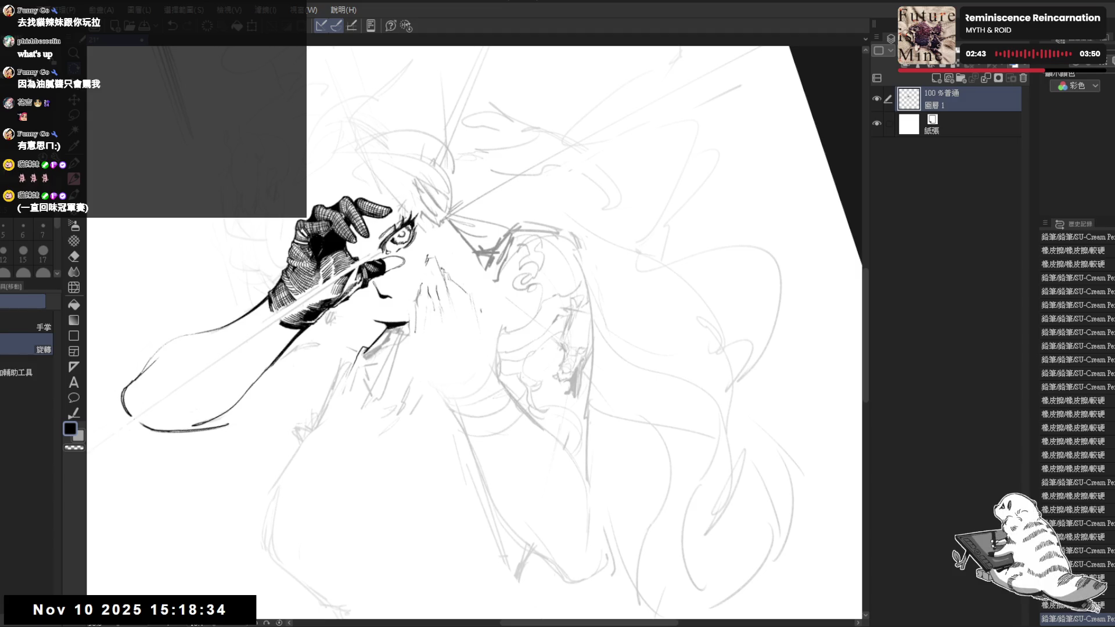
{"action": "key", "text": "ctrl+z"}
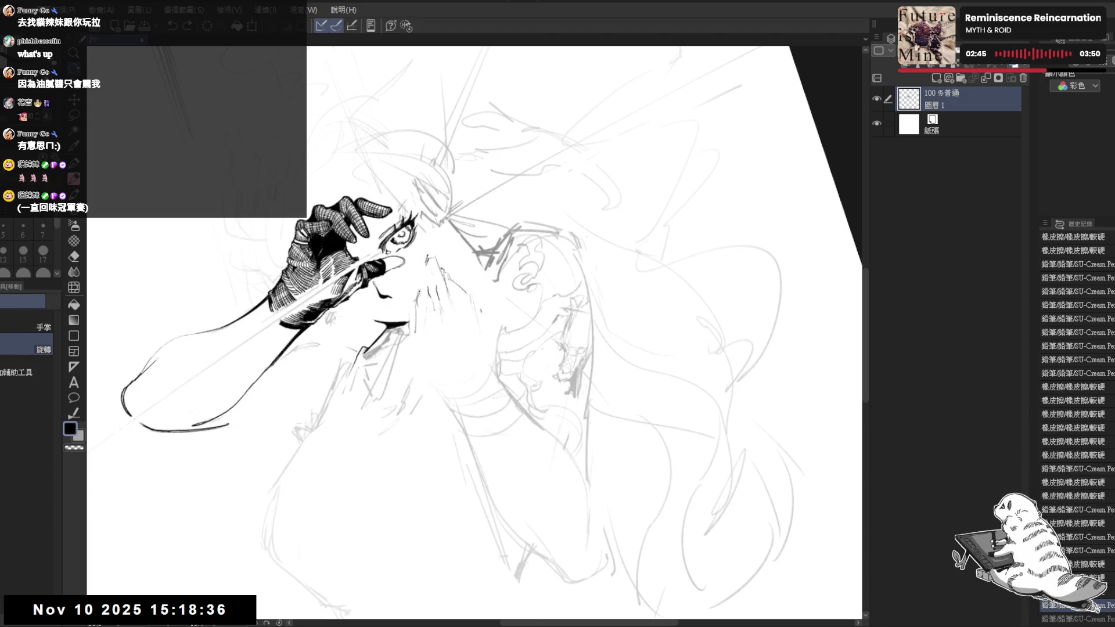
{"action": "key", "text": "ctrl+y"}
{"action": "key", "text": "ctrl+at"}
{"action": "key", "text": "h"}
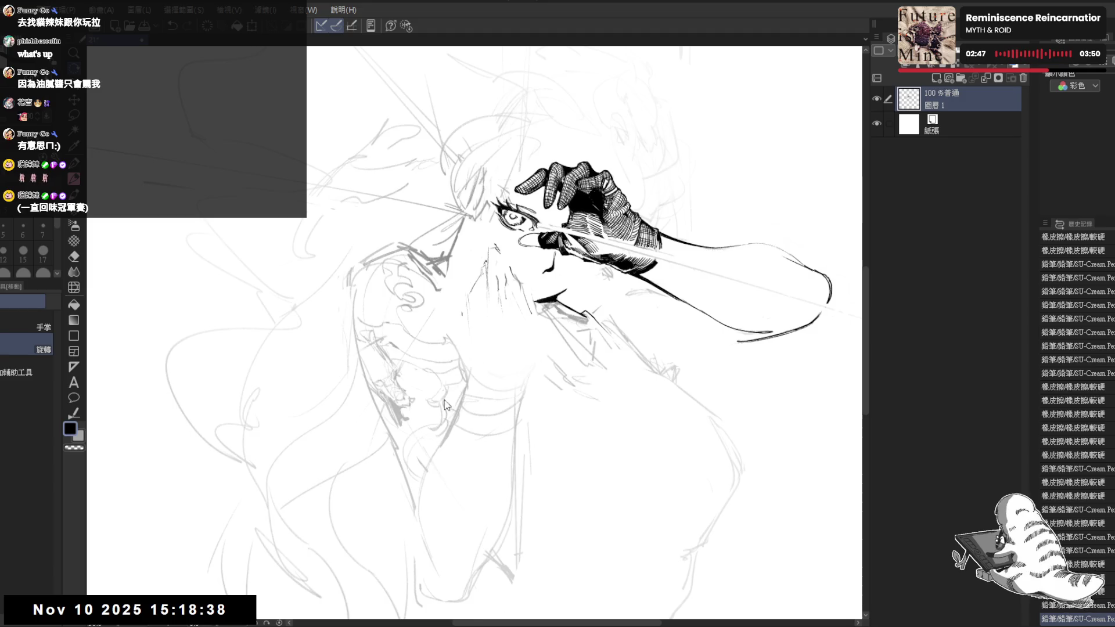
{"action": "key", "text": "h"}
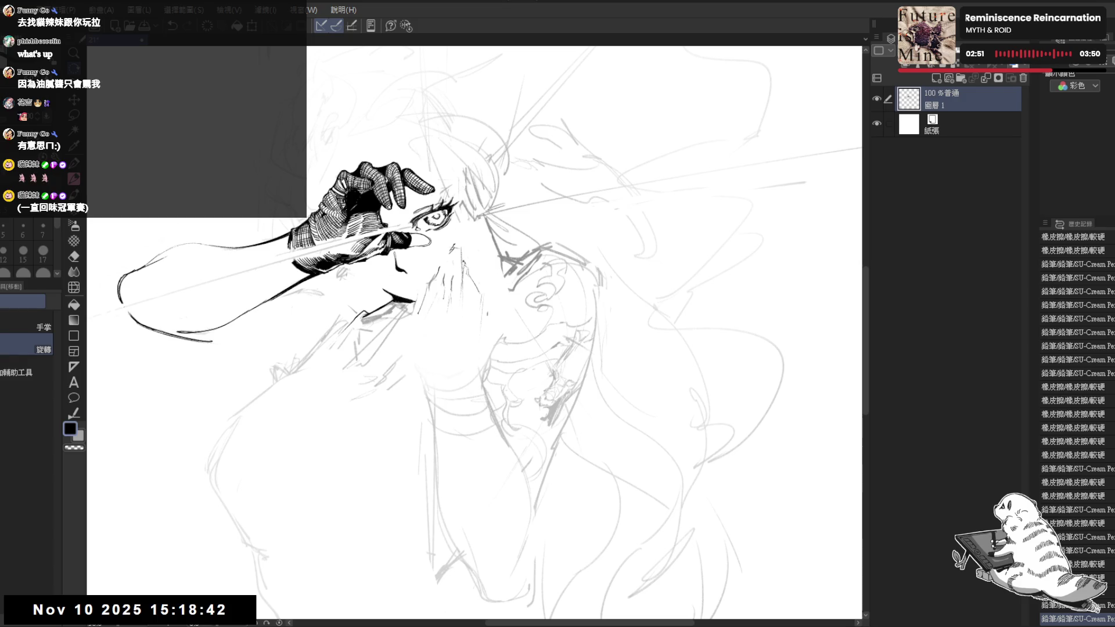
Pan and tilt the canvas view to frame the nose area.
{"action": "mouse_move", "coordinate": [230, 302]}
{"action": "left_mouse_down"}
{"action": "mouse_move", "coordinate": [313, 284]}
{"action": "mouse_move", "coordinate": [383, 316]}
{"action": "left_mouse_up"}
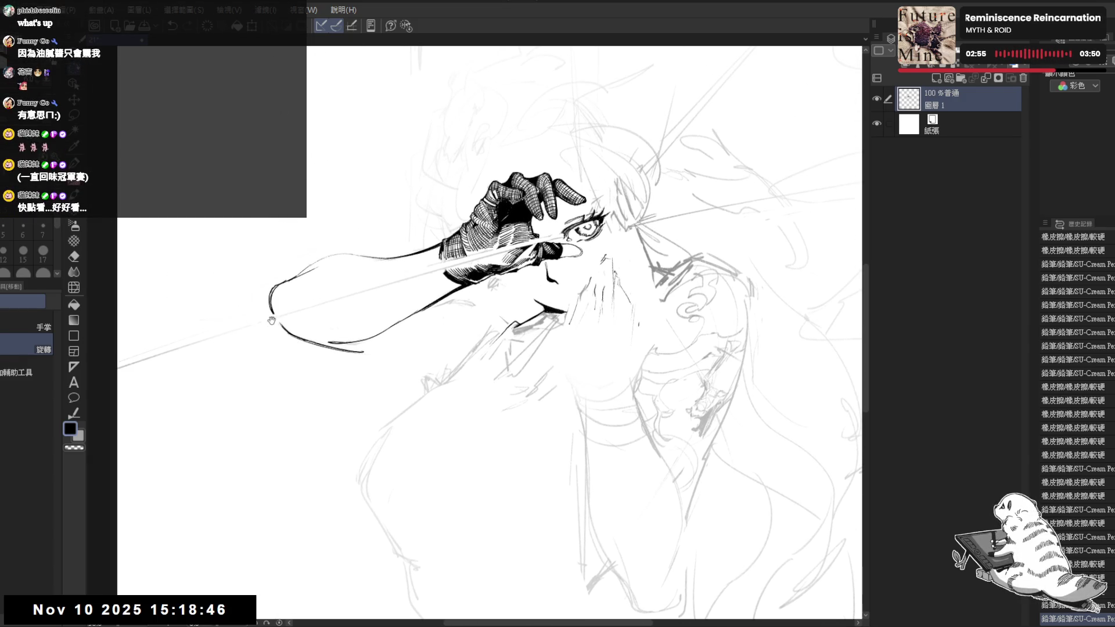
{"action": "mouse_move", "coordinate": [491, 332]}
{"action": "left_mouse_down"}
{"action": "mouse_move", "coordinate": [317, 343]}
{"action": "mouse_move", "coordinate": [325, 350]}
{"action": "left_mouse_up"}
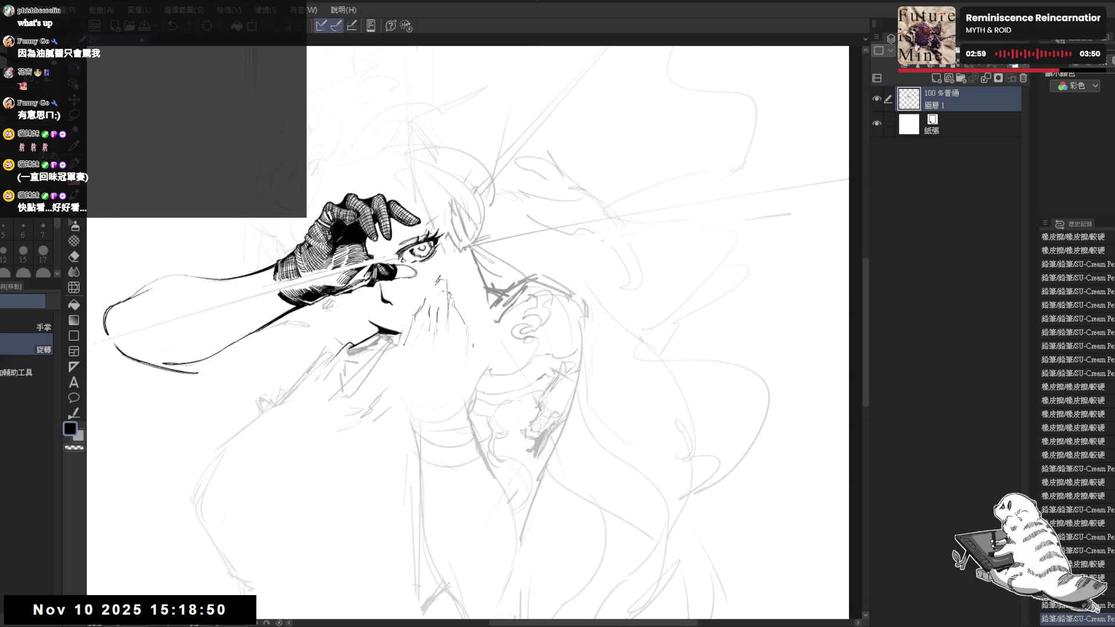
{"action": "left_click_drag", "start_coordinate": [438, 381], "coordinate": [430, 366]}
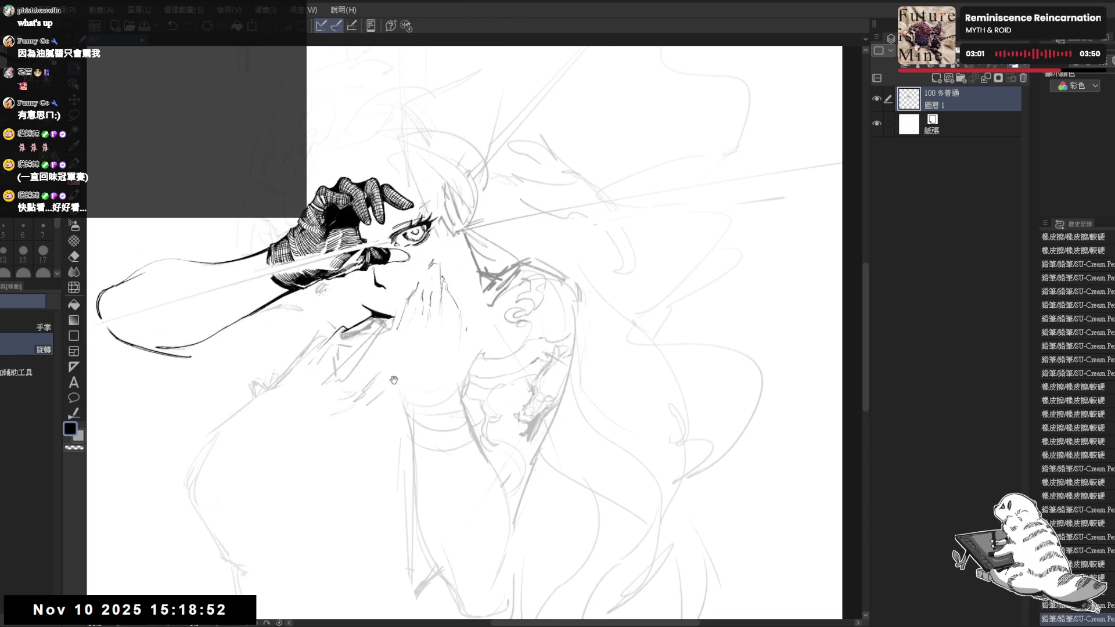
{"action": "left_click_drag", "start_coordinate": [429, 456], "coordinate": [429, 337]}
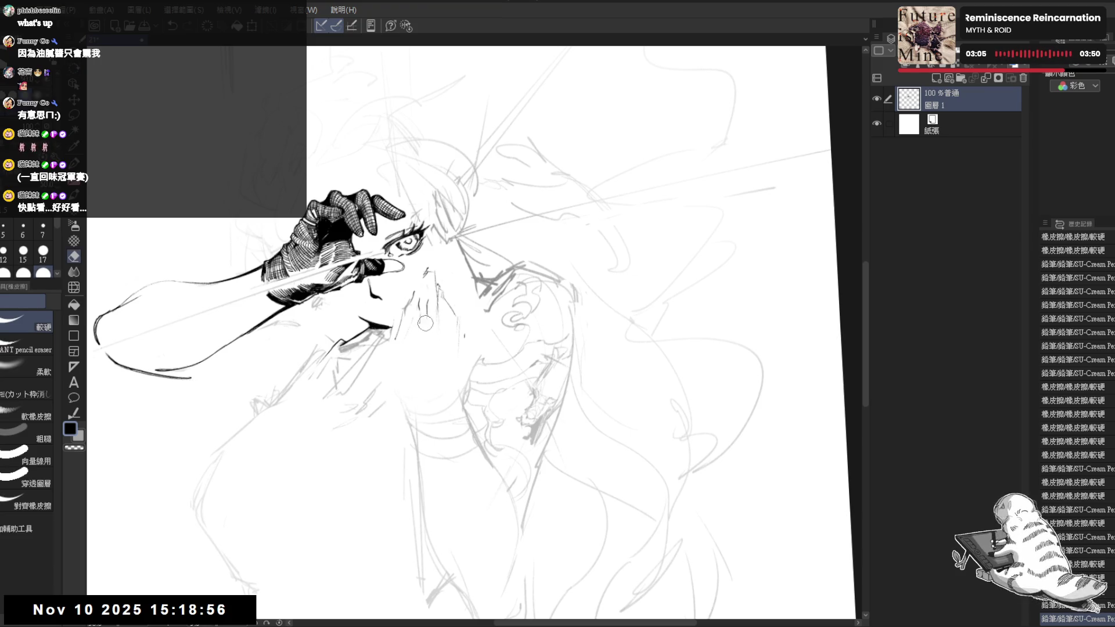
Erase a mark on the nose and sketch new pencil lines beside it, undoing the last one.
{"action": "key", "text": "p"}
{"action": "left_click_drag", "start_coordinate": [459, 334], "coordinate": [465, 337]}
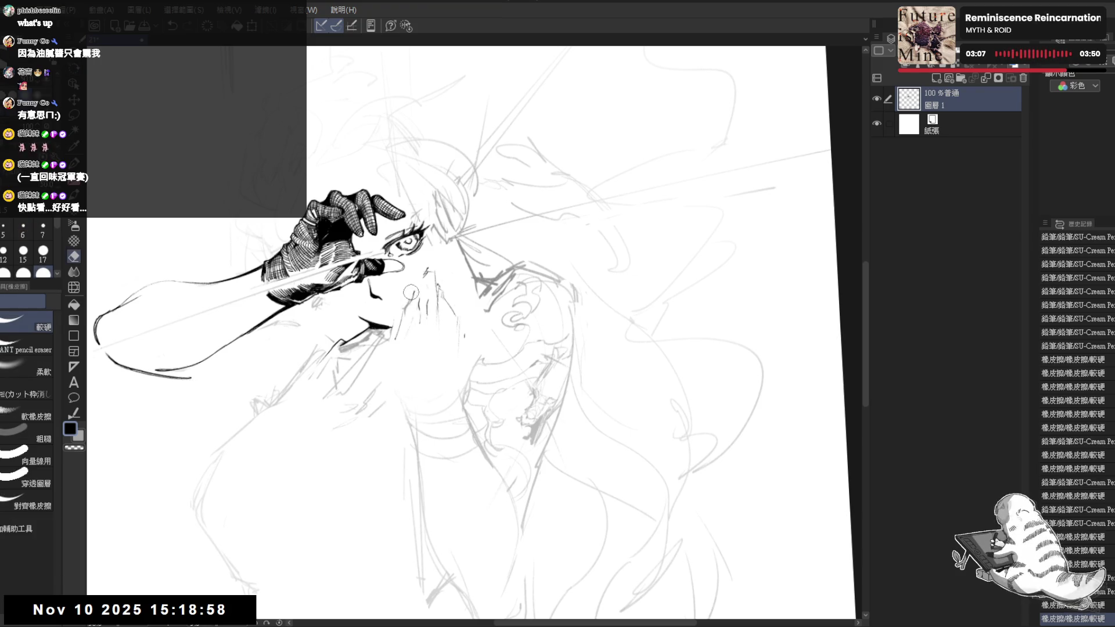
{"action": "key", "text": "e"}
{"action": "left_click_drag", "start_coordinate": [402, 307], "coordinate": [411, 313]}
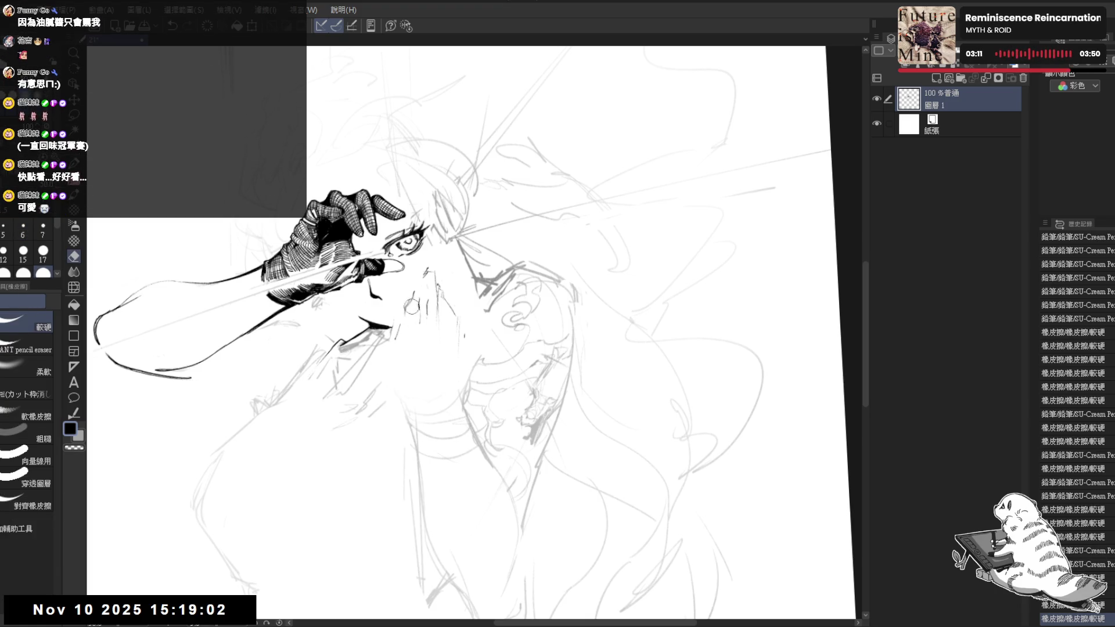
{"action": "key", "text": "p"}
{"action": "left_click_drag", "start_coordinate": [410, 316], "coordinate": [417, 305]}
{"action": "left_click_drag", "start_coordinate": [416, 311], "coordinate": [428, 311]}
{"action": "key", "text": "ctrl+z"}
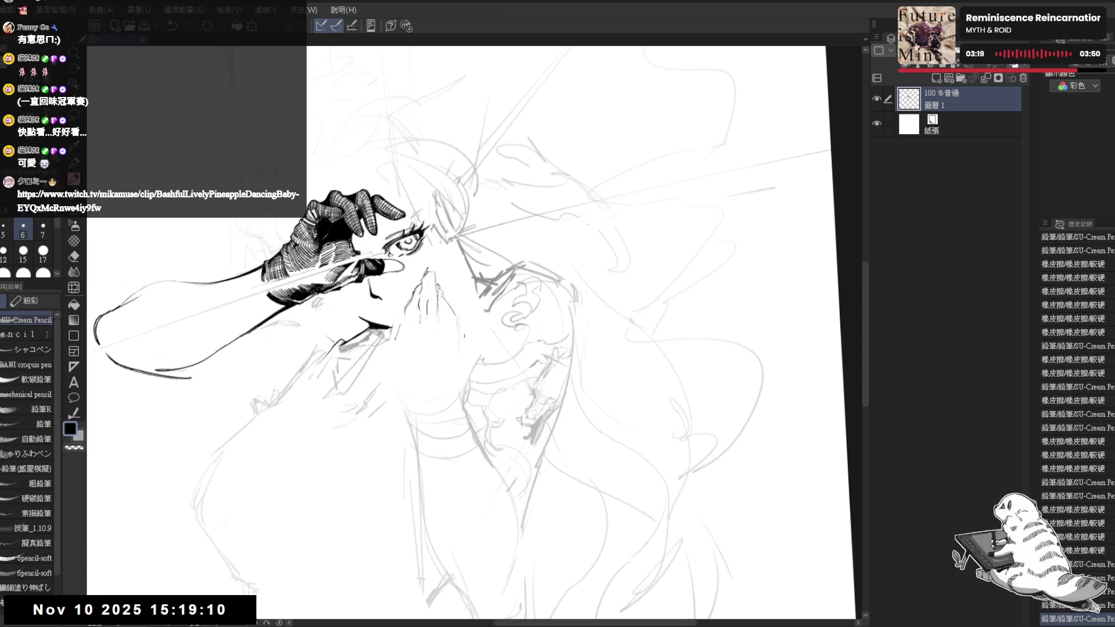
Add a small stroke near the nose, then set the canvas view back upright.
{"action": "key", "text": "h"}
{"action": "key", "text": "h"}
{"action": "mouse_move", "coordinate": [436, 262]}
{"action": "left_mouse_down"}
{"action": "mouse_move", "coordinate": [453, 272]}
{"action": "mouse_move", "coordinate": [447, 262]}
{"action": "left_mouse_up"}
{"action": "key", "text": "e"}
{"action": "key", "text": "p"}
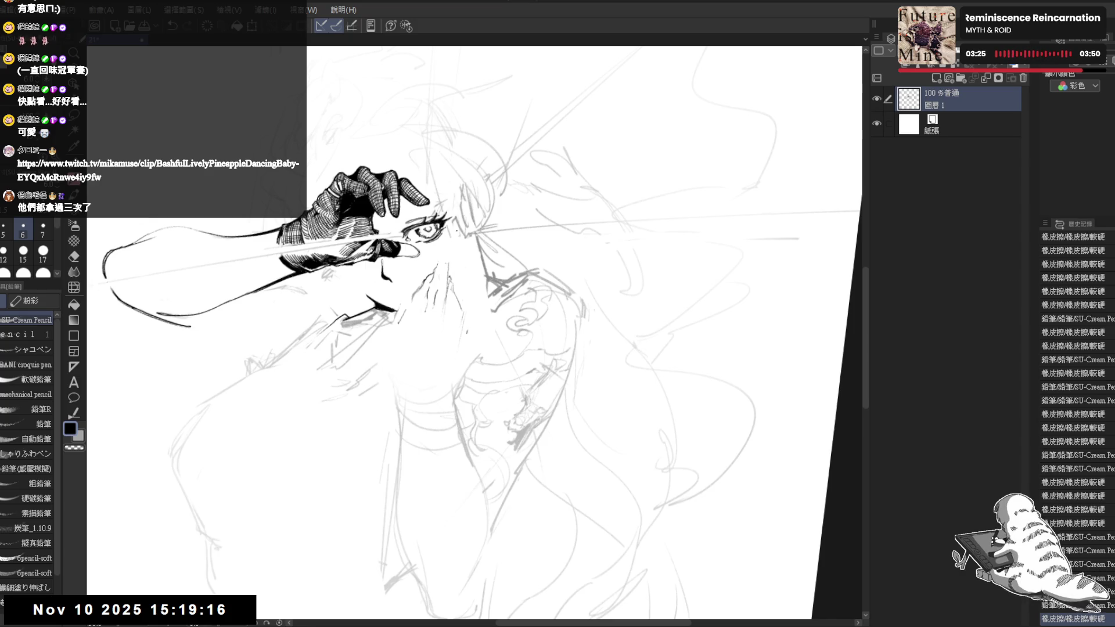
{"action": "left_click_drag", "start_coordinate": [475, 367], "coordinate": [426, 369]}
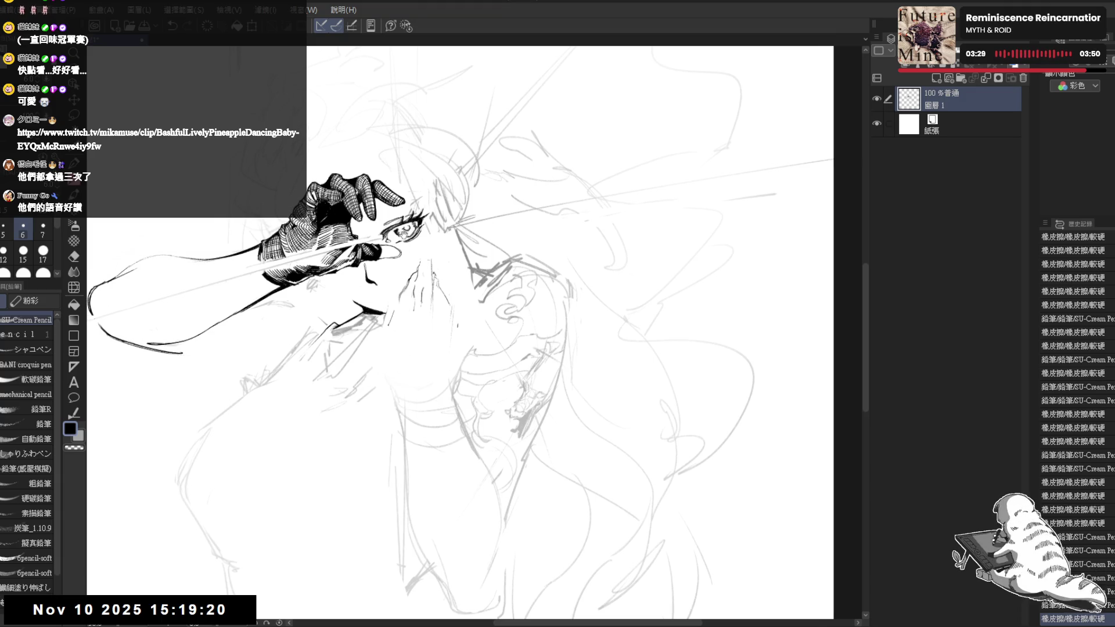
{"action": "key", "text": "r"}
{"action": "mouse_move", "coordinate": [411, 422]}
{"action": "left_mouse_down"}
{"action": "mouse_move", "coordinate": [420, 406]}
{"action": "mouse_move", "coordinate": [411, 423]}
{"action": "left_mouse_up"}
{"action": "key", "text": "p"}
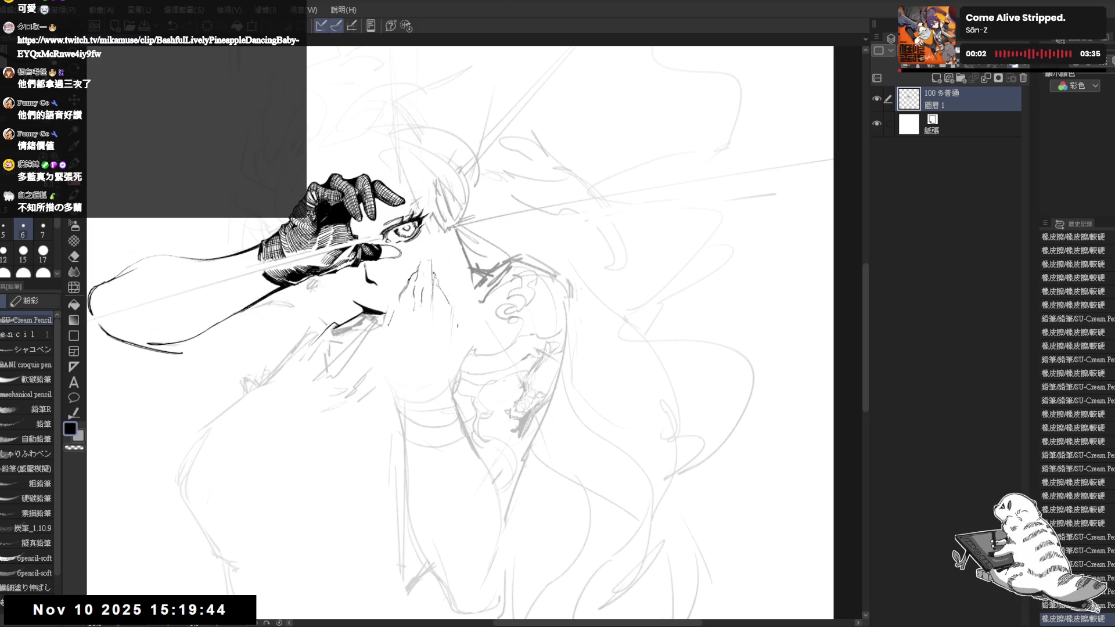
Erase a small stray mark near the face.
{"action": "left_click_drag", "start_coordinate": [422, 261], "coordinate": [429, 239]}
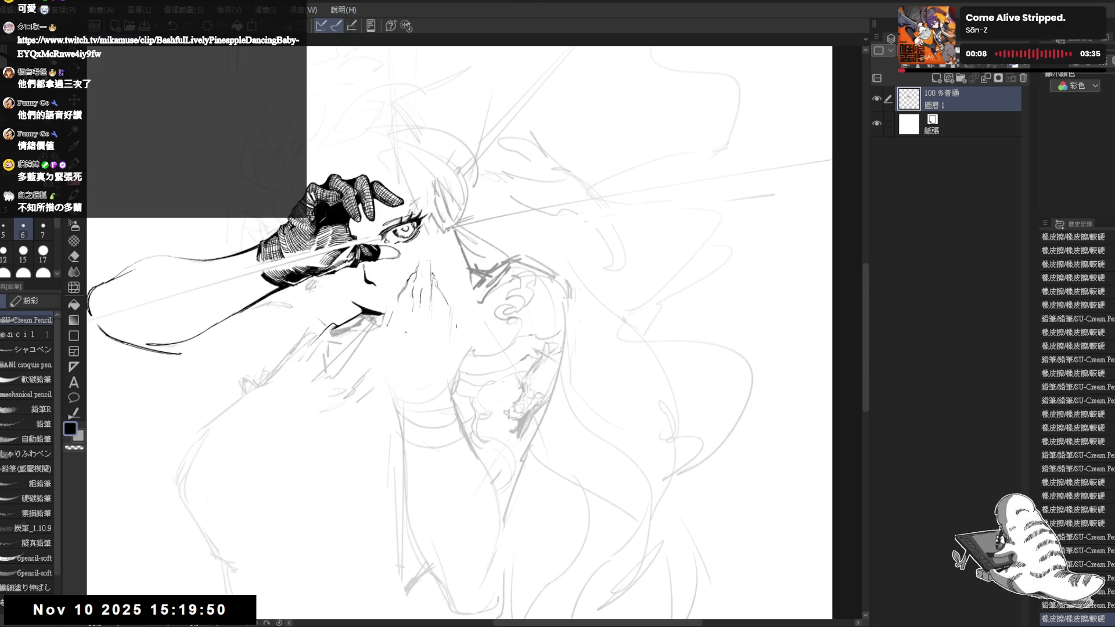
{"action": "key", "text": "e"}
{"action": "mouse_move", "coordinate": [393, 297]}
{"action": "left_mouse_down"}
{"action": "mouse_move", "coordinate": [395, 313]}
{"action": "mouse_move", "coordinate": [409, 267]}
{"action": "left_mouse_up"}
{"action": "key", "text": "p"}
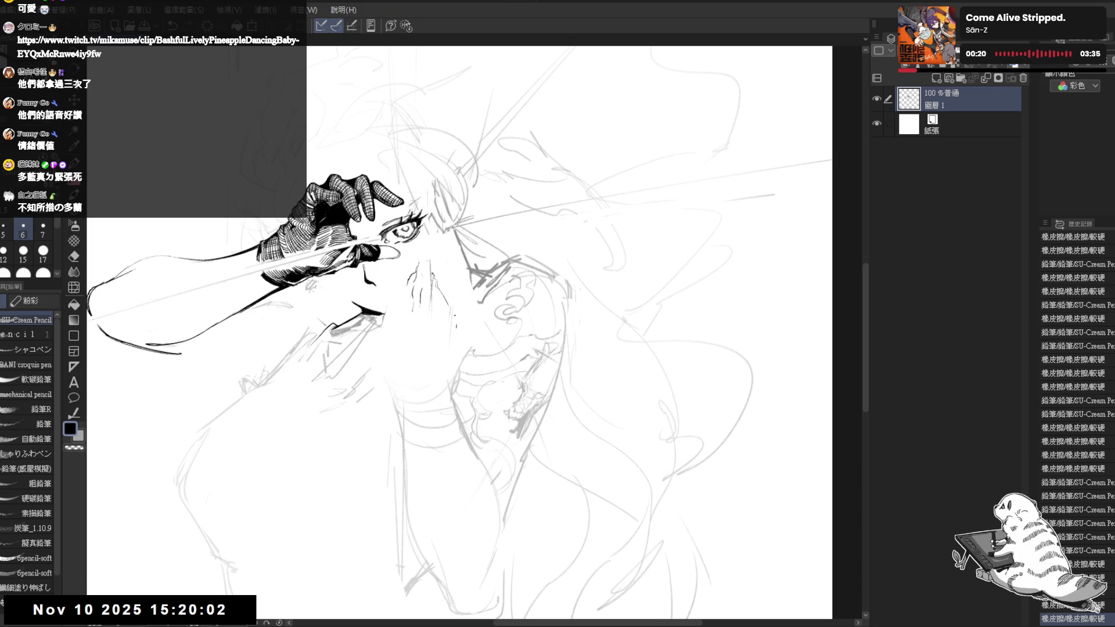
Draw a small pencil stroke near the face and mirror the view to check it.
{"action": "left_click_drag", "start_coordinate": [435, 315], "coordinate": [450, 318]}
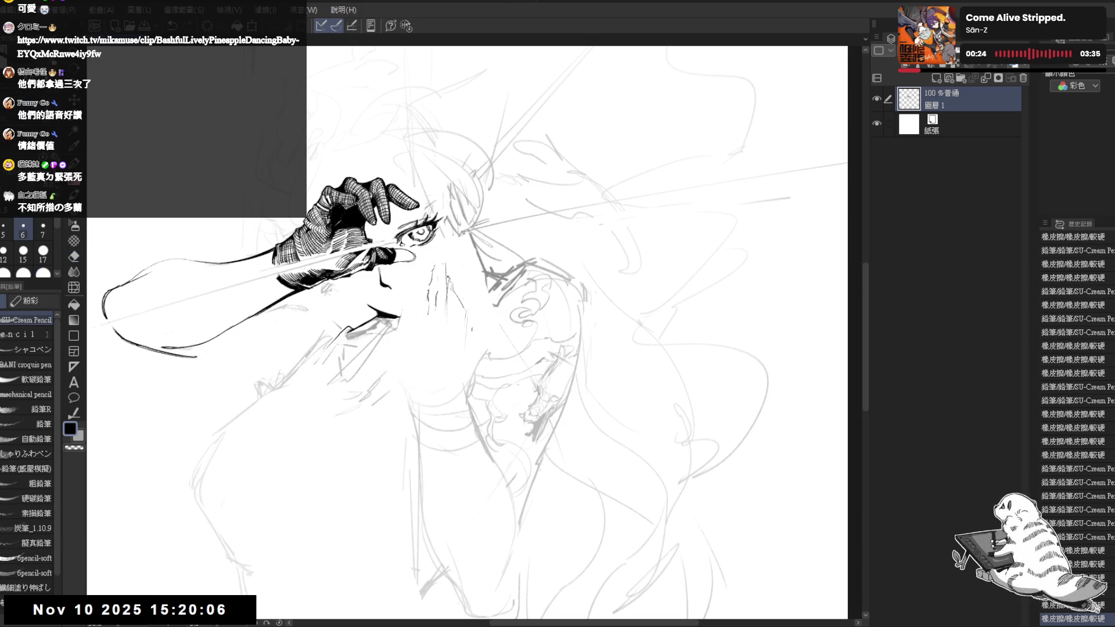
{"action": "left_click_drag", "start_coordinate": [427, 291], "coordinate": [422, 301]}
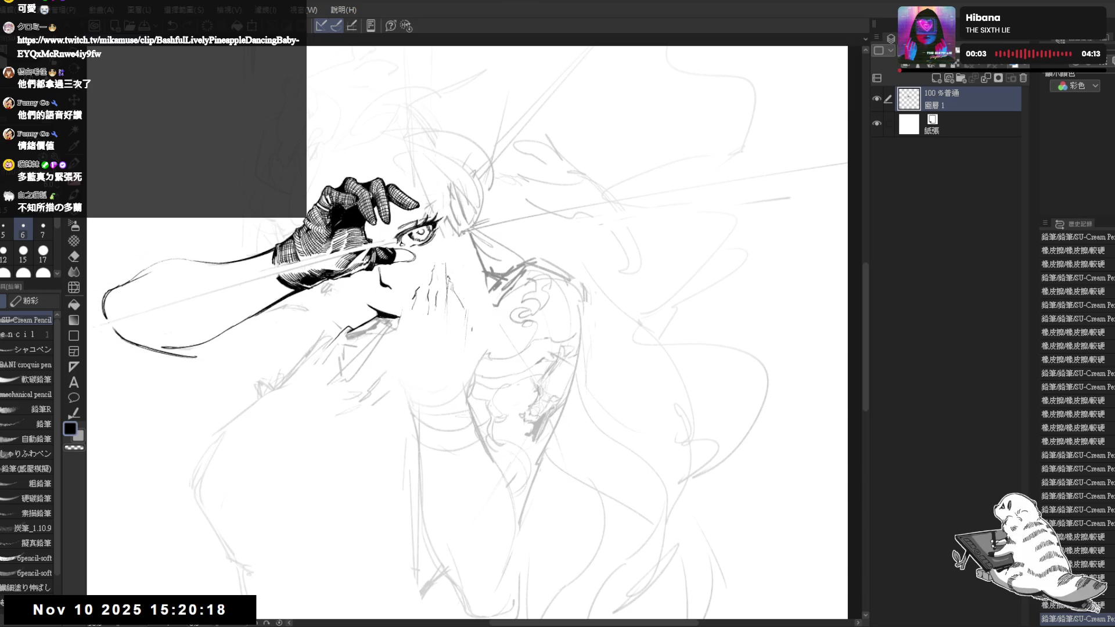
{"action": "left_click_drag", "start_coordinate": [474, 333], "coordinate": [449, 323]}
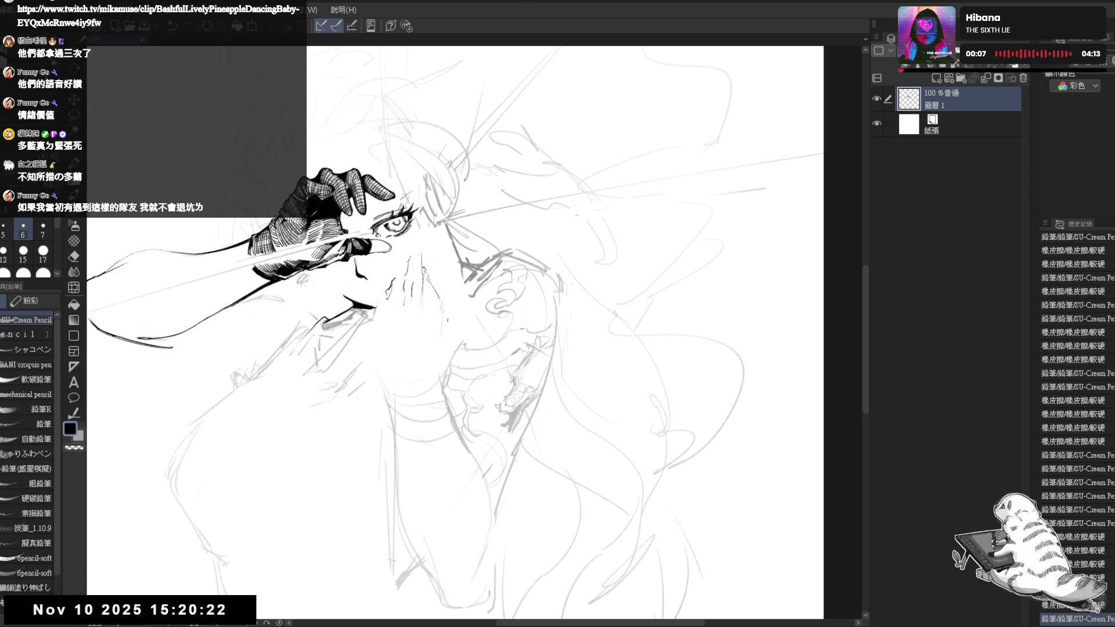
{"action": "key", "text": "h"}
{"action": "key", "text": "h"}
{"action": "left_click_drag", "start_coordinate": [388, 571], "coordinate": [381, 577]}
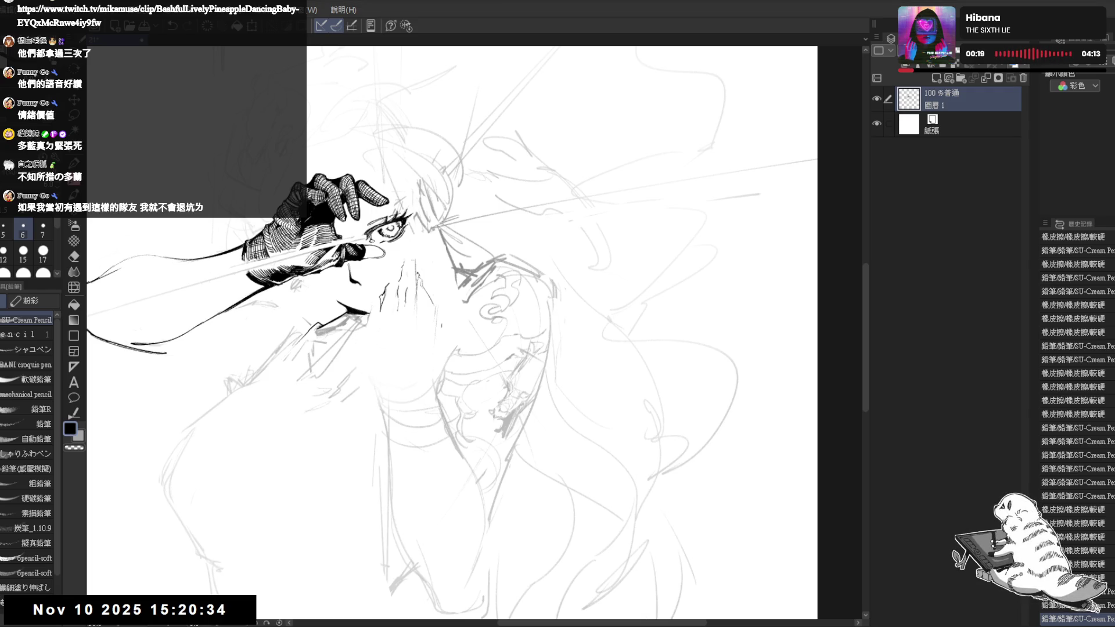
Erase sketch lines near the nose and increase the pencil size to 7.
{"action": "scroll", "coordinate": [418, 326], "scroll_direction": "up", "scroll_amount": 2}
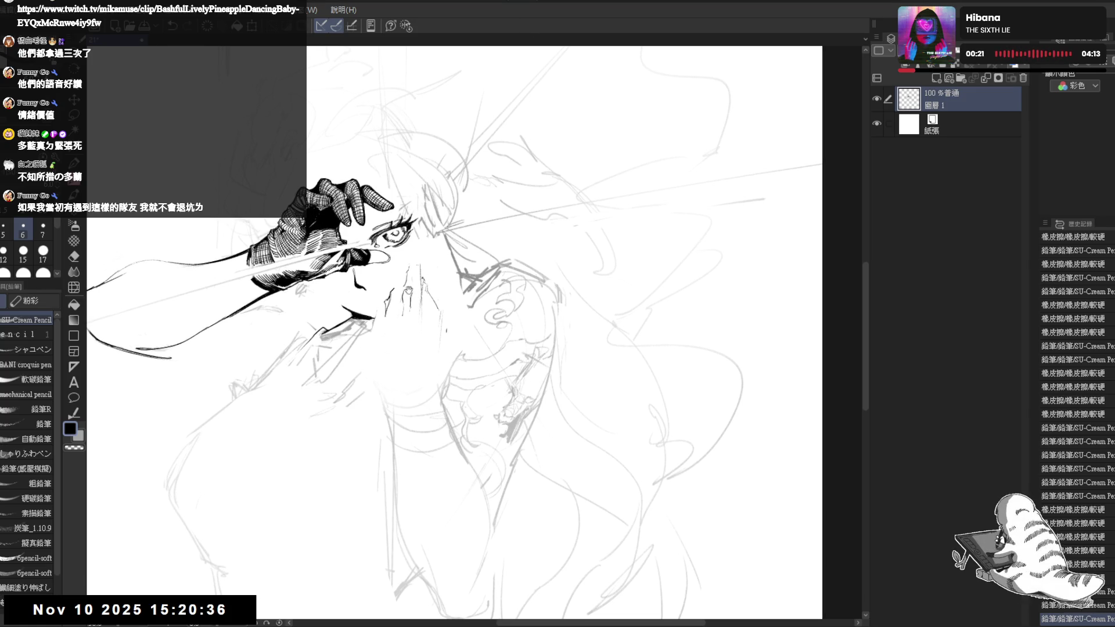
{"action": "key", "text": "e"}
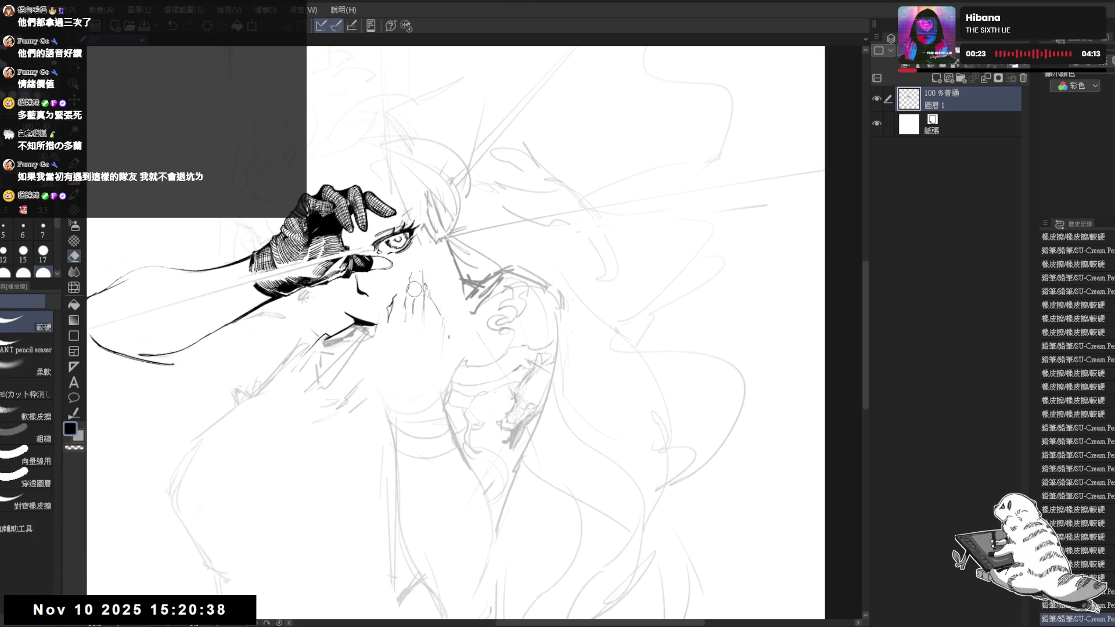
{"action": "left_click_drag", "start_coordinate": [415, 274], "coordinate": [413, 269]}
{"action": "key", "text": "p"}
{"action": "key", "text": "e"}
{"action": "key", "text": "p"}
{"action": "key", "text": "bracketright"}
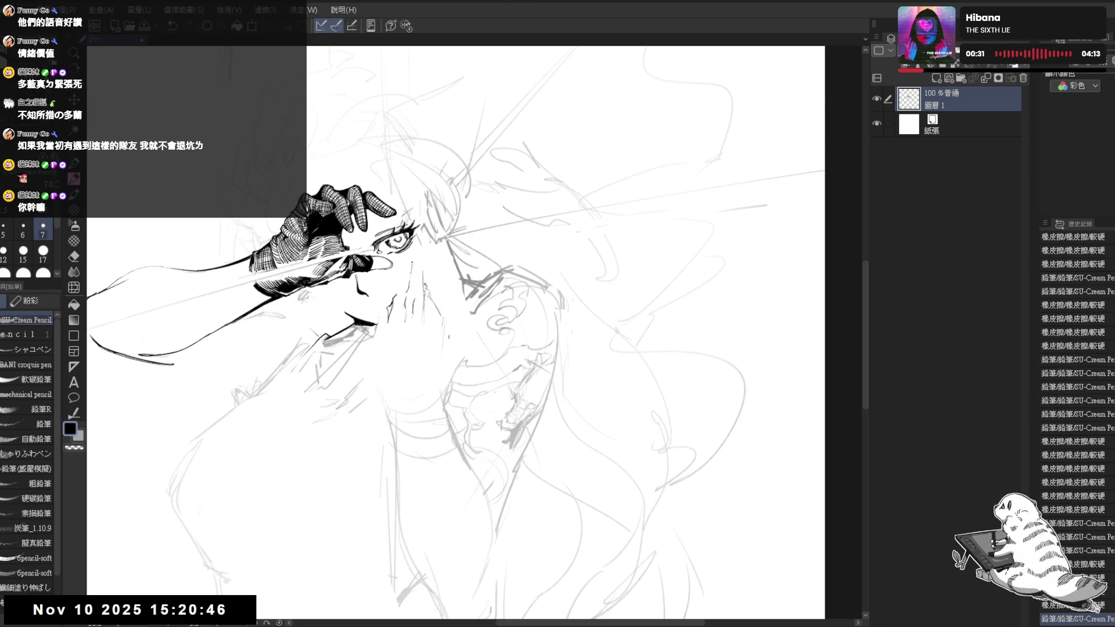
{"action": "key", "text": "h"}
{"action": "key", "text": "h"}
{"action": "left_click_drag", "start_coordinate": [412, 256], "coordinate": [407, 259]}
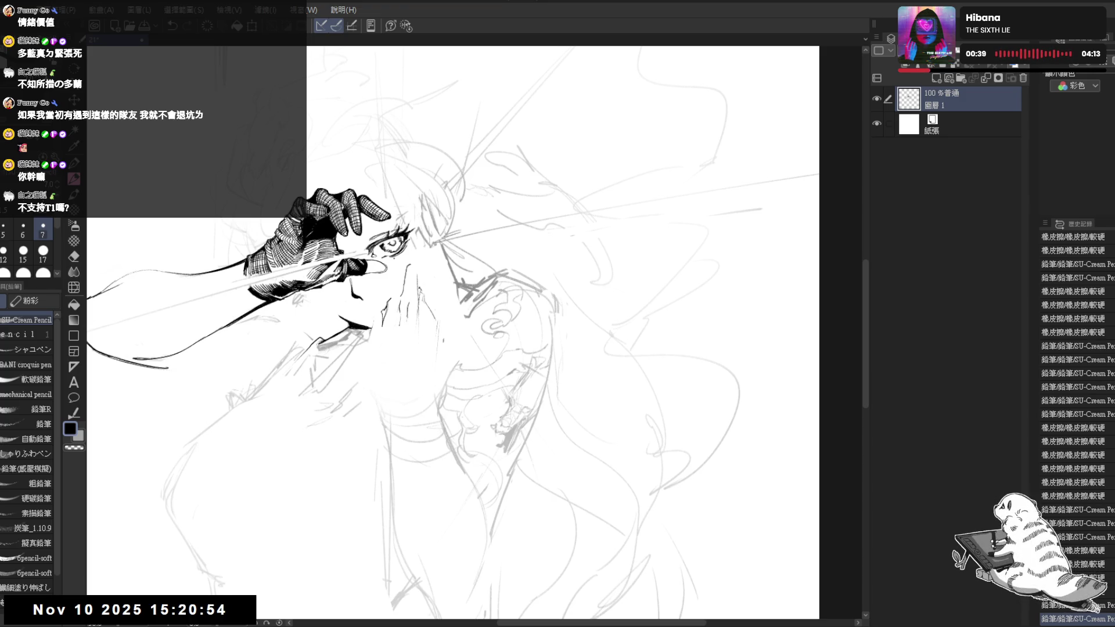
{"action": "mouse_move", "coordinate": [419, 283]}
{"action": "left_mouse_down"}
{"action": "mouse_move", "coordinate": [427, 317]}
{"action": "mouse_move", "coordinate": [425, 295]}
{"action": "mouse_move", "coordinate": [407, 280]}
{"action": "left_mouse_up"}
Add short ink marks on the fingers by the nose, erasing one small mark.
{"action": "key", "text": "e"}
{"action": "key", "text": "p"}
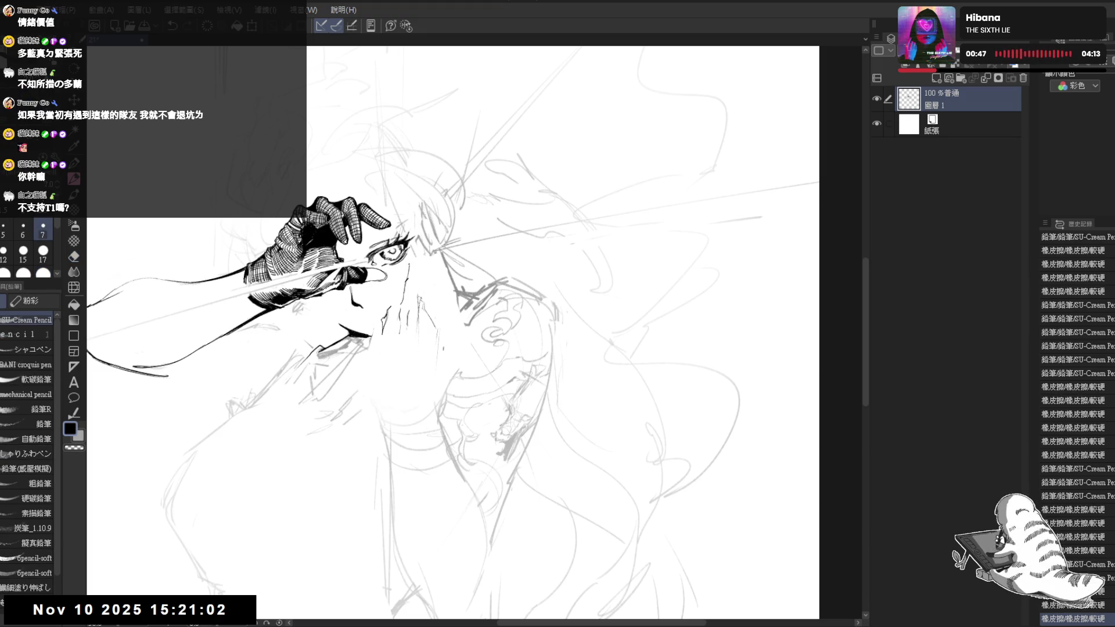
{"action": "left_click", "coordinate": [404, 282]}
{"action": "key", "text": "e"}
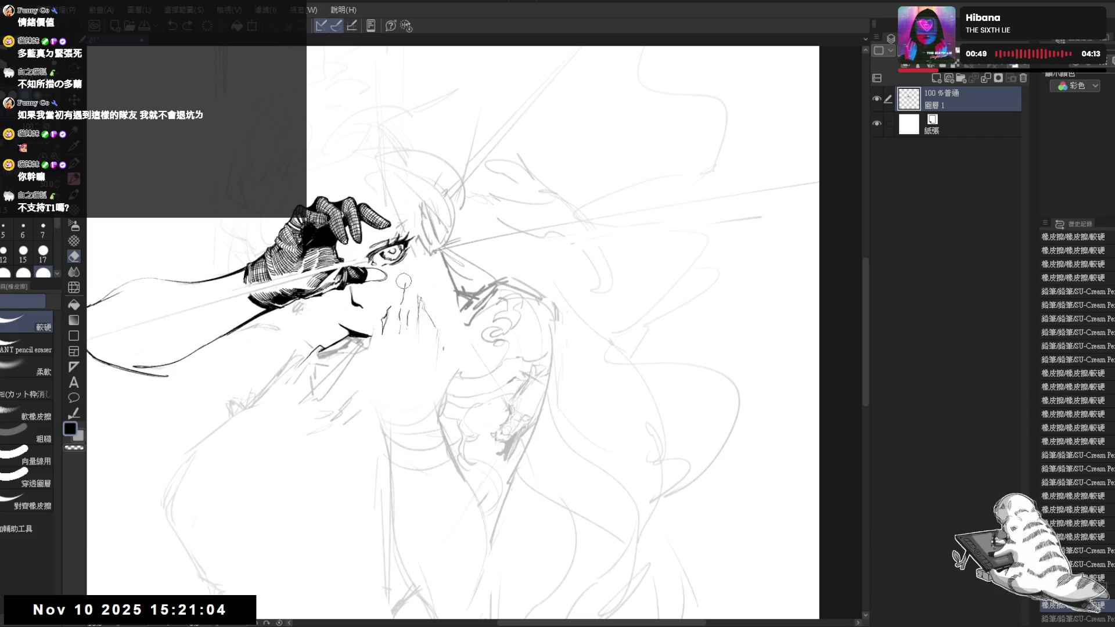
{"action": "key", "text": "p"}
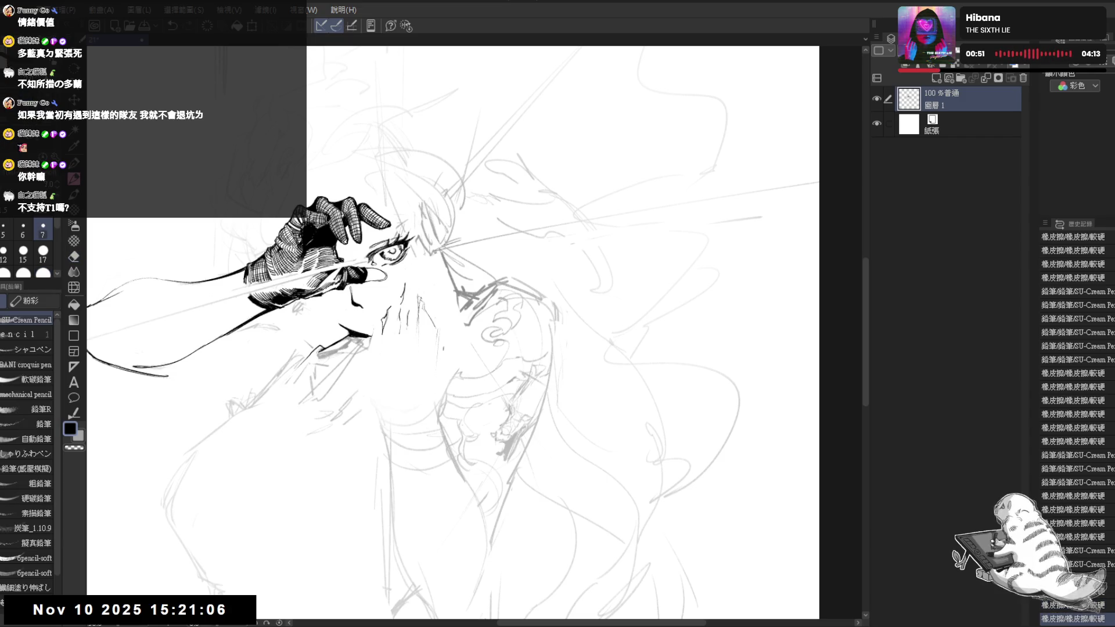
{"action": "left_click", "coordinate": [404, 285]}
{"action": "key", "text": "e"}
{"action": "left_click", "coordinate": [405, 291]}
{"action": "key", "text": "p"}
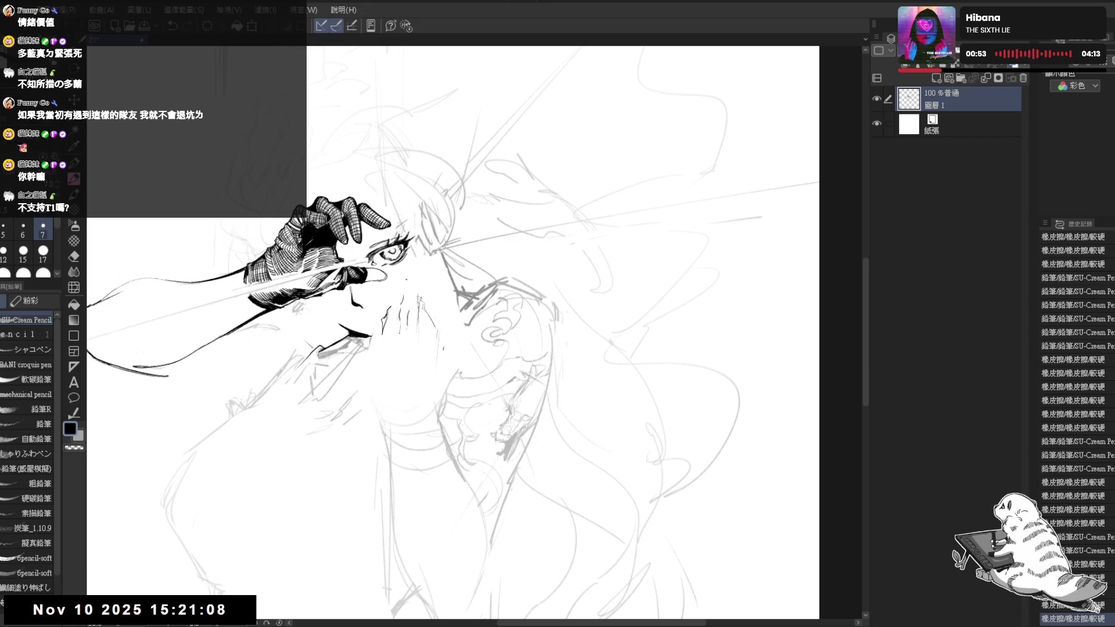
Ink a series of short lines on the fingers beside the nose.
{"action": "left_click", "coordinate": [404, 292]}
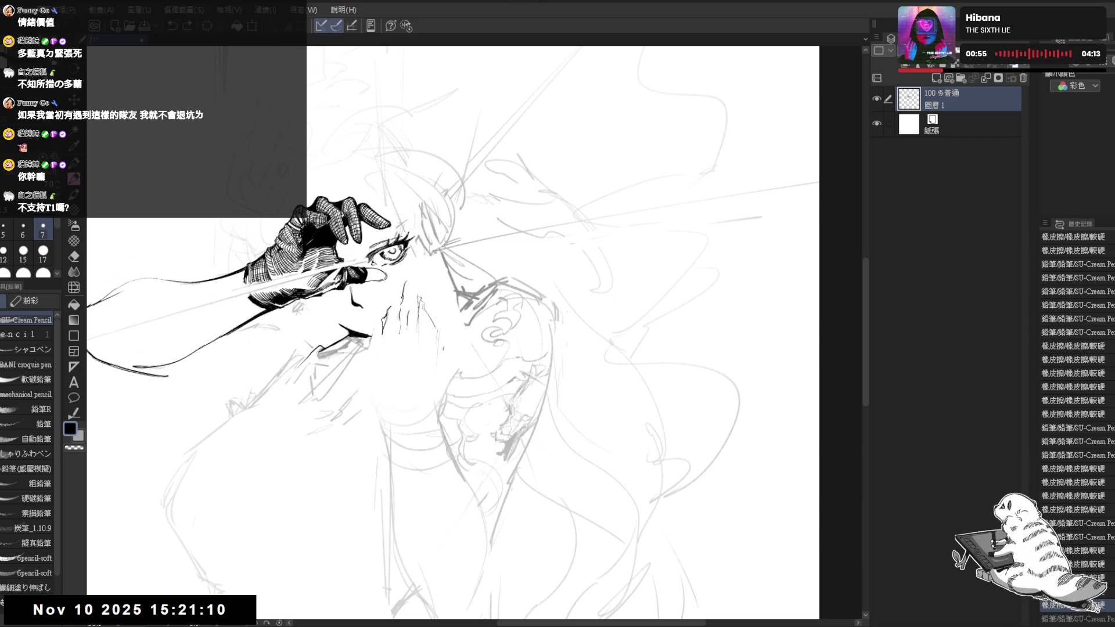
{"action": "left_click", "coordinate": [404, 291]}
{"action": "left_click", "coordinate": [404, 291]}
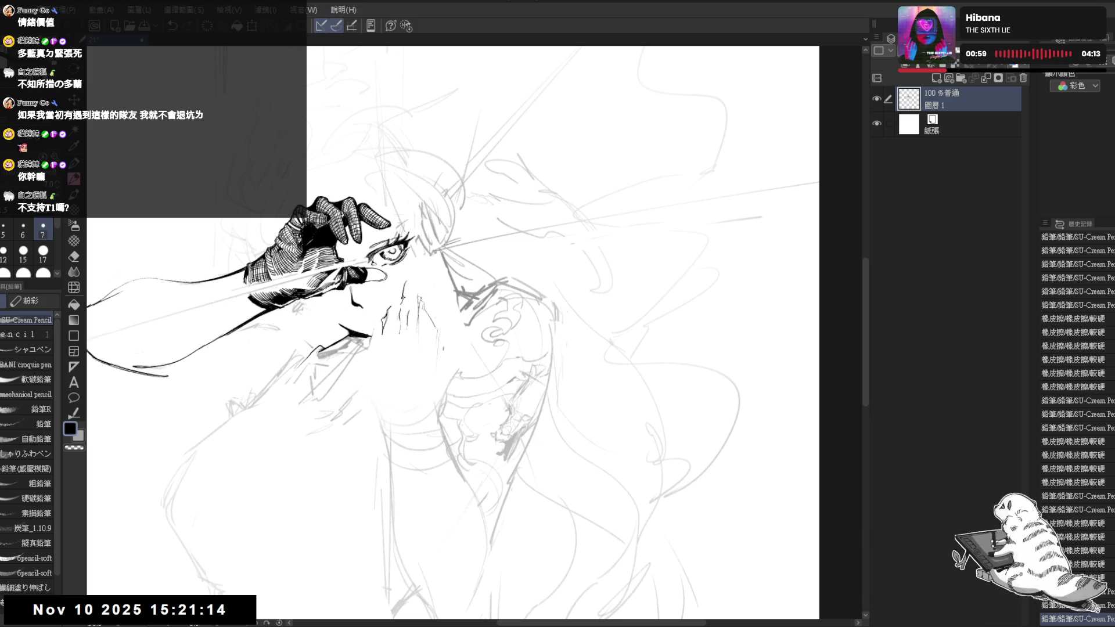
{"action": "left_click", "coordinate": [405, 291]}
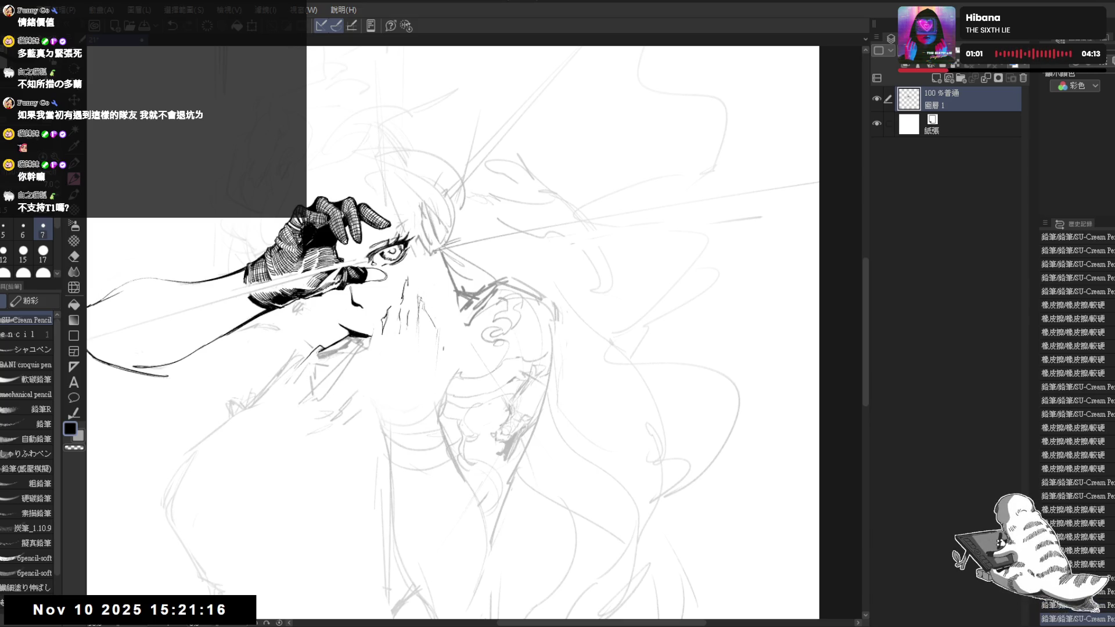
{"action": "left_click", "coordinate": [404, 292]}
{"action": "left_click", "coordinate": [404, 291]}
Undo and redo the last finger line, then erase stray lines near the nose.
{"action": "key", "text": "ctrl+z"}
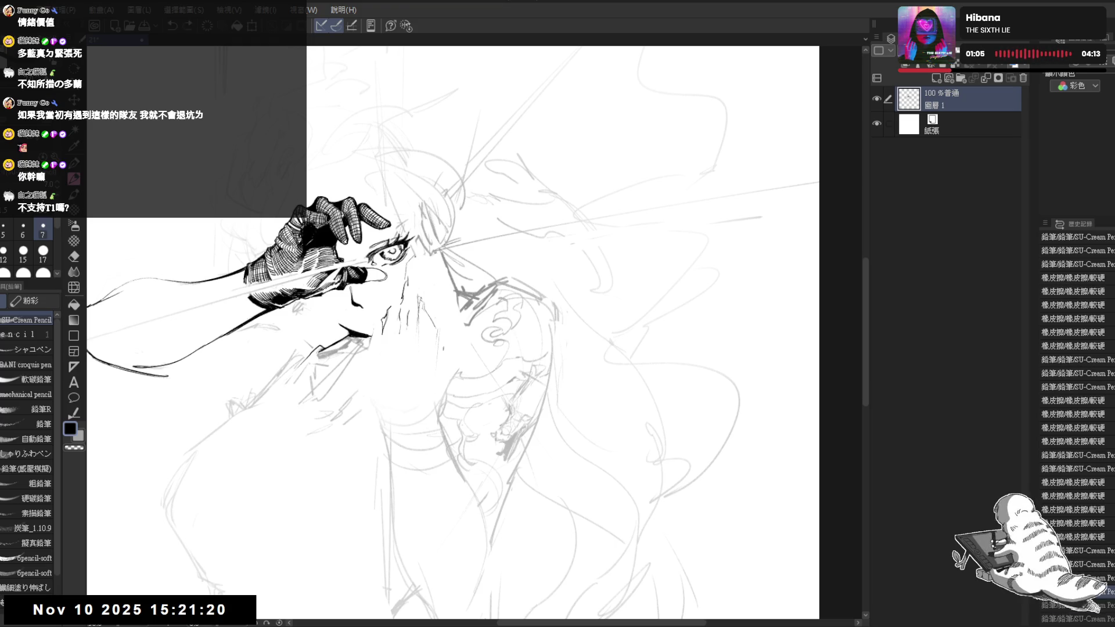
{"action": "key", "text": "ctrl+y"}
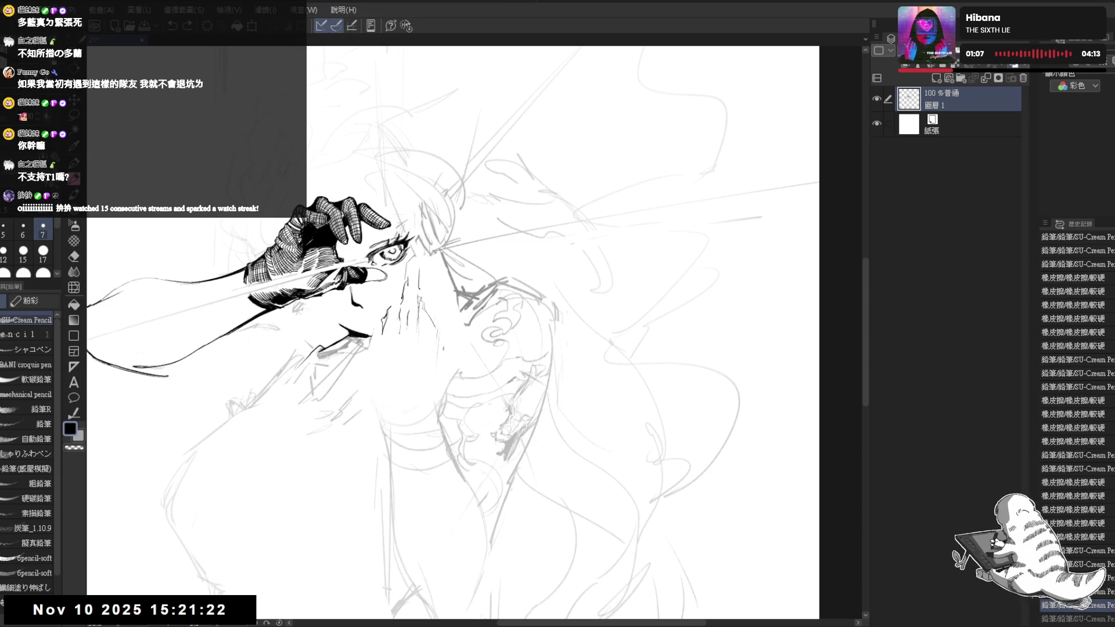
{"action": "key", "text": "e"}
{"action": "key", "text": "minus"}
{"action": "mouse_move", "coordinate": [423, 322]}
{"action": "left_mouse_down"}
{"action": "mouse_move", "coordinate": [411, 286]}
{"action": "mouse_move", "coordinate": [400, 288]}
{"action": "left_mouse_up"}
Erase marks near the nose and draw the chin contour line.
{"action": "key", "text": "p"}
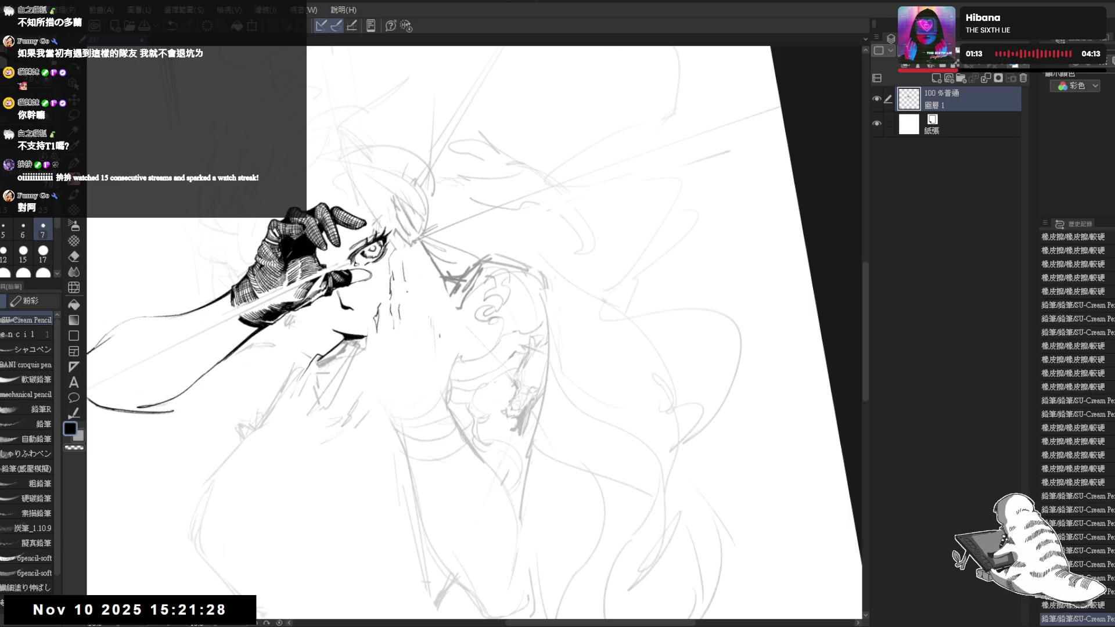
{"action": "key", "text": "e"}
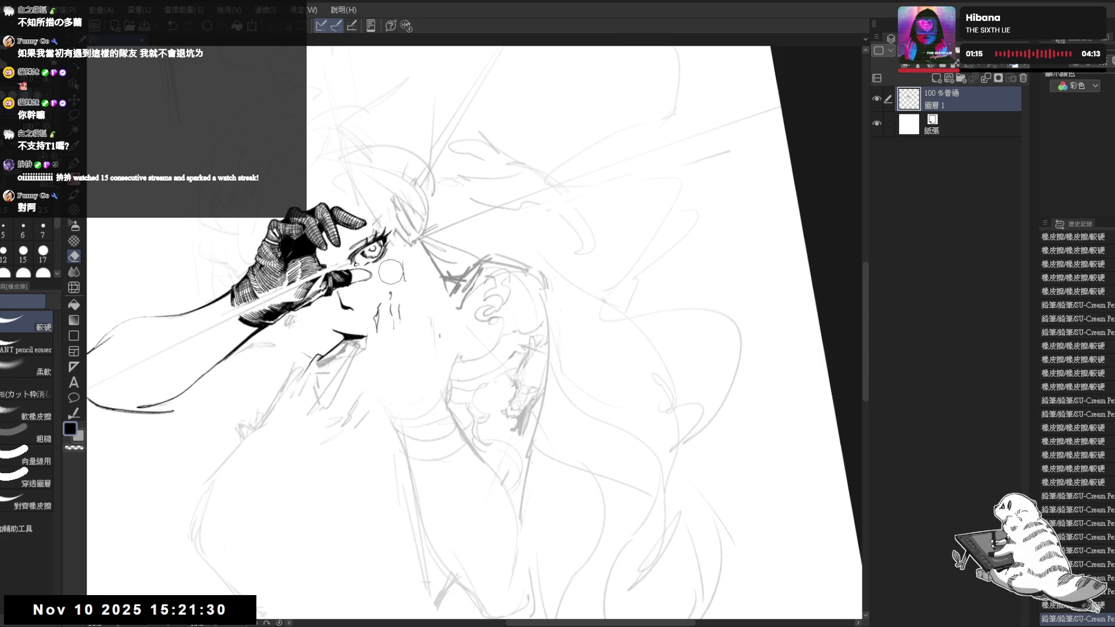
{"action": "mouse_move", "coordinate": [388, 308]}
{"action": "left_mouse_down"}
{"action": "mouse_move", "coordinate": [395, 316]}
{"action": "mouse_move", "coordinate": [401, 302]}
{"action": "mouse_move", "coordinate": [366, 364]}
{"action": "mouse_move", "coordinate": [371, 353]}
{"action": "mouse_move", "coordinate": [381, 402]}
{"action": "left_mouse_up"}
{"action": "key", "text": "p"}
{"action": "key", "text": "ctrl+z"}
{"action": "key", "text": "ctrl+z"}
{"action": "key", "text": "ctrl+z"}
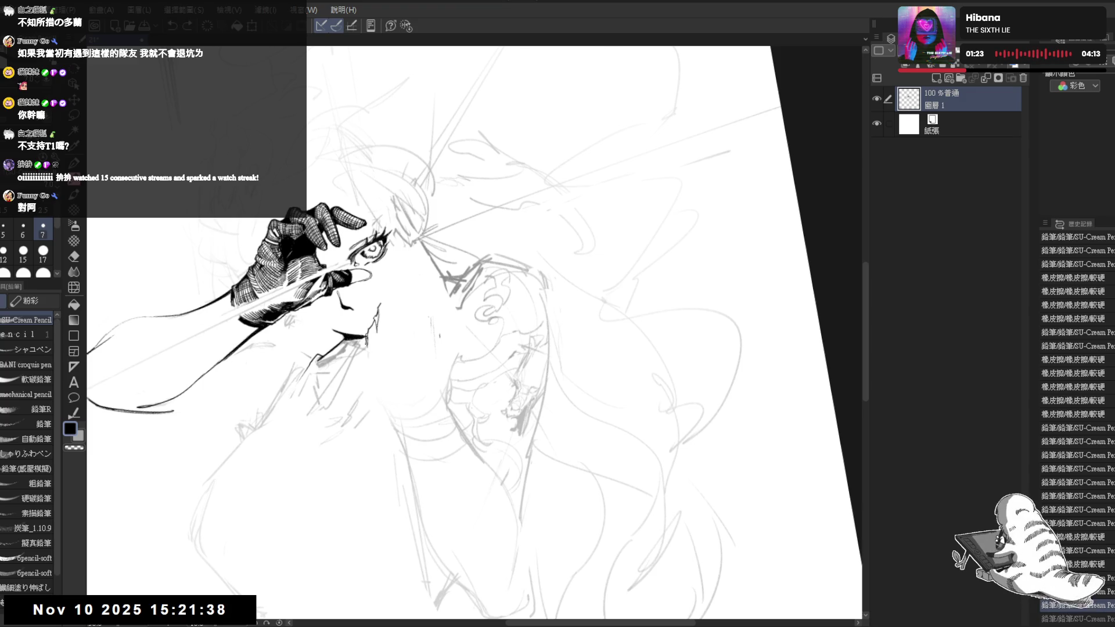
{"action": "left_click_drag", "start_coordinate": [367, 341], "coordinate": [381, 395]}
{"action": "key", "text": "ctrl+@"}
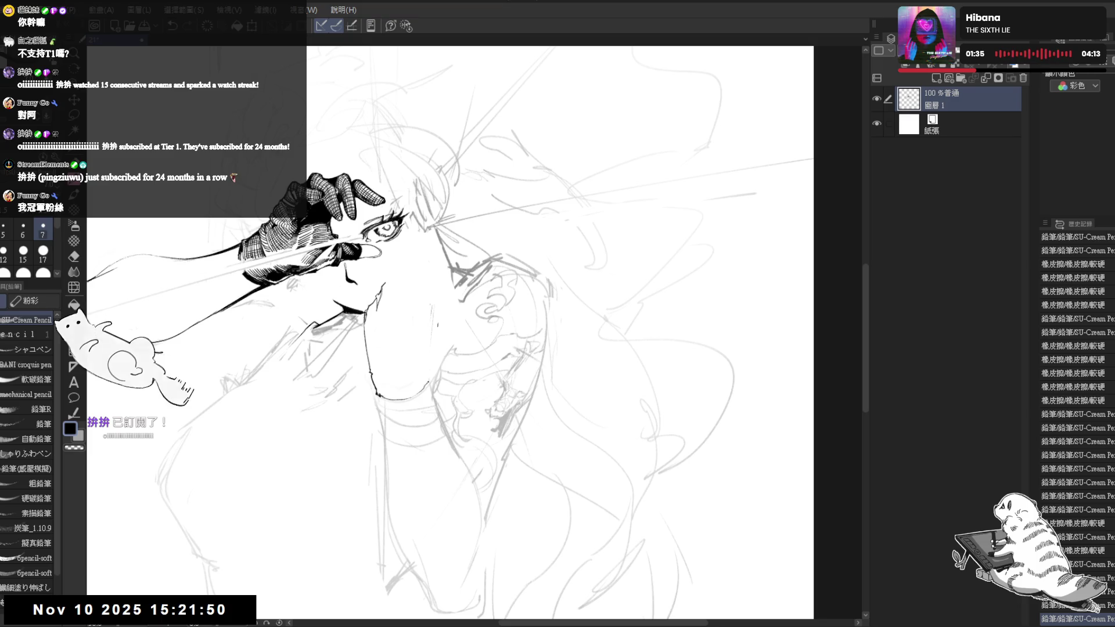
Check the mirrored view, erase a stray mark, and try and undo a stroke near the chin.
{"action": "key", "text": "h"}
{"action": "mouse_move", "coordinate": [482, 417]}
{"action": "left_mouse_down"}
{"action": "mouse_move", "coordinate": [435, 360]}
{"action": "mouse_move", "coordinate": [413, 366]}
{"action": "left_mouse_up"}
{"action": "key", "text": "h"}
{"action": "key", "text": "e"}
{"action": "mouse_move", "coordinate": [443, 312]}
{"action": "left_mouse_down"}
{"action": "mouse_move", "coordinate": [448, 260]}
{"action": "mouse_move", "coordinate": [438, 259]}
{"action": "mouse_move", "coordinate": [400, 322]}
{"action": "left_mouse_up"}
{"action": "key", "text": "p"}
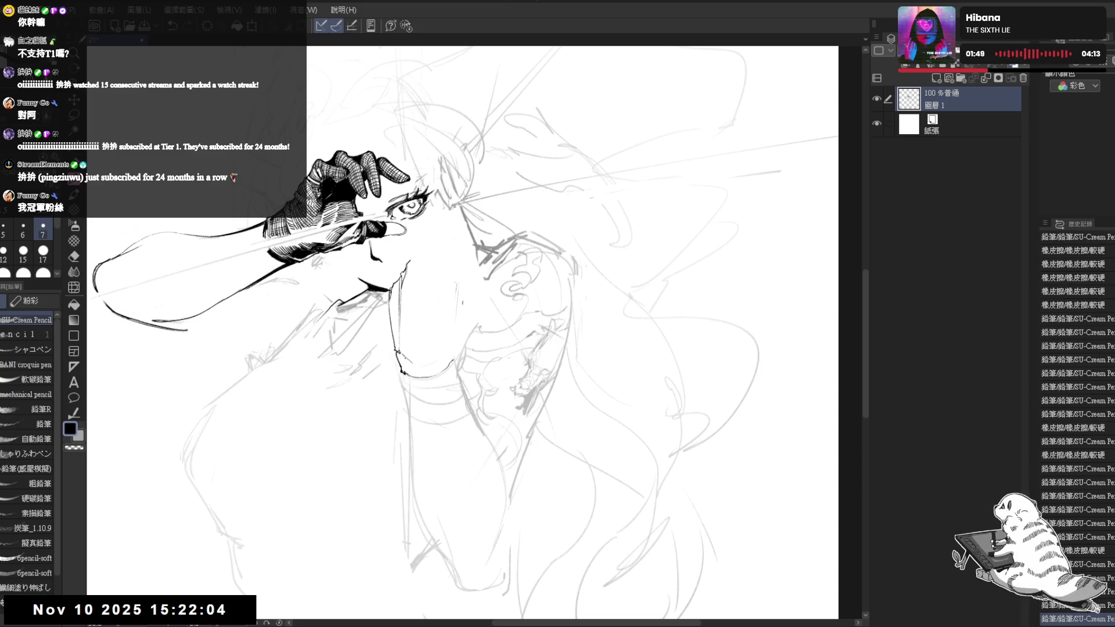
{"action": "left_click_drag", "start_coordinate": [411, 363], "coordinate": [439, 364]}
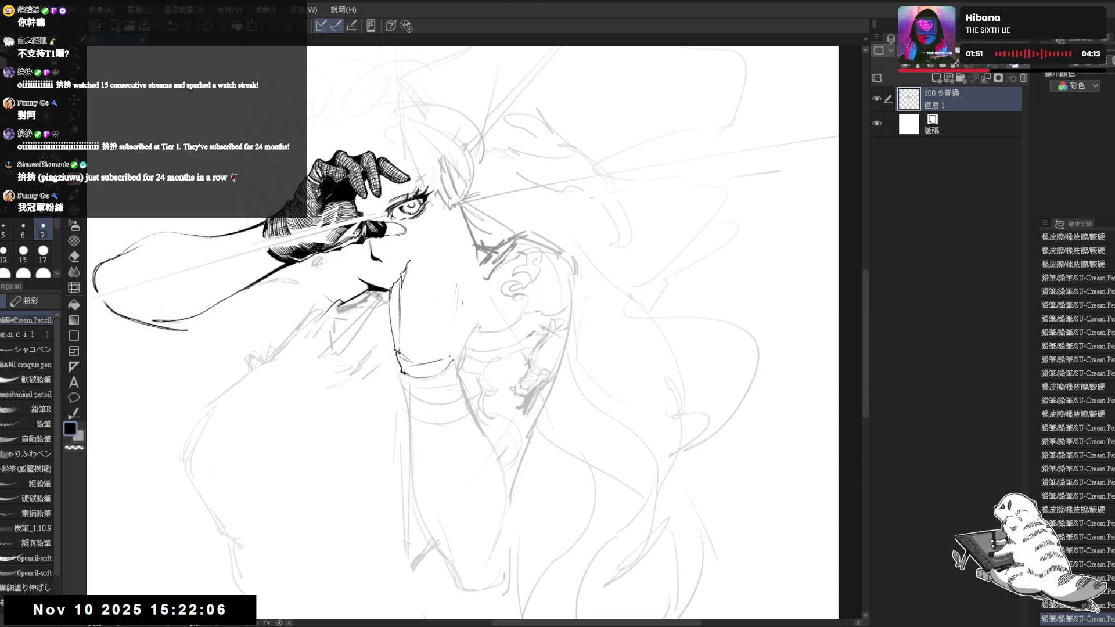
{"action": "key", "text": "ctrl+z"}
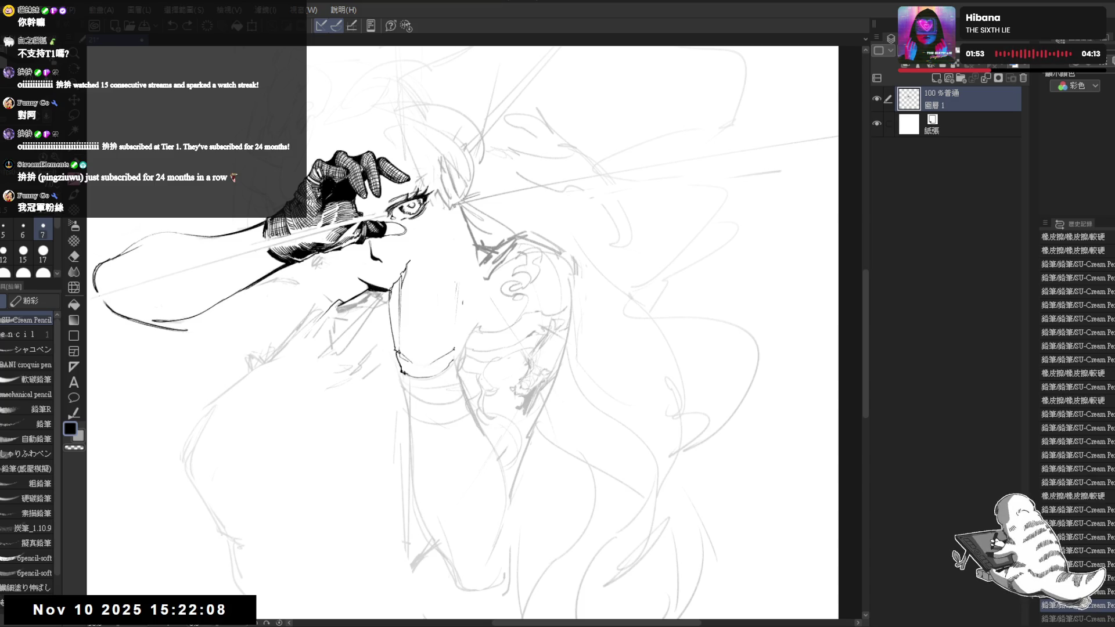
{"action": "key", "text": "h"}
{"action": "key", "text": "h"}
{"action": "key", "text": "shift+space"}
Erase the cluttered sketch marks on the chin and level the canvas rotation.
{"action": "key", "text": "e"}
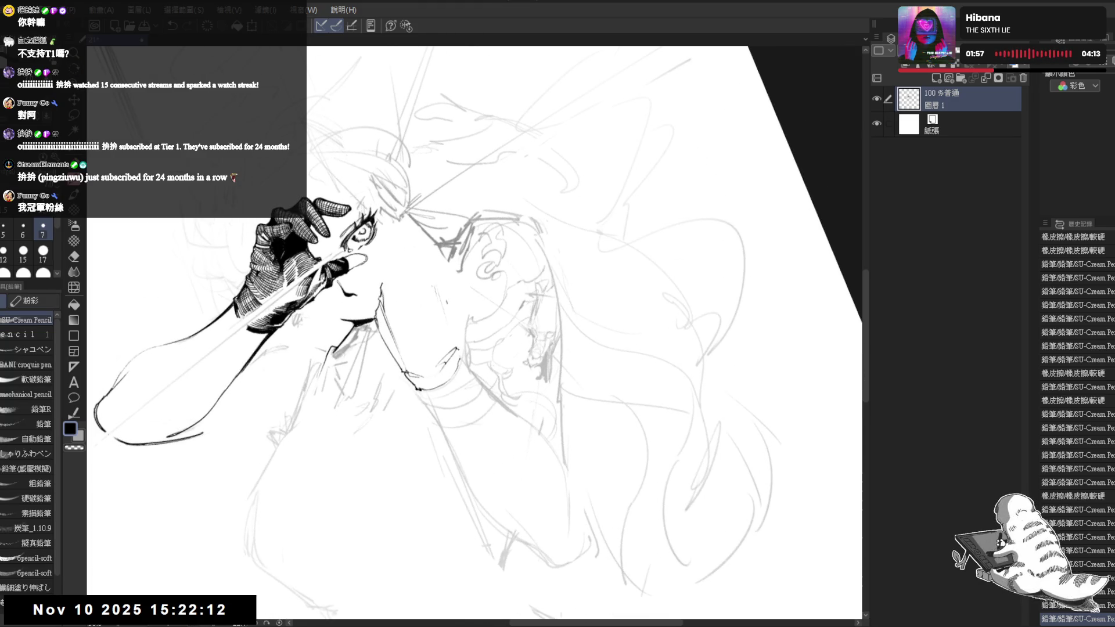
{"action": "left_click_drag", "start_coordinate": [453, 356], "coordinate": [462, 365]}
{"action": "left_click_drag", "start_coordinate": [454, 355], "coordinate": [459, 361]}
{"action": "key", "text": "p"}
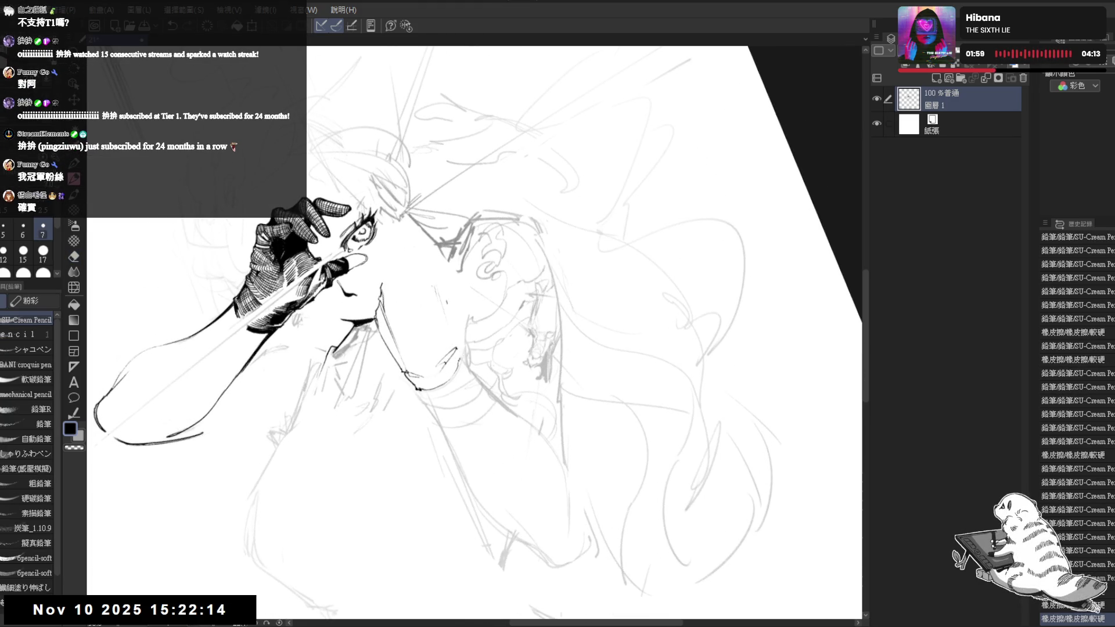
{"action": "key", "text": "ctrl+@"}
Add a small dot, a short stroke and another pencil dot near the chin.
{"action": "left_click", "coordinate": [423, 384]}
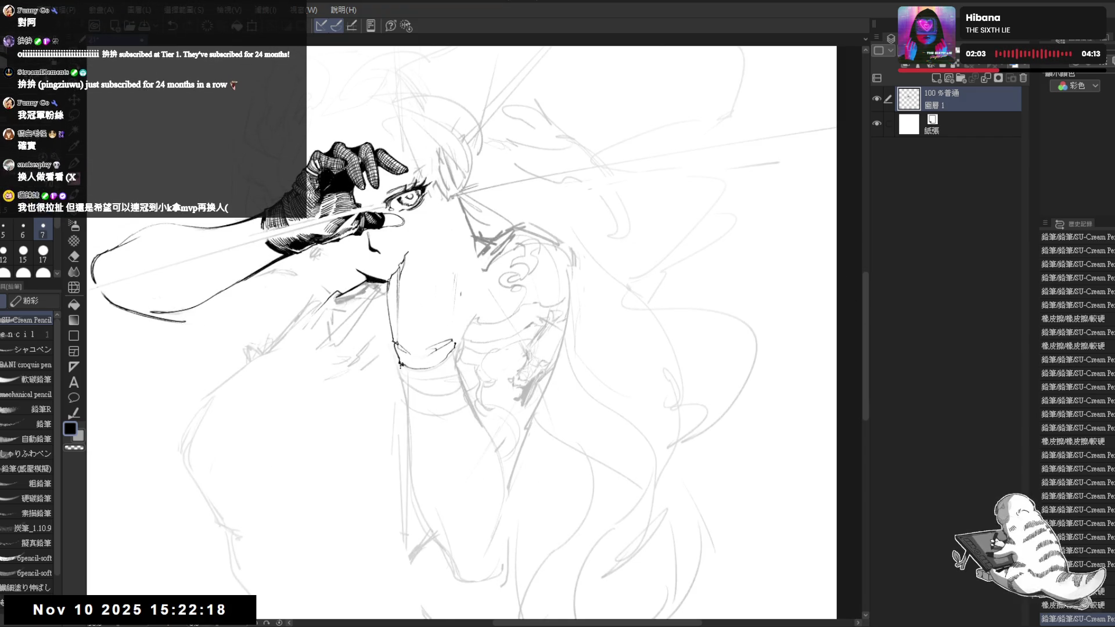
{"action": "mouse_move", "coordinate": [400, 365]}
{"action": "left_mouse_down"}
{"action": "mouse_move", "coordinate": [415, 383]}
{"action": "mouse_move", "coordinate": [409, 376]}
{"action": "mouse_move", "coordinate": [445, 383]}
{"action": "left_mouse_up"}
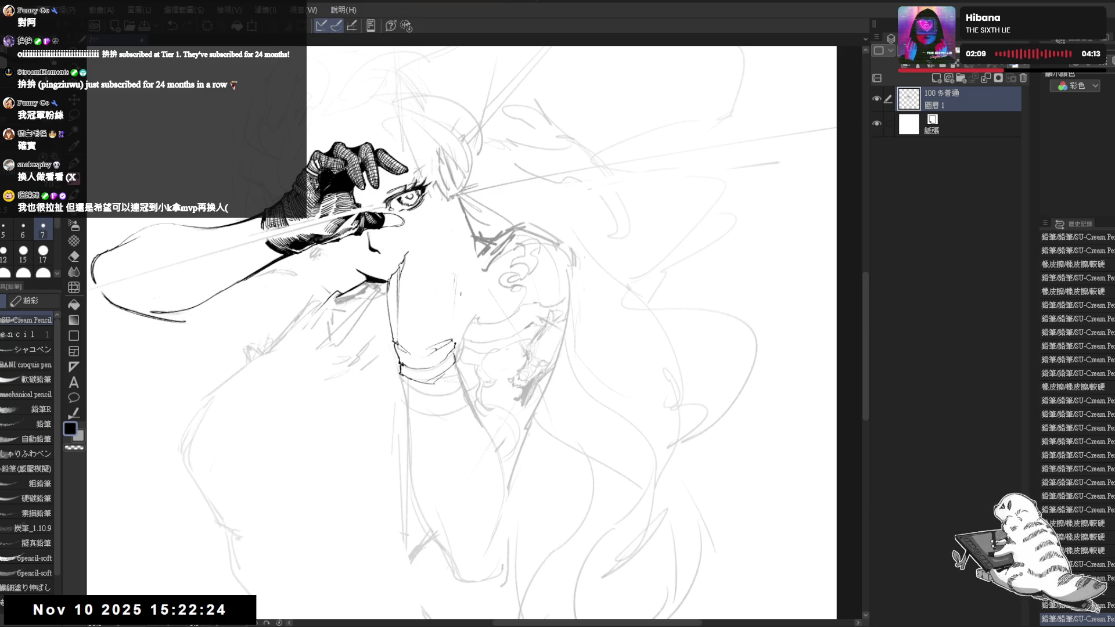
{"action": "left_click", "coordinate": [435, 418]}
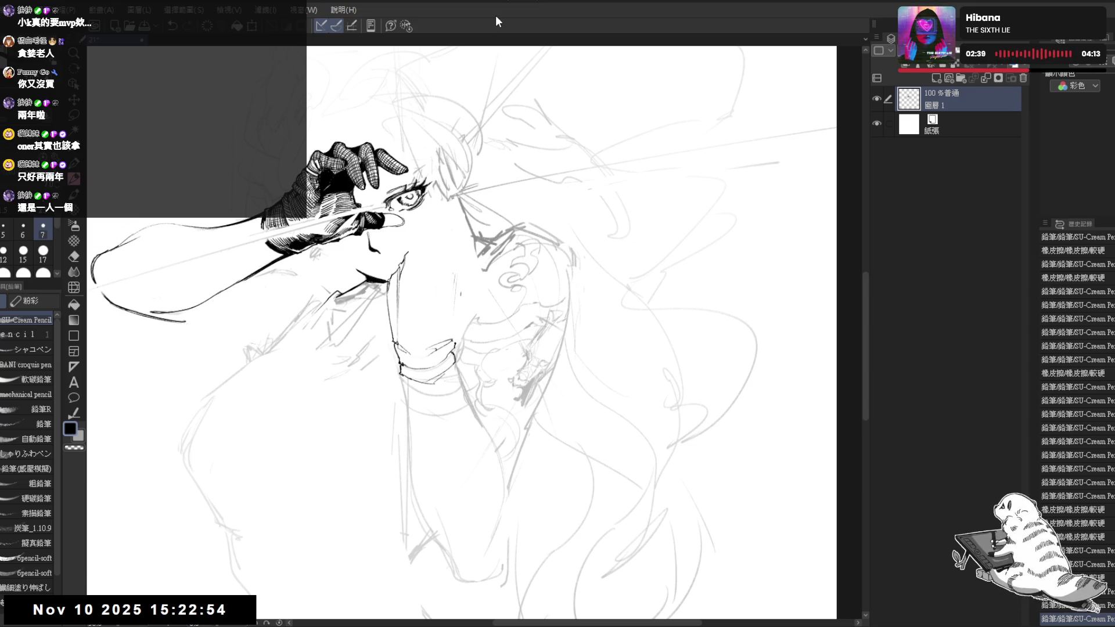
{"action": "mouse_move", "coordinate": [456, 293]}
{"action": "left_mouse_down"}
{"action": "mouse_move", "coordinate": [426, 270]}
{"action": "mouse_move", "coordinate": [447, 331]}
{"action": "left_mouse_up"}
Sketch a small pencil mark at the nose and check it in the mirrored view.
{"action": "left_click_drag", "start_coordinate": [406, 256], "coordinate": [411, 259]}
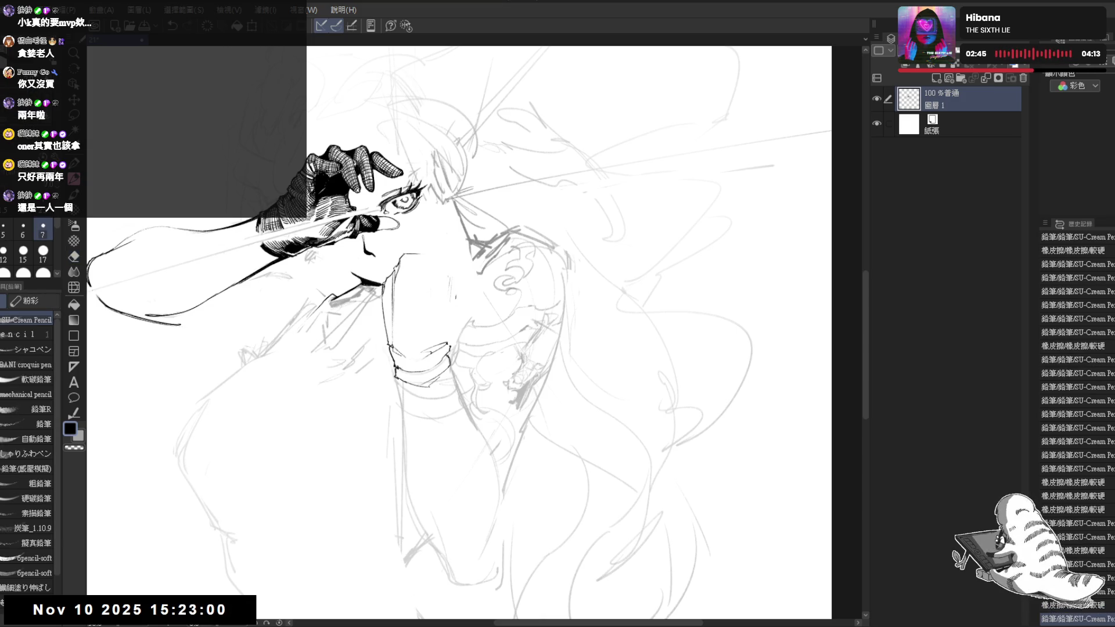
{"action": "left_click_drag", "start_coordinate": [406, 255], "coordinate": [413, 259]}
{"action": "key", "text": "h"}
{"action": "key", "text": "h"}
{"action": "key", "text": "e"}
{"action": "key", "text": "p"}
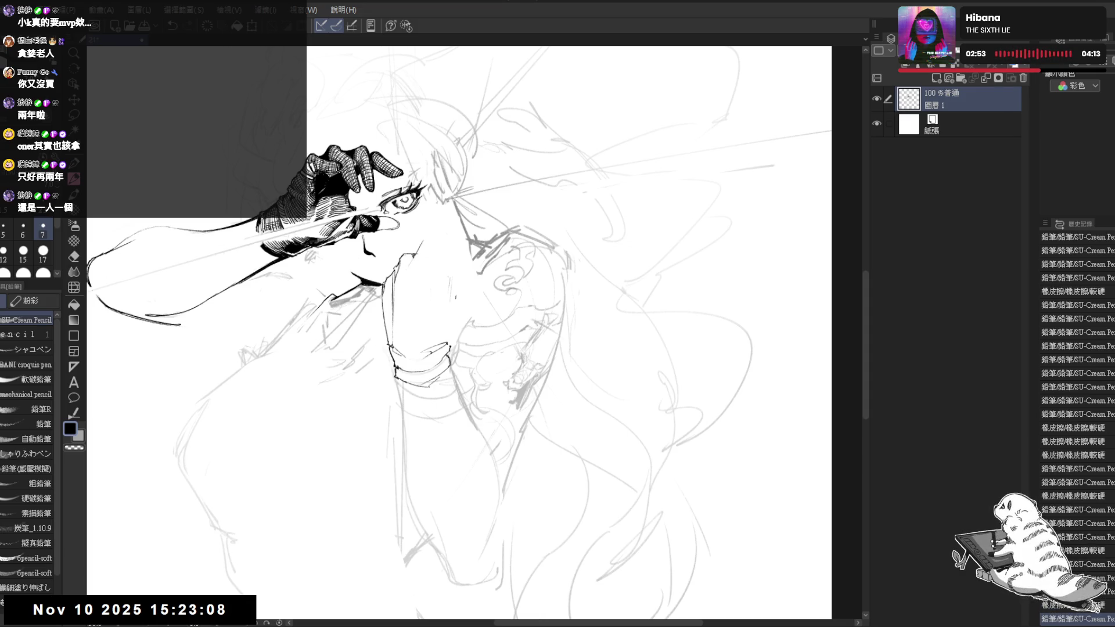
Draw pencil lines around the nose, erase stray bits, and flip the view back.
{"action": "mouse_move", "coordinate": [417, 250]}
{"action": "left_mouse_down"}
{"action": "mouse_move", "coordinate": [416, 264]}
{"action": "mouse_move", "coordinate": [421, 250]}
{"action": "left_mouse_up"}
{"action": "key", "text": "e"}
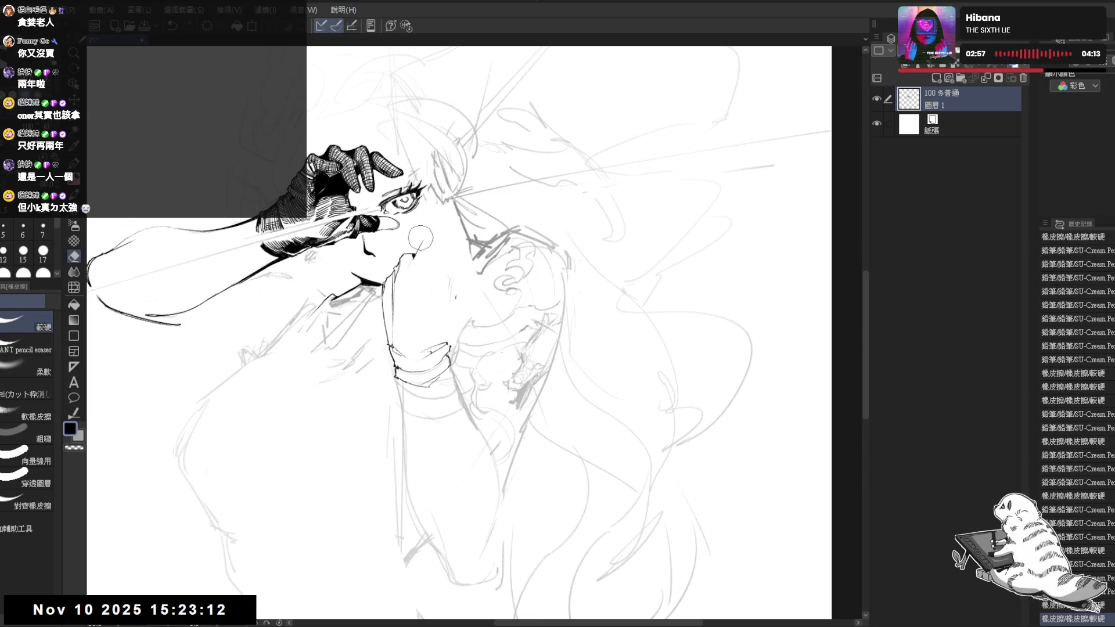
{"action": "key", "text": "p"}
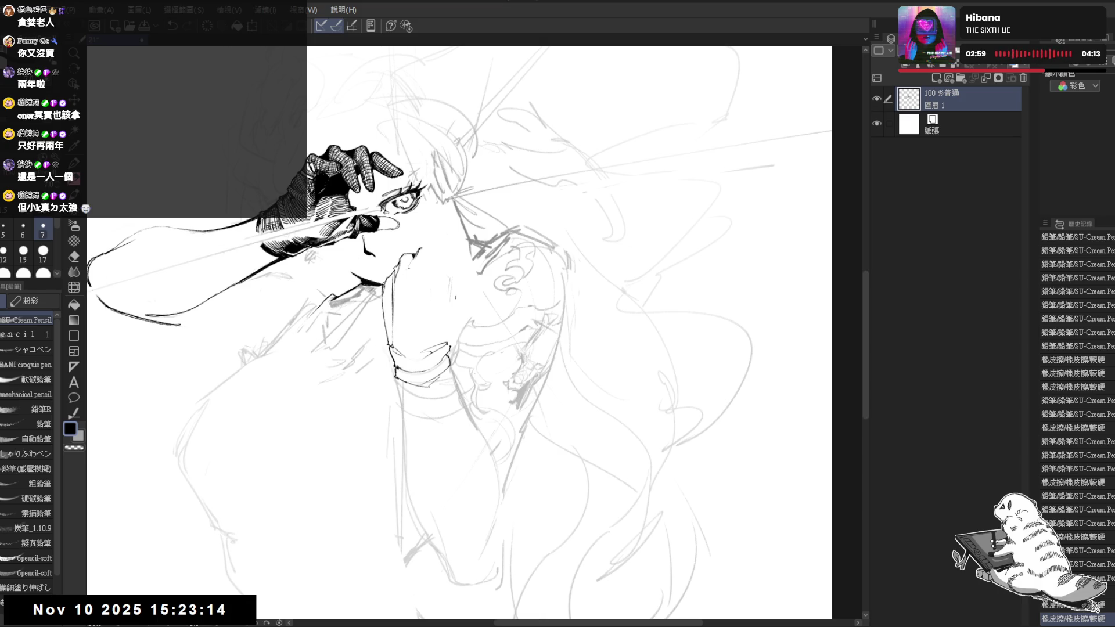
{"action": "key", "text": "h"}
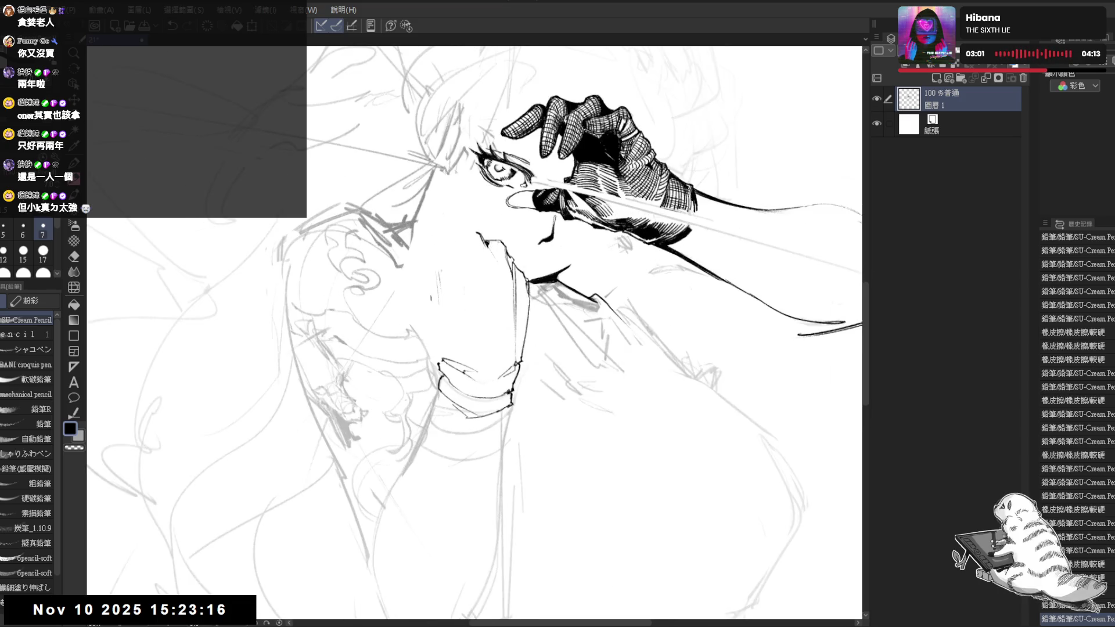
Draw a short nose line and extend it further left, then restore the view.
{"action": "left_click_drag", "start_coordinate": [458, 223], "coordinate": [473, 232]}
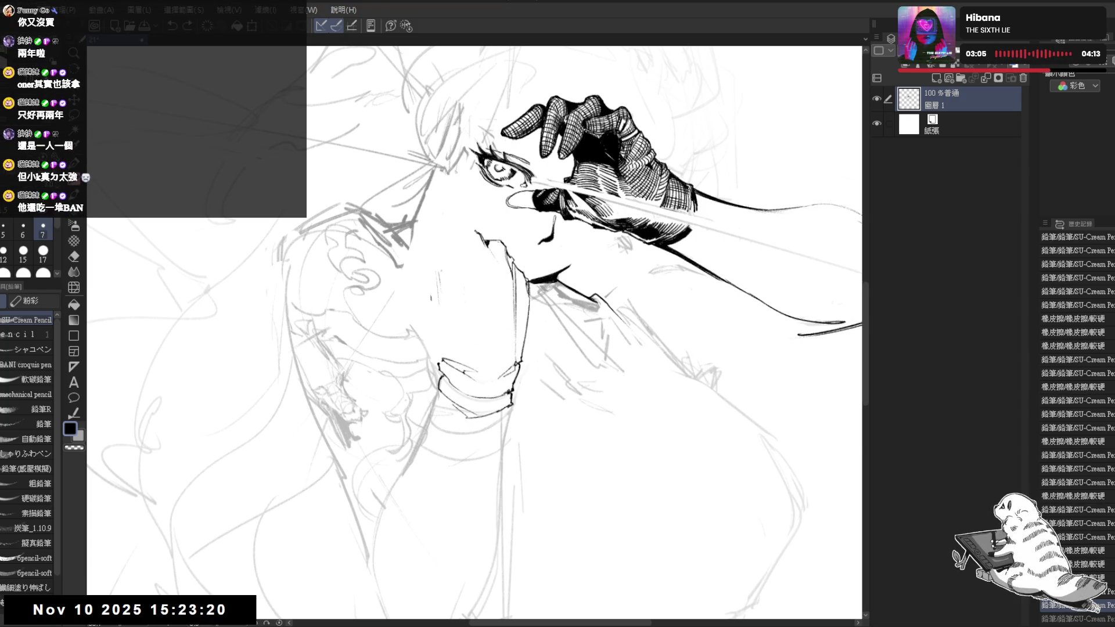
{"action": "left_click_drag", "start_coordinate": [451, 225], "coordinate": [463, 226]}
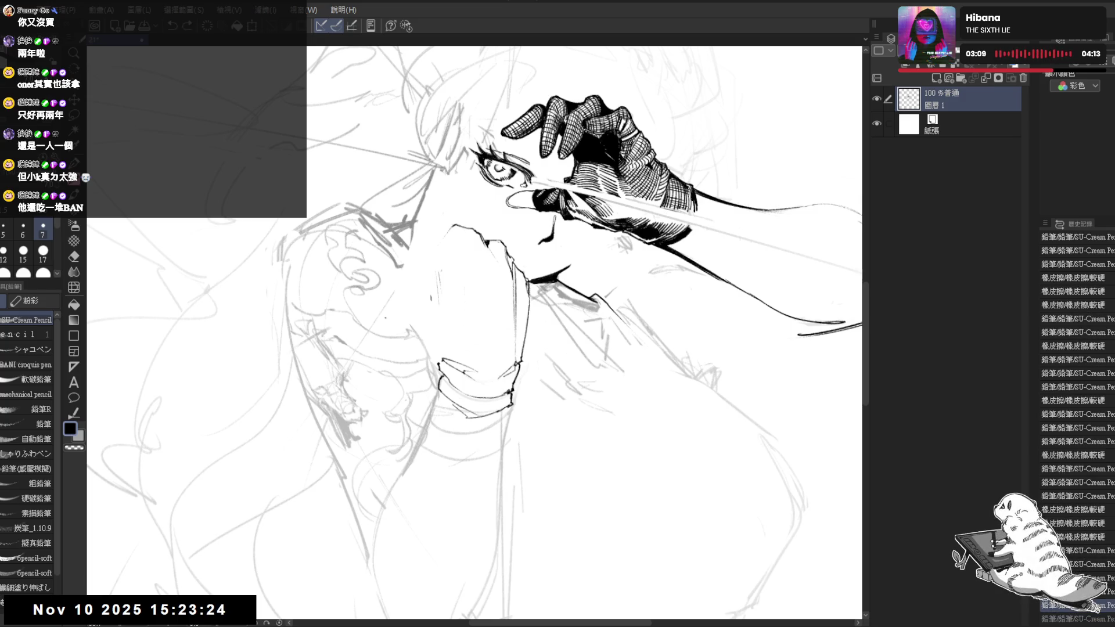
{"action": "key", "text": "h"}
{"action": "mouse_move", "coordinate": [527, 312]}
{"action": "left_mouse_down"}
{"action": "mouse_move", "coordinate": [485, 318]}
{"action": "mouse_move", "coordinate": [473, 337]}
{"action": "mouse_move", "coordinate": [484, 371]}
{"action": "left_mouse_up"}
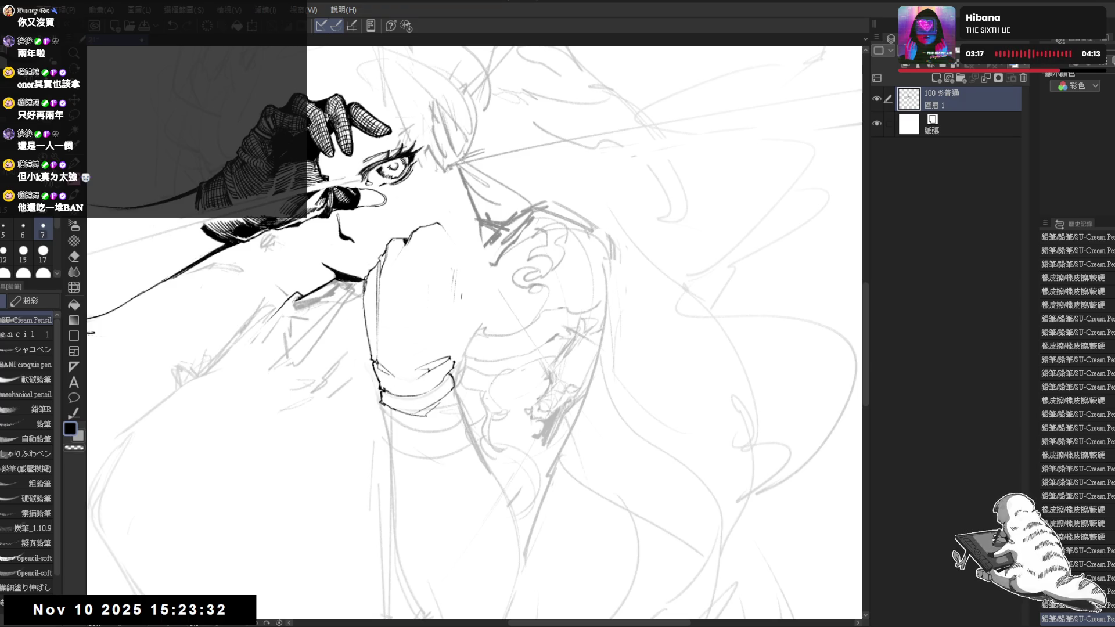
{"action": "mouse_move", "coordinate": [474, 333]}
{"action": "left_mouse_down"}
{"action": "mouse_move", "coordinate": [457, 329]}
{"action": "mouse_move", "coordinate": [453, 343]}
{"action": "left_mouse_up"}
Erase a small stray mark near the face and check the drawing flipped and rotated.
{"action": "mouse_move", "coordinate": [443, 239]}
{"action": "left_mouse_down"}
{"action": "mouse_move", "coordinate": [424, 270]}
{"action": "mouse_move", "coordinate": [434, 262]}
{"action": "left_mouse_up"}
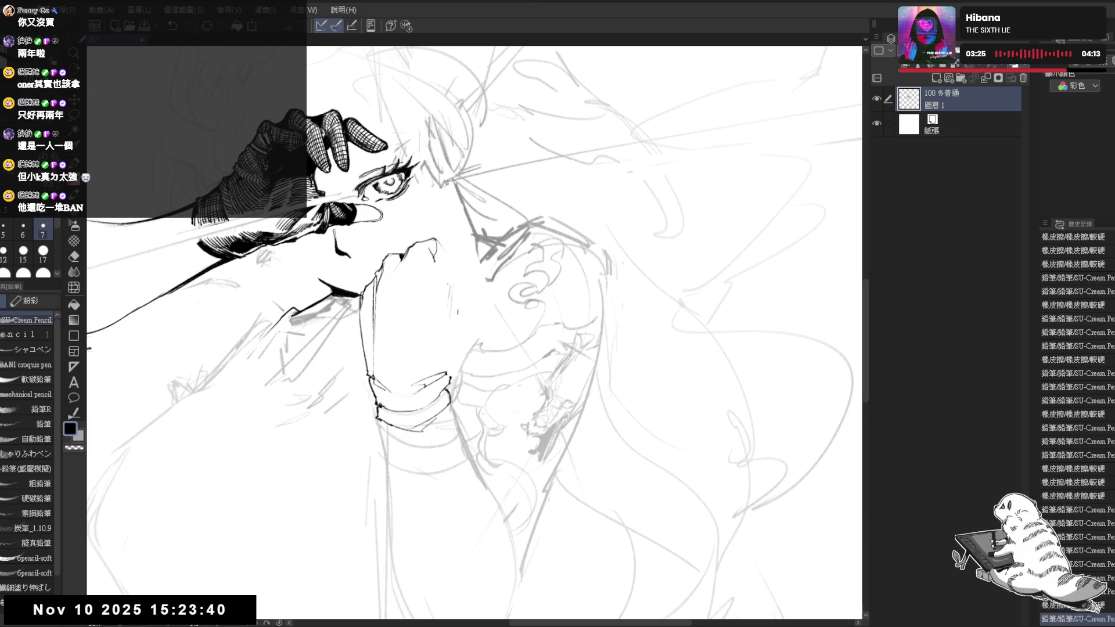
{"action": "key", "text": "h"}
{"action": "key", "text": "h"}
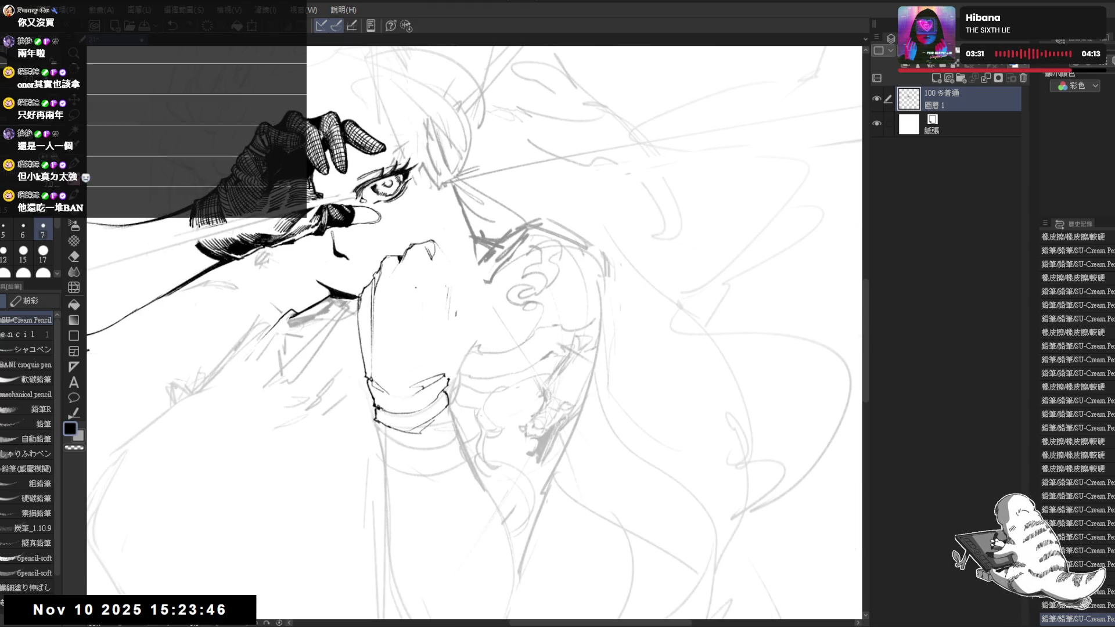
{"action": "key", "text": "-"}
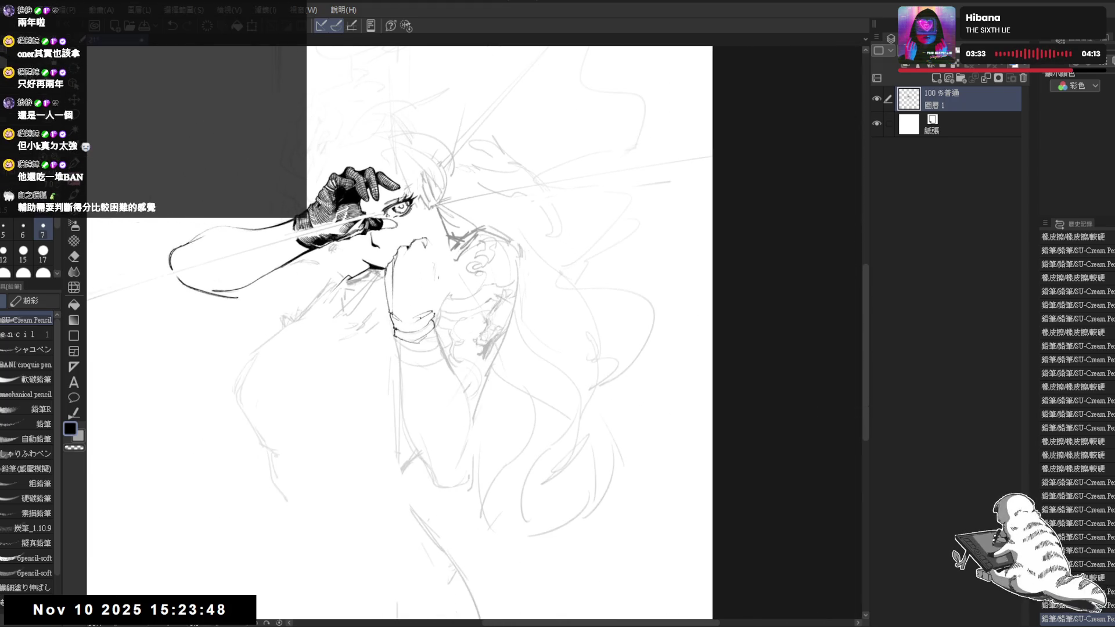
{"action": "key", "text": "h"}
{"action": "key", "text": "h"}
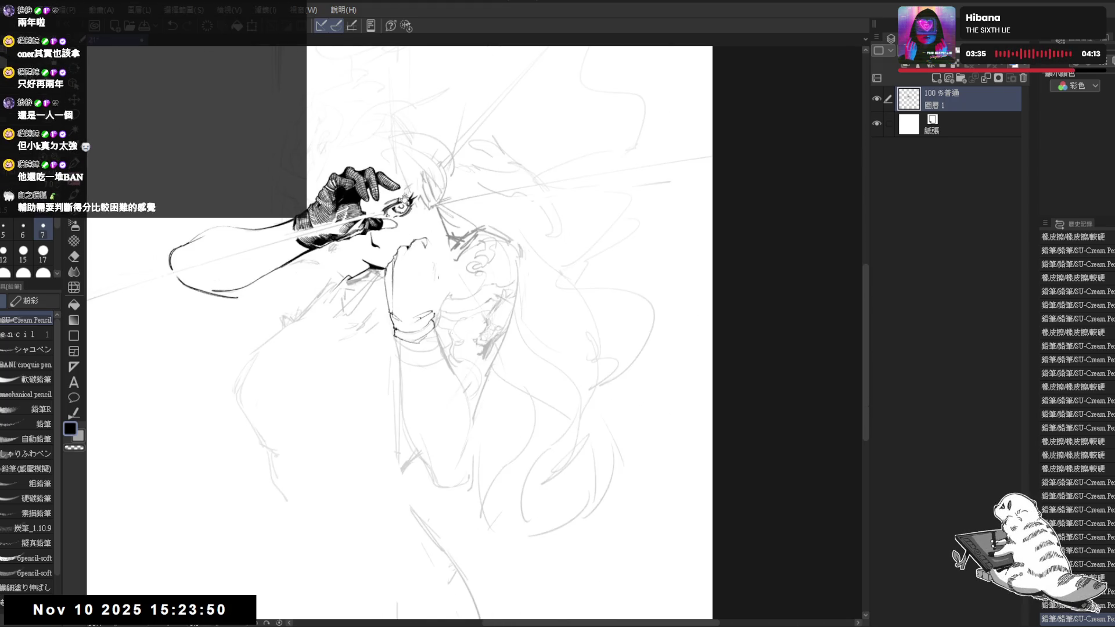
{"action": "left_click_drag", "start_coordinate": [409, 197], "coordinate": [405, 207]}
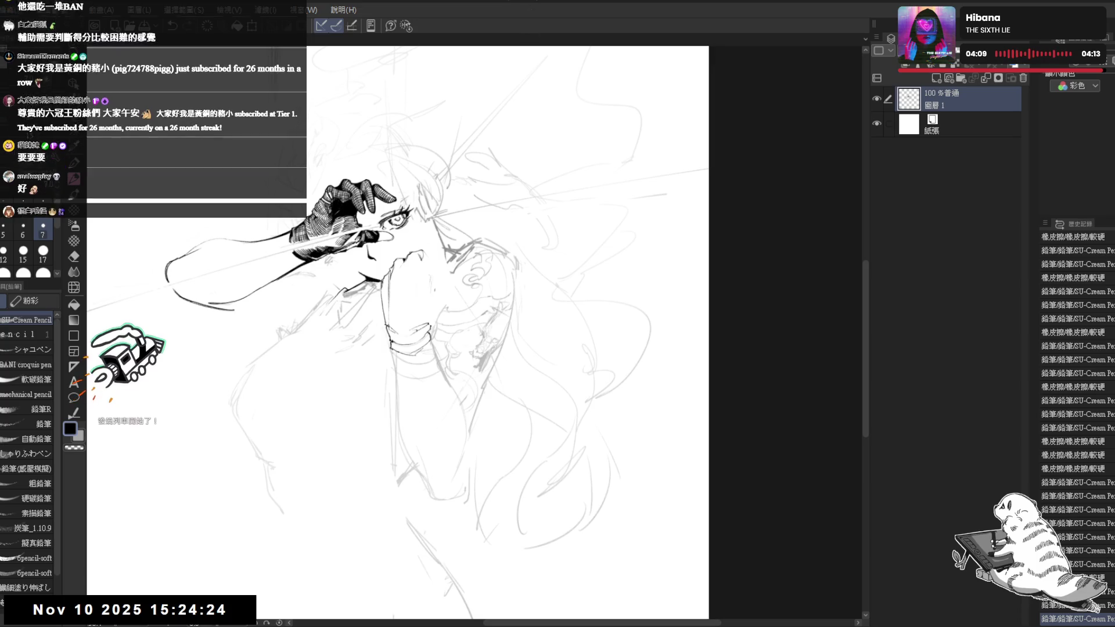
Try two pencil strokes near the nose, undo both, and mirror-check the drawing.
{"action": "left_click_drag", "start_coordinate": [399, 263], "coordinate": [394, 257]}
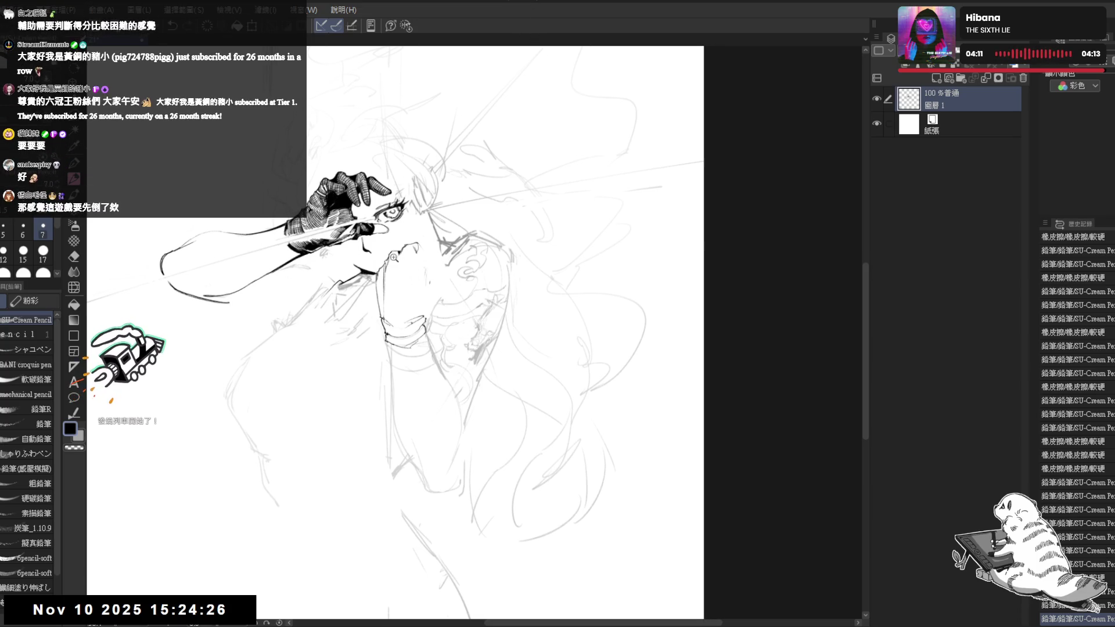
{"action": "scroll", "coordinate": [394, 257], "scroll_direction": "up", "scroll_amount": 2}
{"action": "key", "text": "e"}
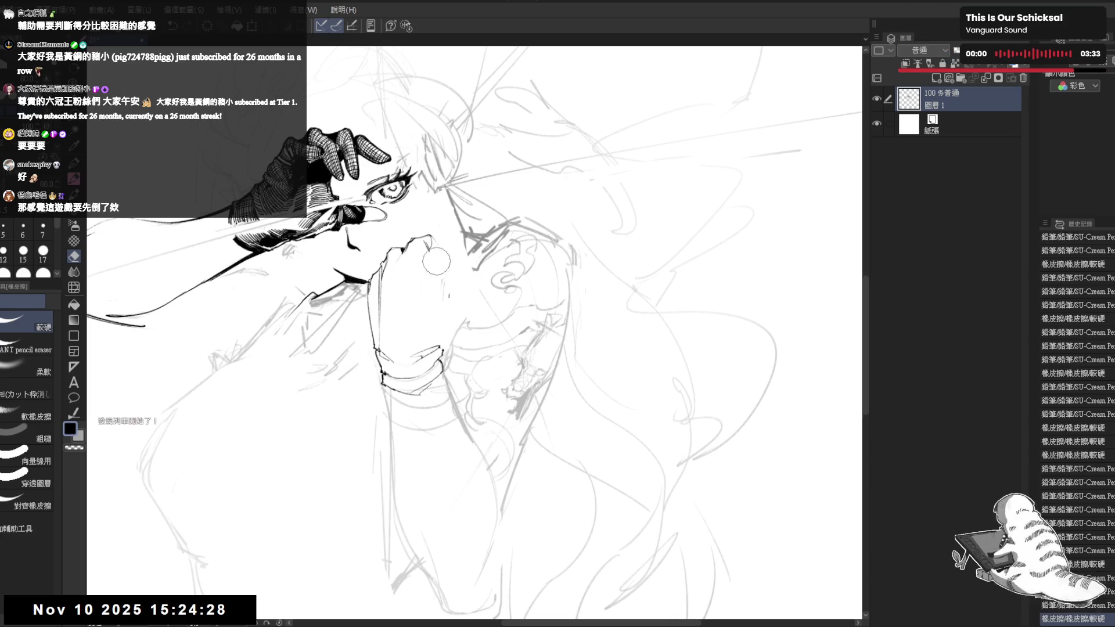
{"action": "key", "text": "p"}
{"action": "left_click_drag", "start_coordinate": [433, 251], "coordinate": [446, 294]}
{"action": "key", "text": "ctrl+z"}
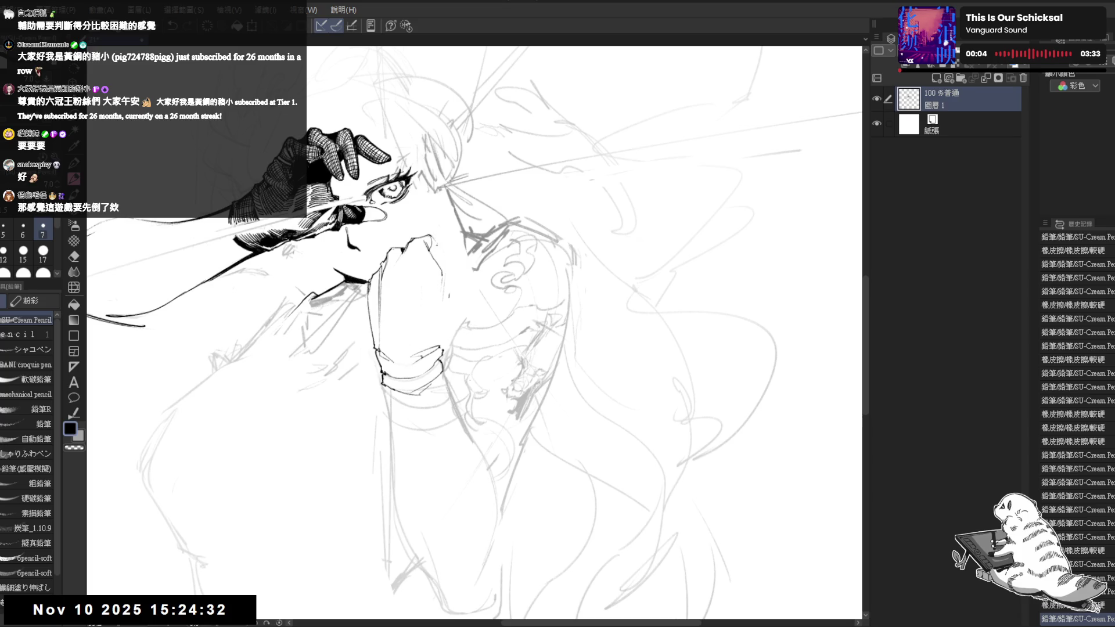
{"action": "left_click_drag", "start_coordinate": [433, 235], "coordinate": [439, 238]}
{"action": "key", "text": "ctrl+z"}
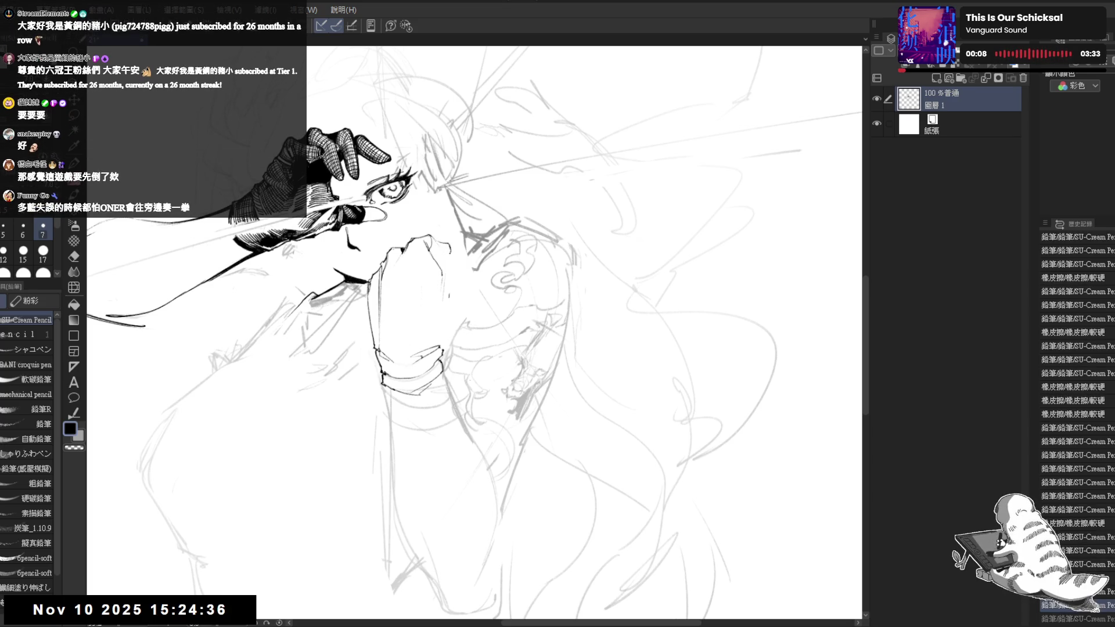
{"action": "key", "text": "h"}
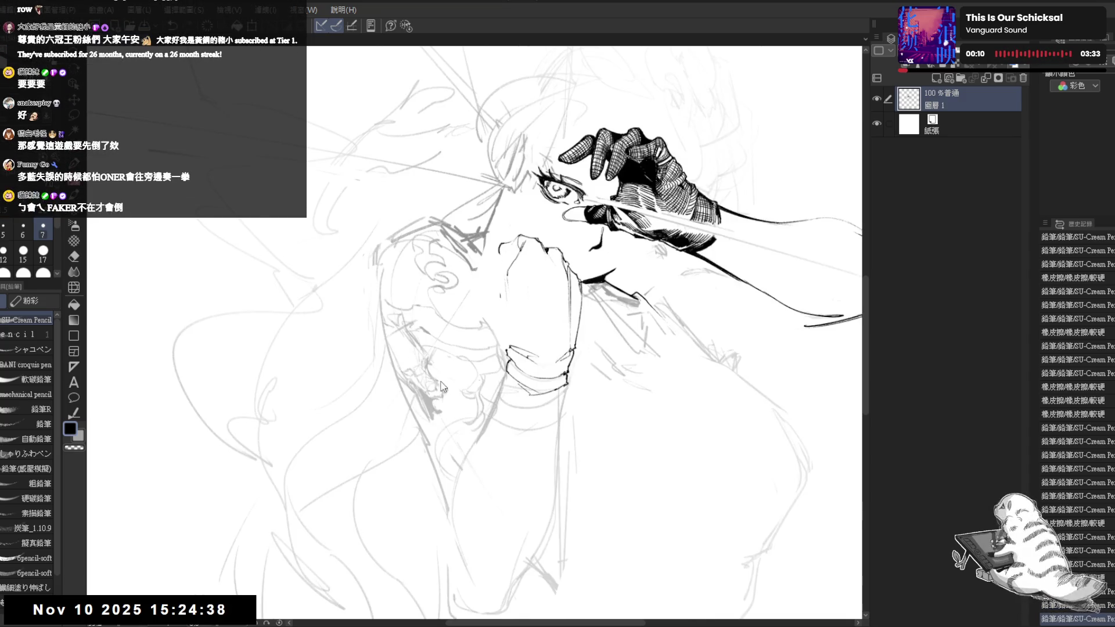
{"action": "key", "text": "h"}
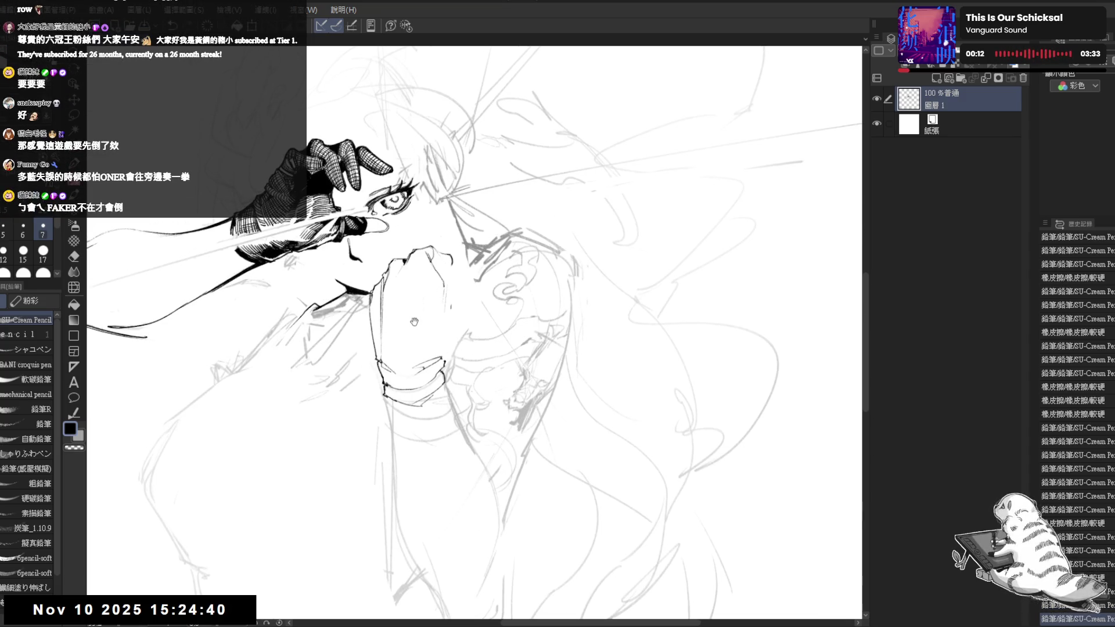
Erase sketch lines near the nose and a bit near the fist, undoing the last stroke.
{"action": "mouse_move", "coordinate": [440, 250]}
{"action": "left_mouse_down"}
{"action": "mouse_move", "coordinate": [453, 274]}
{"action": "mouse_move", "coordinate": [431, 262]}
{"action": "mouse_move", "coordinate": [429, 326]}
{"action": "mouse_move", "coordinate": [457, 453]}
{"action": "left_mouse_up"}
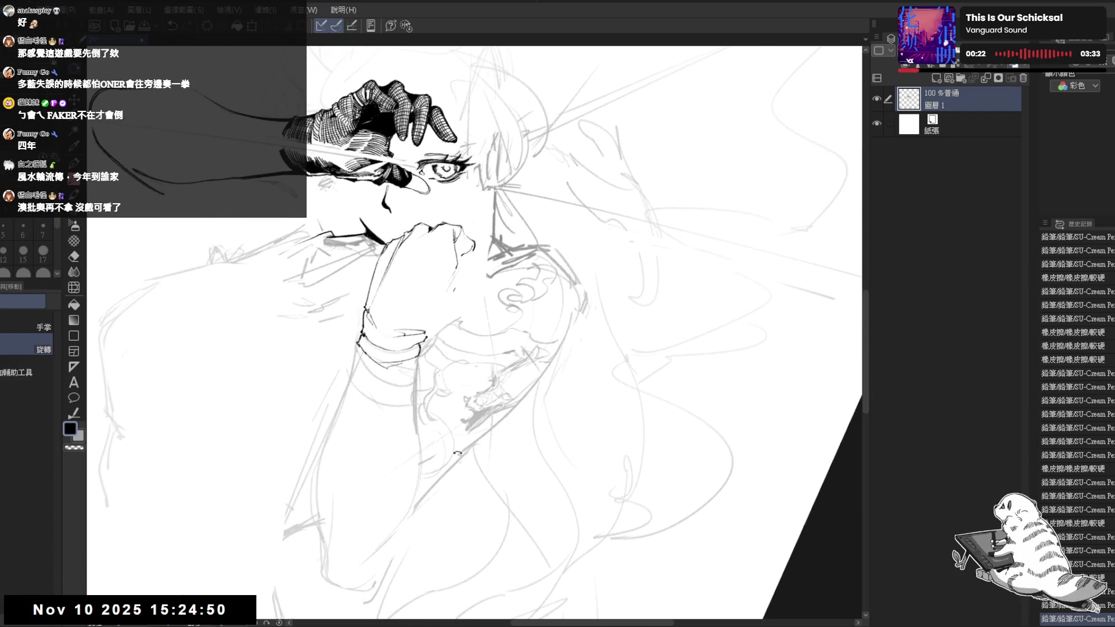
{"action": "left_click_drag", "start_coordinate": [403, 325], "coordinate": [391, 337]}
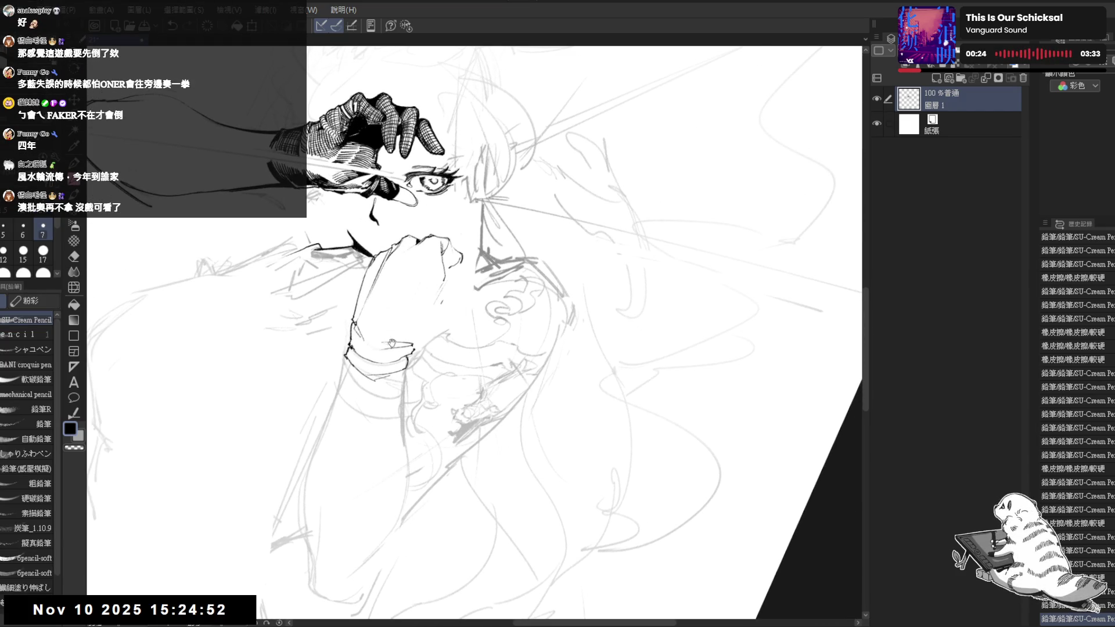
{"action": "key", "text": "e"}
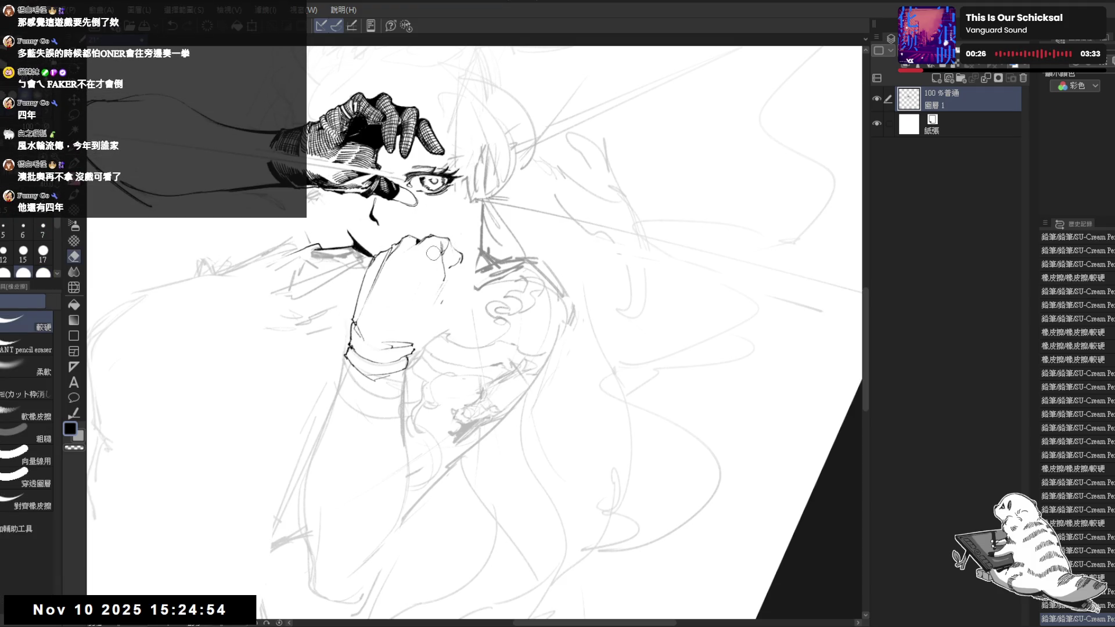
{"action": "left_click_drag", "start_coordinate": [440, 261], "coordinate": [443, 268]}
{"action": "key", "text": "p"}
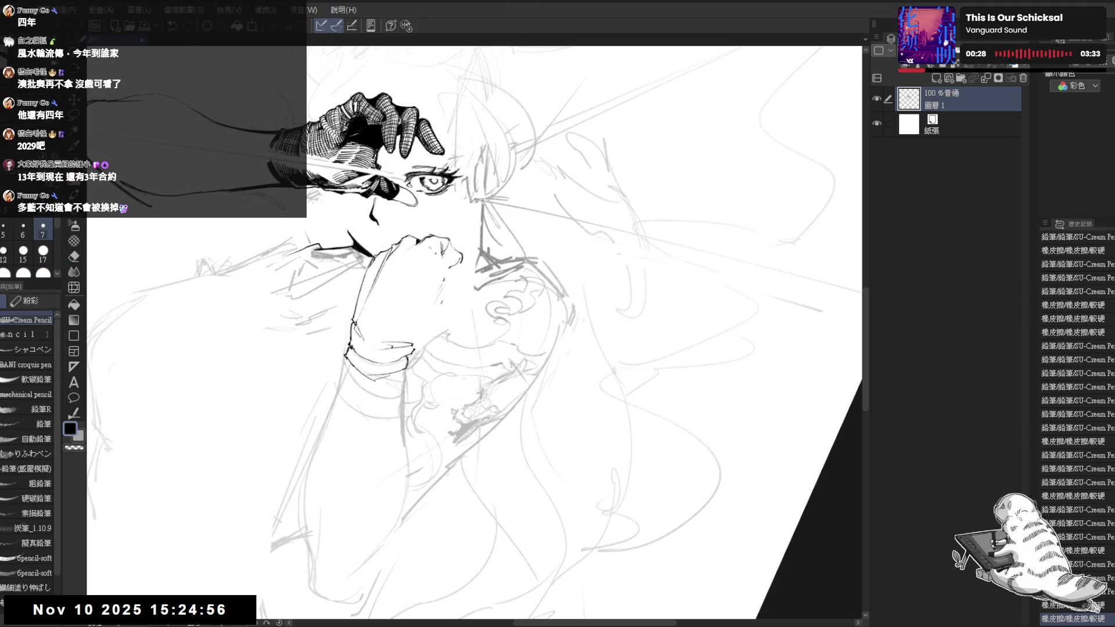
{"action": "key", "text": "ctrl+z"}
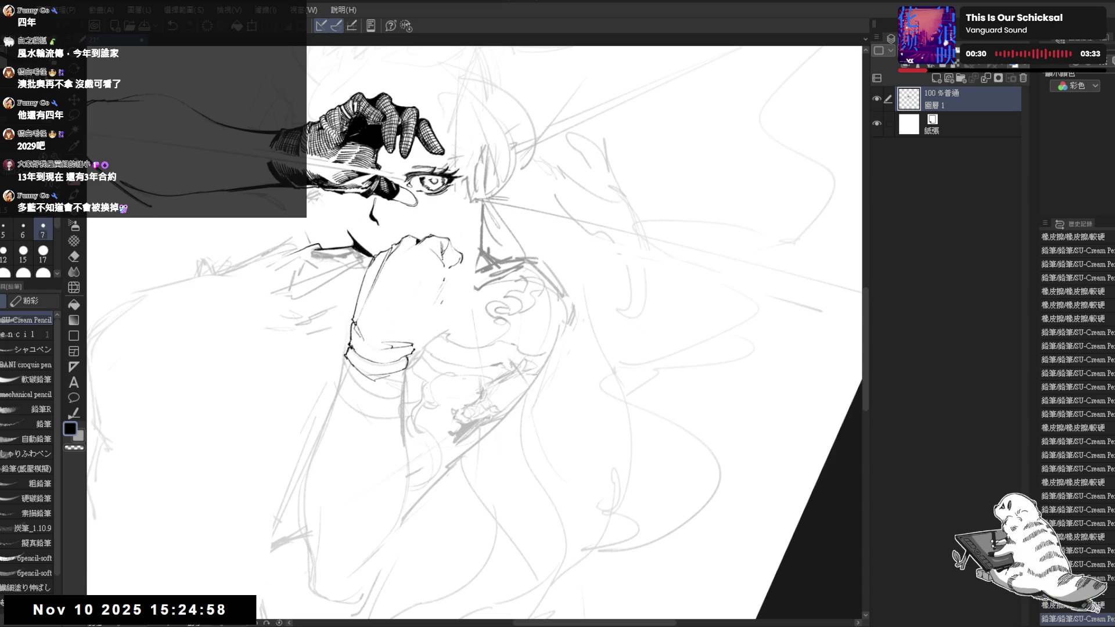
Erase a small mark near the fist, then mirror-check and redo a stroke there.
{"action": "key", "text": "e"}
{"action": "left_click_drag", "start_coordinate": [438, 244], "coordinate": [423, 248]}
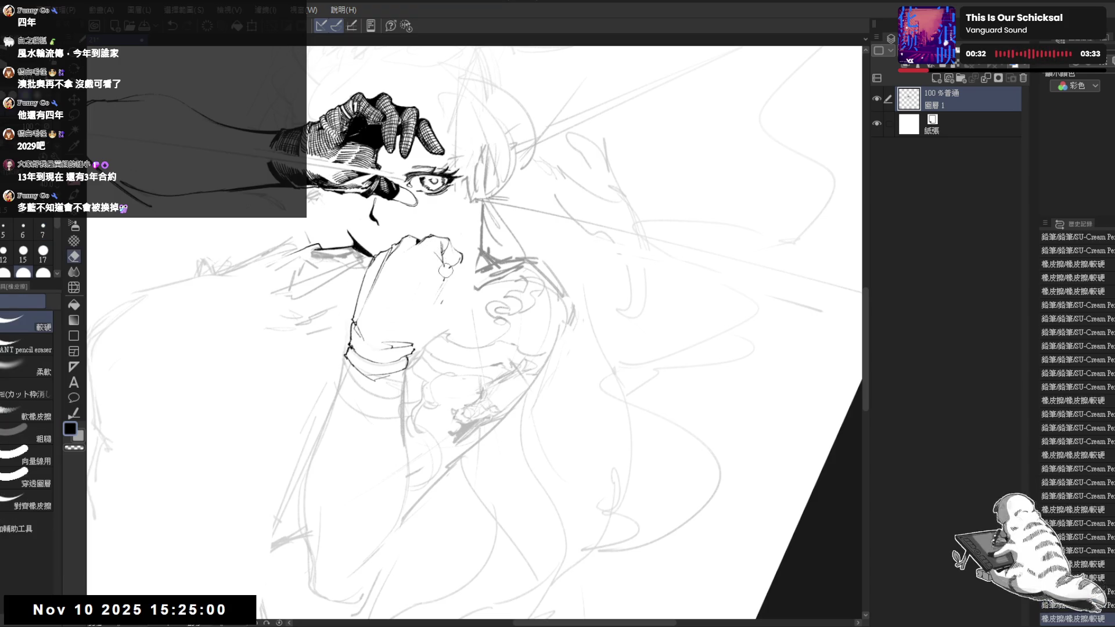
{"action": "key", "text": "p"}
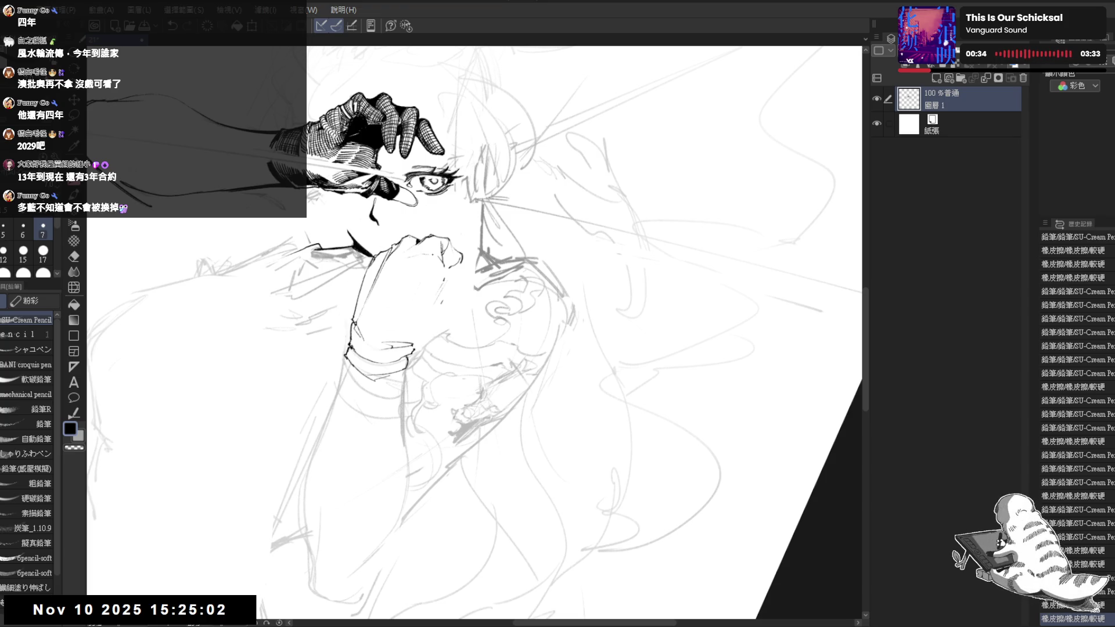
{"action": "key", "text": "h"}
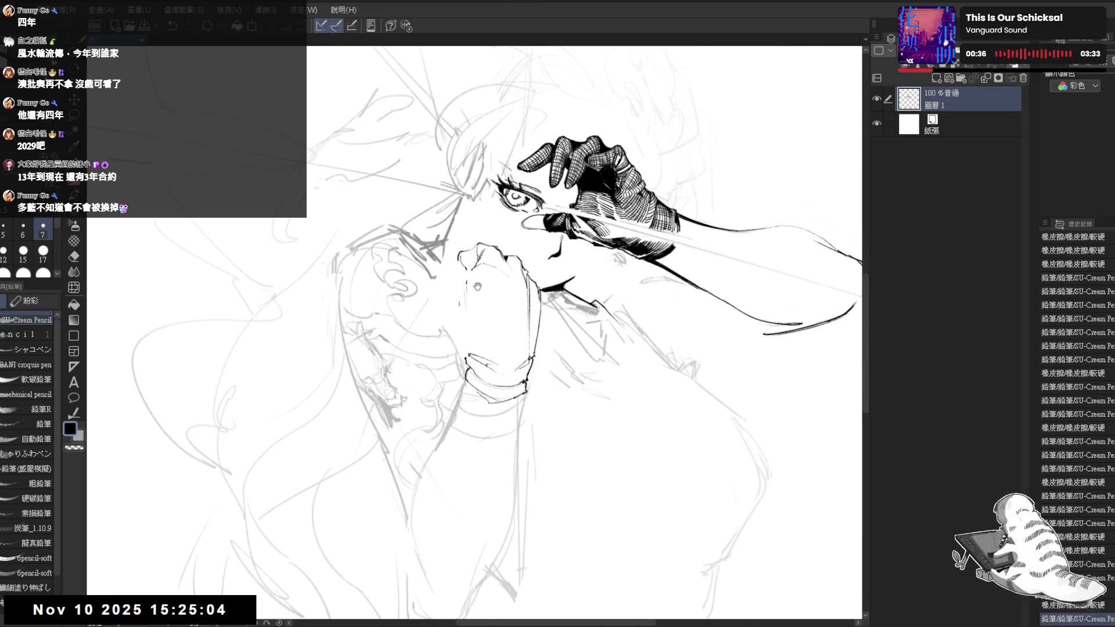
{"action": "key", "text": "h"}
{"action": "mouse_move", "coordinate": [438, 265]}
{"action": "left_mouse_down"}
{"action": "mouse_move", "coordinate": [379, 252]}
{"action": "mouse_move", "coordinate": [406, 282]}
{"action": "mouse_move", "coordinate": [439, 274]}
{"action": "left_mouse_up"}
{"action": "key", "text": "ctrl+z"}
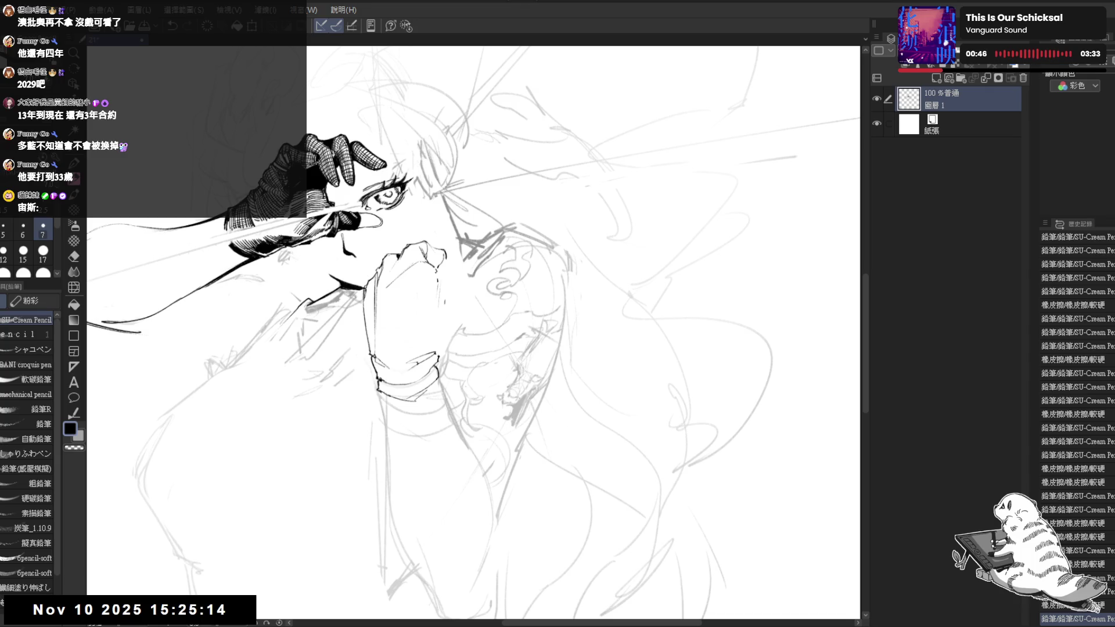
{"action": "mouse_move", "coordinate": [421, 270]}
{"action": "left_mouse_down"}
{"action": "mouse_move", "coordinate": [432, 282]}
{"action": "mouse_move", "coordinate": [406, 290]}
{"action": "mouse_move", "coordinate": [412, 299]}
{"action": "left_mouse_up"}
With the view tilted clockwise, erase a stray mark near the face and redraw that line.
{"action": "key", "text": "e"}
{"action": "key", "text": "p"}
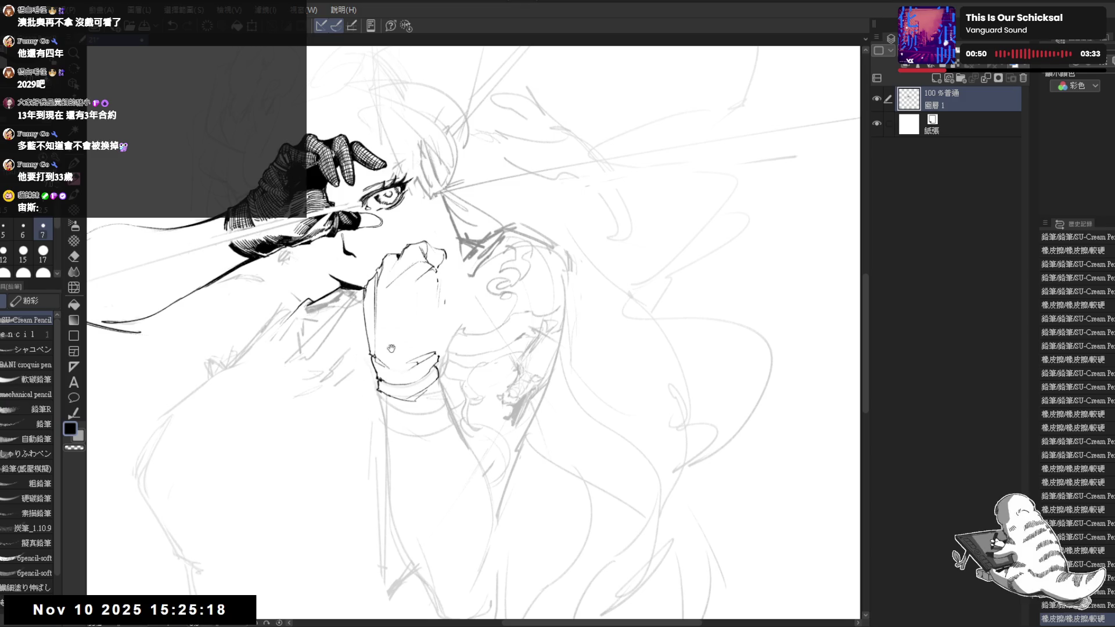
{"action": "left_click_drag", "start_coordinate": [523, 290], "coordinate": [517, 307]}
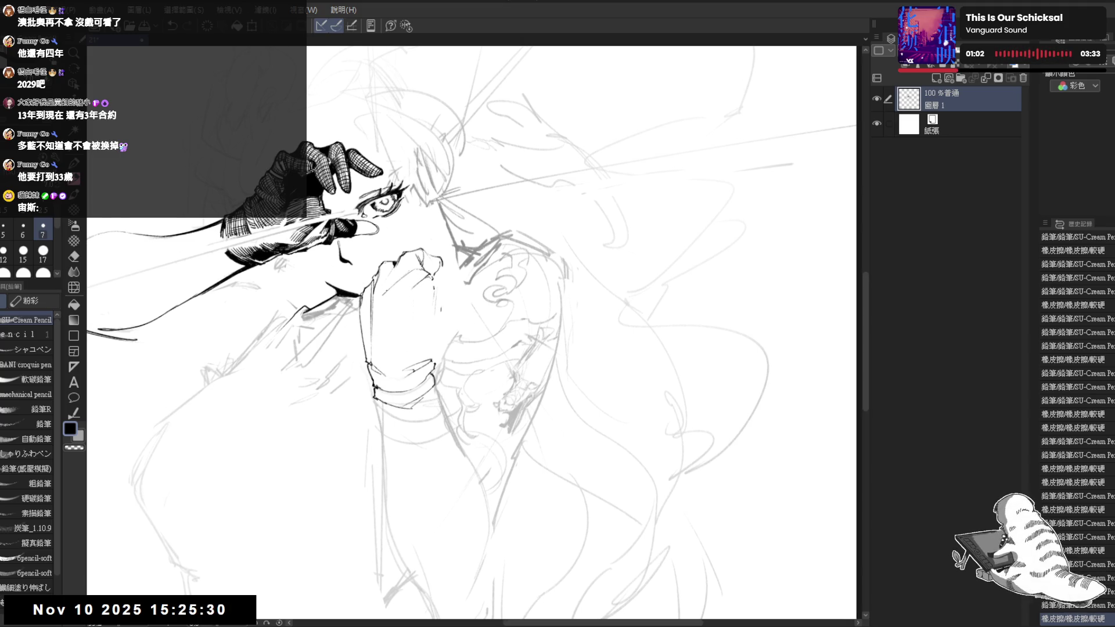
{"action": "key", "text": "e"}
{"action": "left_click_drag", "start_coordinate": [371, 299], "coordinate": [375, 303]}
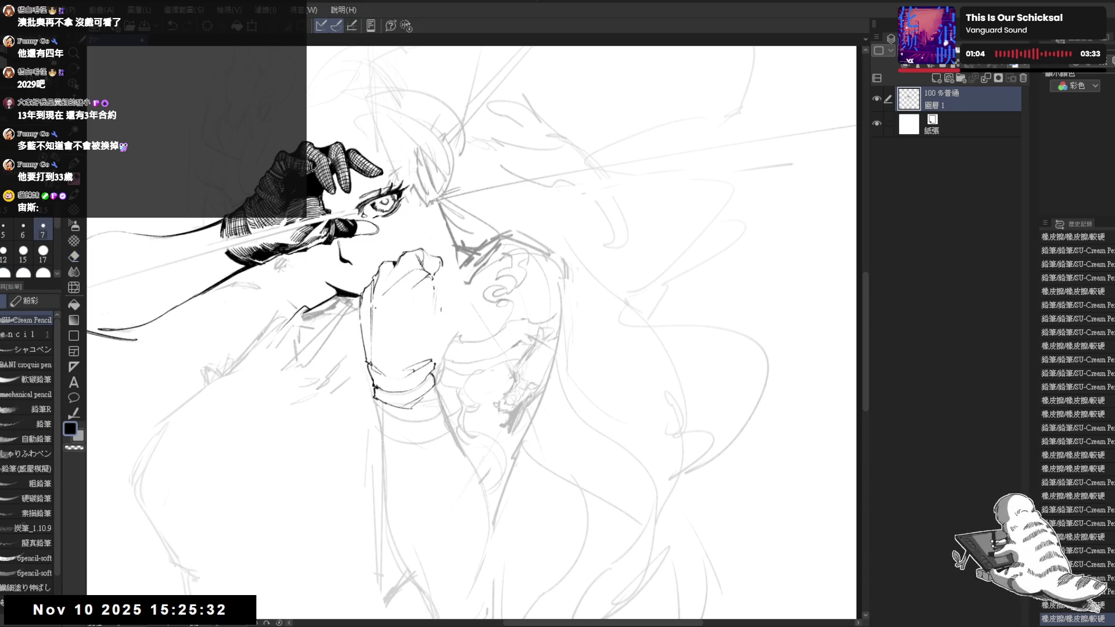
{"action": "key", "text": "p"}
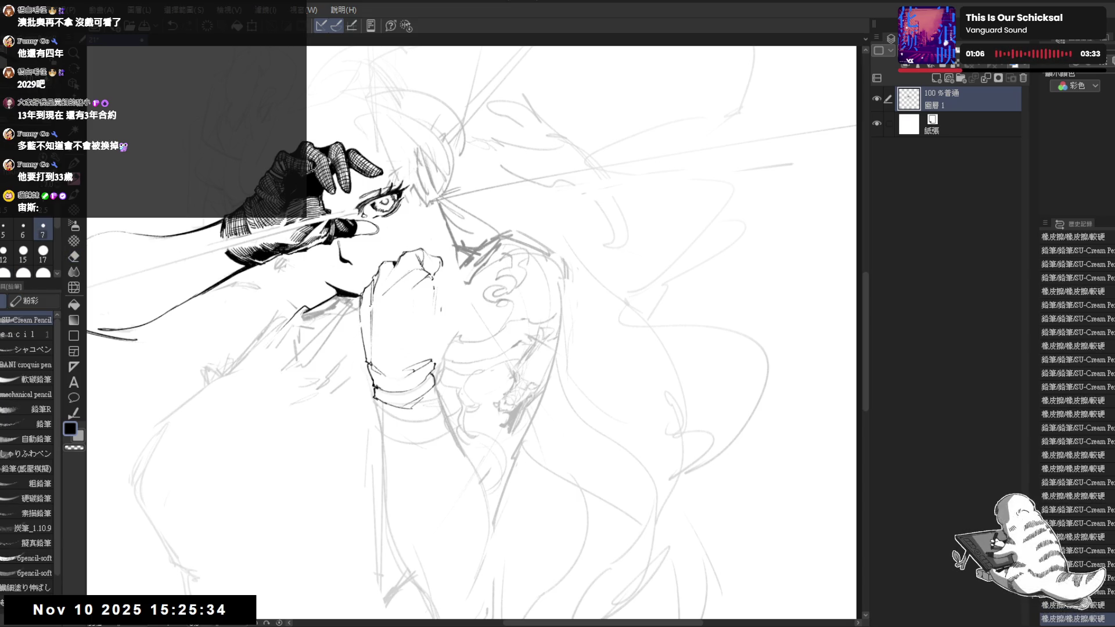
{"action": "left_click_drag", "start_coordinate": [372, 299], "coordinate": [363, 327]}
{"action": "key", "text": "e"}
{"action": "key", "text": "p"}
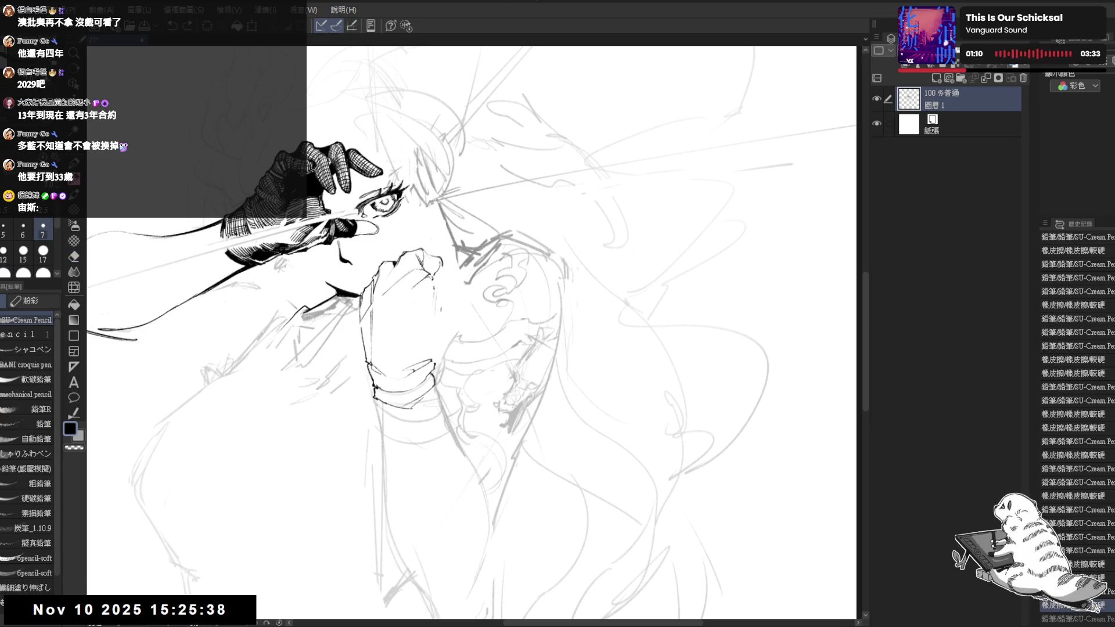
Add a small dot beside the nose and short nose strokes, undoing the last one.
{"action": "key", "text": "h"}
{"action": "key", "text": "h"}
{"action": "left_click", "coordinate": [345, 256]}
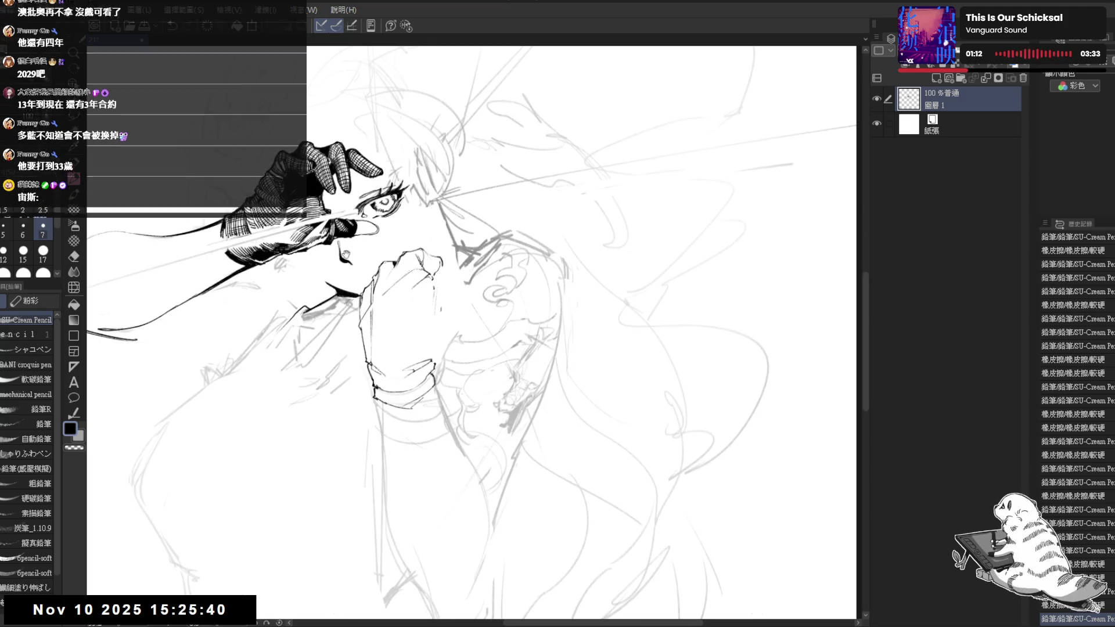
{"action": "key", "text": "minus"}
{"action": "key", "text": "minus"}
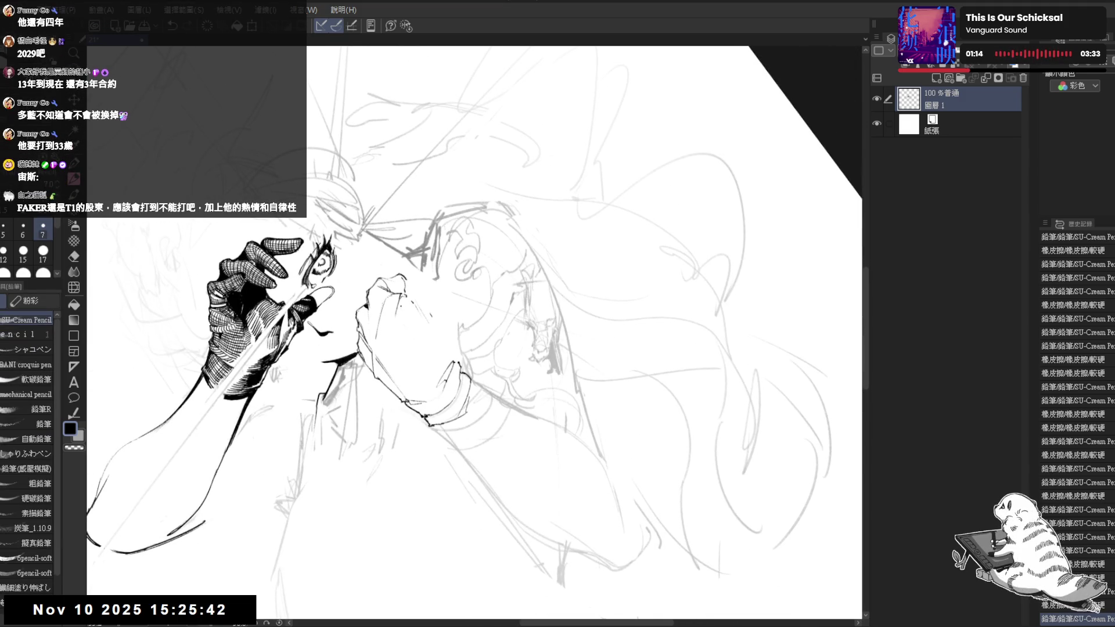
{"action": "mouse_move", "coordinate": [388, 325]}
{"action": "left_mouse_down"}
{"action": "mouse_move", "coordinate": [405, 300]}
{"action": "mouse_move", "coordinate": [400, 317]}
{"action": "mouse_move", "coordinate": [390, 309]}
{"action": "left_mouse_up"}
{"action": "key", "text": "ctrl+z"}
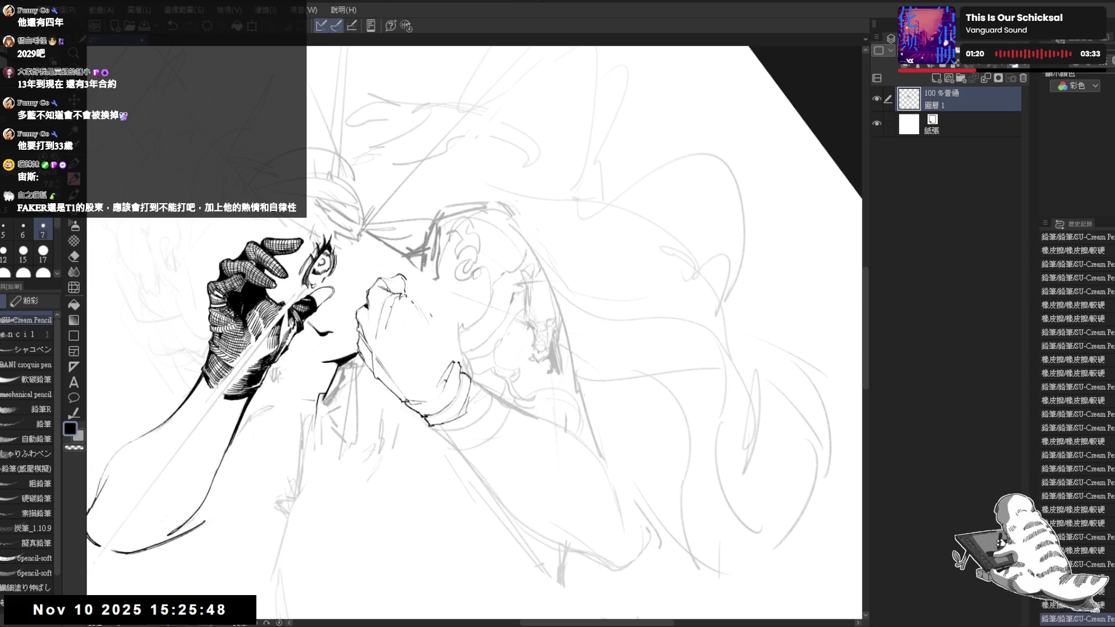
{"action": "key", "text": "-"}
{"action": "key", "text": "h"}
{"action": "key", "text": "-"}
{"action": "key", "text": "-"}
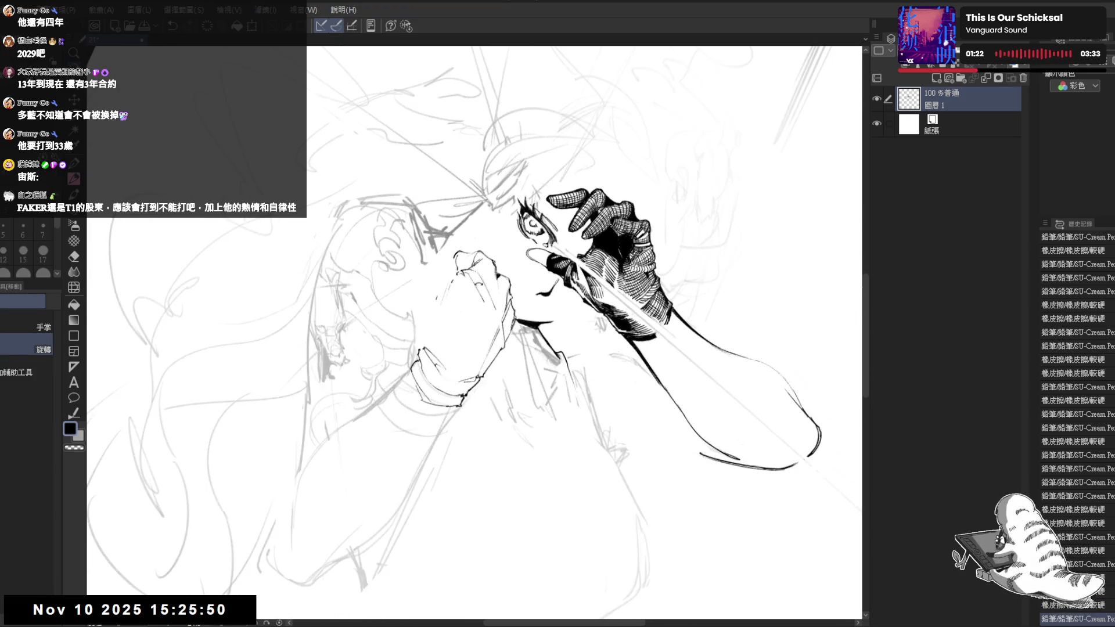
{"action": "key", "text": "p"}
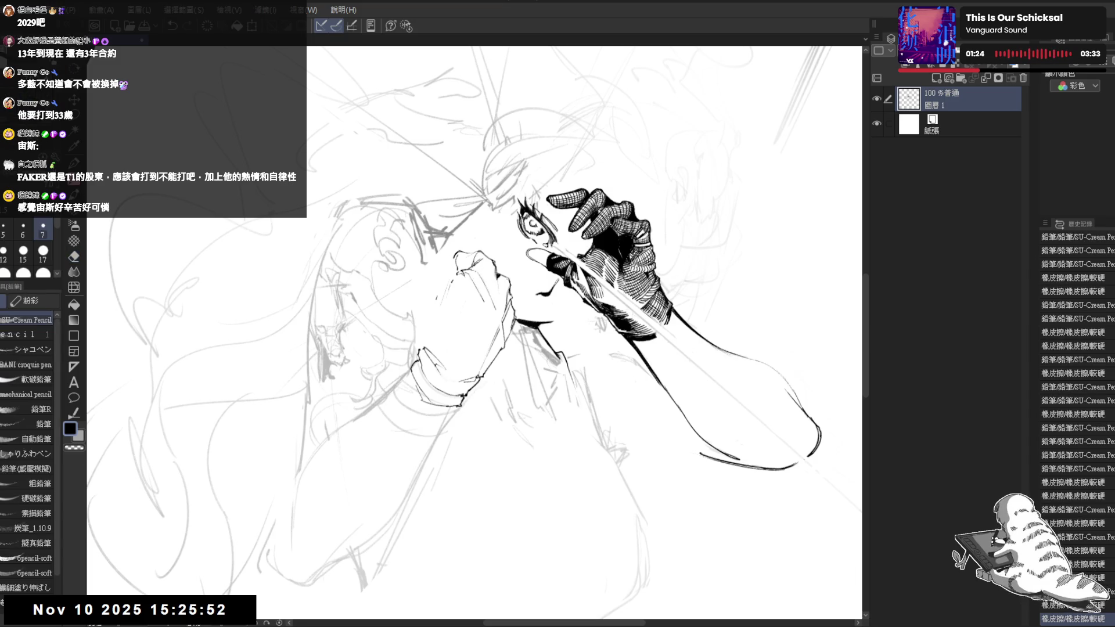
{"action": "key", "text": "-"}
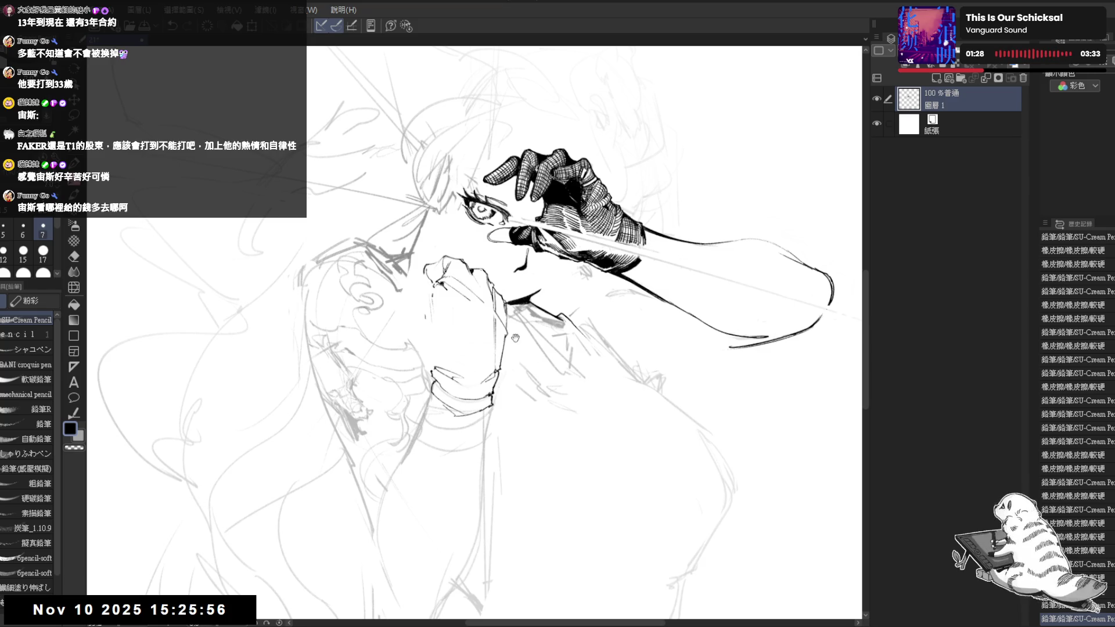
{"action": "key", "text": "h"}
{"action": "left_click_drag", "start_coordinate": [486, 346], "coordinate": [469, 335]}
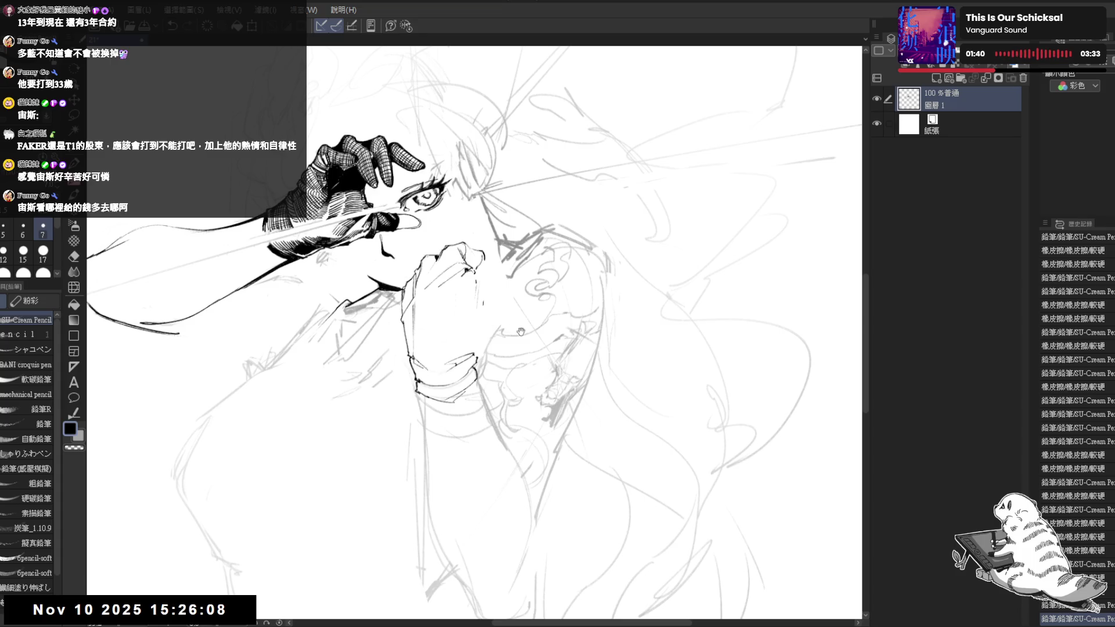
Erase small stray marks near the knuckle and around the hand.
{"action": "left_click_drag", "start_coordinate": [521, 333], "coordinate": [464, 323]}
{"action": "left_click_drag", "start_coordinate": [450, 277], "coordinate": [458, 263]}
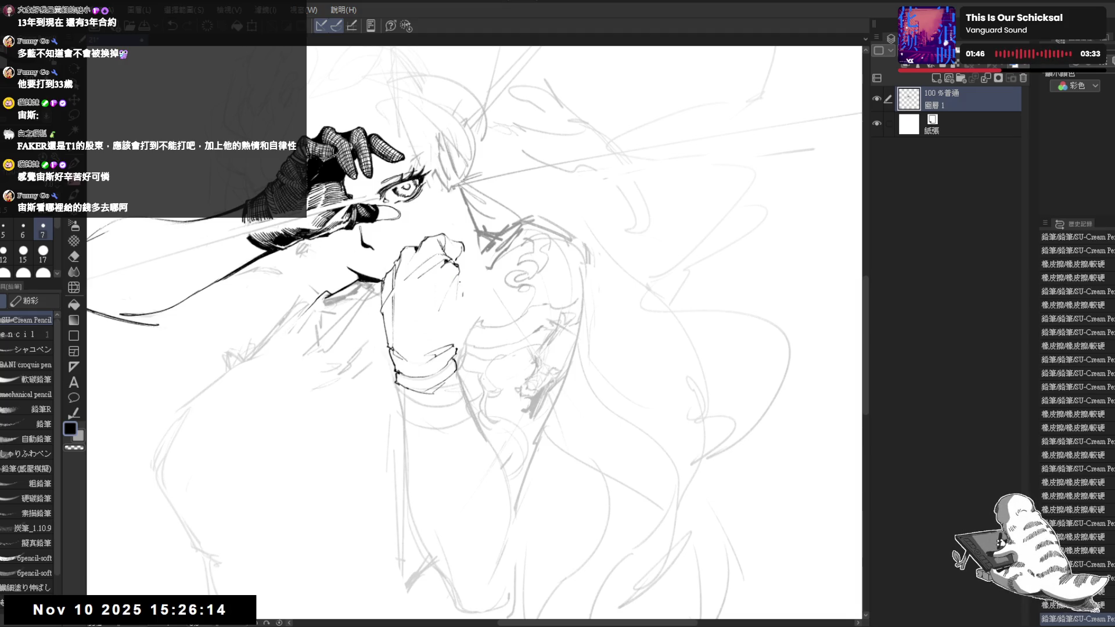
{"action": "key", "text": "e"}
{"action": "key", "text": "p"}
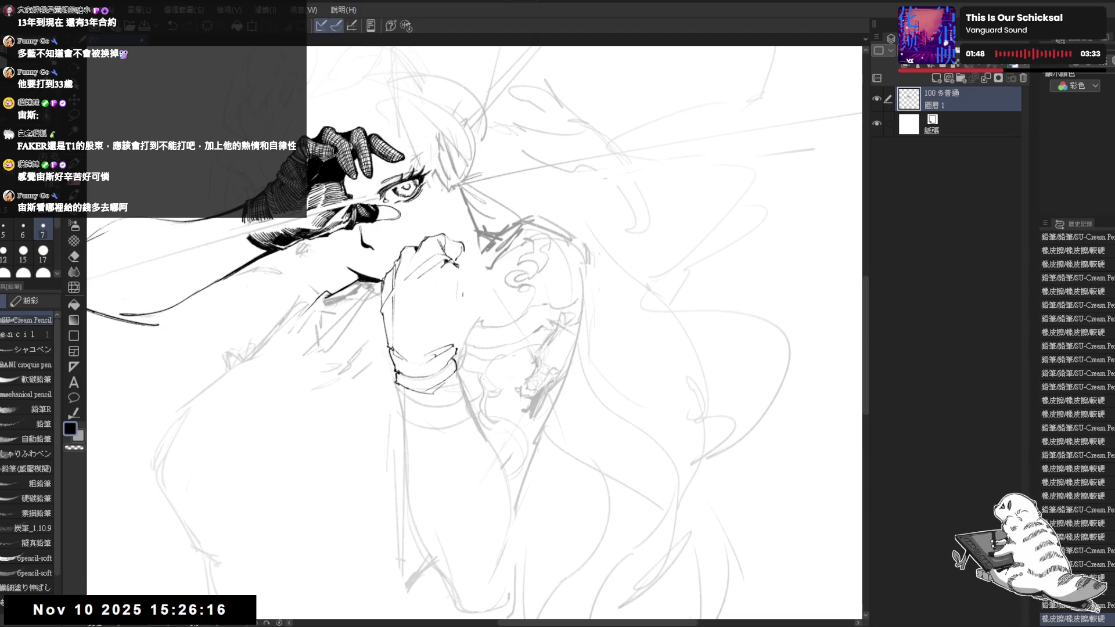
{"action": "key", "text": "e"}
{"action": "mouse_move", "coordinate": [463, 260]}
{"action": "left_mouse_down"}
{"action": "mouse_move", "coordinate": [452, 278]}
{"action": "mouse_move", "coordinate": [469, 295]}
{"action": "left_mouse_up"}
{"action": "key", "text": "p"}
{"action": "key", "text": "e"}
{"action": "key", "text": "p"}
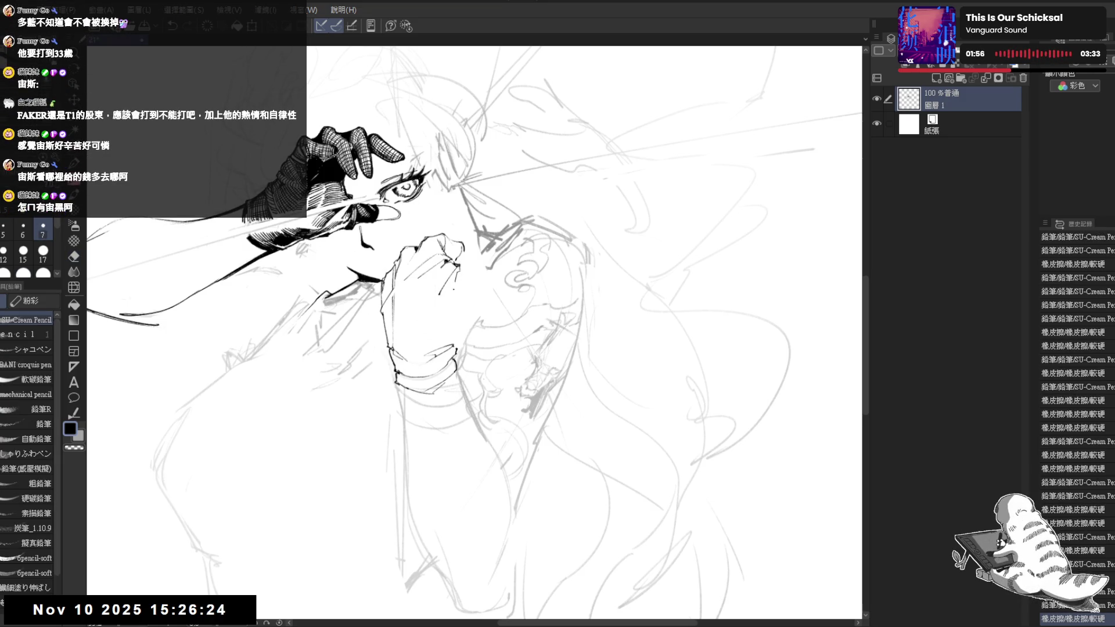
Add a small pencil stroke on the fist and check proportions in a flipped, rotated view.
{"action": "left_click_drag", "start_coordinate": [494, 388], "coordinate": [501, 398]}
{"action": "key", "text": "h"}
{"action": "key", "text": "h"}
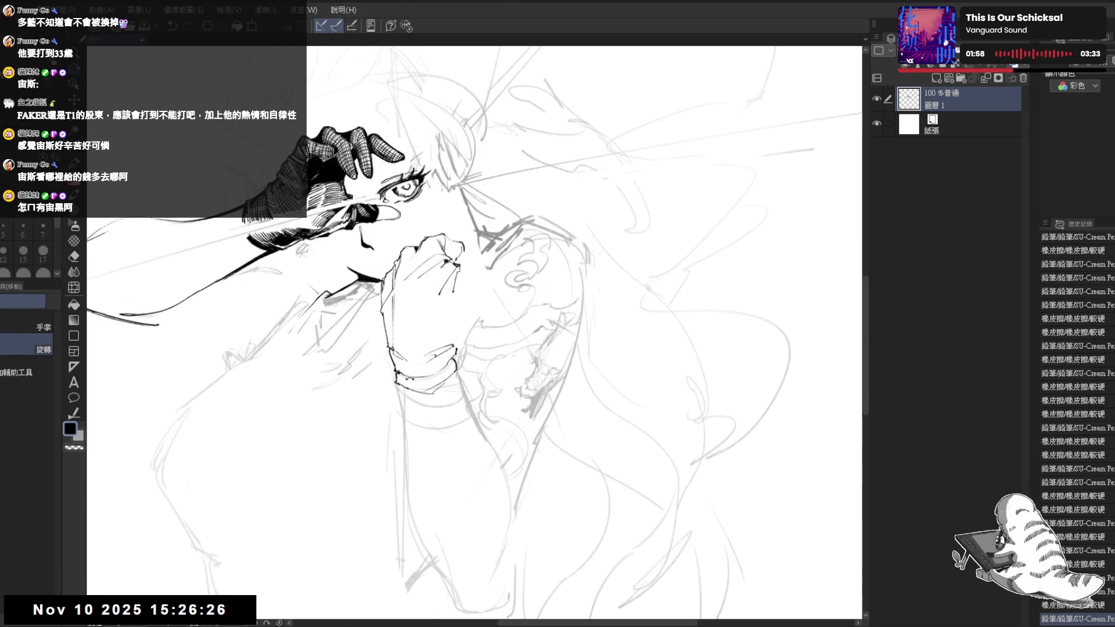
{"action": "key", "text": "minus"}
{"action": "key", "text": "p"}
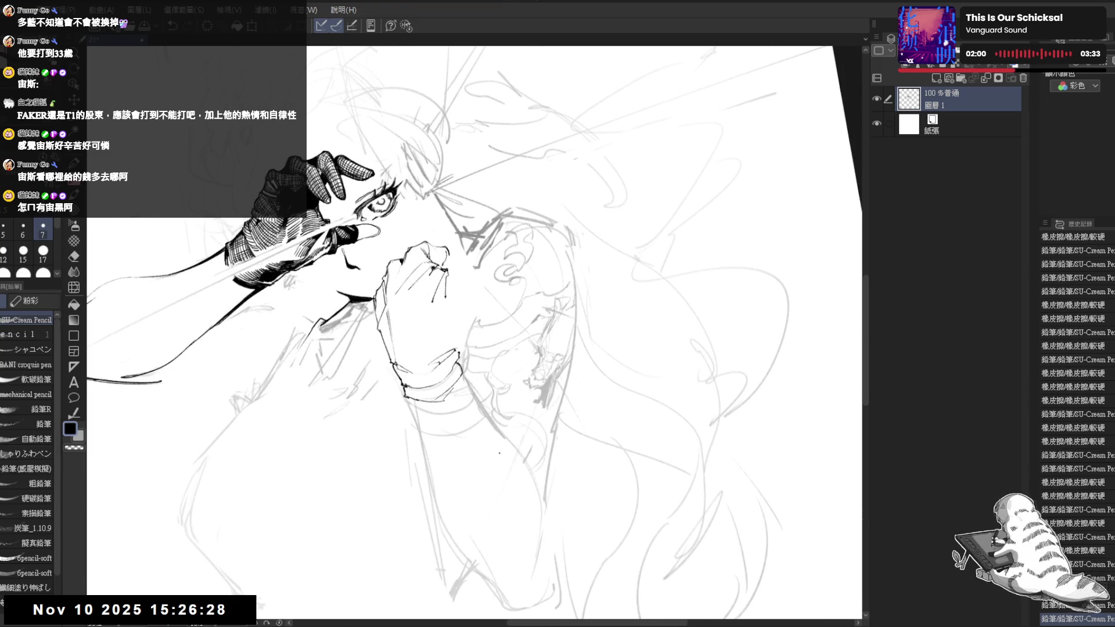
{"action": "key", "text": "h"}
{"action": "key", "text": "p"}
Touch up small strokes on the fist, tilting the canvas a few degrees.
{"action": "key", "text": "e"}
{"action": "left_click_drag", "start_coordinate": [456, 335], "coordinate": [456, 352]}
{"action": "key", "text": "p"}
{"action": "key", "text": "e"}
{"action": "key", "text": "p"}
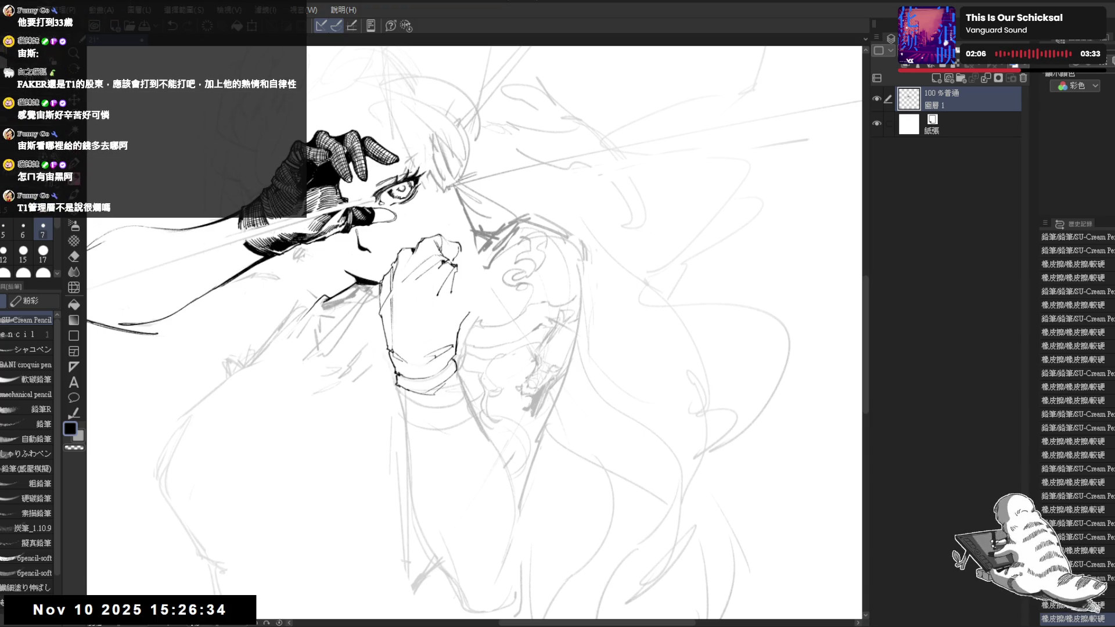
{"action": "key", "text": "r"}
{"action": "left_click_drag", "start_coordinate": [456, 348], "coordinate": [453, 369]}
{"action": "key", "text": "p"}
{"action": "key", "text": "r"}
{"action": "key", "text": "p"}
Redraw a small mark on the fist and erase stray marks near the knuckles.
{"action": "left_click_drag", "start_coordinate": [459, 272], "coordinate": [455, 280]}
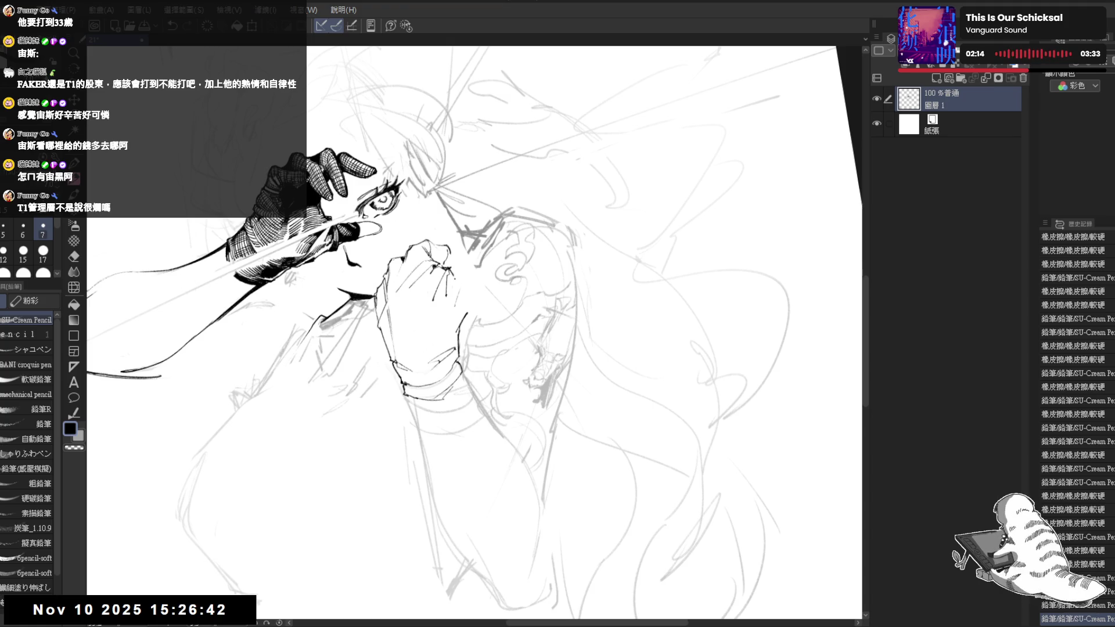
{"action": "key", "text": "e"}
{"action": "left_click_drag", "start_coordinate": [450, 260], "coordinate": [450, 273]}
{"action": "left_click_drag", "start_coordinate": [450, 268], "coordinate": [452, 285]}
{"action": "key", "text": "p"}
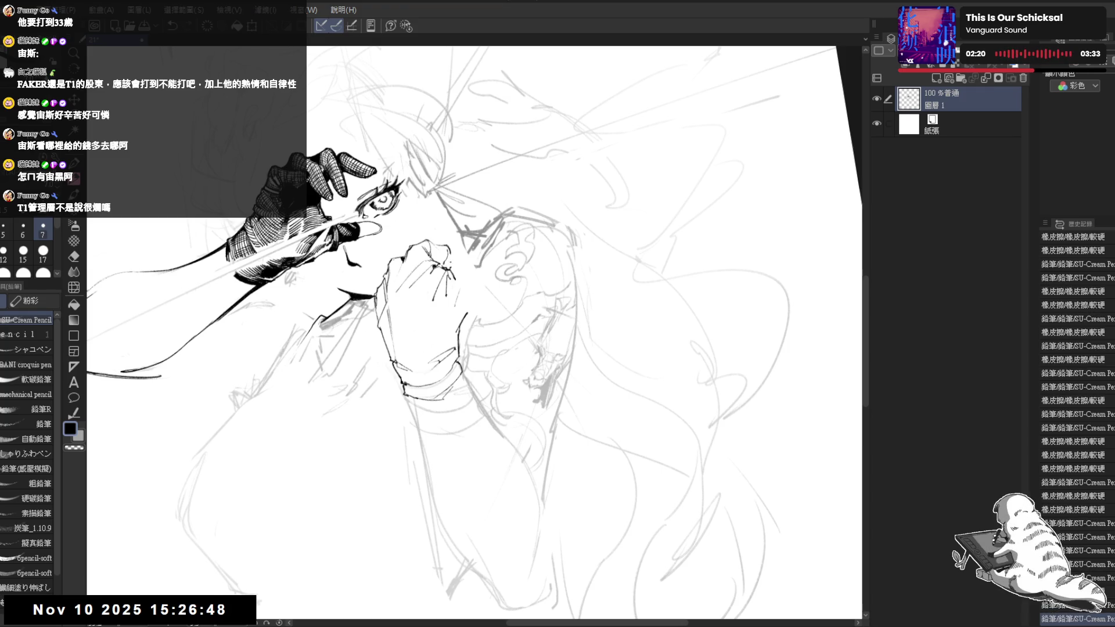
{"action": "key", "text": "e"}
{"action": "key", "text": "minus"}
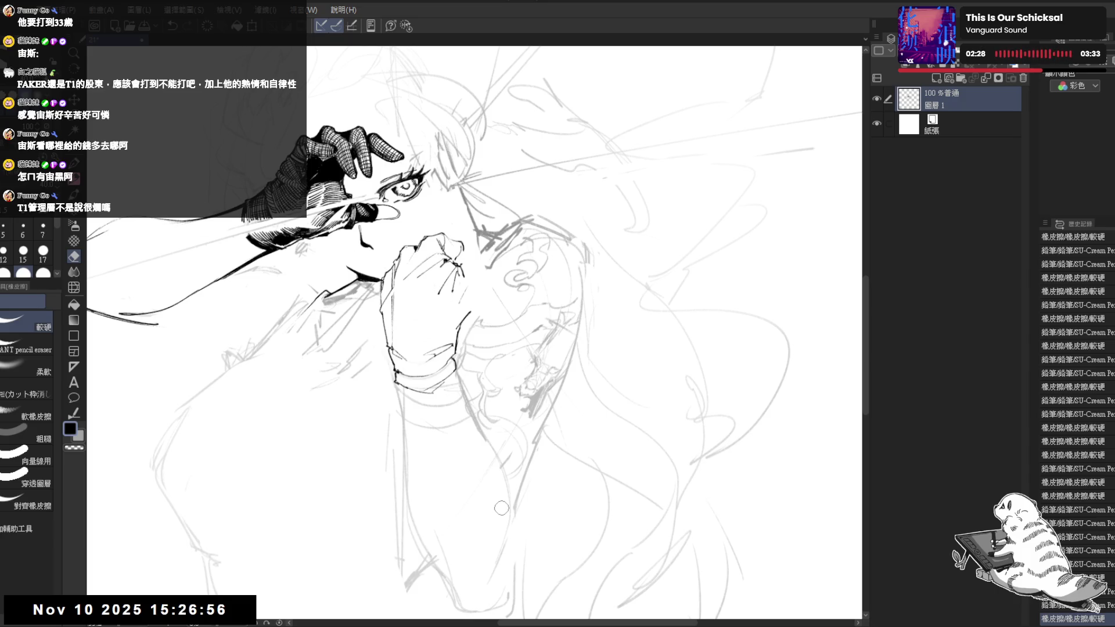
Erase a small mark on the fist and trim part of the ring detail.
{"action": "key", "text": "minus"}
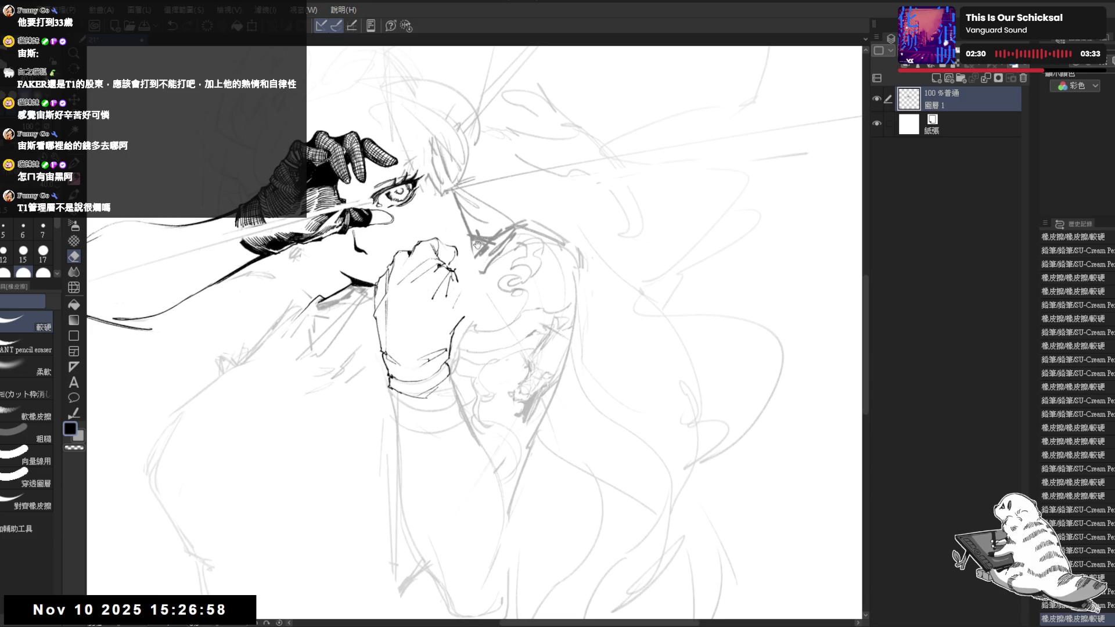
{"action": "left_click_drag", "start_coordinate": [472, 266], "coordinate": [476, 269]}
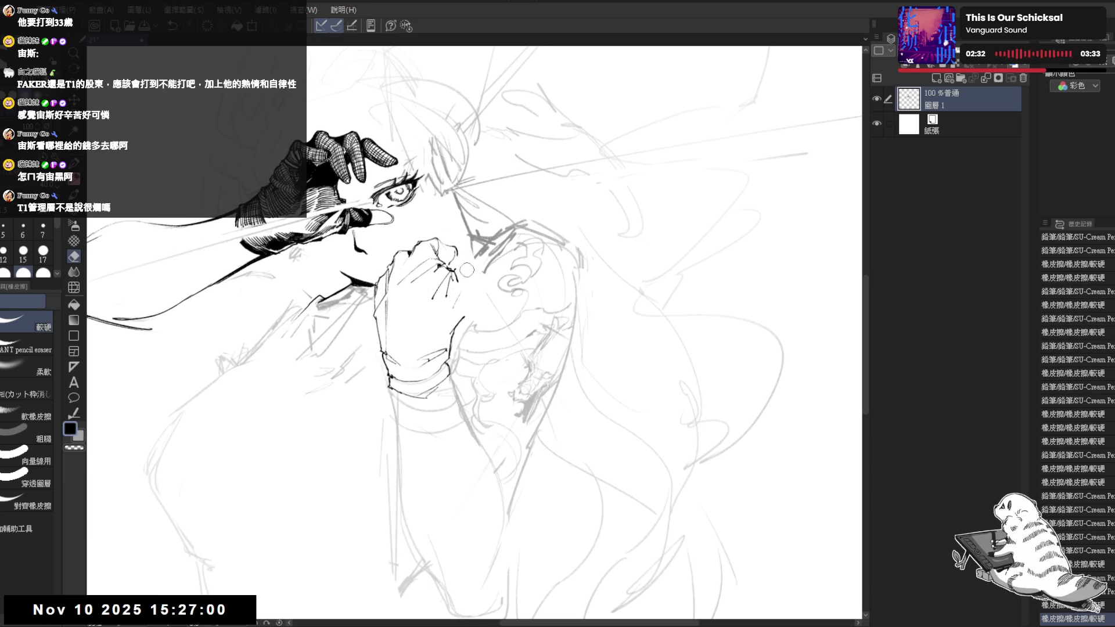
{"action": "key", "text": "p"}
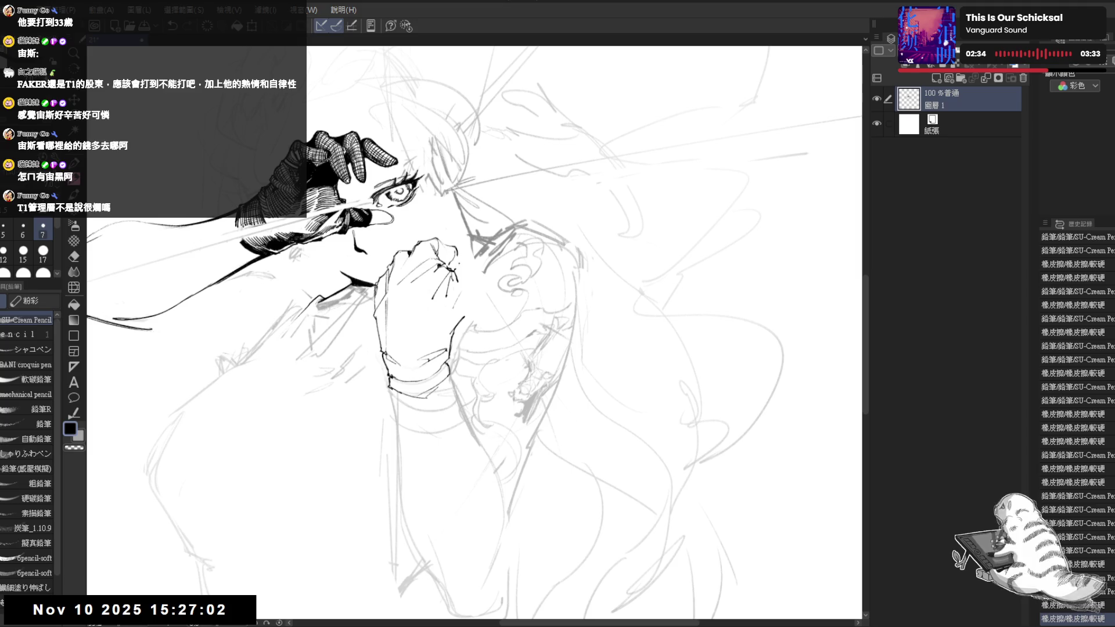
{"action": "key", "text": "r"}
{"action": "mouse_move", "coordinate": [423, 453]}
{"action": "left_mouse_down"}
{"action": "mouse_move", "coordinate": [439, 458]}
{"action": "mouse_move", "coordinate": [436, 407]}
{"action": "left_mouse_up"}
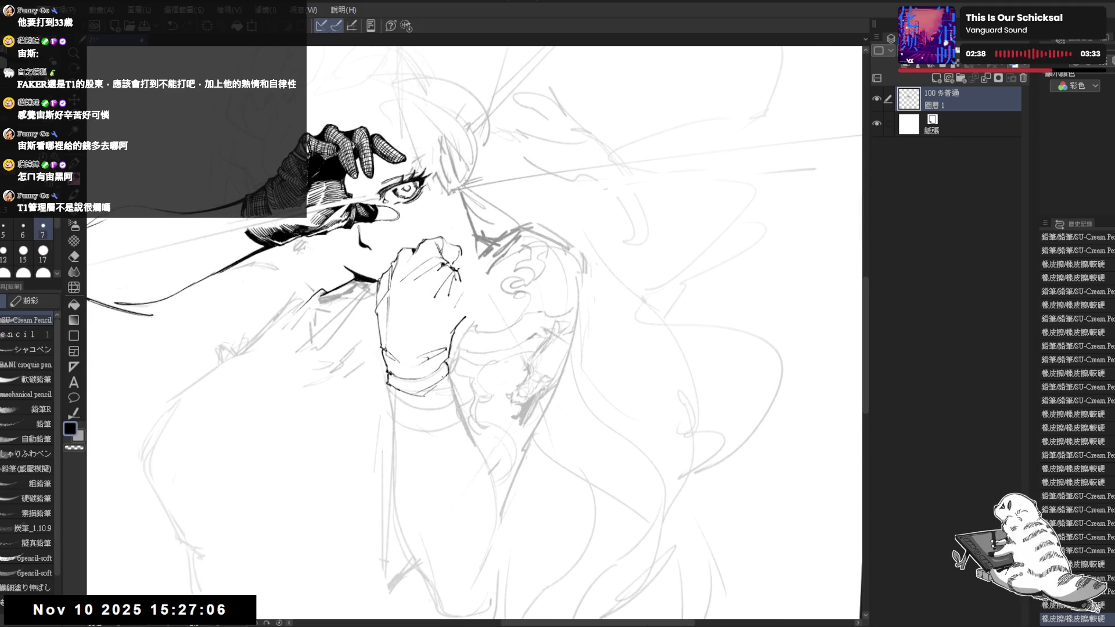
{"action": "mouse_move", "coordinate": [457, 324]}
{"action": "left_mouse_down"}
{"action": "mouse_move", "coordinate": [471, 326]}
{"action": "mouse_move", "coordinate": [471, 457]}
{"action": "mouse_move", "coordinate": [505, 447]}
{"action": "mouse_move", "coordinate": [523, 418]}
{"action": "left_mouse_up"}
{"action": "key", "text": "p"}
{"action": "left_click_drag", "start_coordinate": [500, 312], "coordinate": [493, 314]}
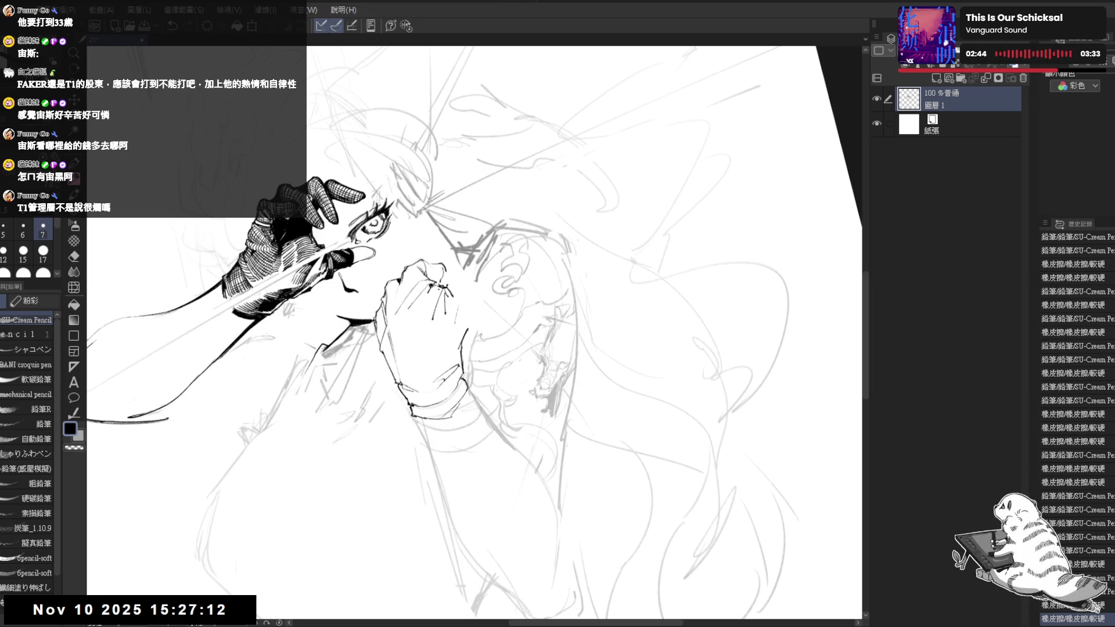
{"action": "key", "text": "e"}
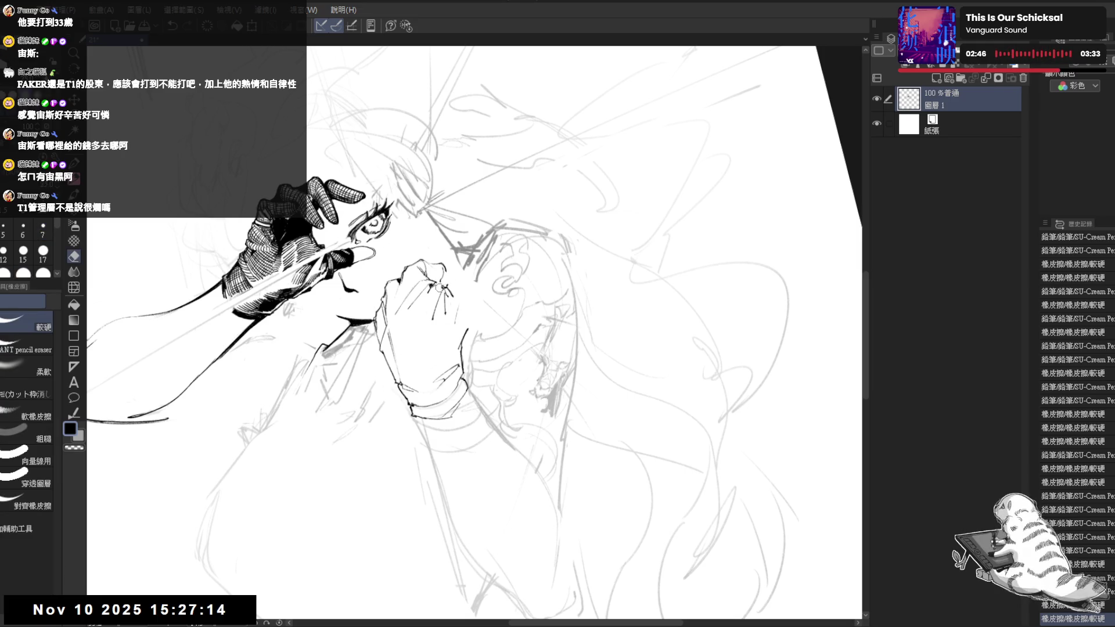
{"action": "left_click_drag", "start_coordinate": [440, 286], "coordinate": [446, 290]}
{"action": "key", "text": "p"}
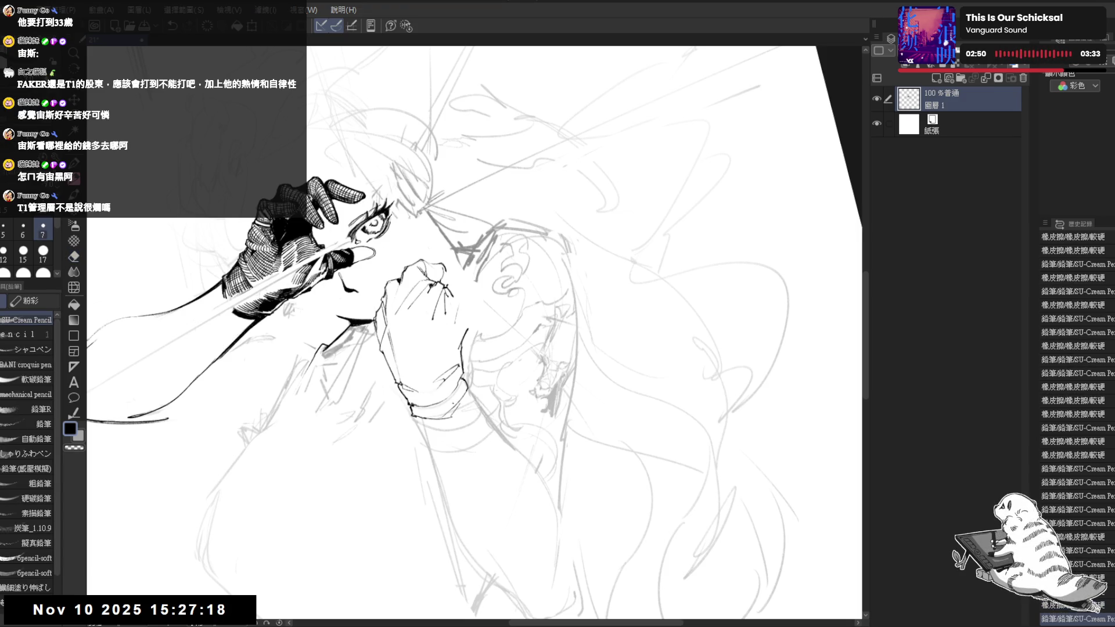
Re-tilt the canvas to a comfortable angle and add a pencil stroke near the fist.
{"action": "key", "text": "asciicircum"}
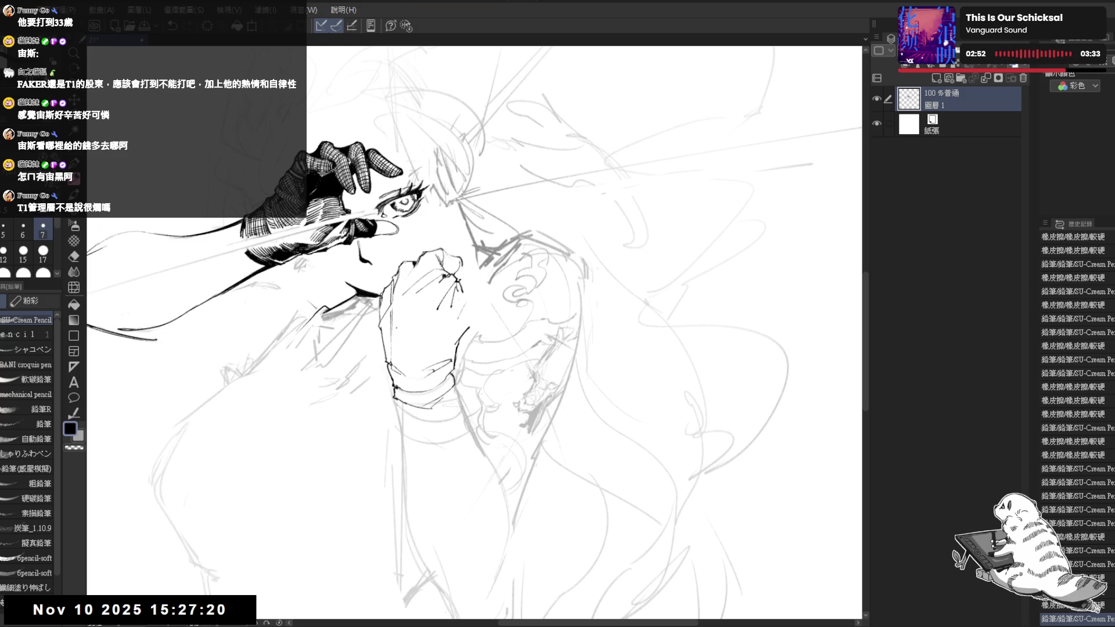
{"action": "left_click_drag", "start_coordinate": [516, 368], "coordinate": [495, 348]}
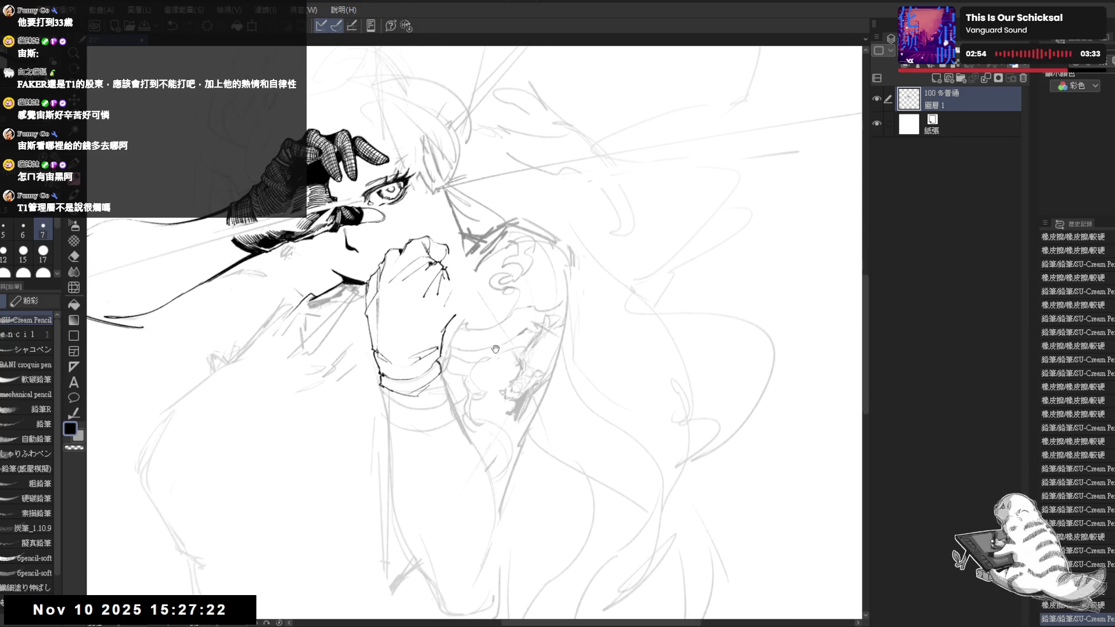
{"action": "left_click_drag", "start_coordinate": [462, 424], "coordinate": [506, 454]}
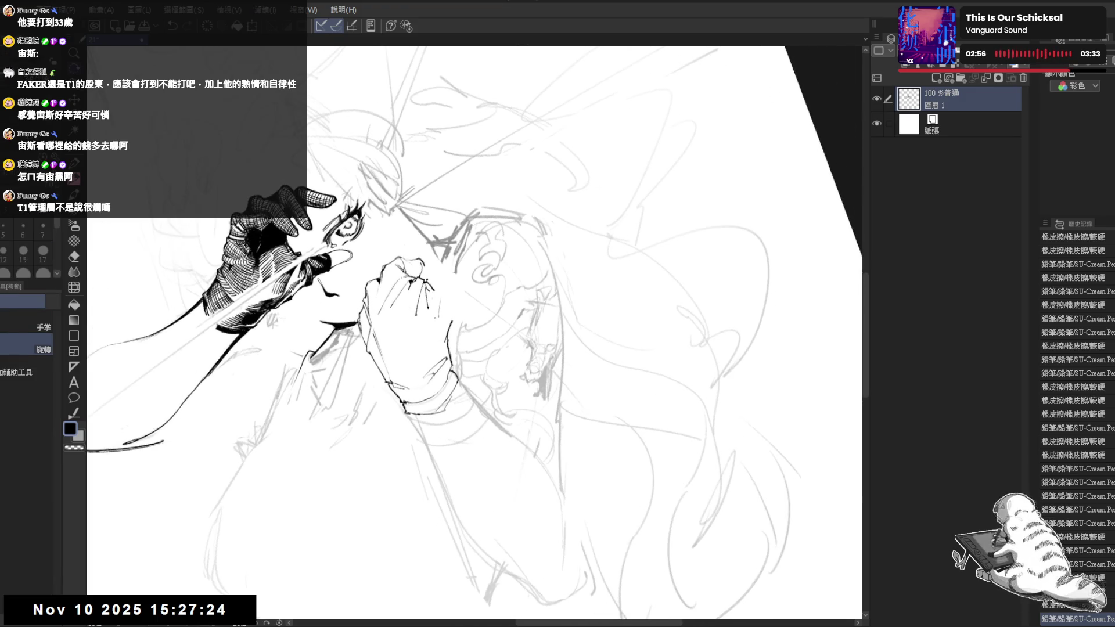
{"action": "key", "text": "e"}
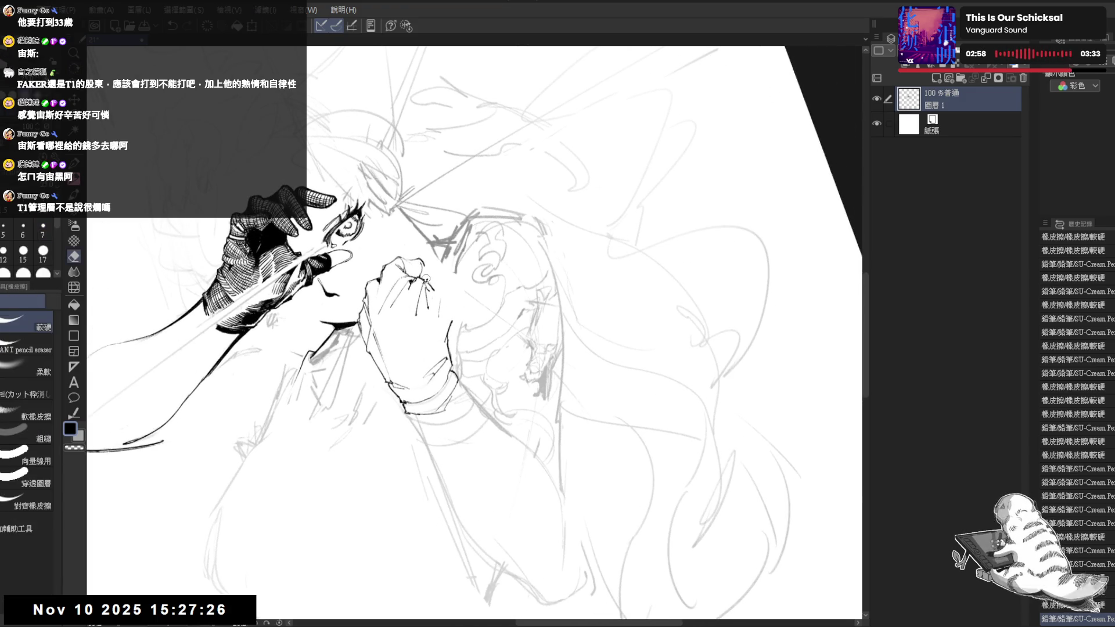
{"action": "key", "text": "p"}
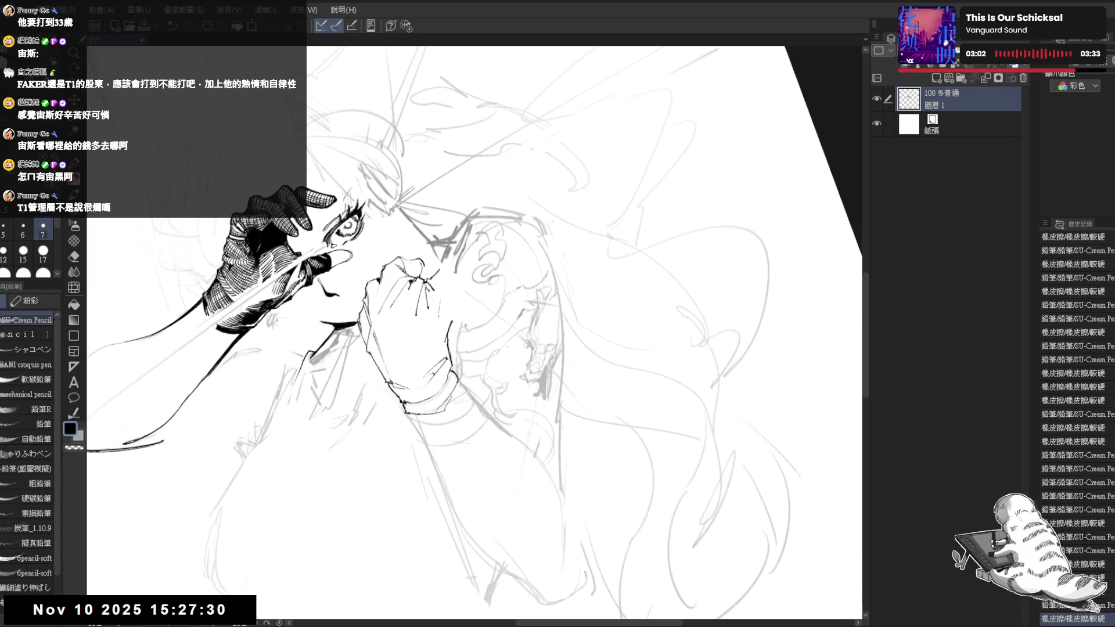
{"action": "left_click_drag", "start_coordinate": [427, 282], "coordinate": [437, 286]}
{"action": "key", "text": "e"}
{"action": "key", "text": "p"}
Check proportions in a mirrored view, erase a stray stroke, and add a short stroke along the fist.
{"action": "key", "text": "h"}
{"action": "left_click_drag", "start_coordinate": [505, 322], "coordinate": [469, 315]}
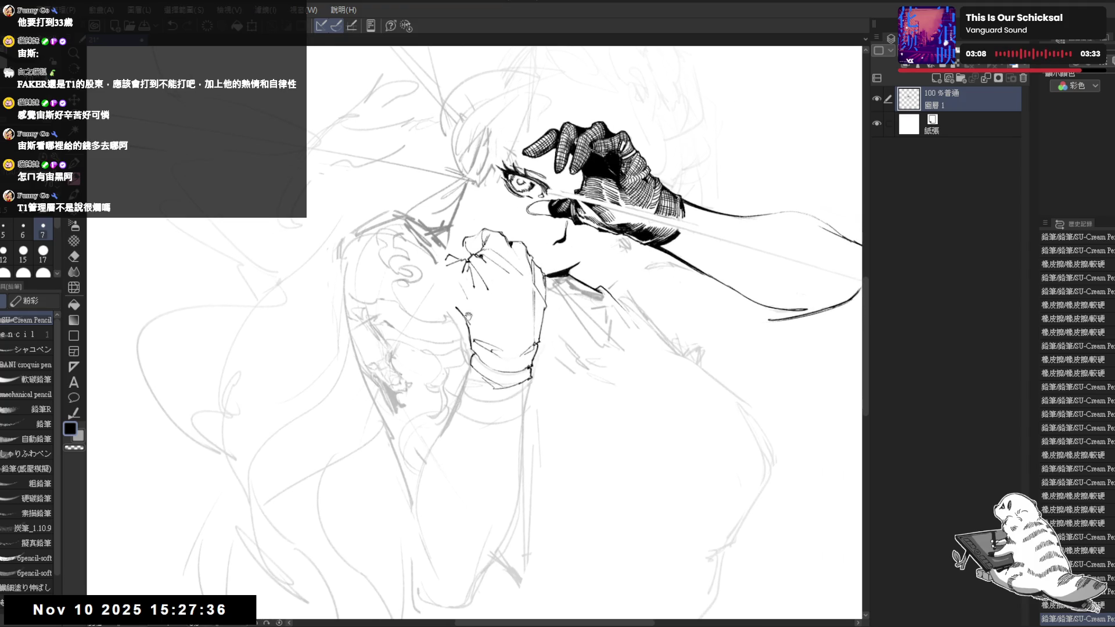
{"action": "key", "text": "h"}
{"action": "key", "text": "e"}
{"action": "key", "text": "minus"}
{"action": "key", "text": "minus"}
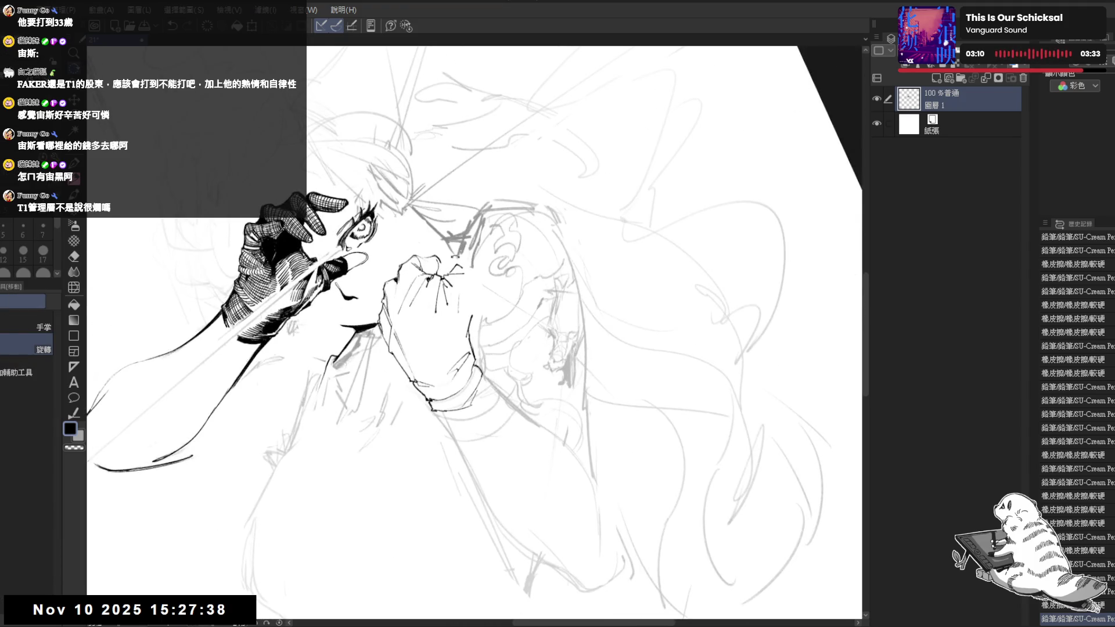
{"action": "left_click_drag", "start_coordinate": [462, 267], "coordinate": [459, 268]}
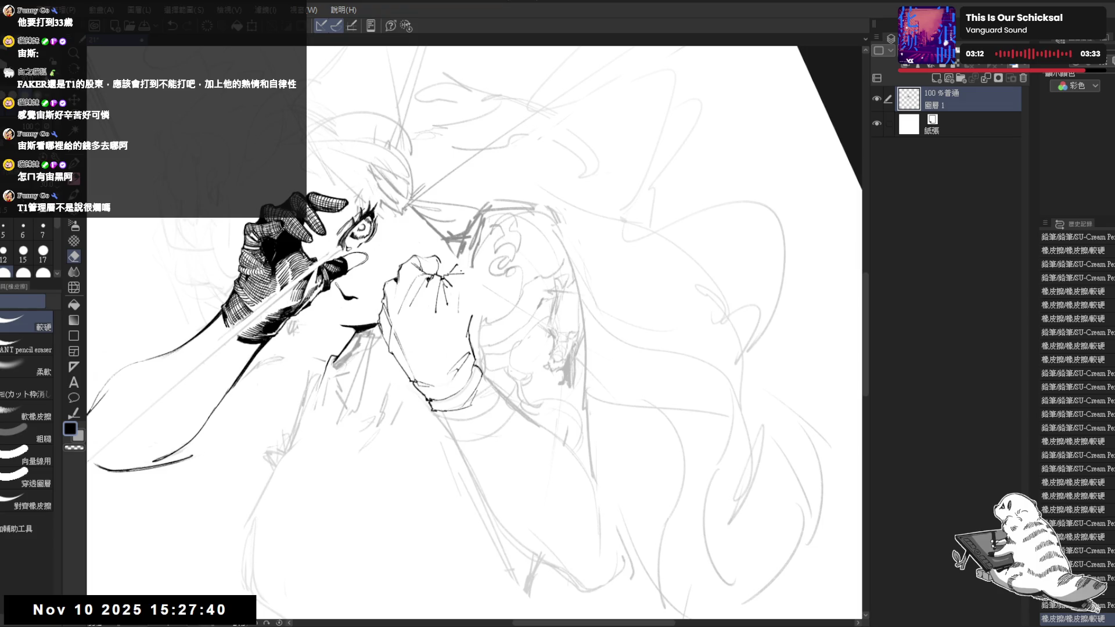
{"action": "key", "text": "asciicircum"}
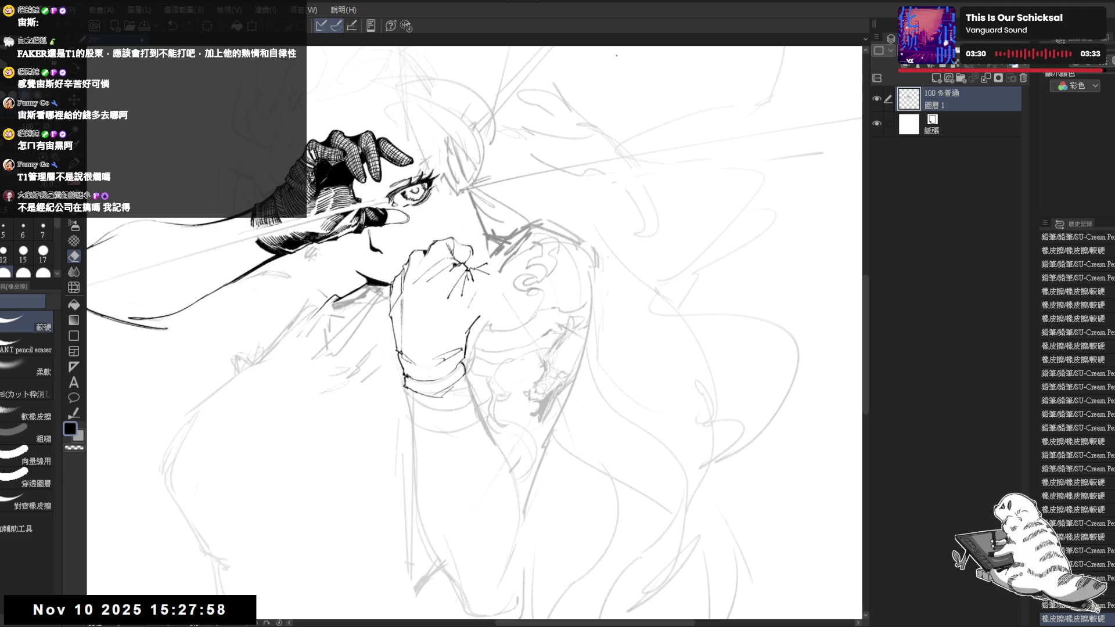
{"action": "mouse_move", "coordinate": [465, 284]}
{"action": "left_mouse_down"}
{"action": "mouse_move", "coordinate": [462, 396]}
{"action": "mouse_move", "coordinate": [465, 271]}
{"action": "left_mouse_up"}
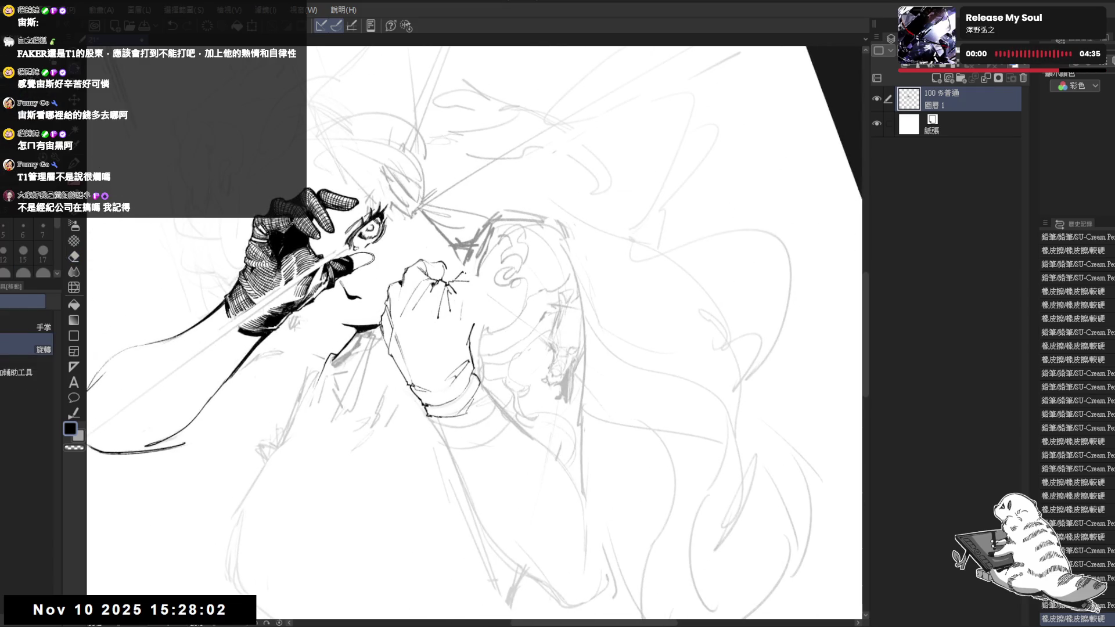
{"action": "key", "text": "p"}
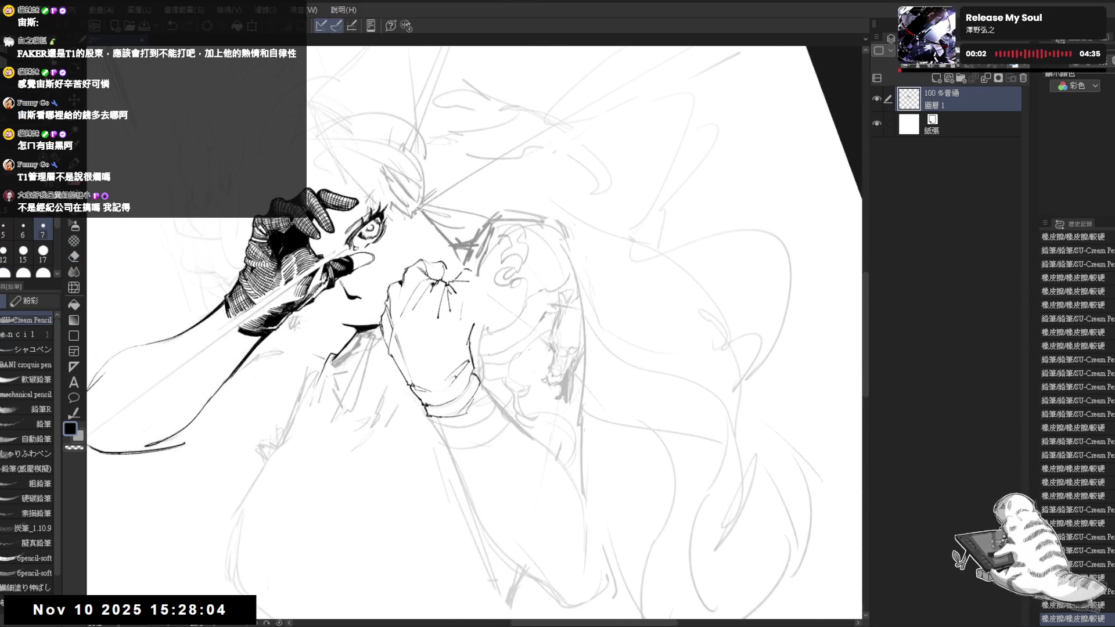
{"action": "left_click_drag", "start_coordinate": [472, 285], "coordinate": [475, 297]}
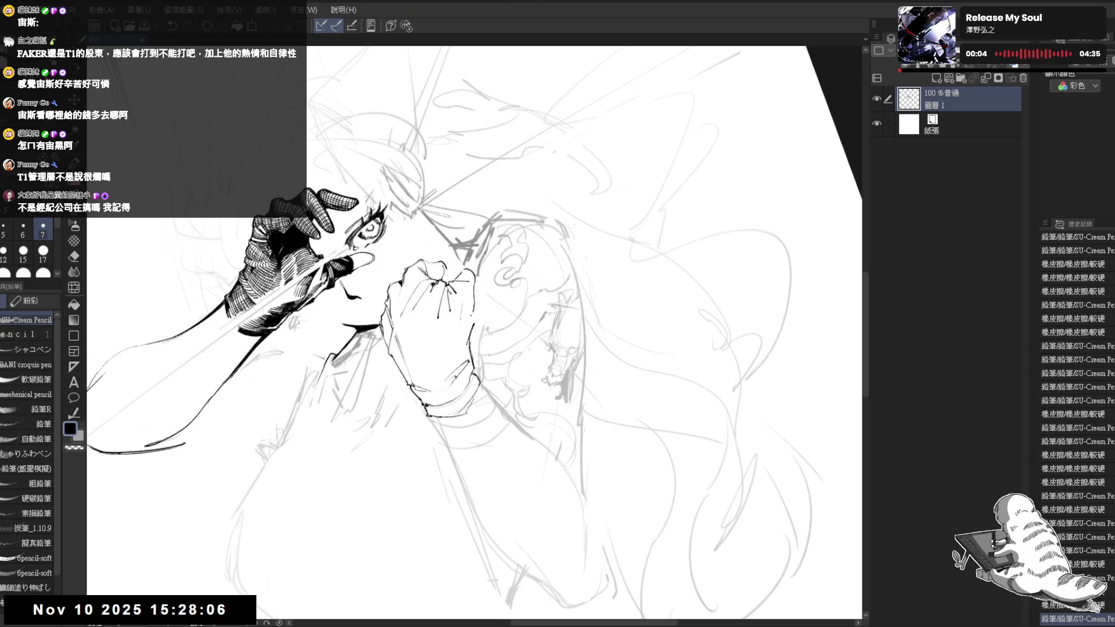
Erase a small mark near the fist and undo the strokes on the fist's edge.
{"action": "key", "text": "ctrl+@"}
{"action": "key", "text": "h"}
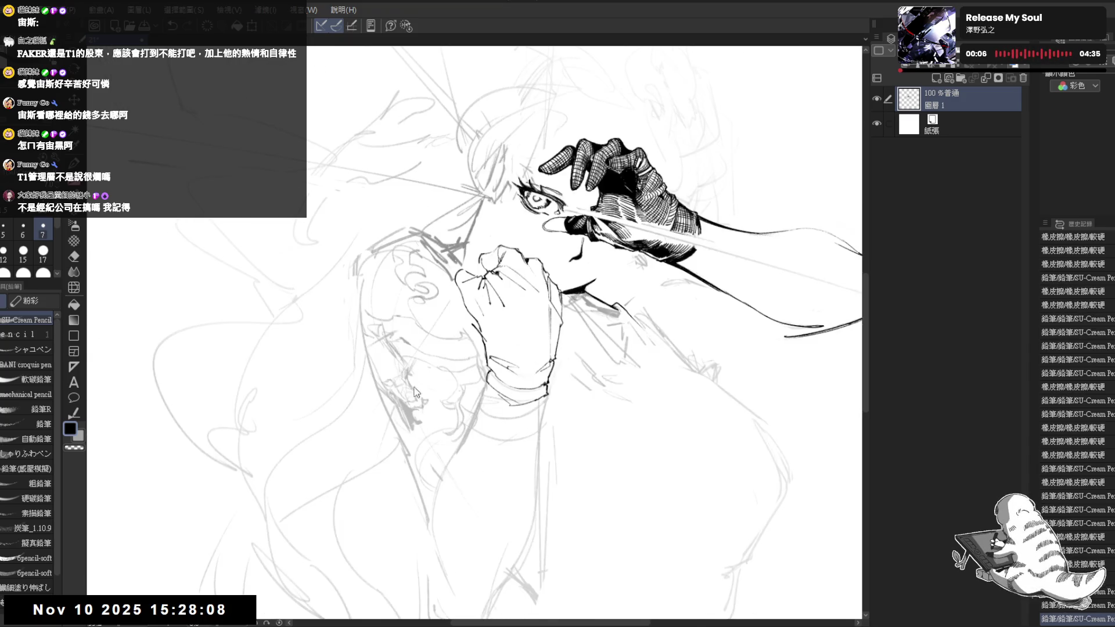
{"action": "key", "text": "h"}
{"action": "key", "text": "e"}
{"action": "mouse_move", "coordinate": [473, 334]}
{"action": "left_mouse_down"}
{"action": "mouse_move", "coordinate": [469, 314]}
{"action": "mouse_move", "coordinate": [470, 344]}
{"action": "left_mouse_up"}
{"action": "key", "text": "p"}
{"action": "key", "text": "ctrl+z"}
{"action": "key", "text": "ctrl+minus"}
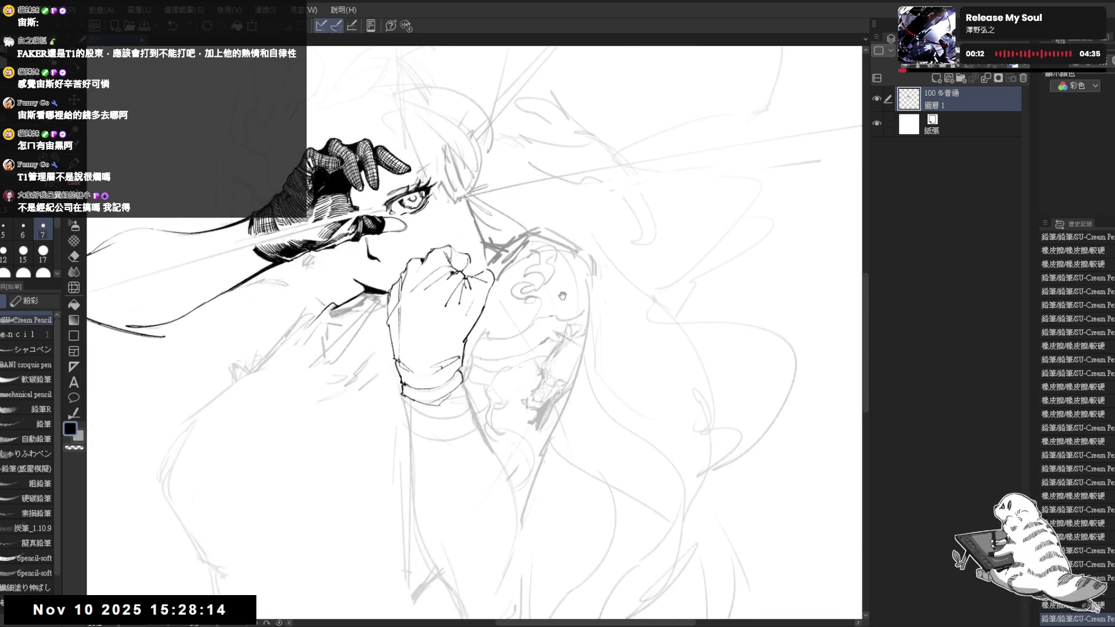
{"action": "key", "text": "ctrl+minus"}
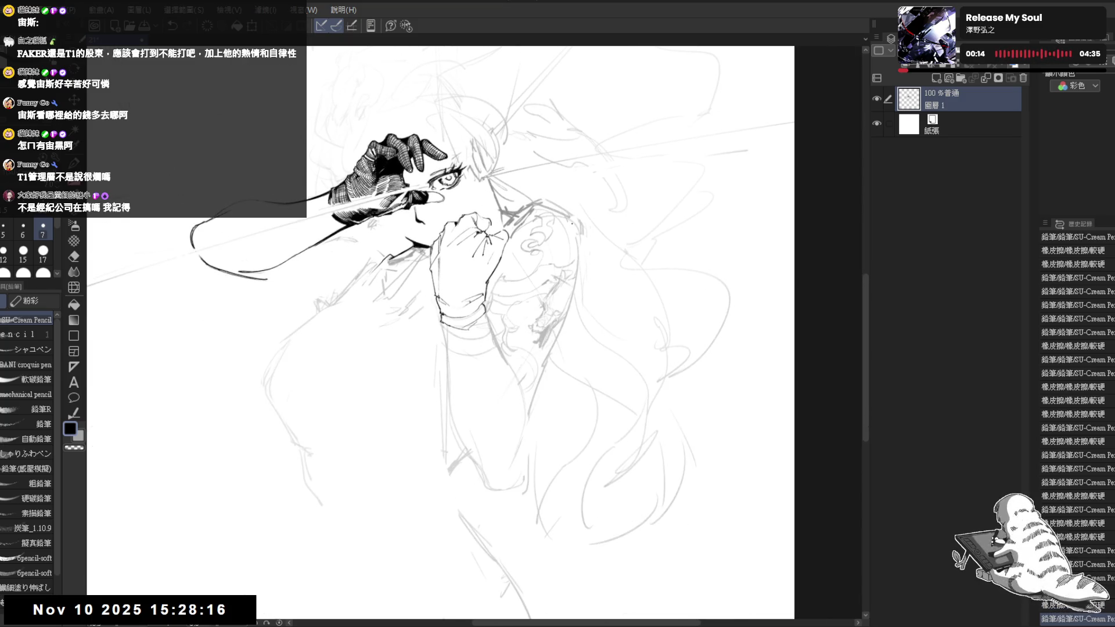
{"action": "scroll", "coordinate": [462, 250], "scroll_direction": "up", "scroll_amount": 2}
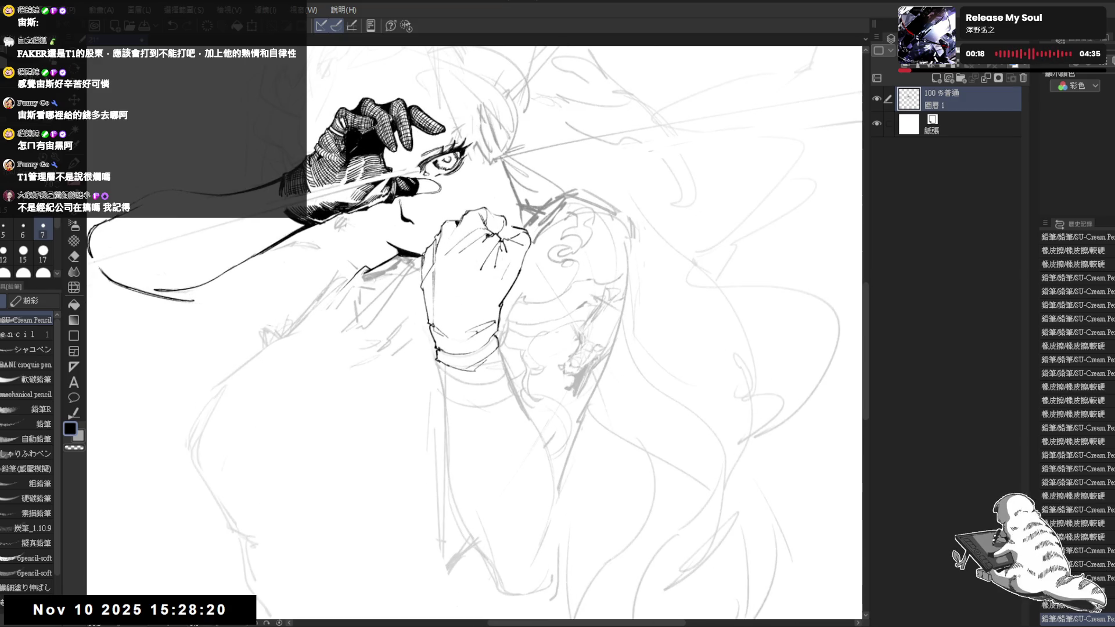
{"action": "key", "text": "ctrl+z"}
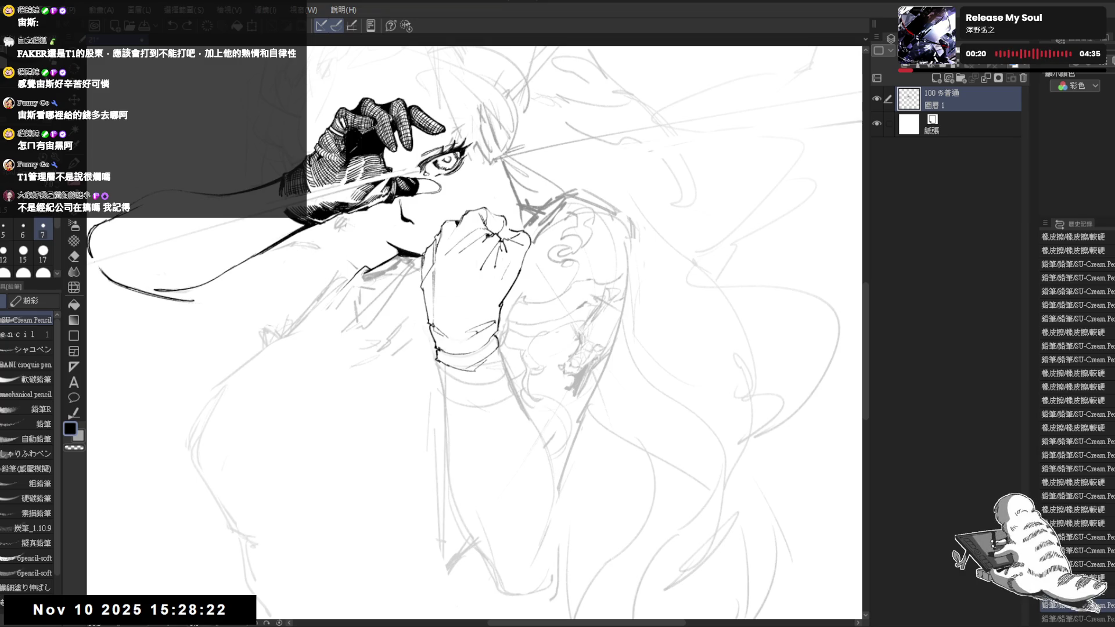
Mirror the view to check the fist, then return the canvas rotation to upright.
{"action": "key", "text": "h"}
{"action": "key", "text": "h"}
{"action": "left_click_drag", "start_coordinate": [618, 489], "coordinate": [587, 473]}
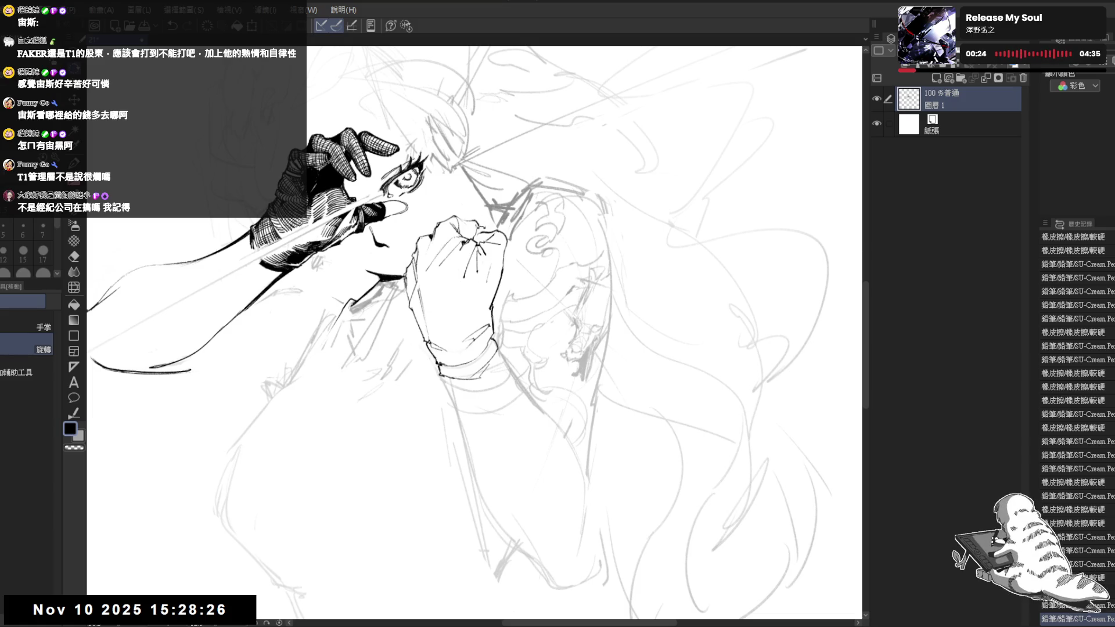
{"action": "key", "text": "p"}
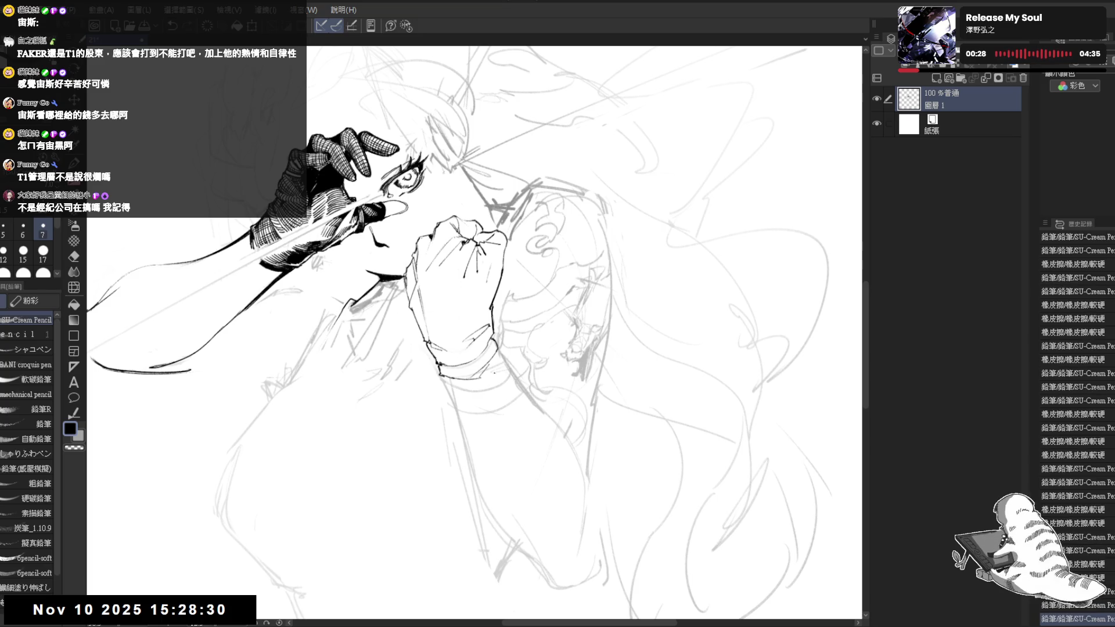
{"action": "left_click_drag", "start_coordinate": [514, 285], "coordinate": [508, 278]}
{"action": "scroll", "coordinate": [507, 278], "scroll_direction": "down", "scroll_amount": 3}
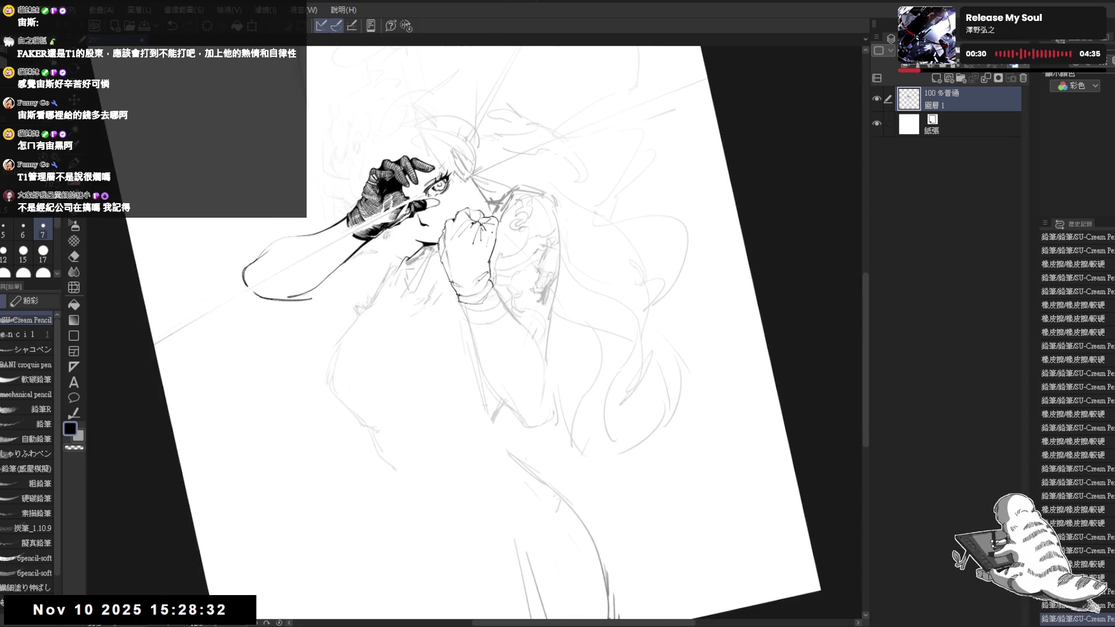
{"action": "key", "text": "ctrl+at"}
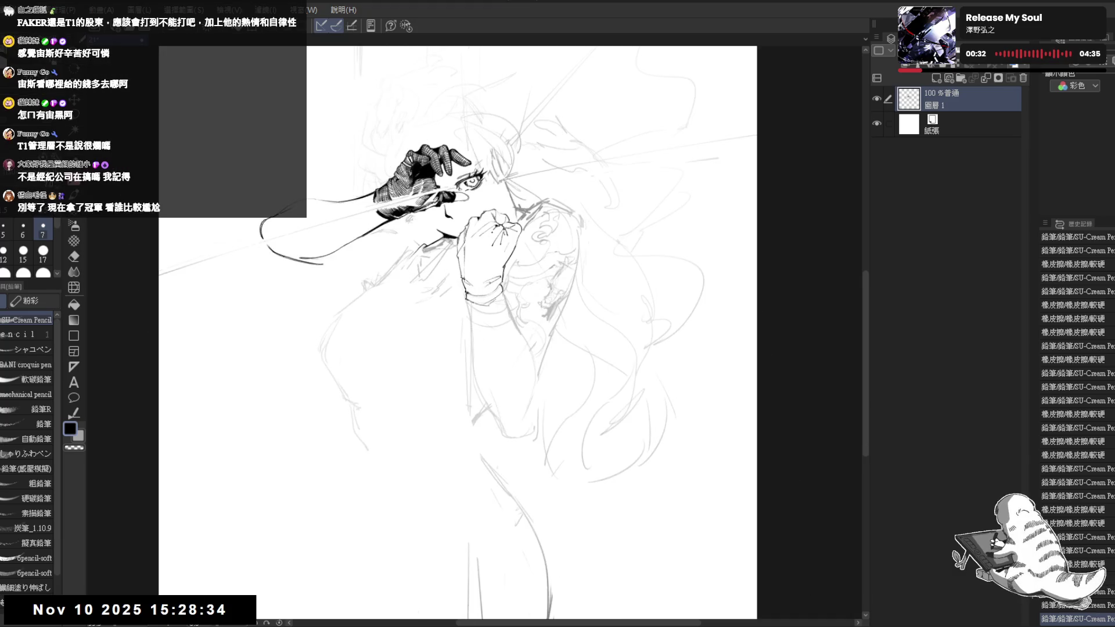
{"action": "scroll", "coordinate": [484, 252], "scroll_direction": "up", "scroll_amount": 3}
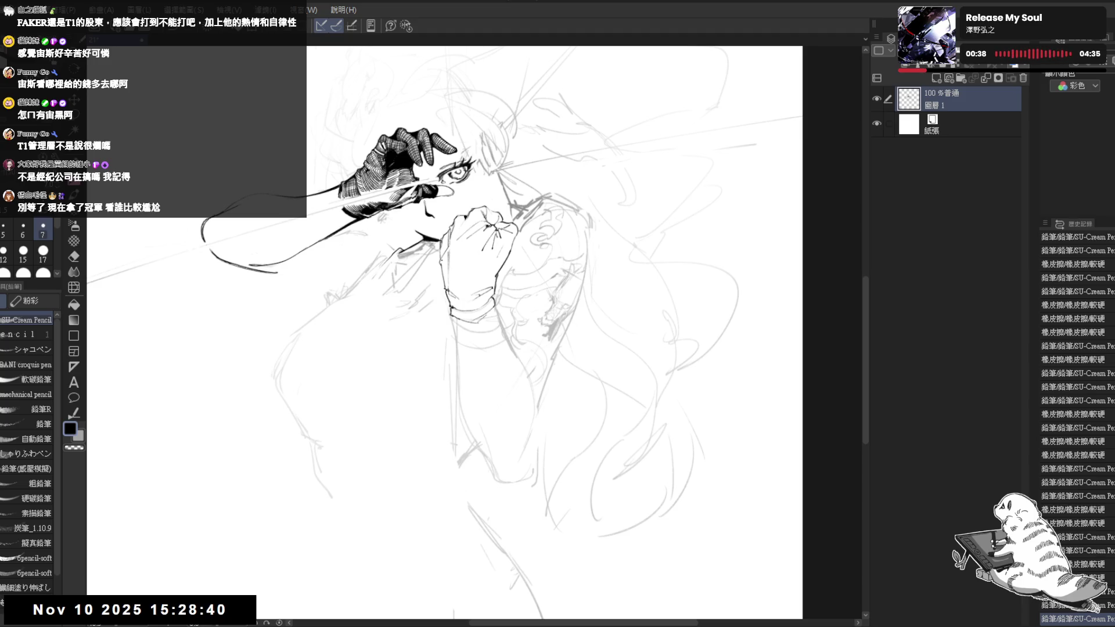
{"action": "left_click_drag", "start_coordinate": [512, 223], "coordinate": [496, 231]}
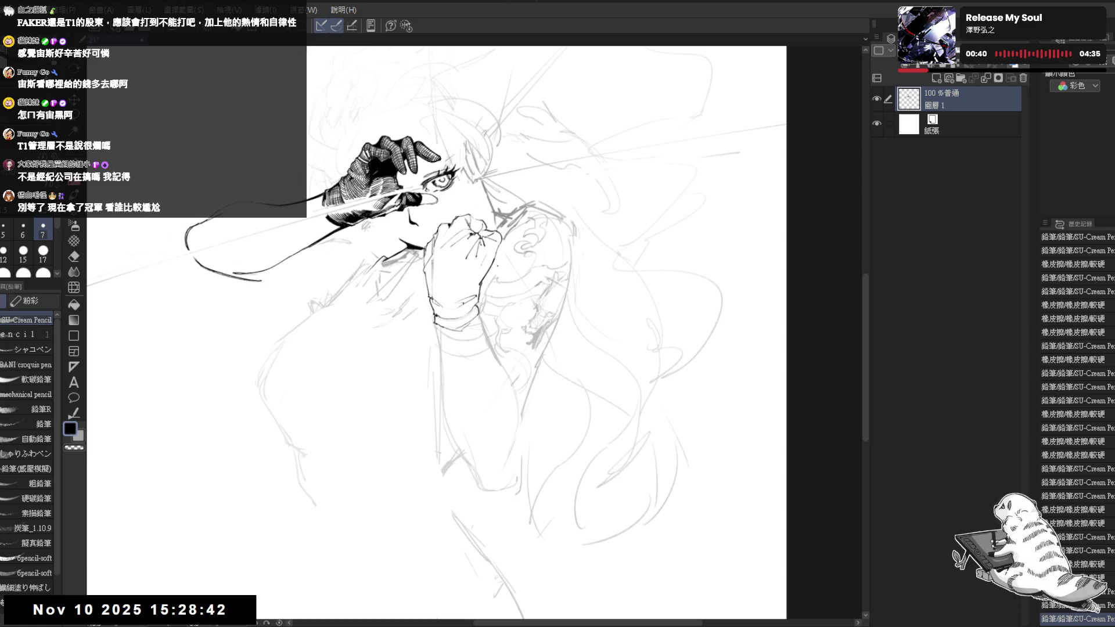
{"action": "key", "text": "m"}
{"action": "scroll", "coordinate": [494, 238], "scroll_direction": "up", "scroll_amount": 1}
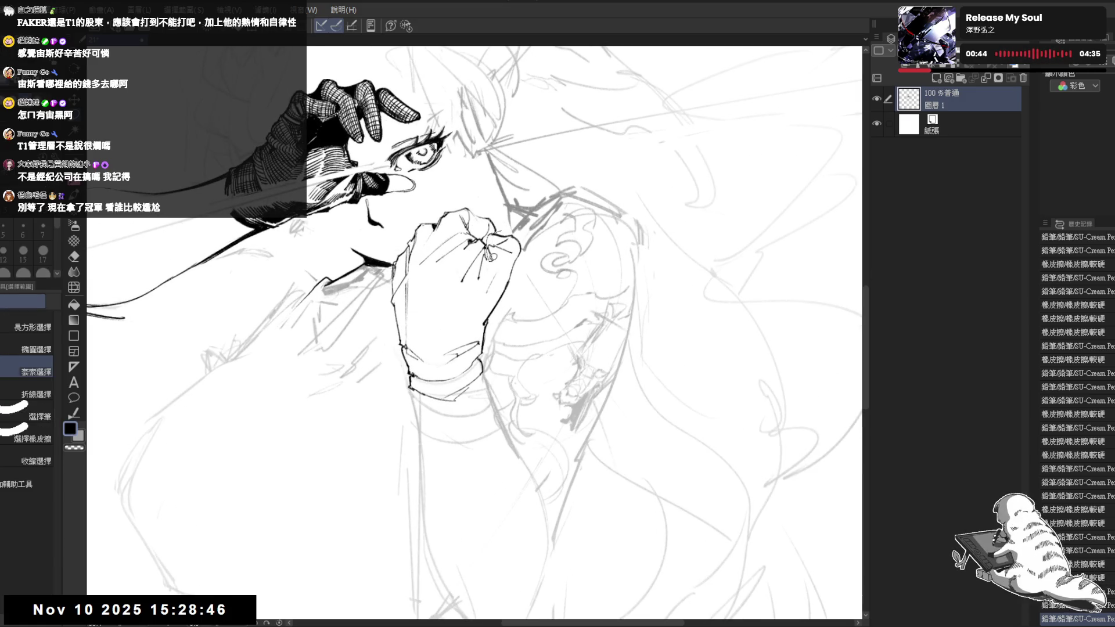
Lasso the fist's knuckles and reshape them with a Ctrl+T transform, then deselect.
{"action": "mouse_move", "coordinate": [529, 252]}
{"action": "left_mouse_down"}
{"action": "mouse_move", "coordinate": [511, 231]}
{"action": "mouse_move", "coordinate": [516, 271]}
{"action": "left_mouse_up"}
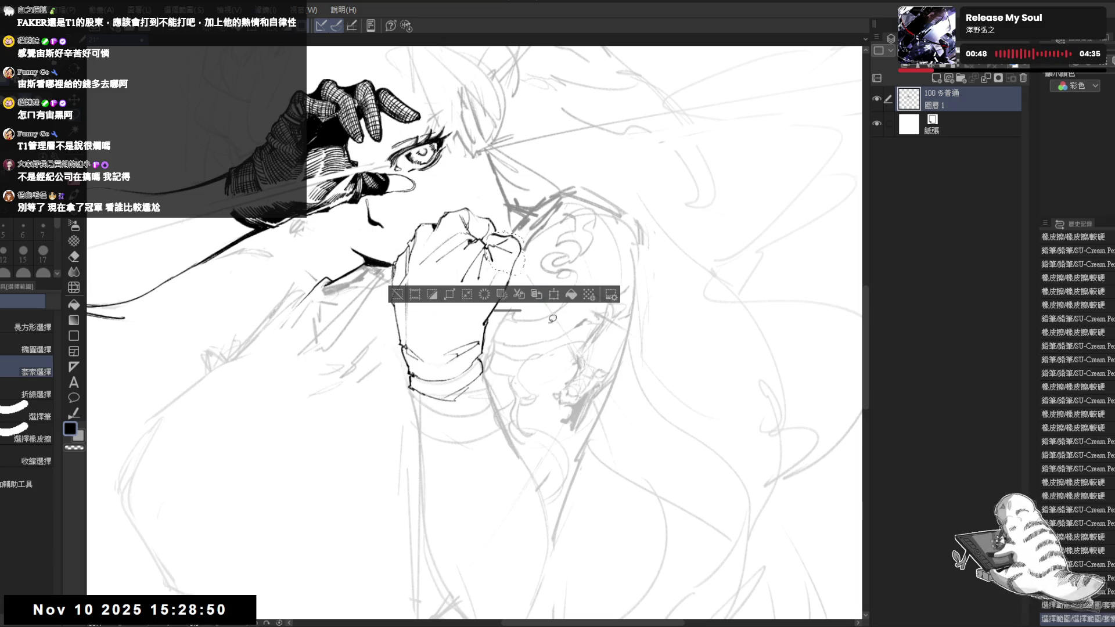
{"action": "key", "text": "ctrl+t"}
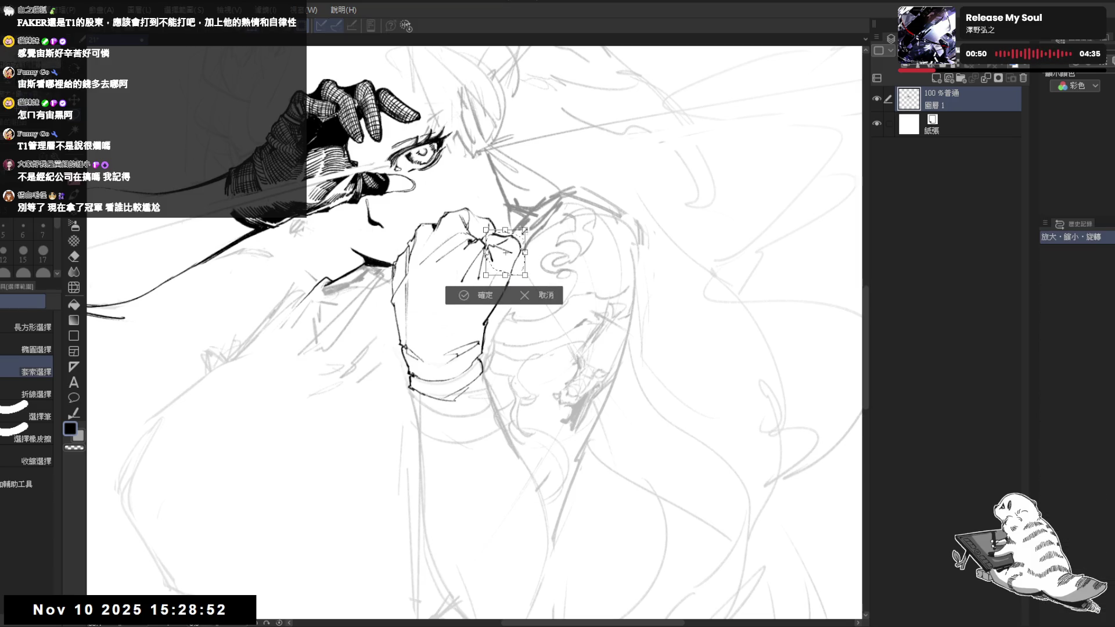
{"action": "left_click_drag", "start_coordinate": [526, 230], "coordinate": [521, 271]}
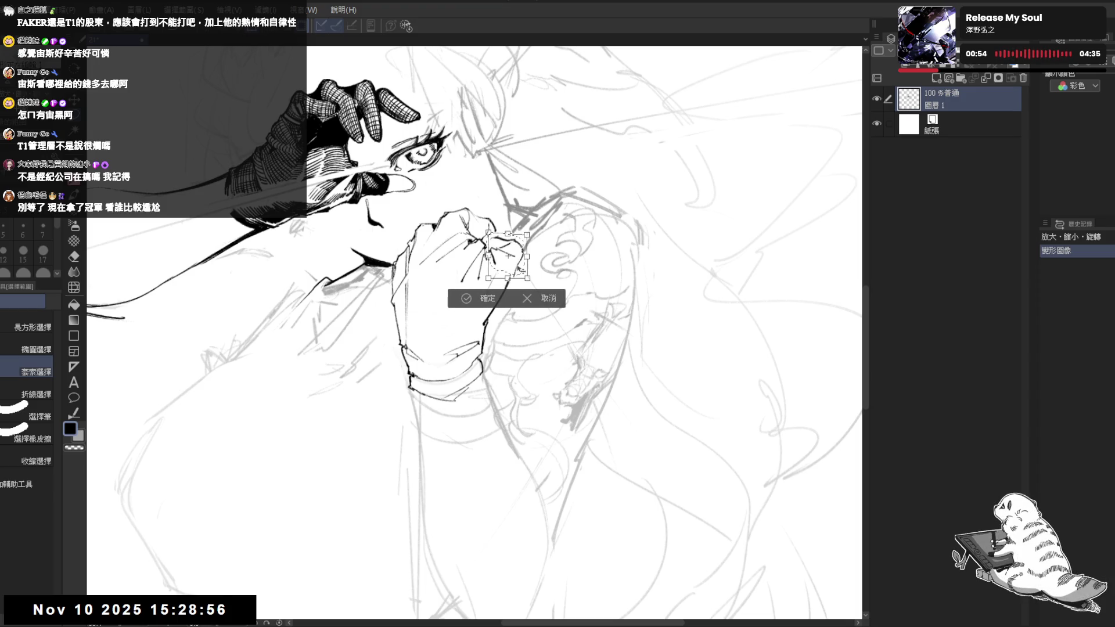
{"action": "key", "text": "Return"}
{"action": "key", "text": "ctrl+d"}
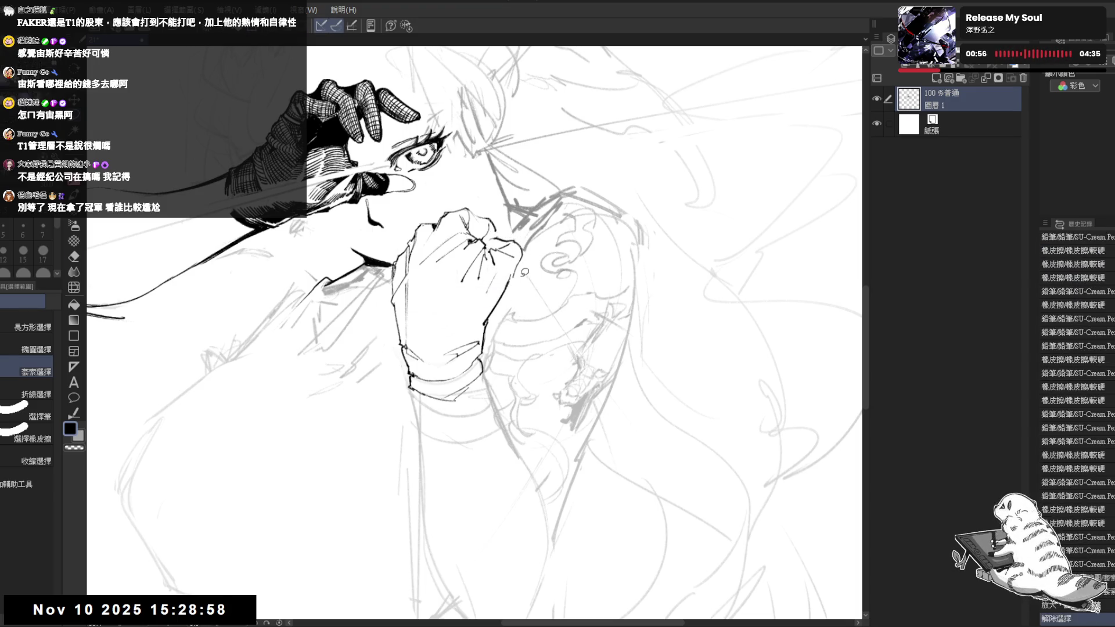
Erase a small mark near the fist and redraw a pencil line across it.
{"action": "key", "text": "e"}
{"action": "left_click", "coordinate": [511, 284]}
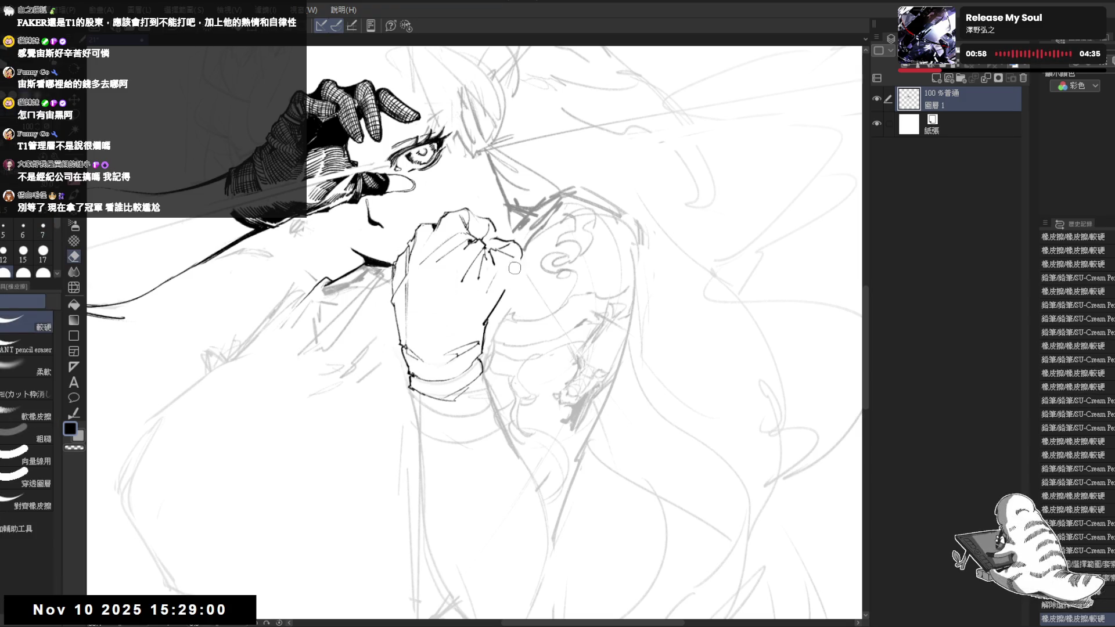
{"action": "key", "text": "p"}
{"action": "mouse_move", "coordinate": [505, 258]}
{"action": "left_mouse_down"}
{"action": "mouse_move", "coordinate": [522, 273]}
{"action": "mouse_move", "coordinate": [442, 336]}
{"action": "left_mouse_up"}
Erase lines beside the fist and draw a long line down from it.
{"action": "key", "text": "e"}
{"action": "left_click_drag", "start_coordinate": [415, 286], "coordinate": [432, 303]}
{"action": "mouse_move", "coordinate": [419, 266]}
{"action": "left_mouse_down"}
{"action": "mouse_move", "coordinate": [435, 285]}
{"action": "mouse_move", "coordinate": [423, 285]}
{"action": "mouse_move", "coordinate": [442, 288]}
{"action": "left_mouse_up"}
{"action": "key", "text": "p"}
{"action": "left_click_drag", "start_coordinate": [417, 301], "coordinate": [530, 476]}
{"action": "mouse_move", "coordinate": [482, 291]}
{"action": "left_mouse_down"}
{"action": "mouse_move", "coordinate": [469, 321]}
{"action": "mouse_move", "coordinate": [481, 323]}
{"action": "left_mouse_up"}
{"action": "scroll", "coordinate": [445, 335], "scroll_direction": "down", "scroll_amount": 2}
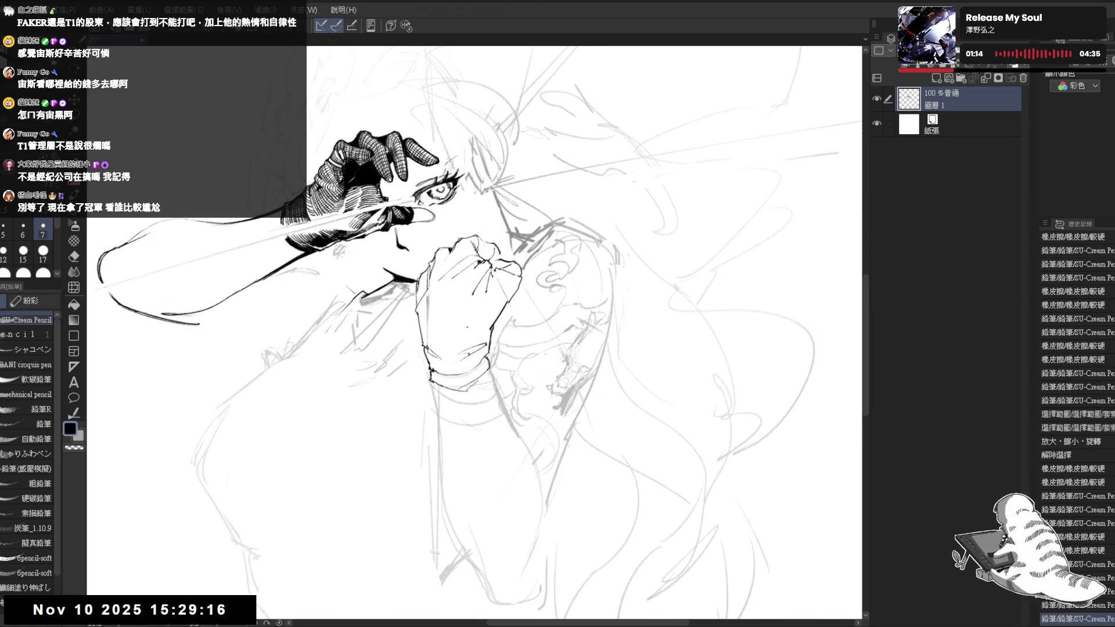
Erase the stray marks running up toward the fist and turn the view upright.
{"action": "key", "text": "e"}
{"action": "mouse_move", "coordinate": [508, 433]}
{"action": "left_mouse_down"}
{"action": "mouse_move", "coordinate": [462, 299]}
{"action": "mouse_move", "coordinate": [465, 273]}
{"action": "left_mouse_up"}
{"action": "key", "text": "p"}
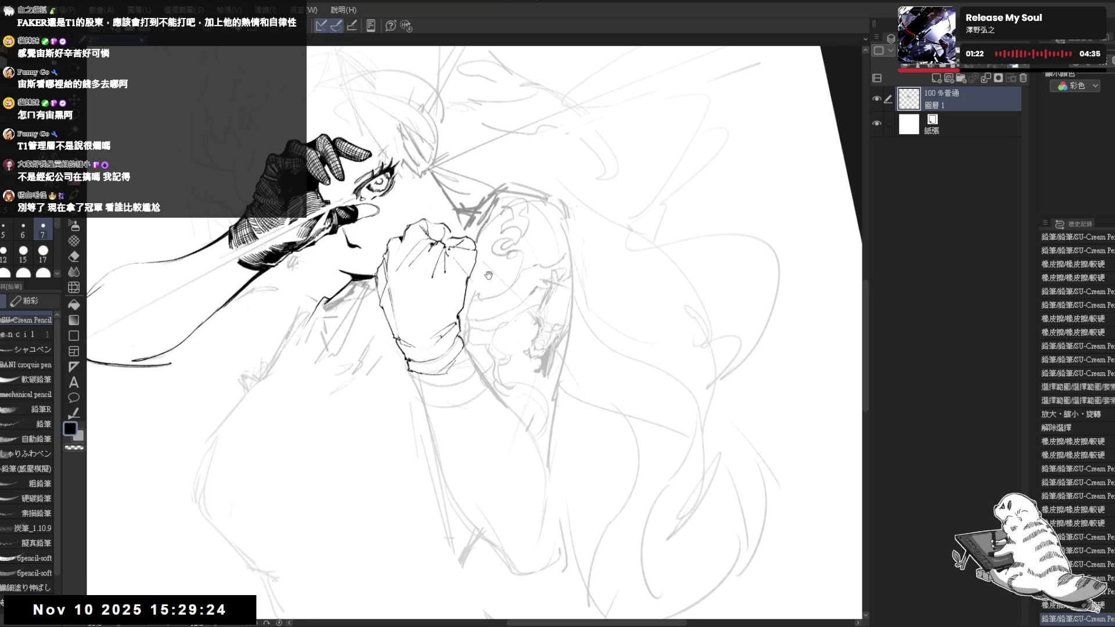
{"action": "scroll", "coordinate": [461, 261], "scroll_direction": "down", "scroll_amount": 2}
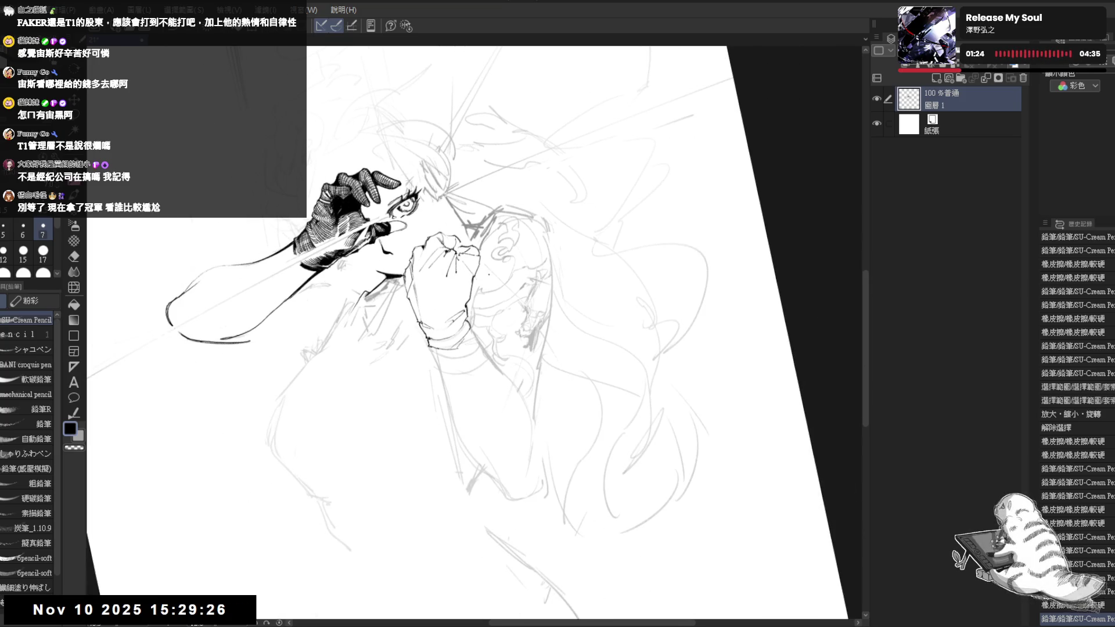
{"action": "key", "text": "ctrl+@"}
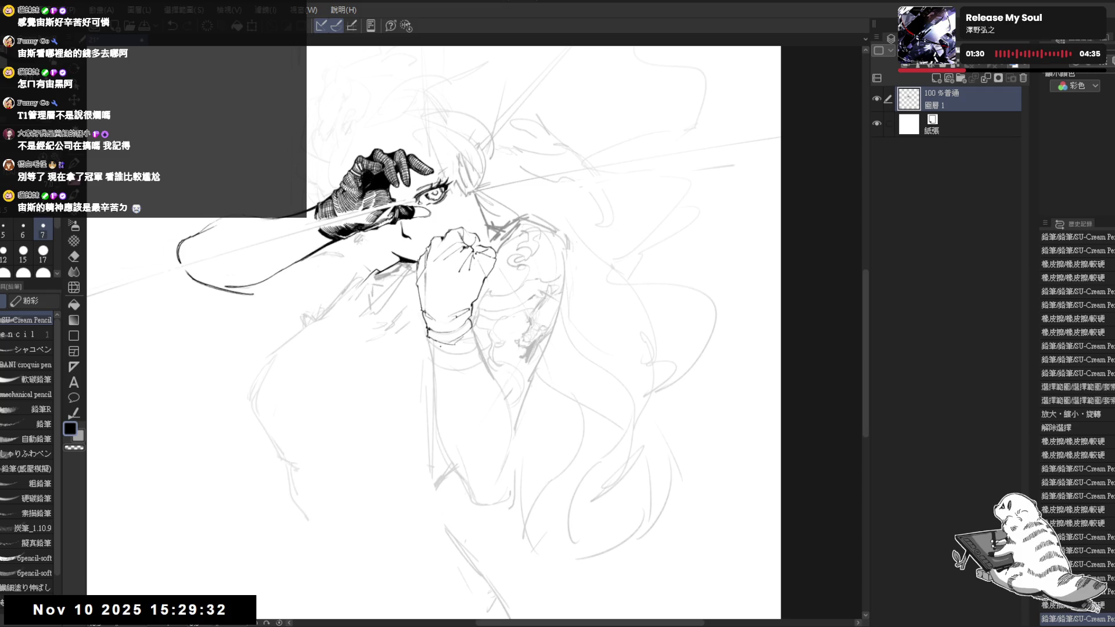
{"action": "left_click_drag", "start_coordinate": [489, 372], "coordinate": [486, 360]}
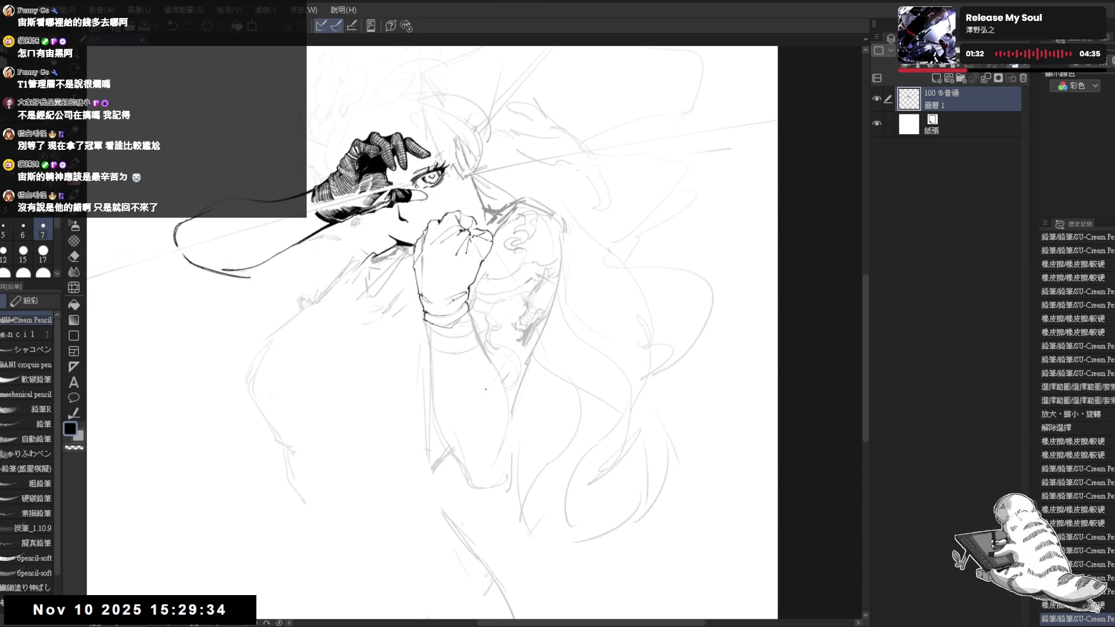
{"action": "scroll", "coordinate": [473, 336], "scroll_direction": "up", "scroll_amount": 3}
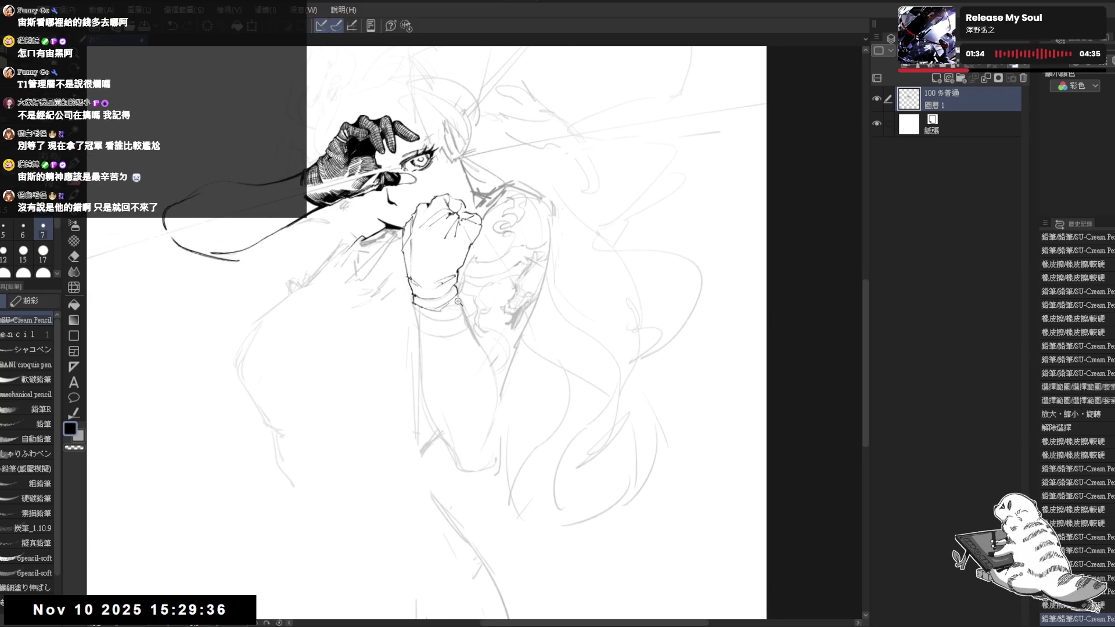
{"action": "left_click_drag", "start_coordinate": [475, 300], "coordinate": [443, 438]}
Erase small marks near the fist and add a pencil stroke to the line work.
{"action": "mouse_move", "coordinate": [433, 273]}
{"action": "left_mouse_down"}
{"action": "mouse_move", "coordinate": [427, 288]}
{"action": "mouse_move", "coordinate": [439, 275]}
{"action": "left_mouse_up"}
{"action": "left_click_drag", "start_coordinate": [93, 416], "coordinate": [160, 284]}
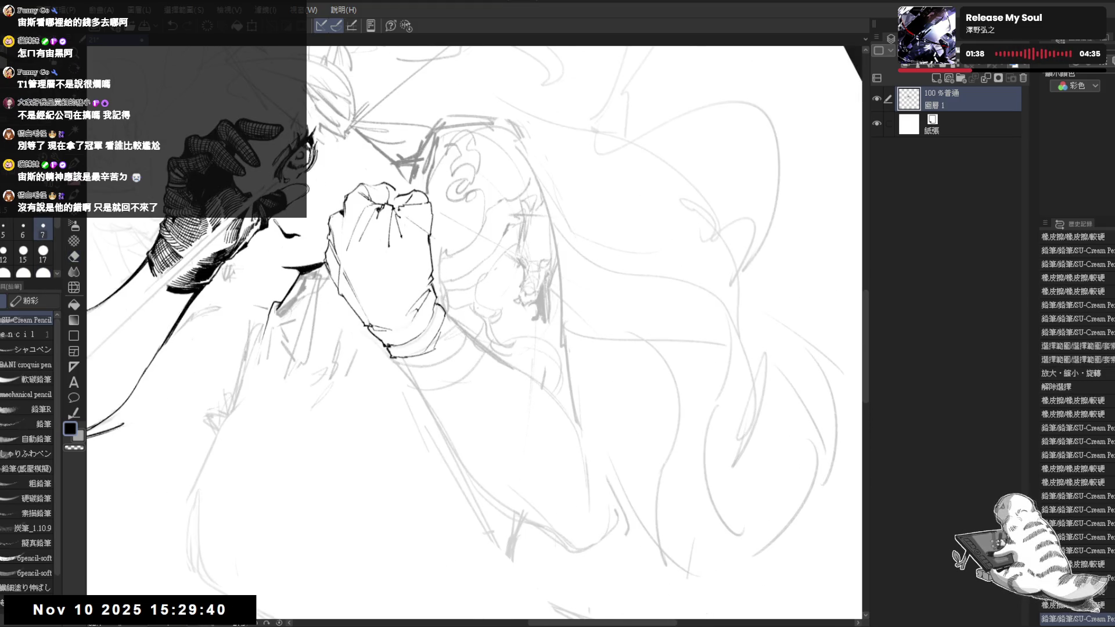
{"action": "left_click_drag", "start_coordinate": [406, 305], "coordinate": [430, 284]}
{"action": "key", "text": "ctrl+z"}
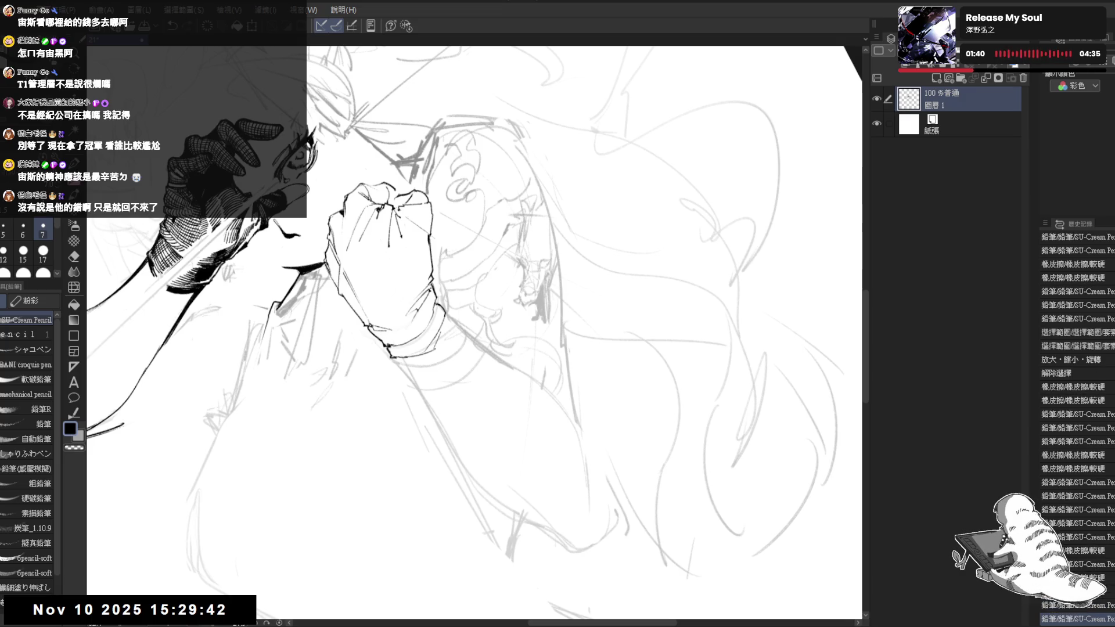
{"action": "key", "text": "asciicircum"}
{"action": "key", "text": "asciicircum"}
{"action": "key", "text": "asciicircum"}
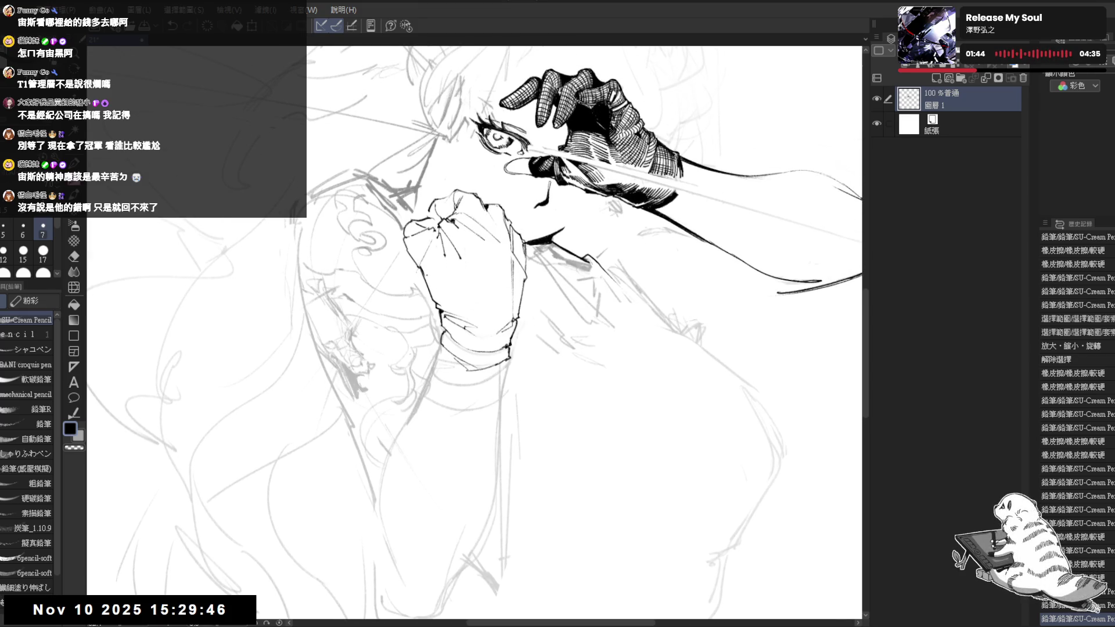
{"action": "key", "text": "minus"}
{"action": "key", "text": "minus"}
{"action": "key", "text": "minus"}
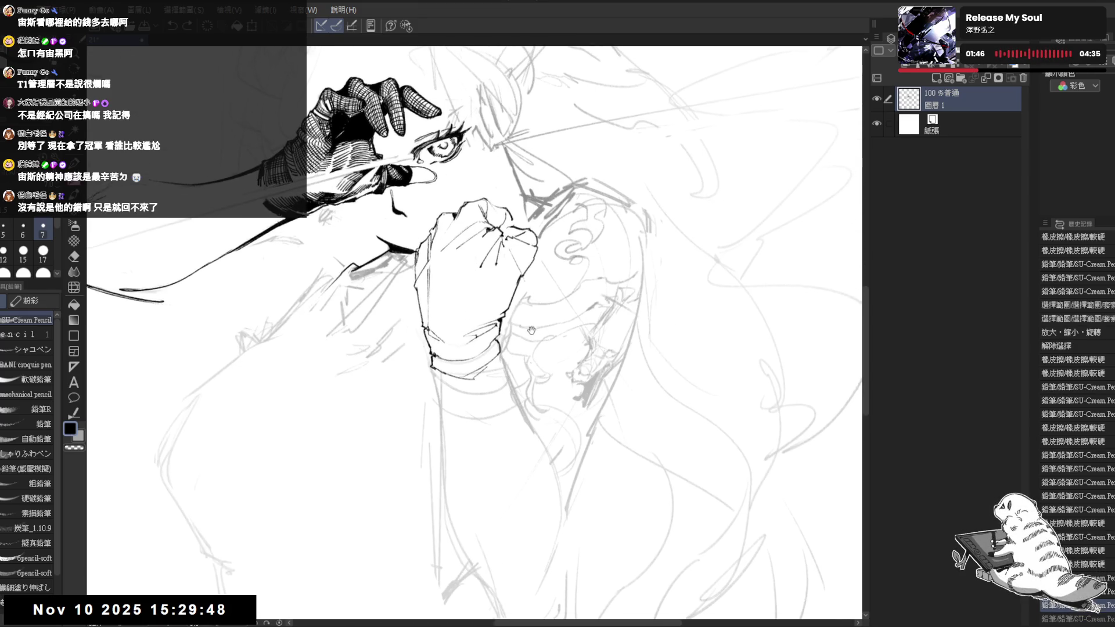
Erase stray marks in the line work, then rotate the view several steps clockwise.
{"action": "key", "text": "e"}
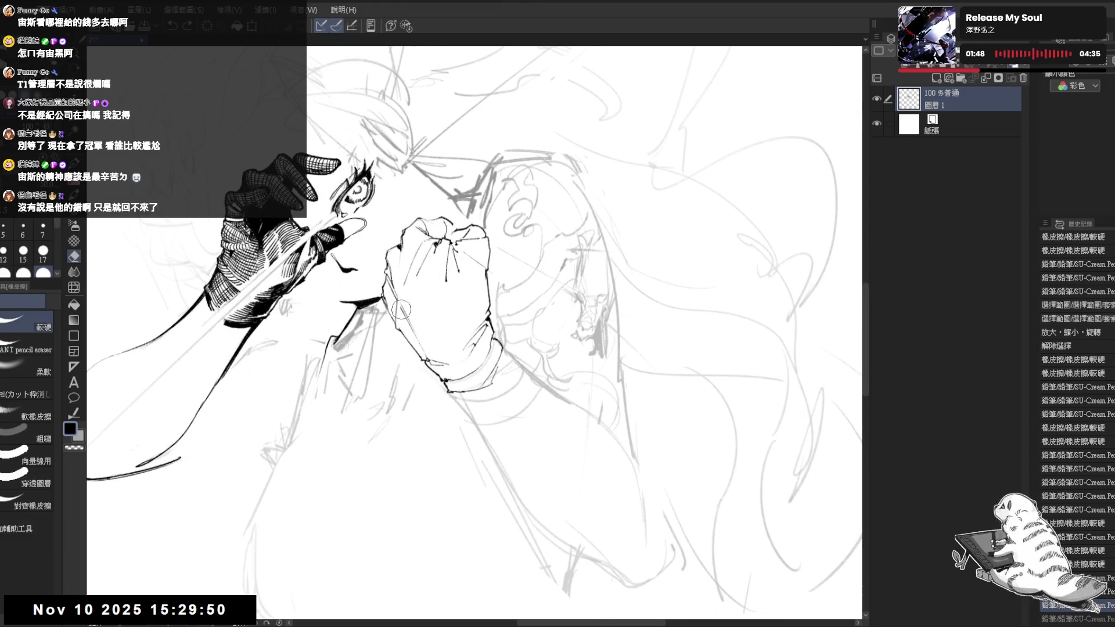
{"action": "left_click_drag", "start_coordinate": [401, 295], "coordinate": [398, 323]}
{"action": "key", "text": "p"}
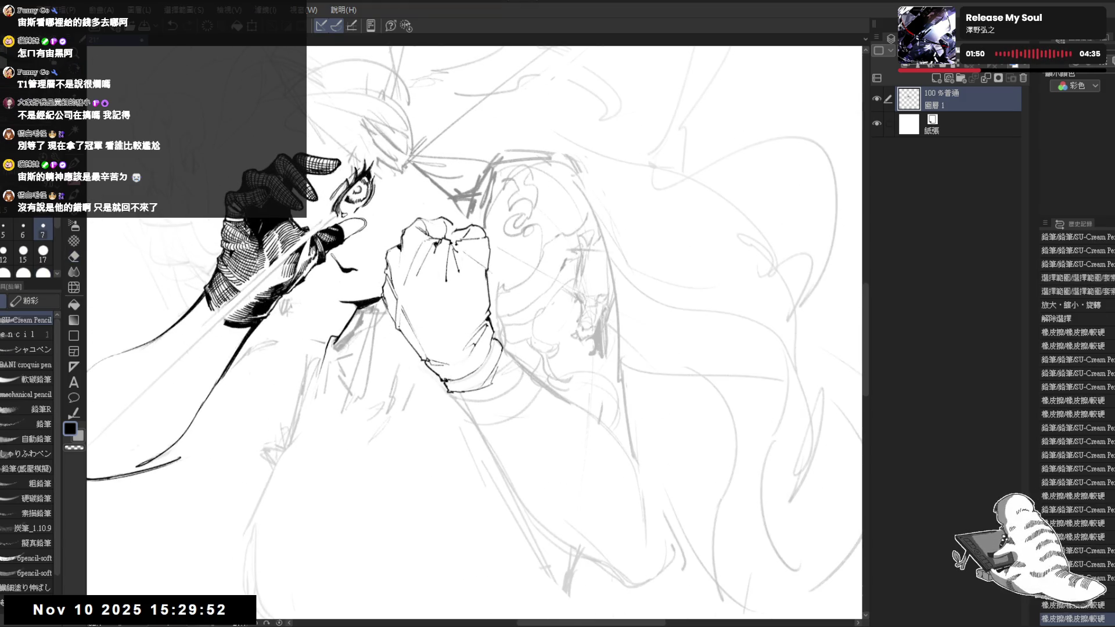
{"action": "left_click_drag", "start_coordinate": [372, 464], "coordinate": [403, 470]}
{"action": "key", "text": "asciicircum"}
{"action": "key", "text": "asciicircum"}
{"action": "key", "text": "asciicircum"}
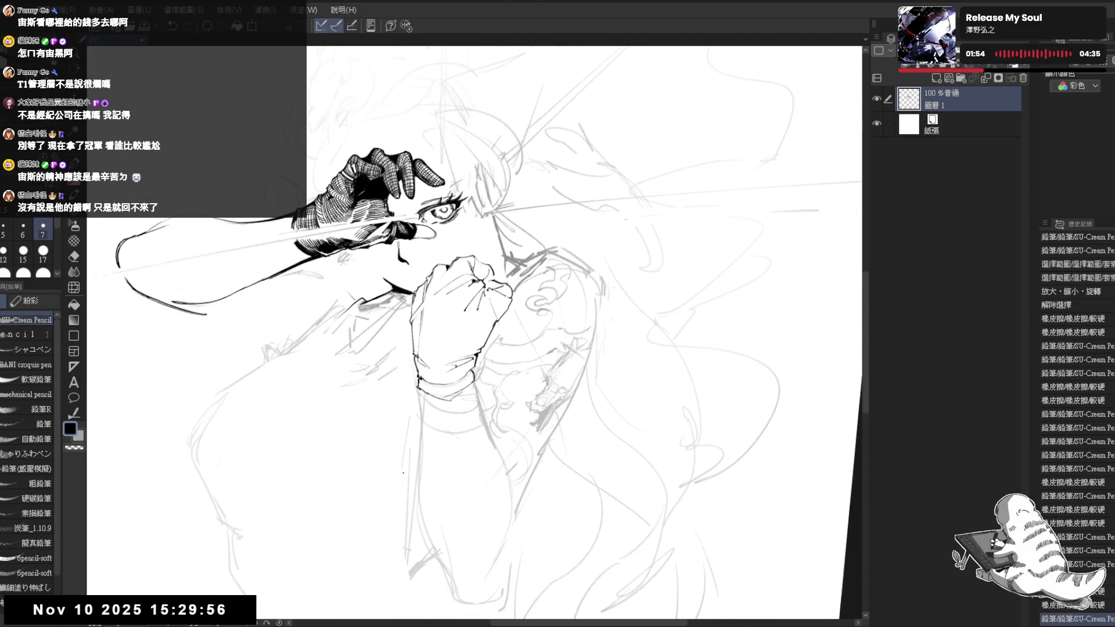
{"action": "key", "text": "asciicircum"}
{"action": "key", "text": "asciicircum"}
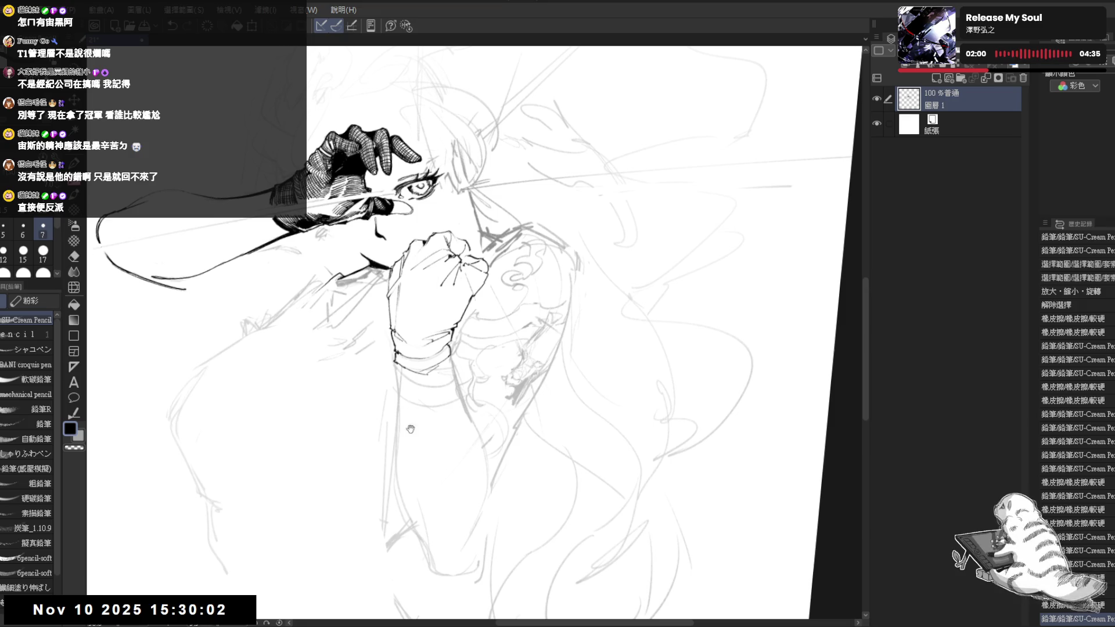
{"action": "key", "text": "asciicircum"}
{"action": "key", "text": "asciicircum"}
{"action": "key", "text": "asciicircum"}
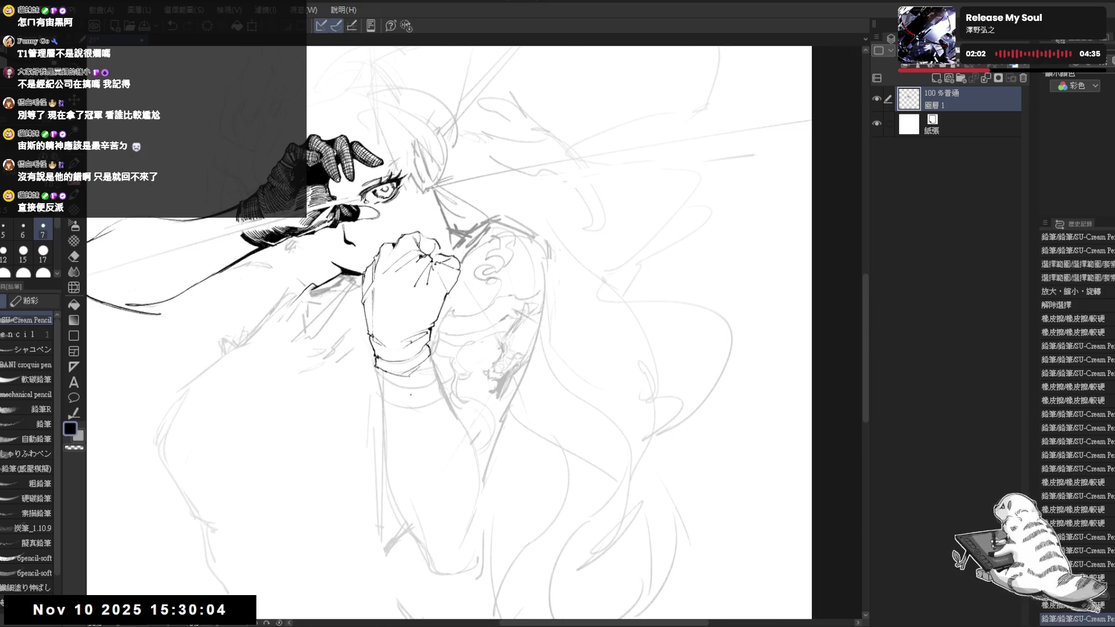
{"action": "key", "text": "asciicircum"}
Erase one more small stray mark near the fist.
{"action": "key", "text": "e"}
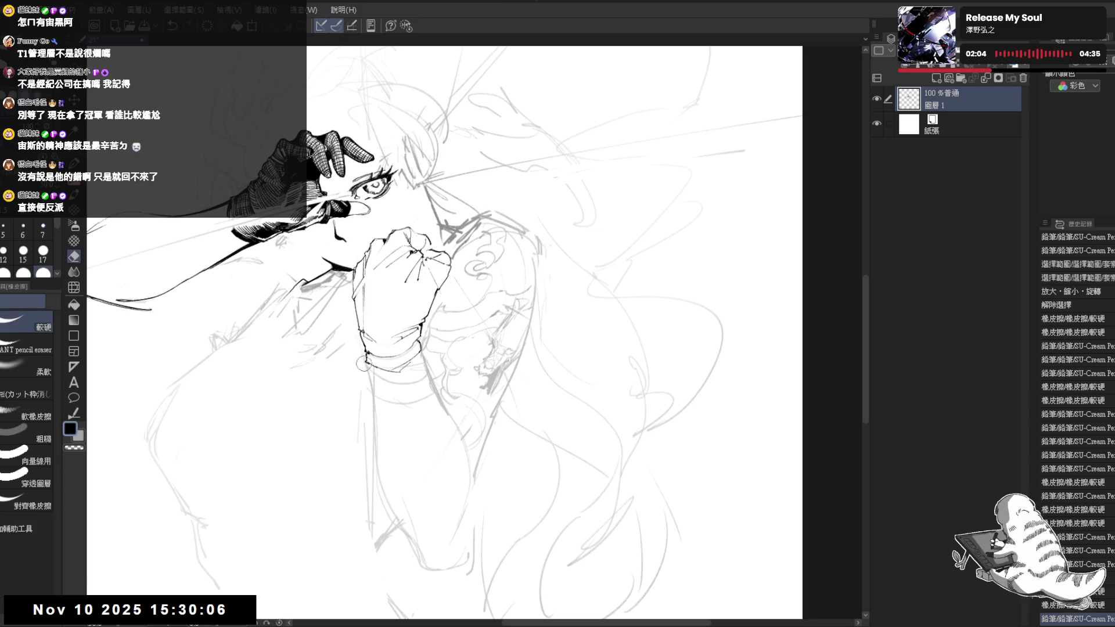
{"action": "left_click", "coordinate": [366, 367]}
{"action": "key", "text": "p"}
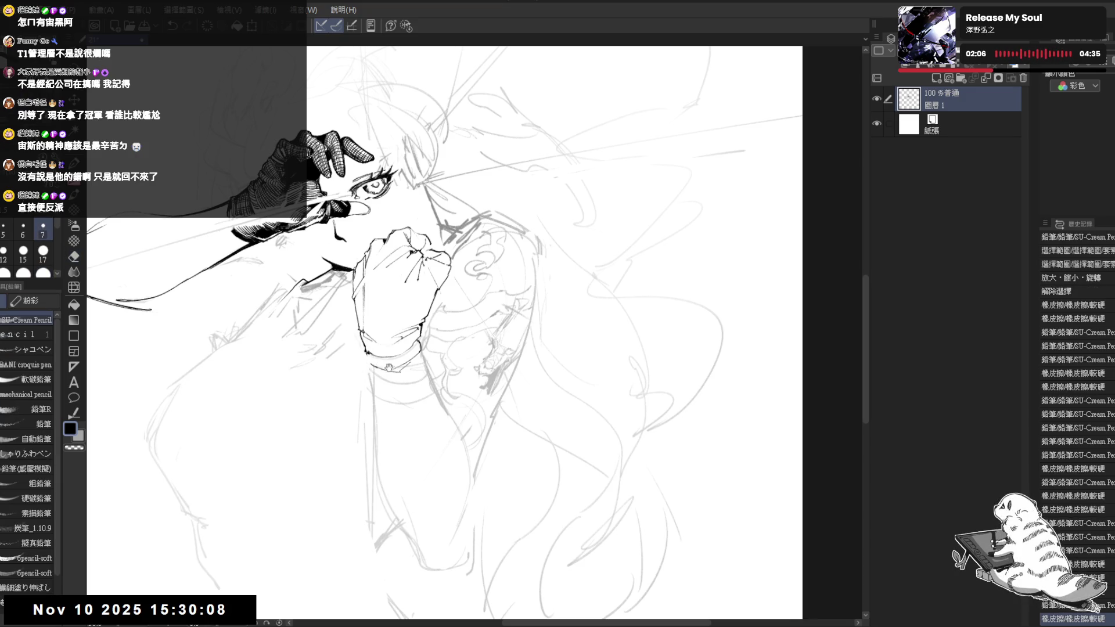
{"action": "key", "text": "asciicircum"}
{"action": "scroll", "coordinate": [362, 352], "scroll_direction": "up", "scroll_amount": 2}
Erase small stray bits beside the chin line.
{"action": "key", "text": "e"}
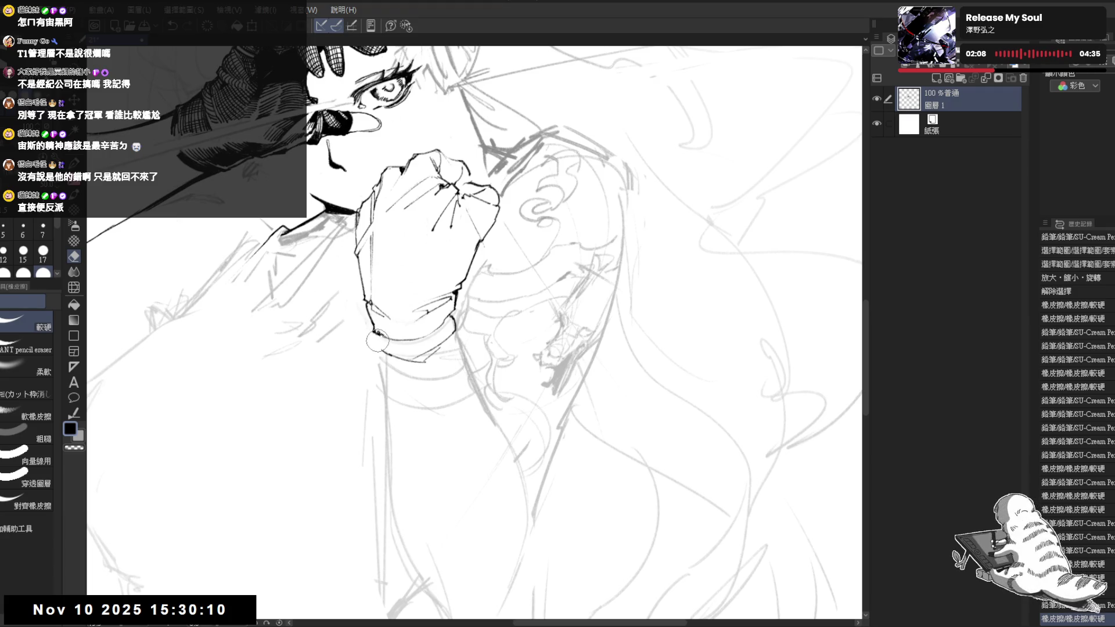
{"action": "left_click", "coordinate": [377, 341]}
{"action": "key", "text": "r"}
{"action": "mouse_move", "coordinate": [375, 377]}
{"action": "left_mouse_down"}
{"action": "mouse_move", "coordinate": [395, 481]}
{"action": "mouse_move", "coordinate": [440, 480]}
{"action": "left_mouse_up"}
{"action": "key", "text": "e"}
{"action": "left_click", "coordinate": [378, 330]}
Extend the chin line downward in two strokes and trim its lower end clean.
{"action": "key", "text": "p"}
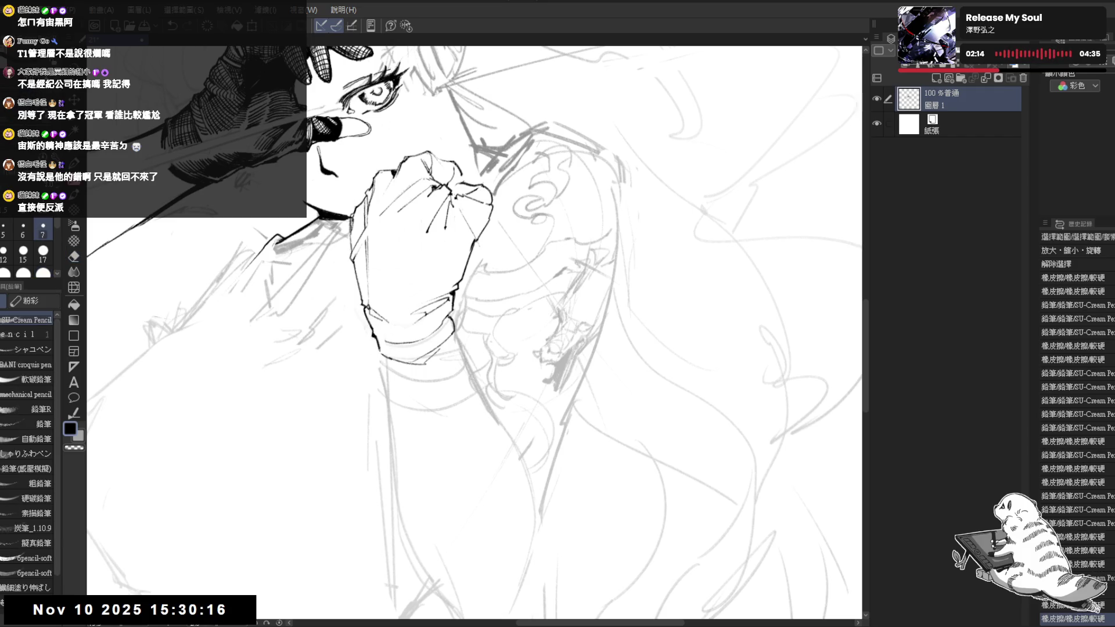
{"action": "left_click_drag", "start_coordinate": [371, 331], "coordinate": [375, 341]}
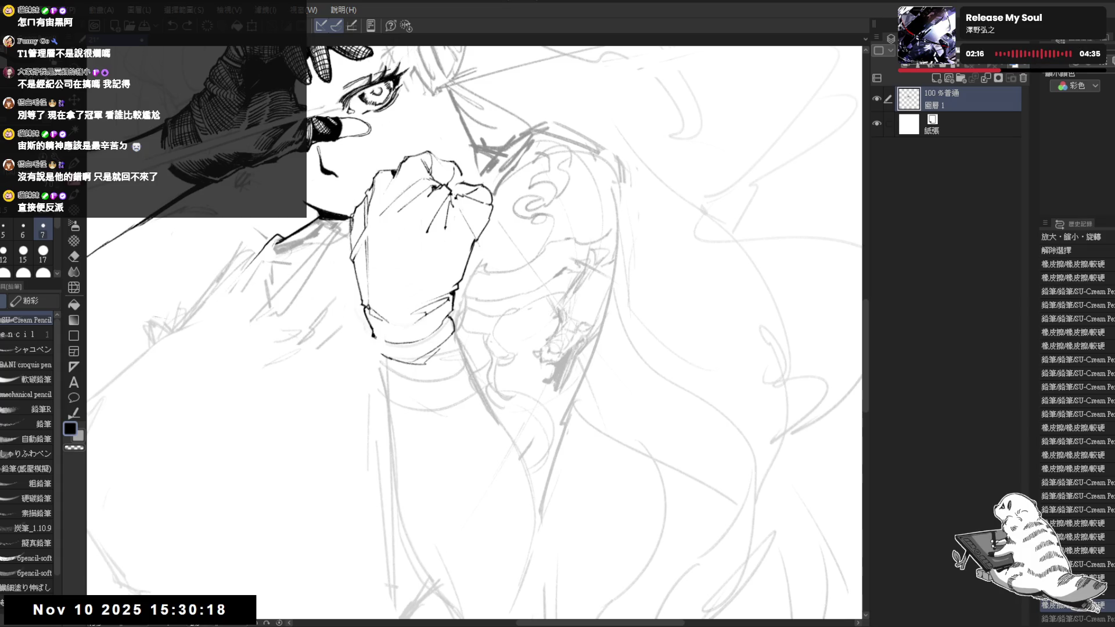
{"action": "left_click_drag", "start_coordinate": [379, 352], "coordinate": [384, 371]}
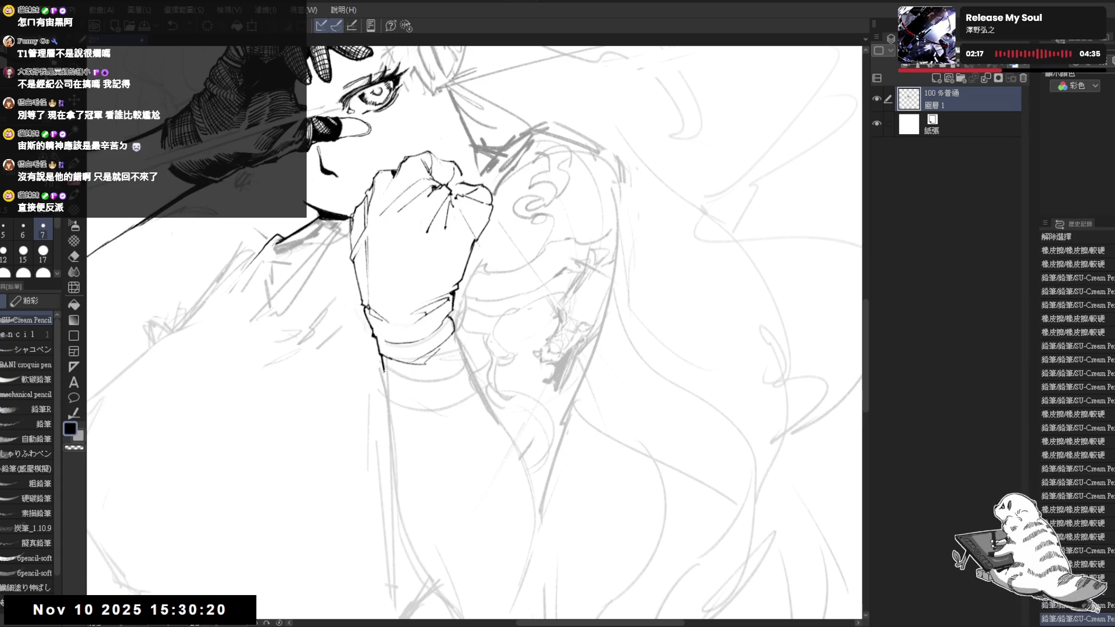
{"action": "key", "text": "e"}
{"action": "left_click", "coordinate": [380, 363]}
{"action": "left_click", "coordinate": [383, 365]}
{"action": "left_click", "coordinate": [385, 365]}
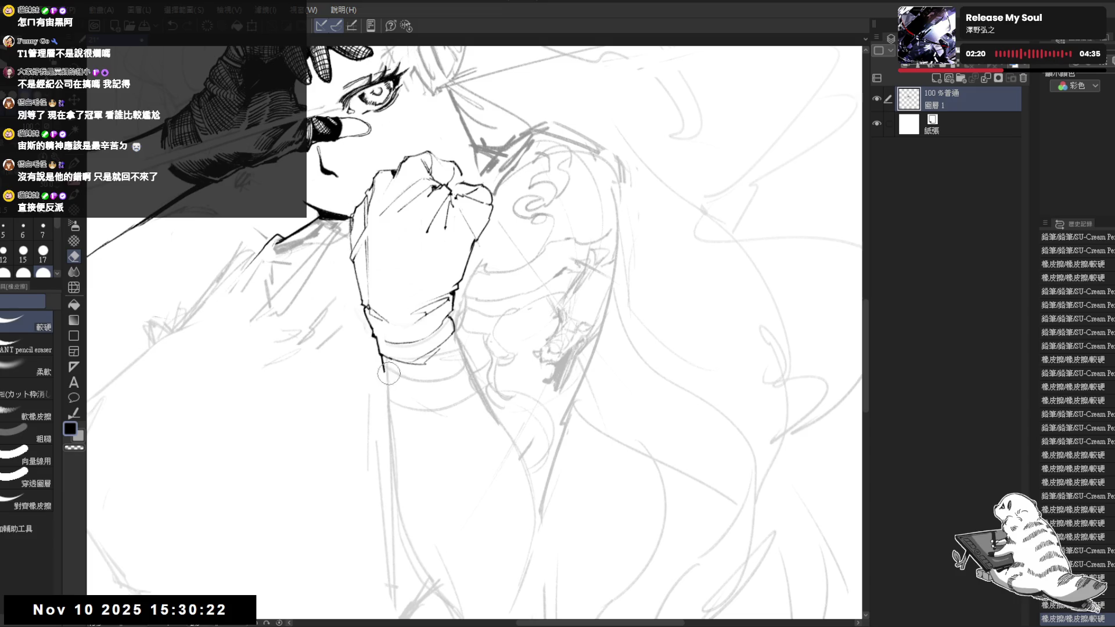
{"action": "left_click", "coordinate": [389, 381]}
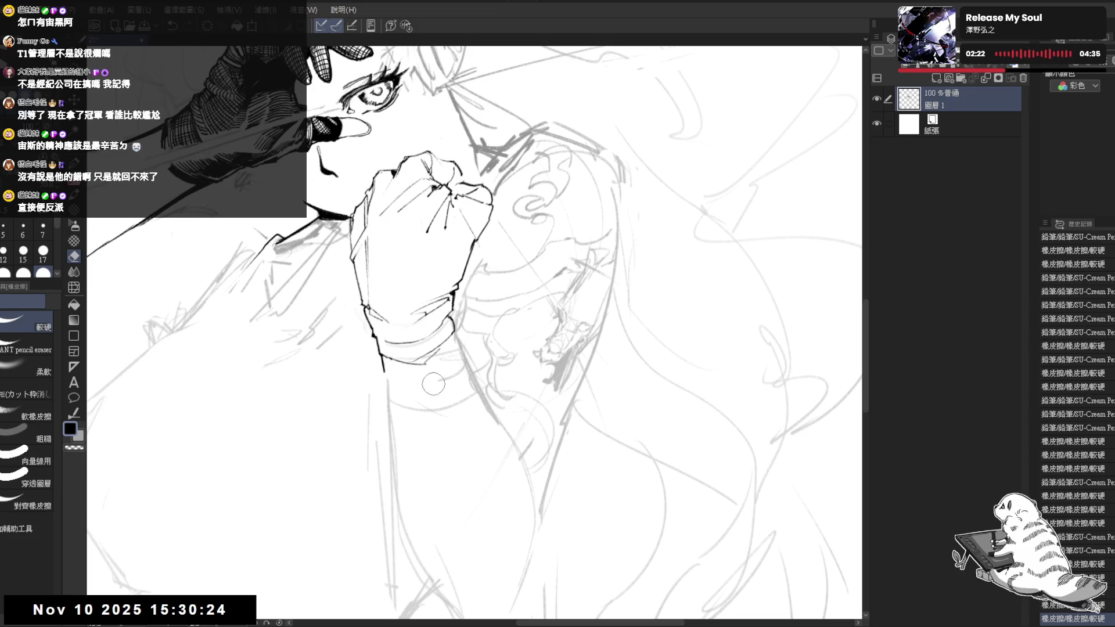
{"action": "left_click", "coordinate": [445, 367]}
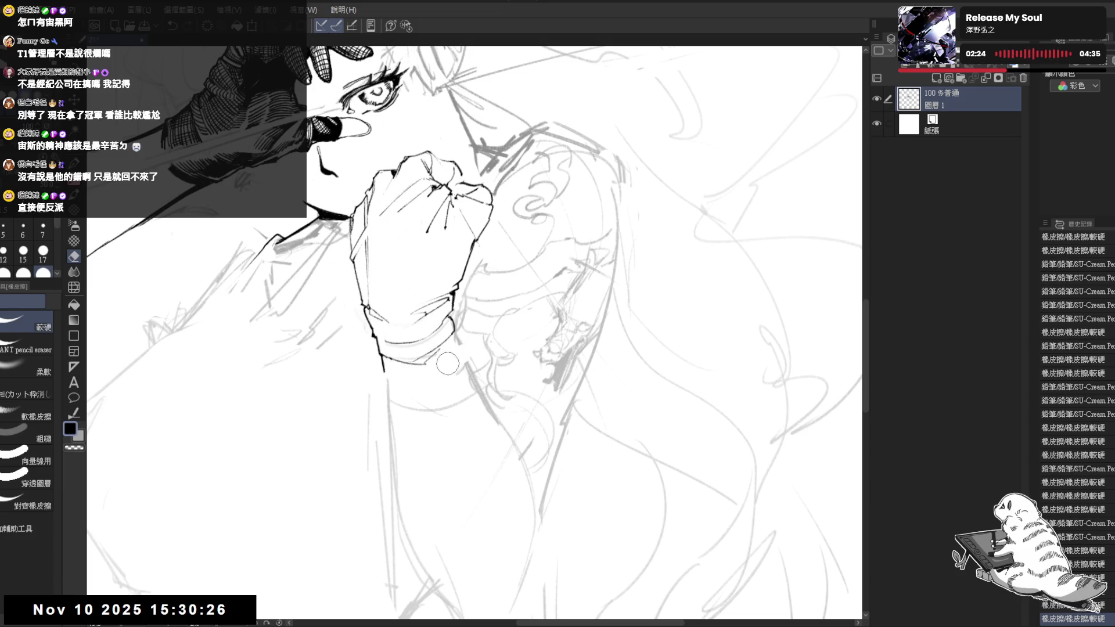
Add a pencil touch-up near the wrist, clean its marks, and zoom out.
{"action": "key", "text": "p"}
{"action": "mouse_move", "coordinate": [400, 372]}
{"action": "left_mouse_down"}
{"action": "mouse_move", "coordinate": [447, 370]}
{"action": "mouse_move", "coordinate": [455, 329]}
{"action": "mouse_move", "coordinate": [446, 319]}
{"action": "mouse_move", "coordinate": [434, 357]}
{"action": "mouse_move", "coordinate": [447, 348]}
{"action": "left_mouse_up"}
{"action": "key", "text": "e"}
{"action": "key", "text": "p"}
{"action": "key", "text": "e"}
{"action": "key", "text": "p"}
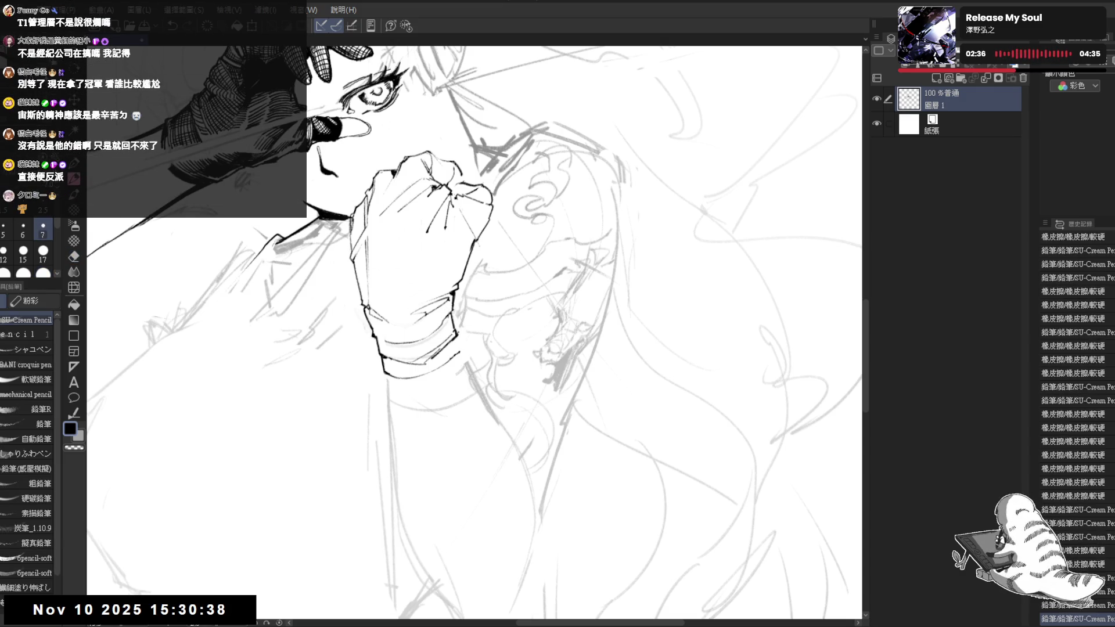
{"action": "scroll", "coordinate": [454, 339], "scroll_direction": "down", "scroll_amount": 4}
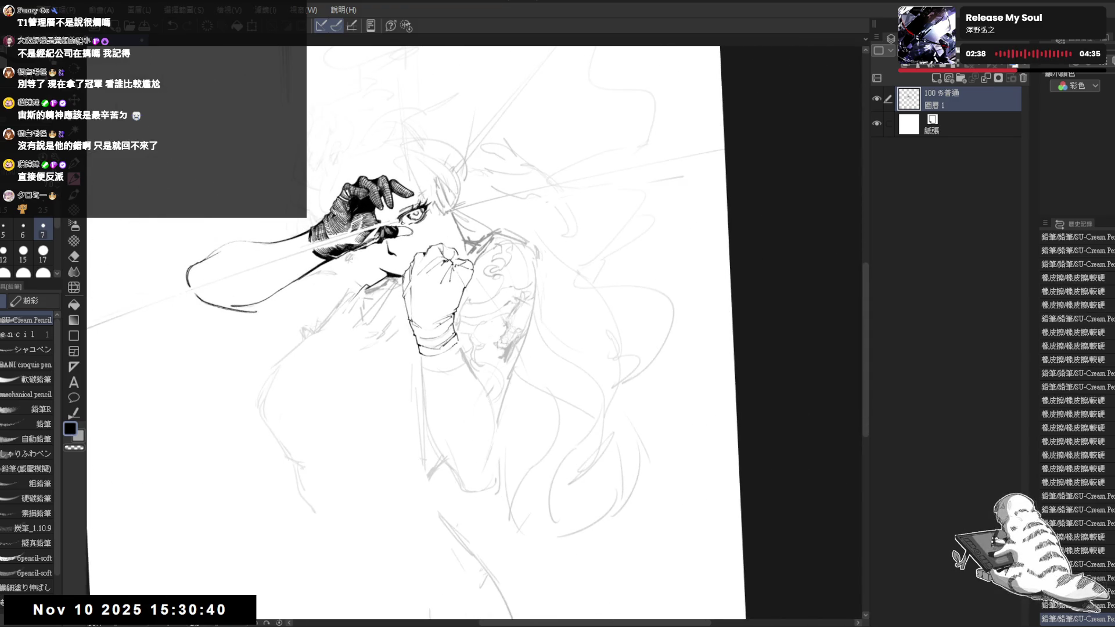